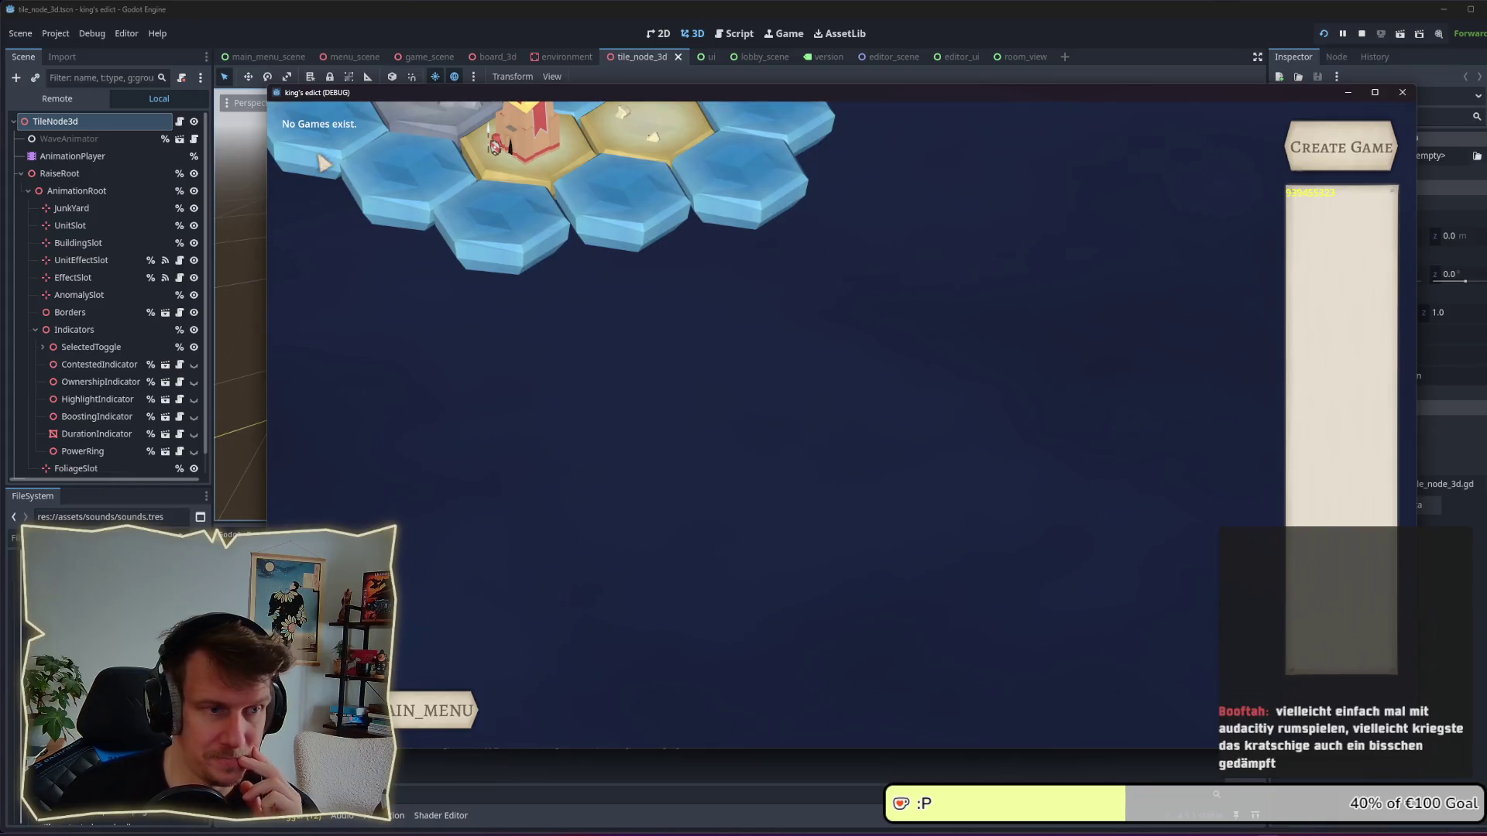
Bring the 3.x Menu sketch to the front and zoom into the lobby wireframe.
{"action": "mouse_move", "coordinate": [1005, 831]}
{"action": "left_click", "coordinate": [1034, 763]}
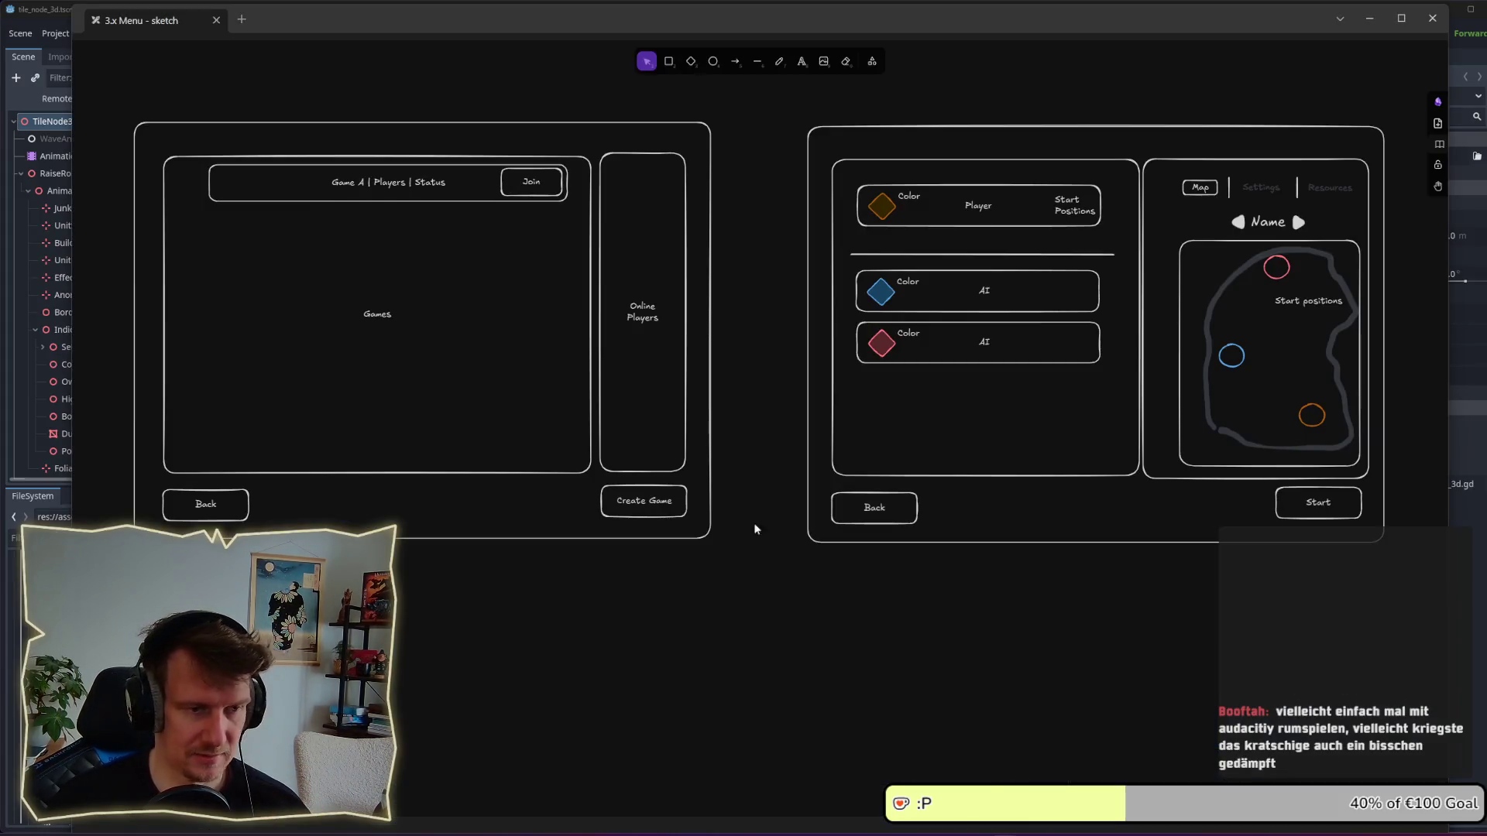
{"action": "scroll", "coordinate": [542, 372], "scroll_direction": "left", "scroll_amount": 5}
{"action": "scroll", "coordinate": [673, 379], "scroll_direction": "up", "scroll_amount": 3}
{"action": "scroll", "coordinate": [661, 394], "scroll_direction": "up", "scroll_amount": 3}
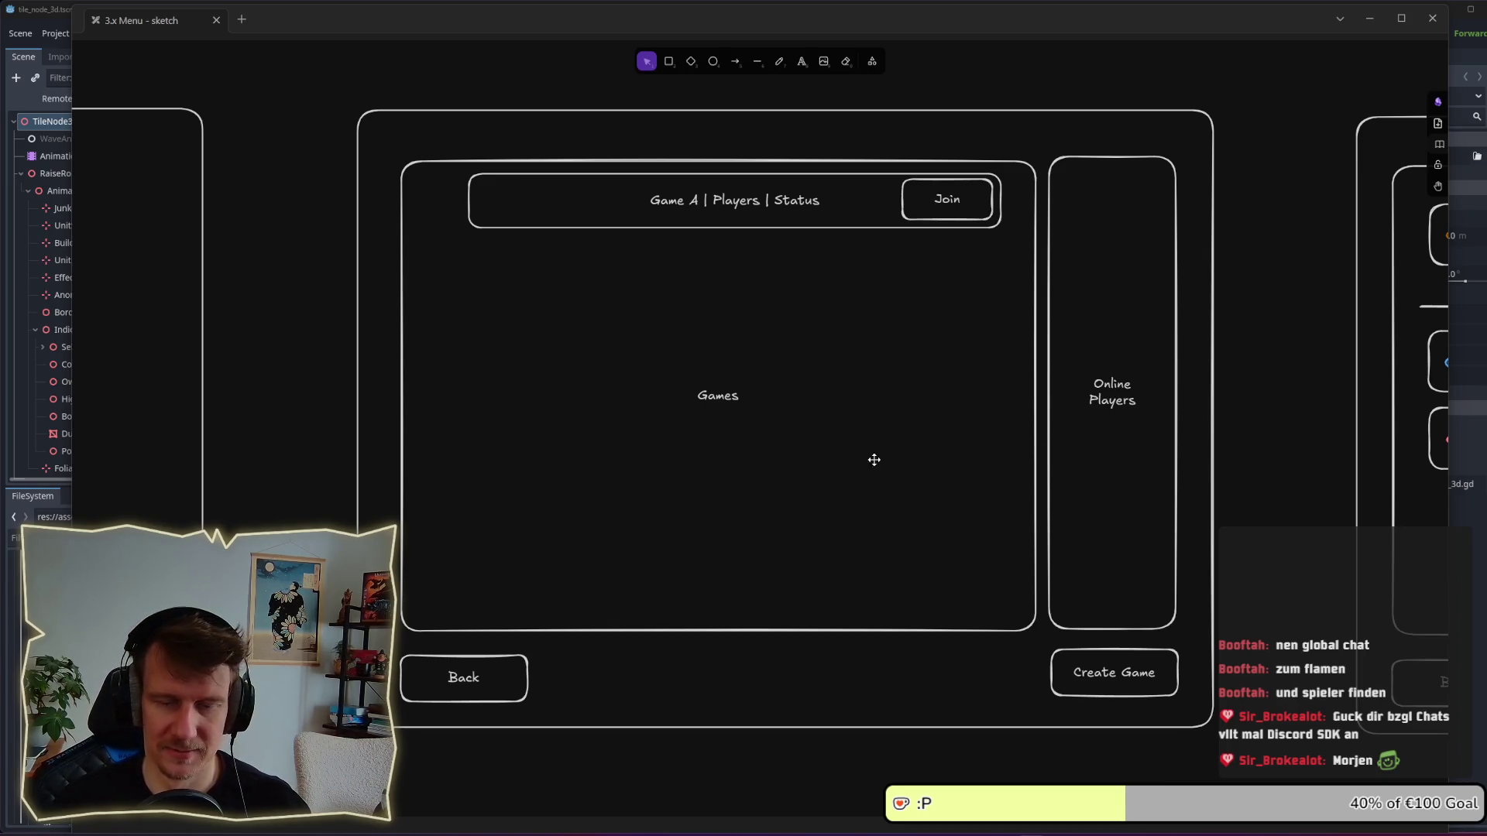
Select the Game A row with its Join button in the Games list.
{"action": "scroll", "coordinate": [941, 442], "scroll_direction": "right", "scroll_amount": 1}
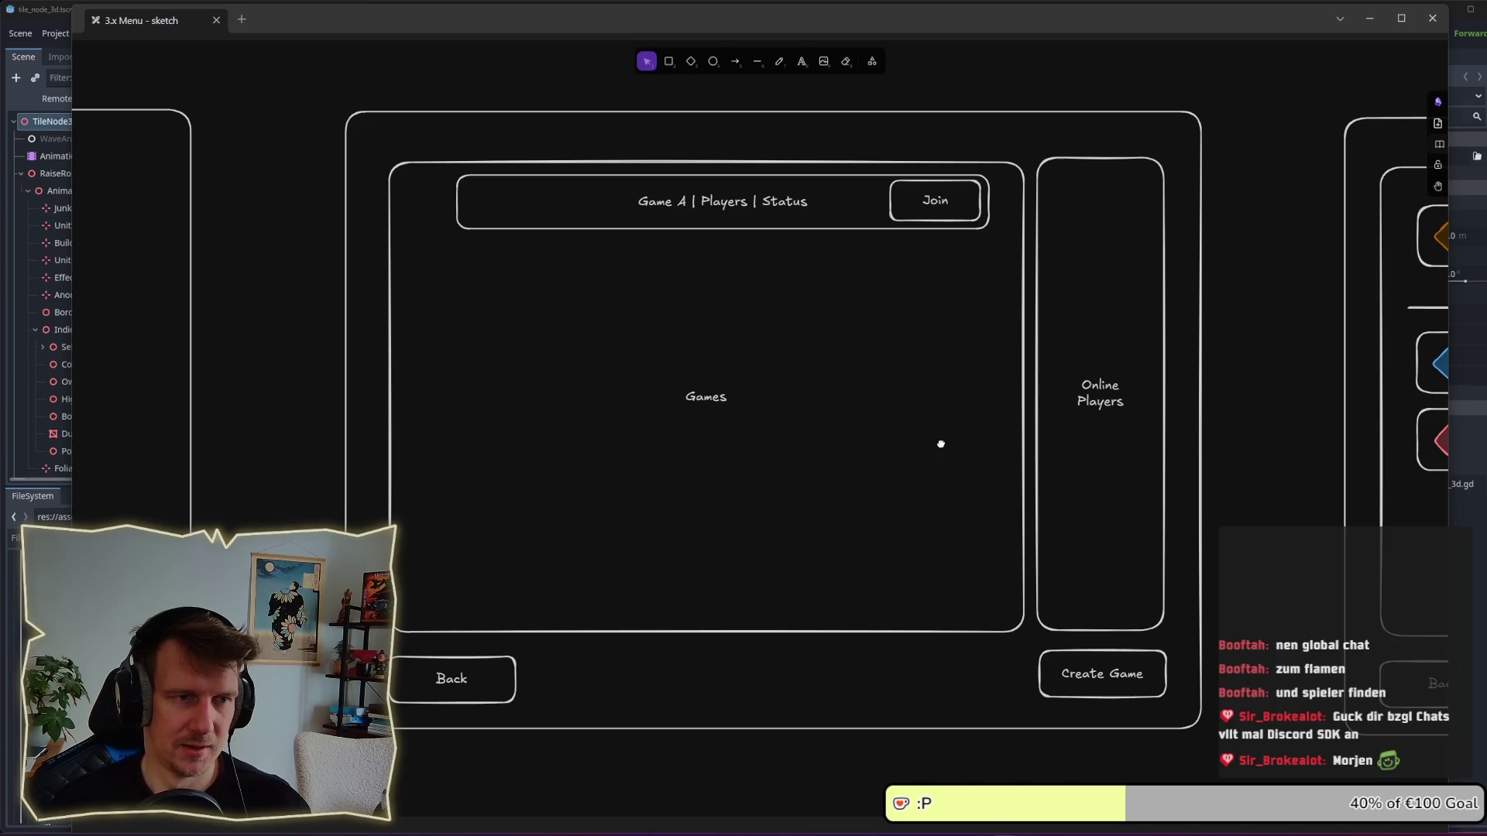
{"action": "left_click_drag", "start_coordinate": [272, 148], "coordinate": [1010, 237]}
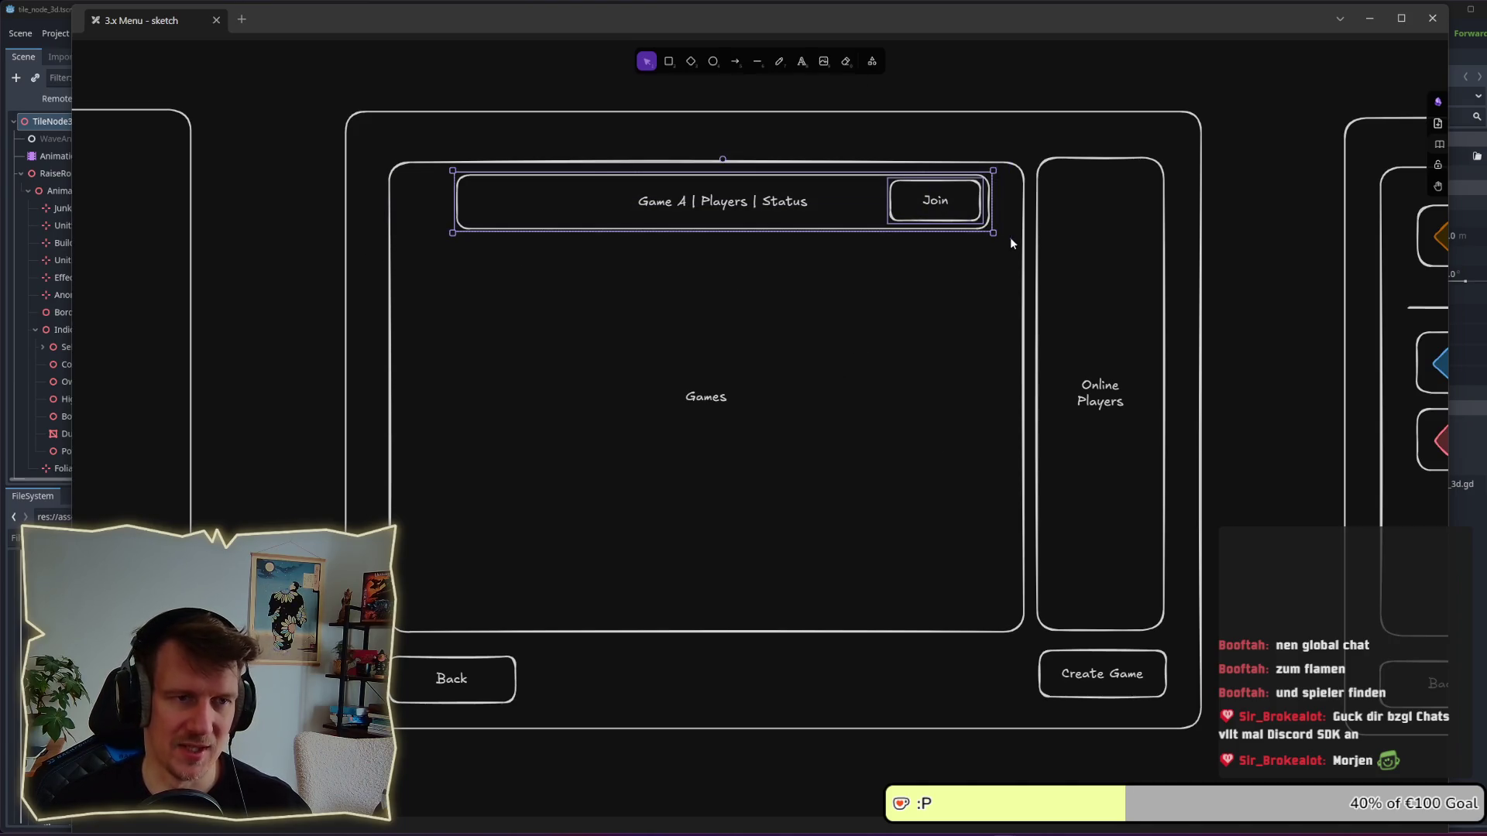
{"action": "left_click", "coordinate": [1256, 276]}
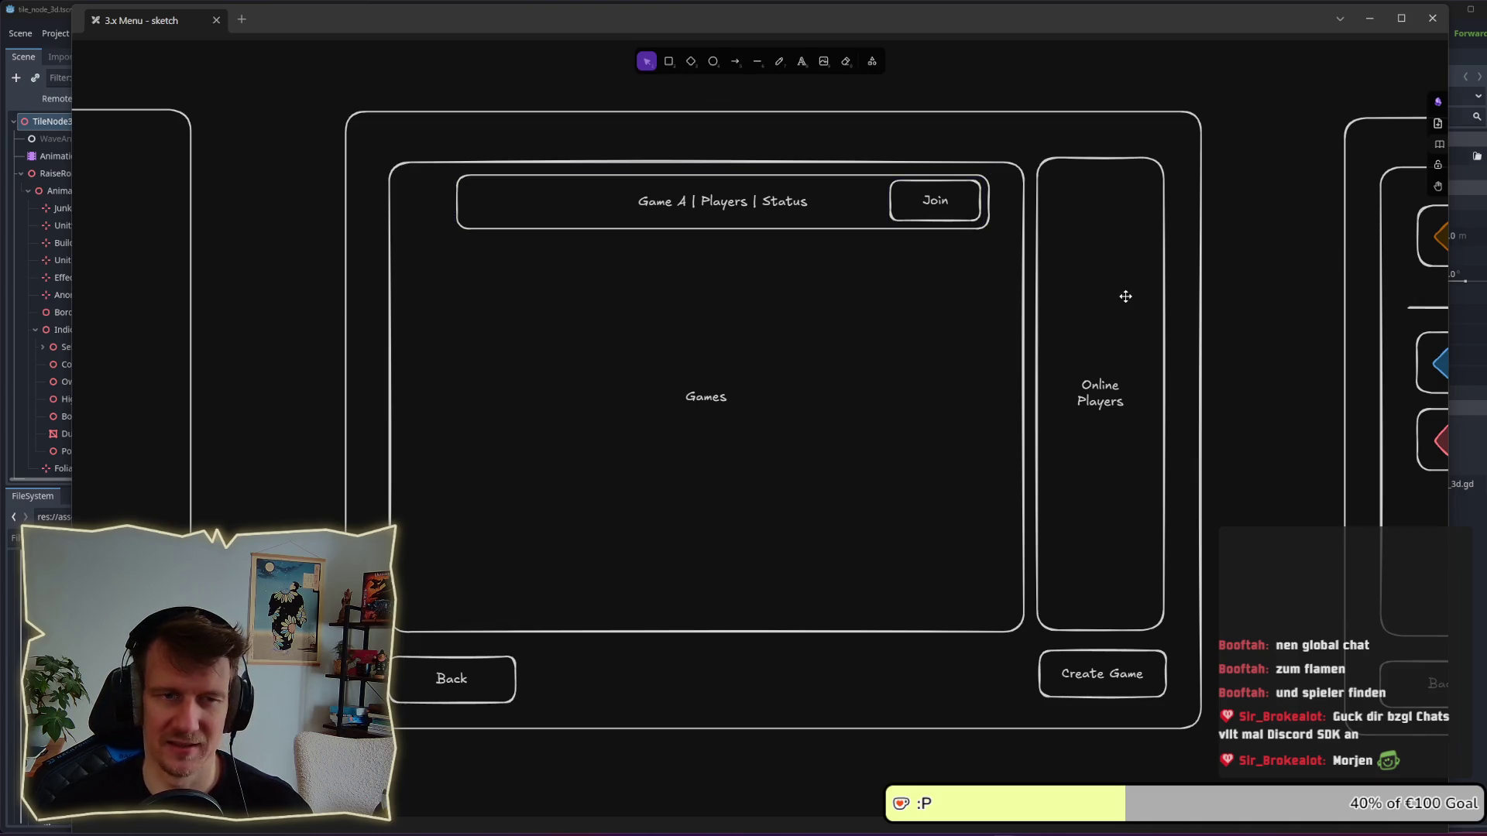
{"action": "key", "text": "alt+Tab"}
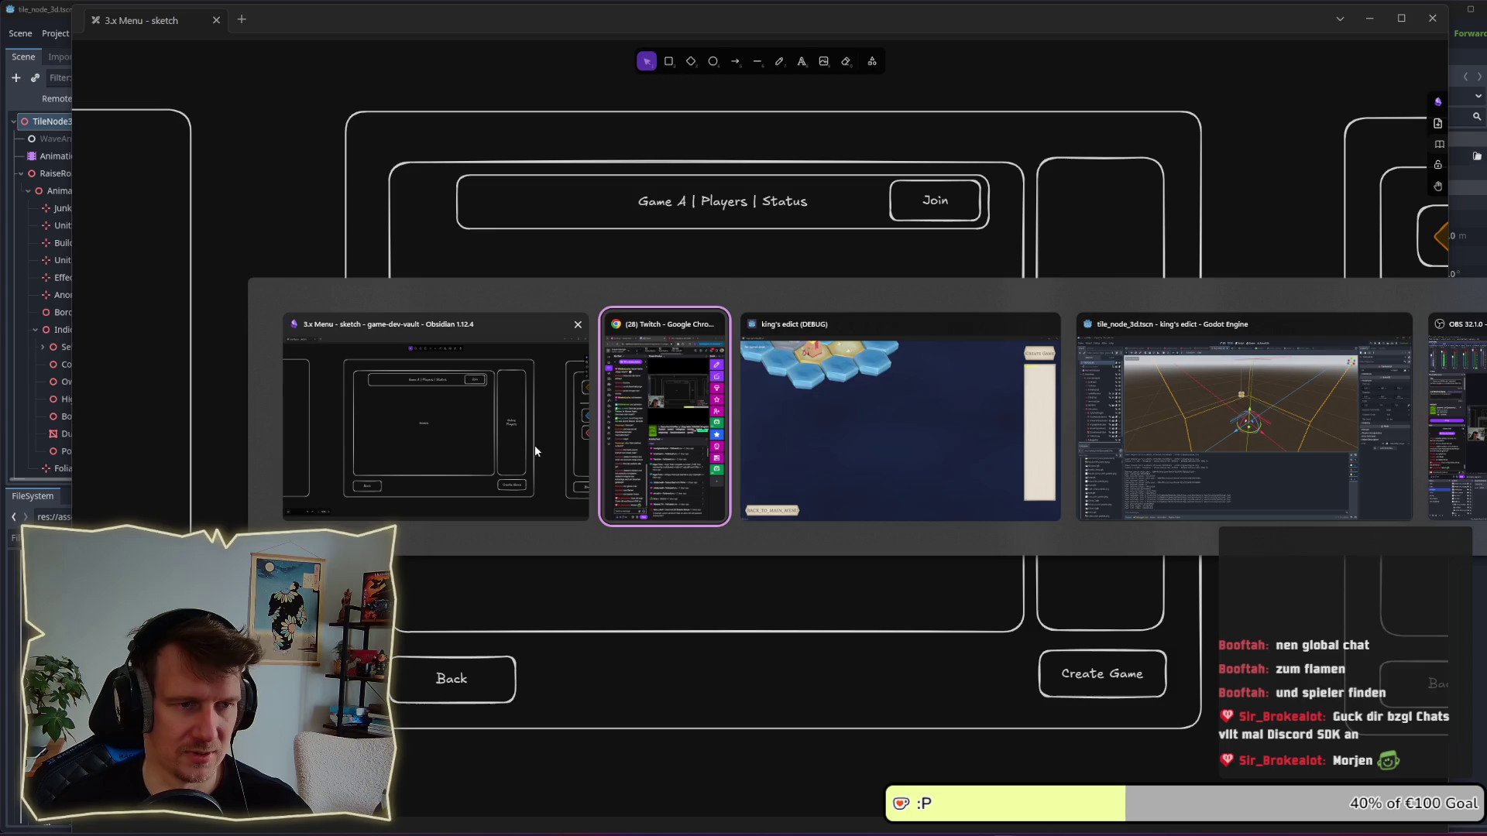
In the debug game, enter Create Game, return via MAIN_MENU, then close the game window.
{"action": "left_click", "coordinate": [843, 443]}
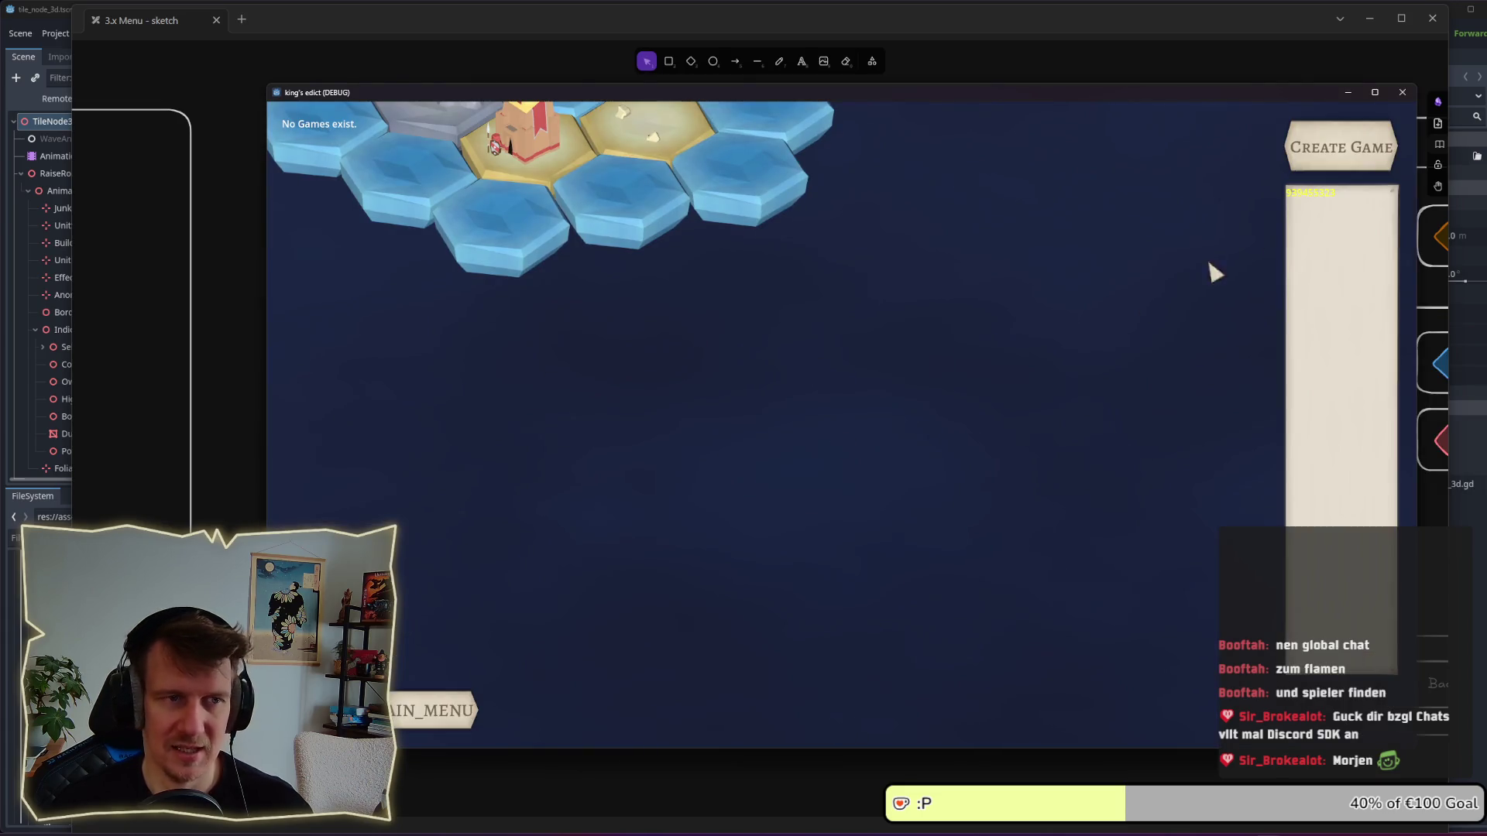
{"action": "left_click", "coordinate": [1308, 139]}
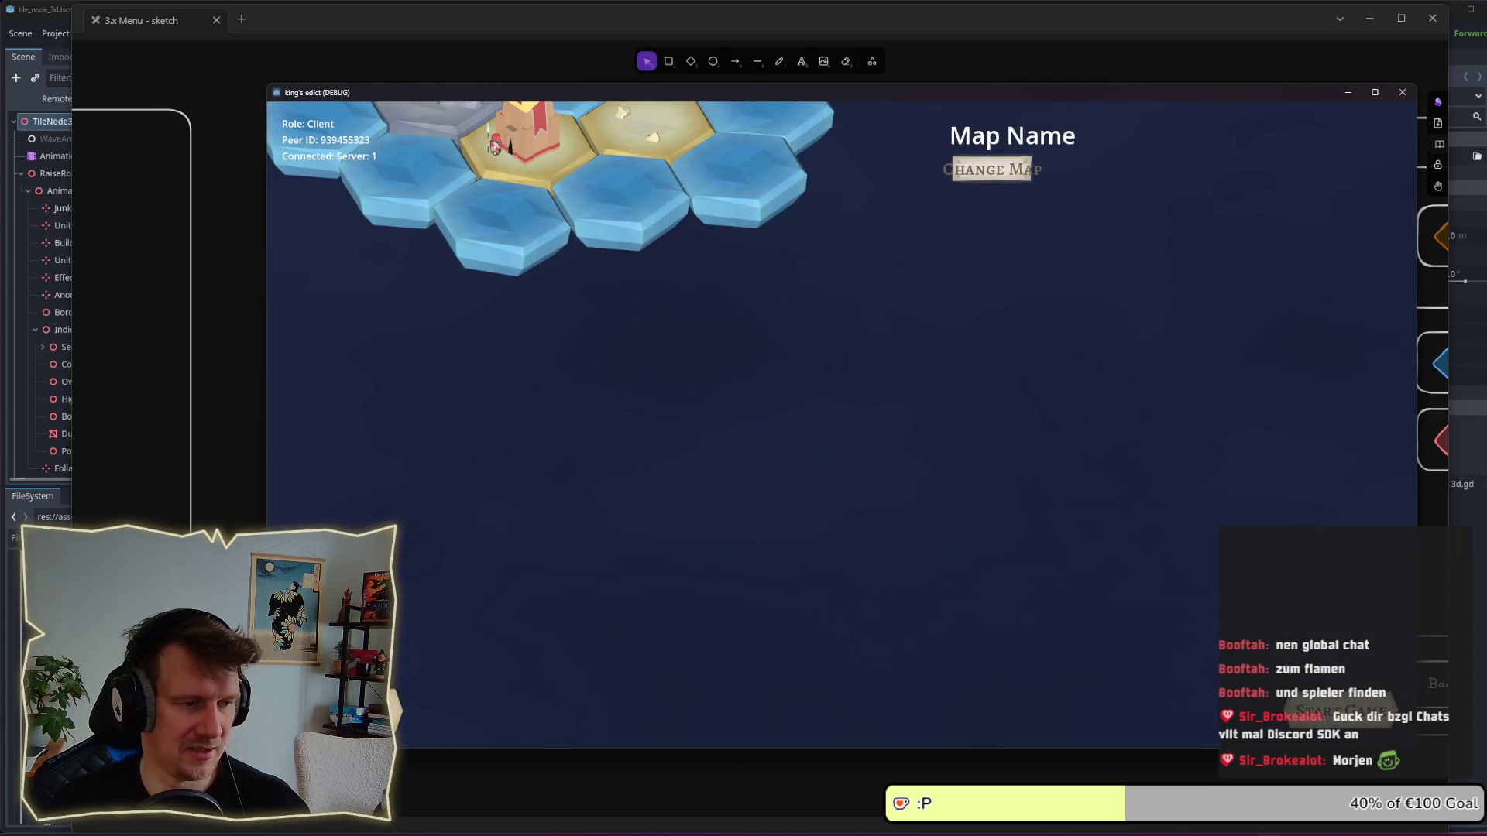
{"action": "key", "text": "alt+Tab"}
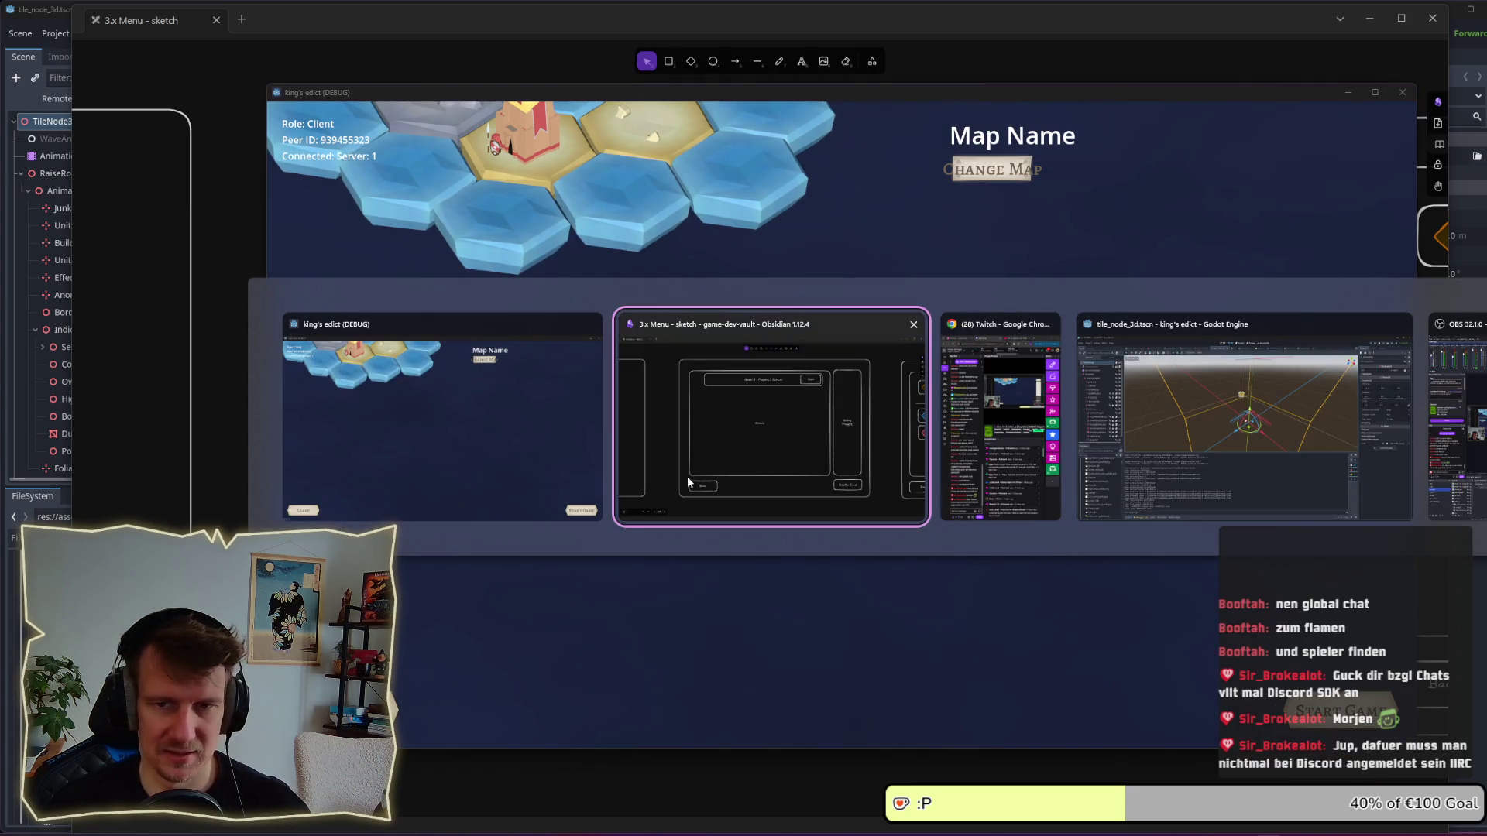
{"action": "left_click", "coordinate": [717, 477]}
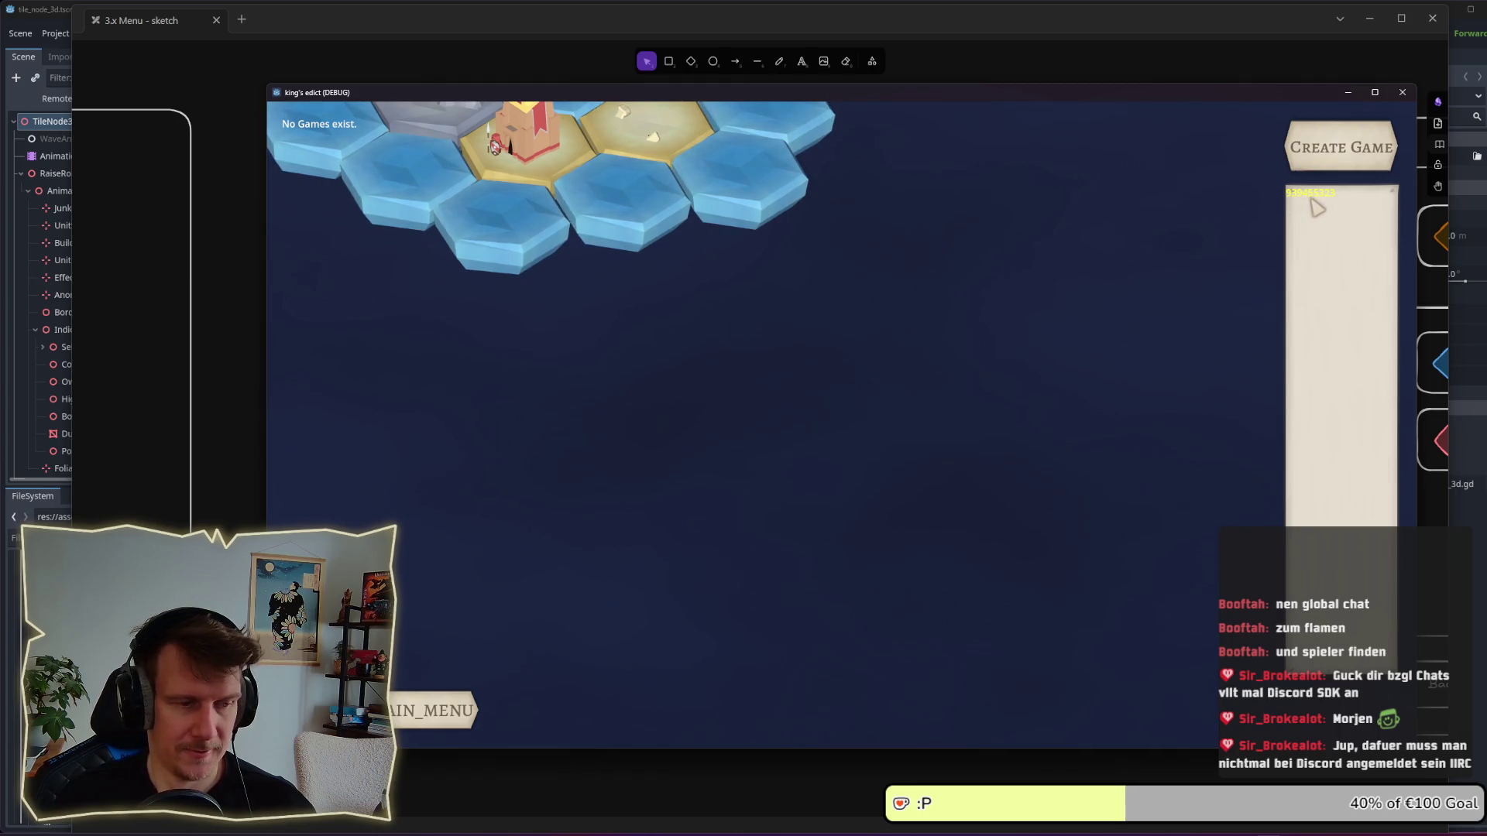
{"action": "left_click", "coordinate": [468, 713]}
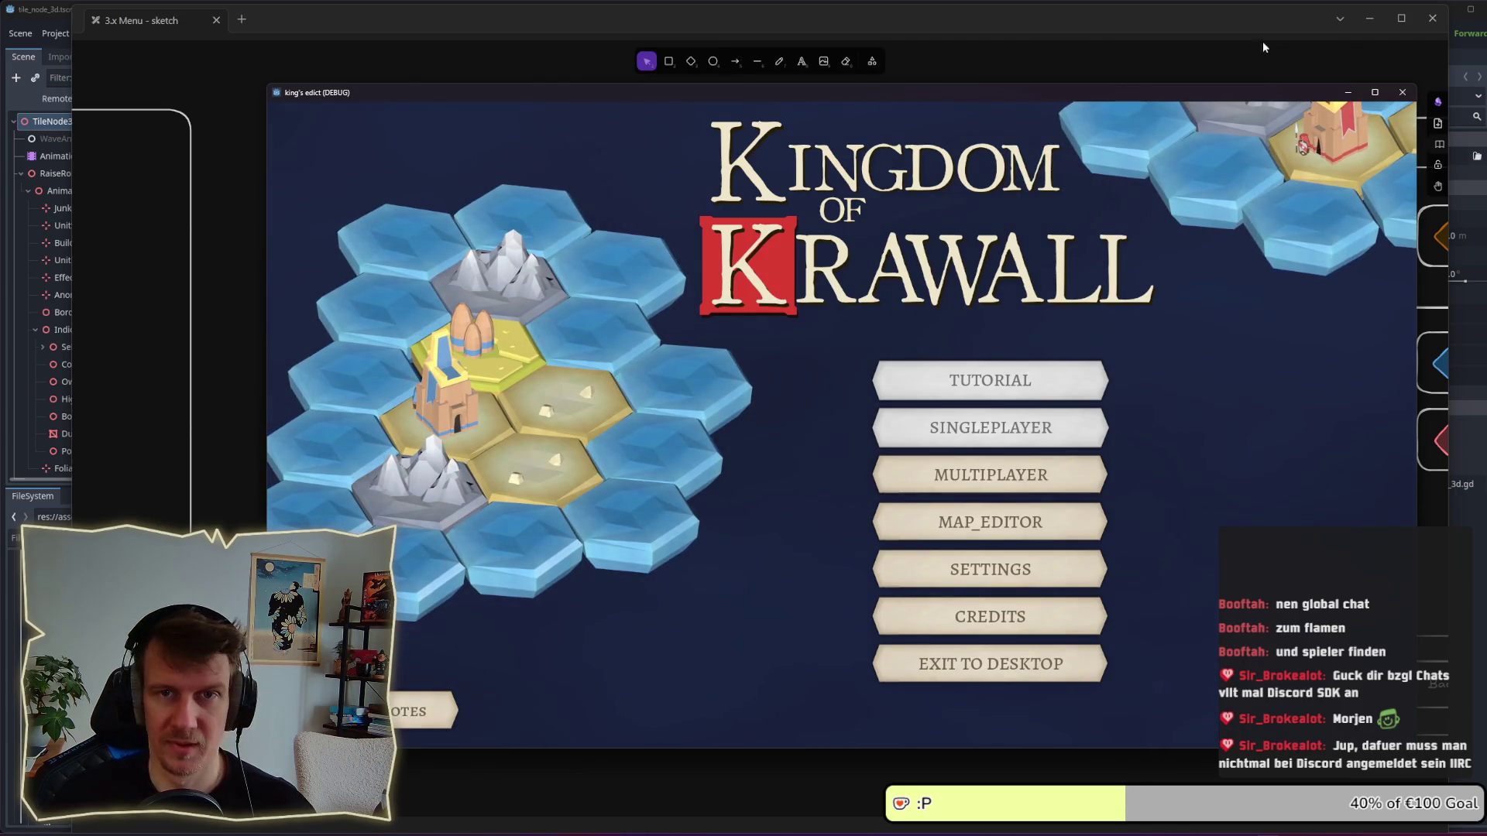
{"action": "left_click", "coordinate": [1402, 92]}
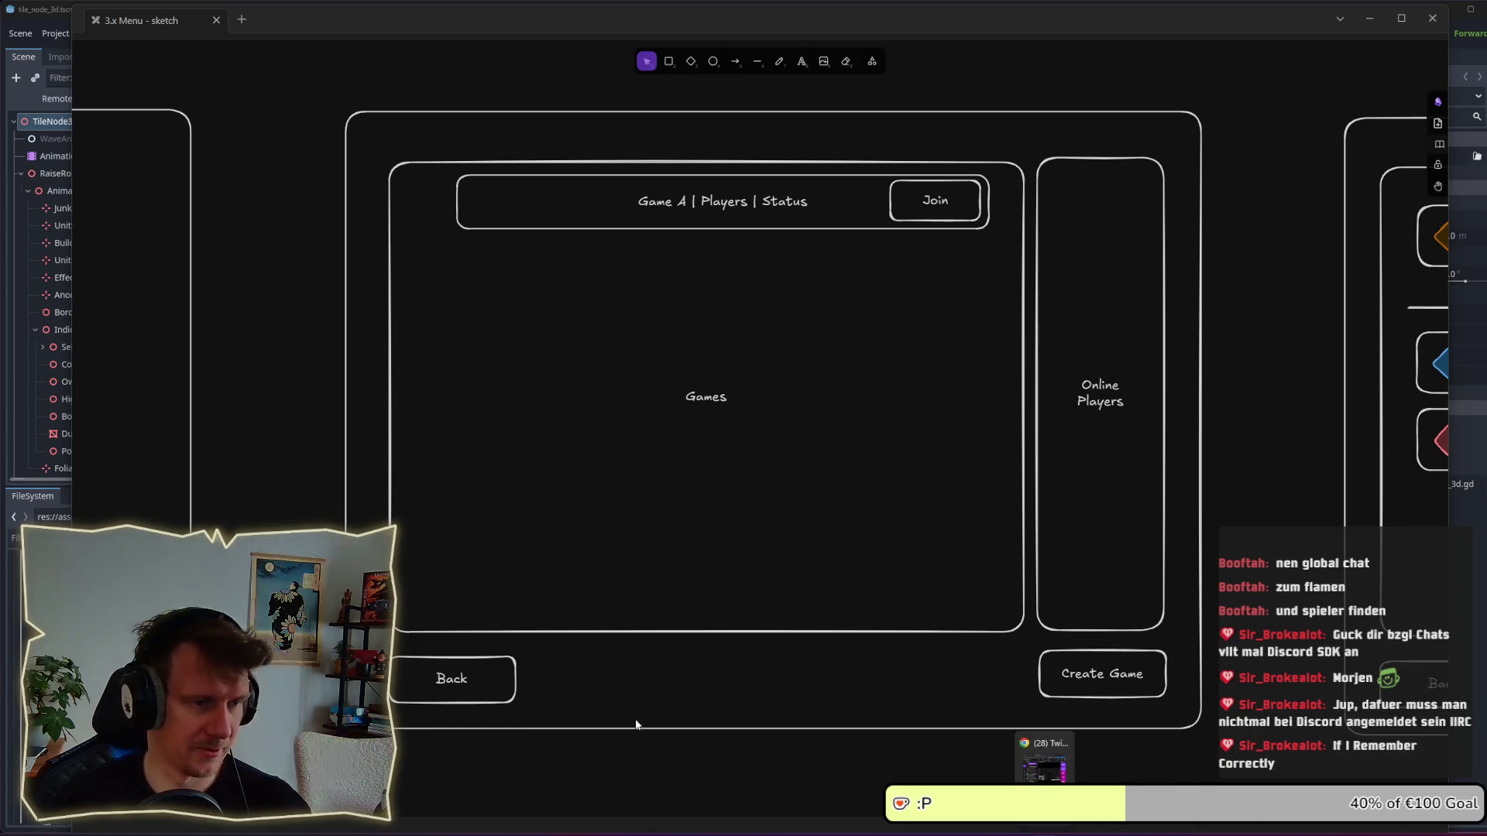
Pan the lobby wireframe slightly right, then switch back to the Godot editor.
{"action": "left_click_drag", "start_coordinate": [695, 755], "coordinate": [697, 757]}
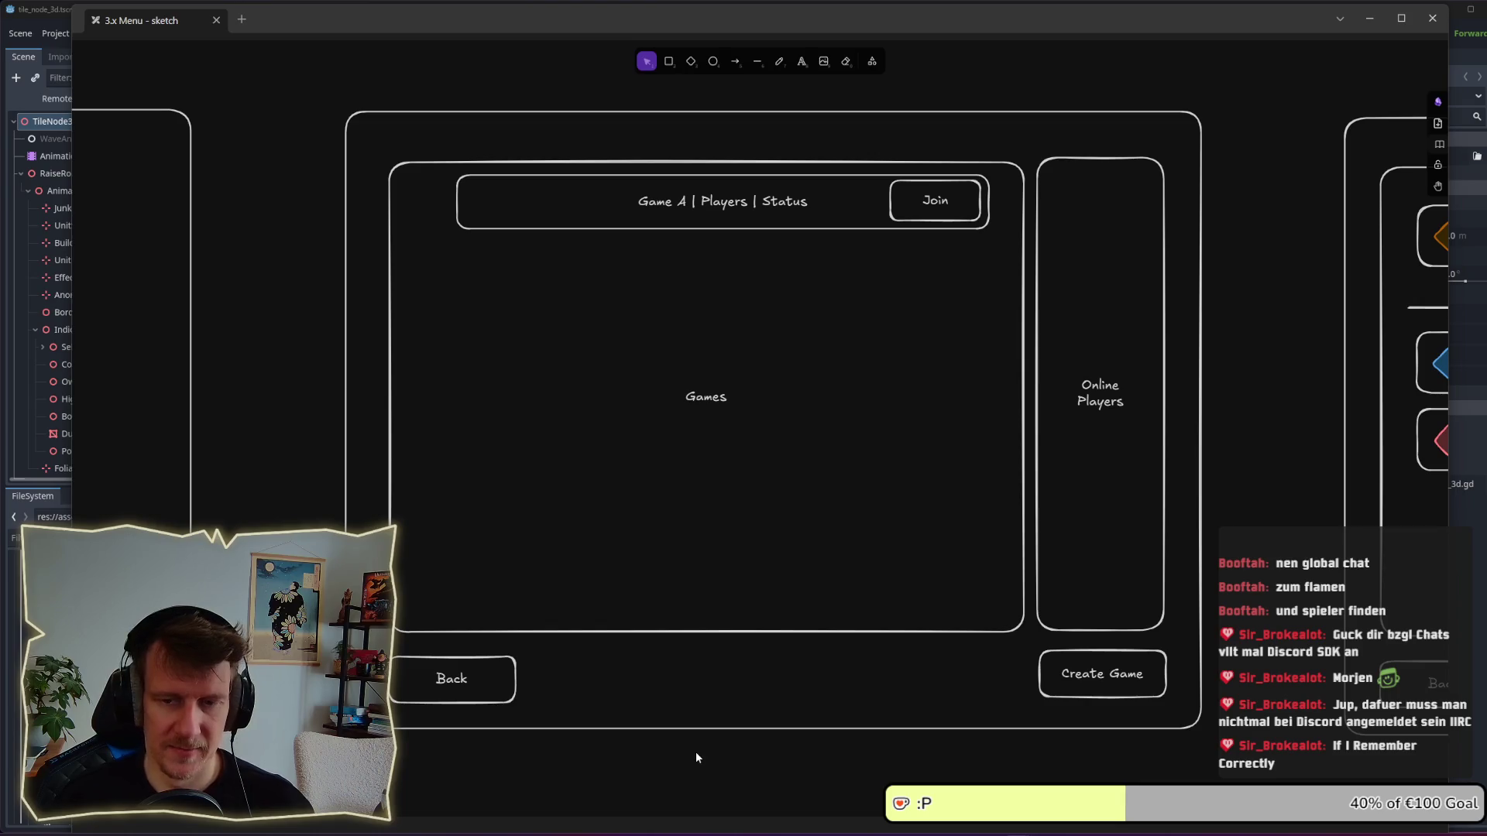
{"action": "left_click_drag", "start_coordinate": [693, 748], "coordinate": [713, 748]}
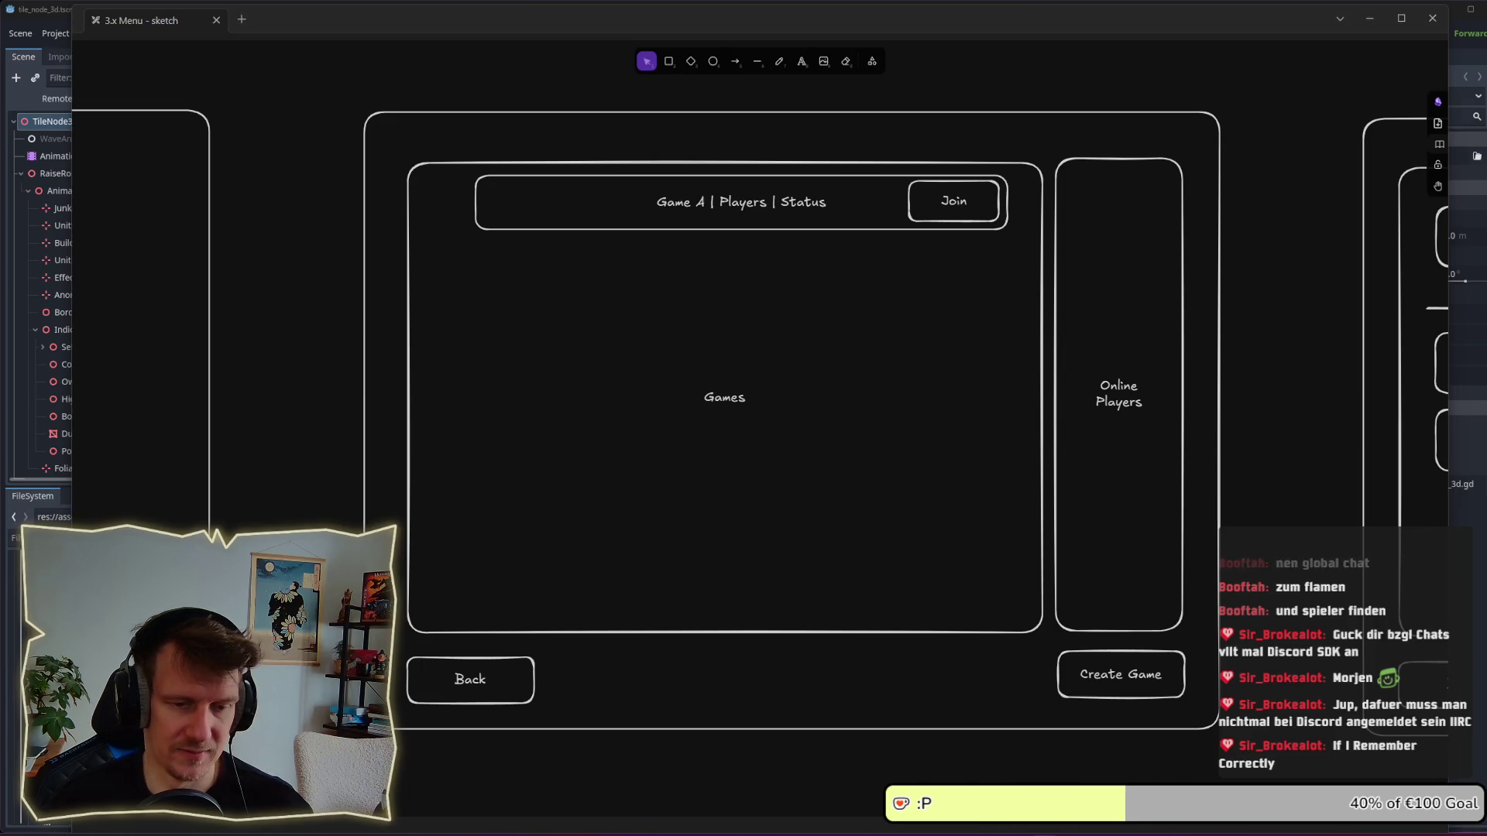
{"action": "mouse_move", "coordinate": [1175, 828]}
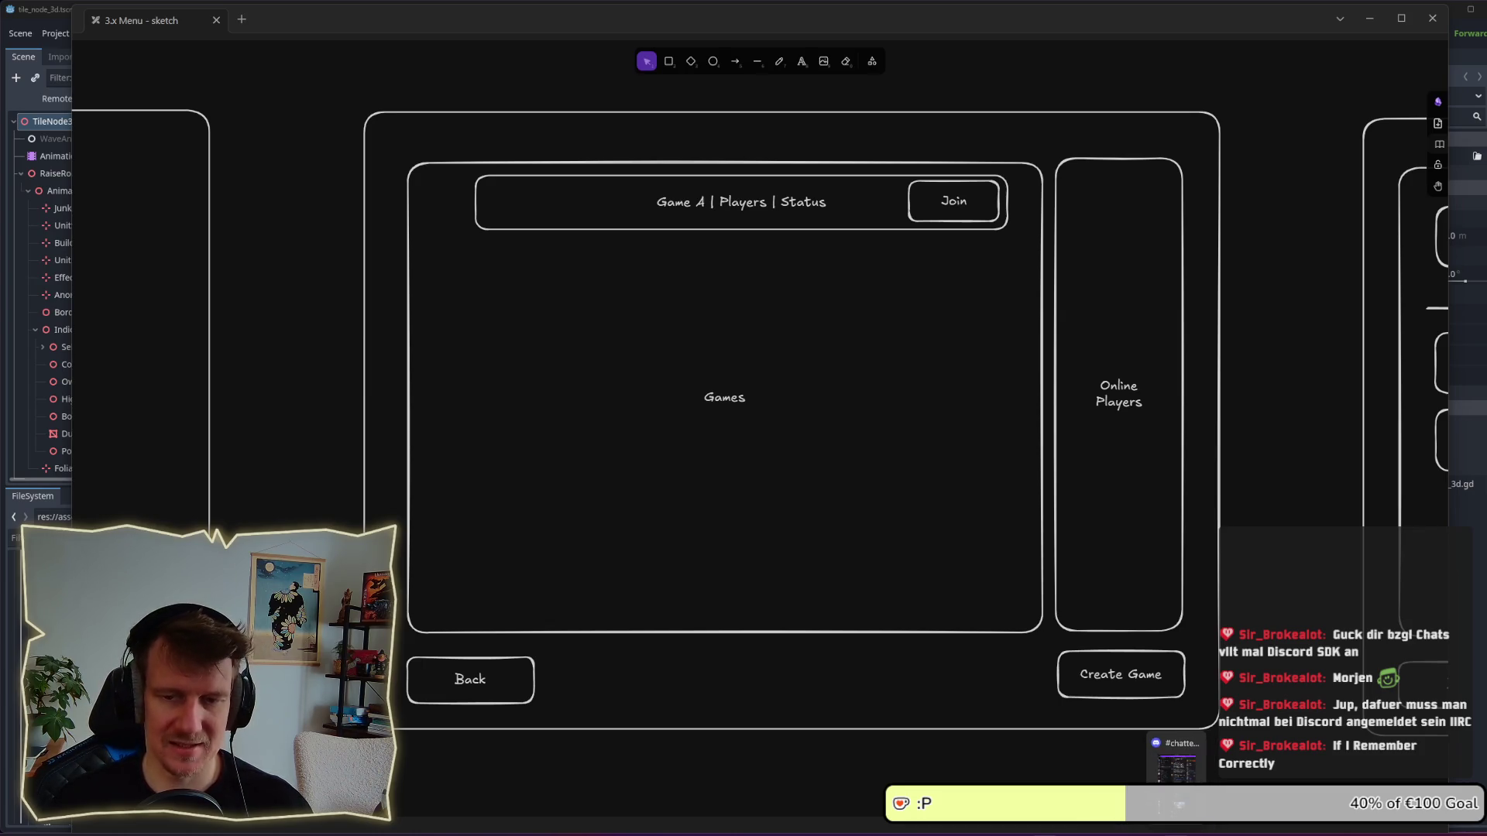
{"action": "key", "text": "alt+Tab"}
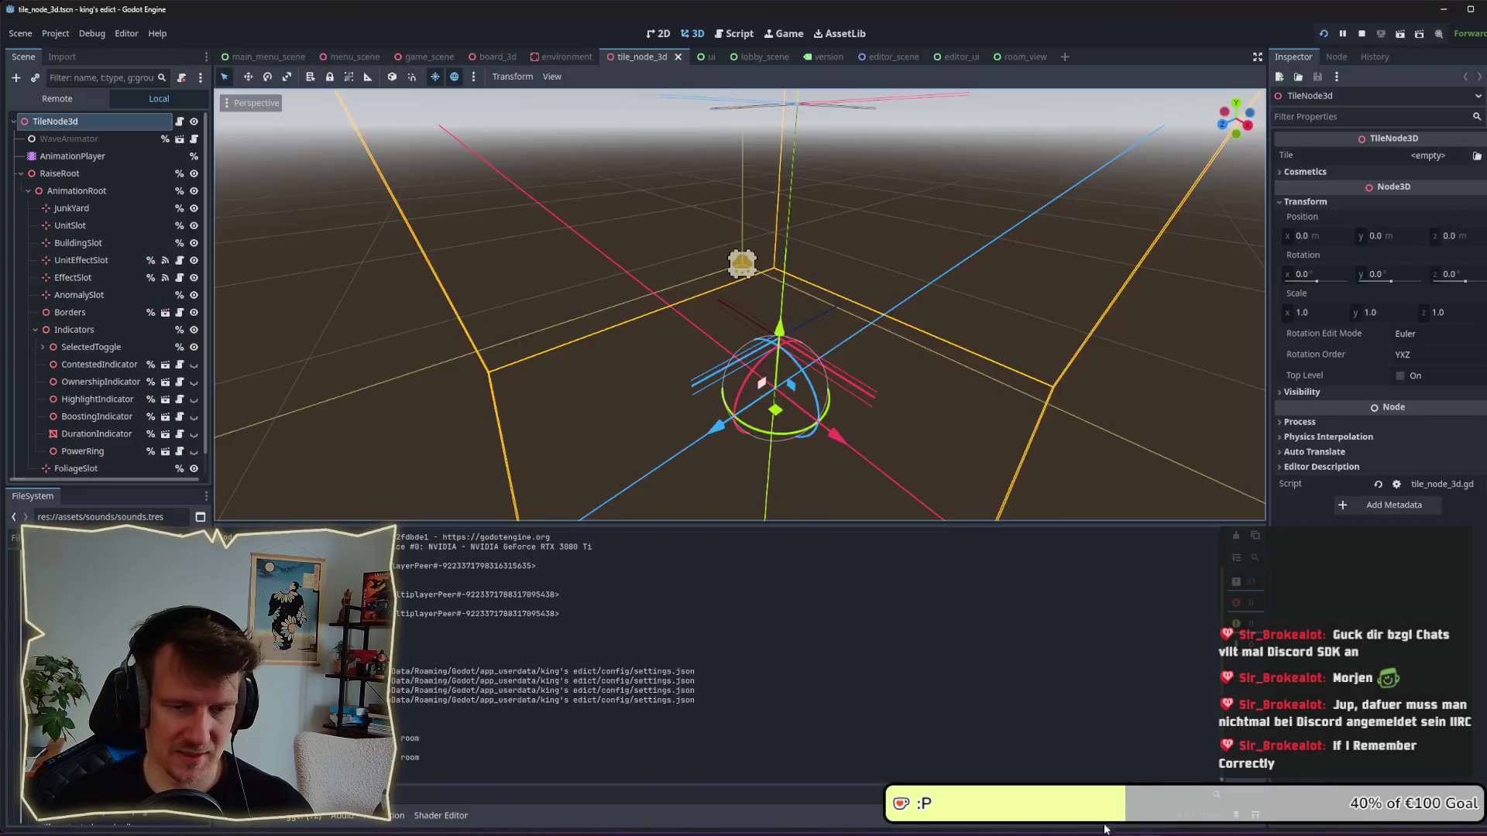
Close all scene tabs except main_menu_scene and open lobby_scene.tscn from the FileSystem dock.
{"action": "left_click", "coordinate": [267, 57]}
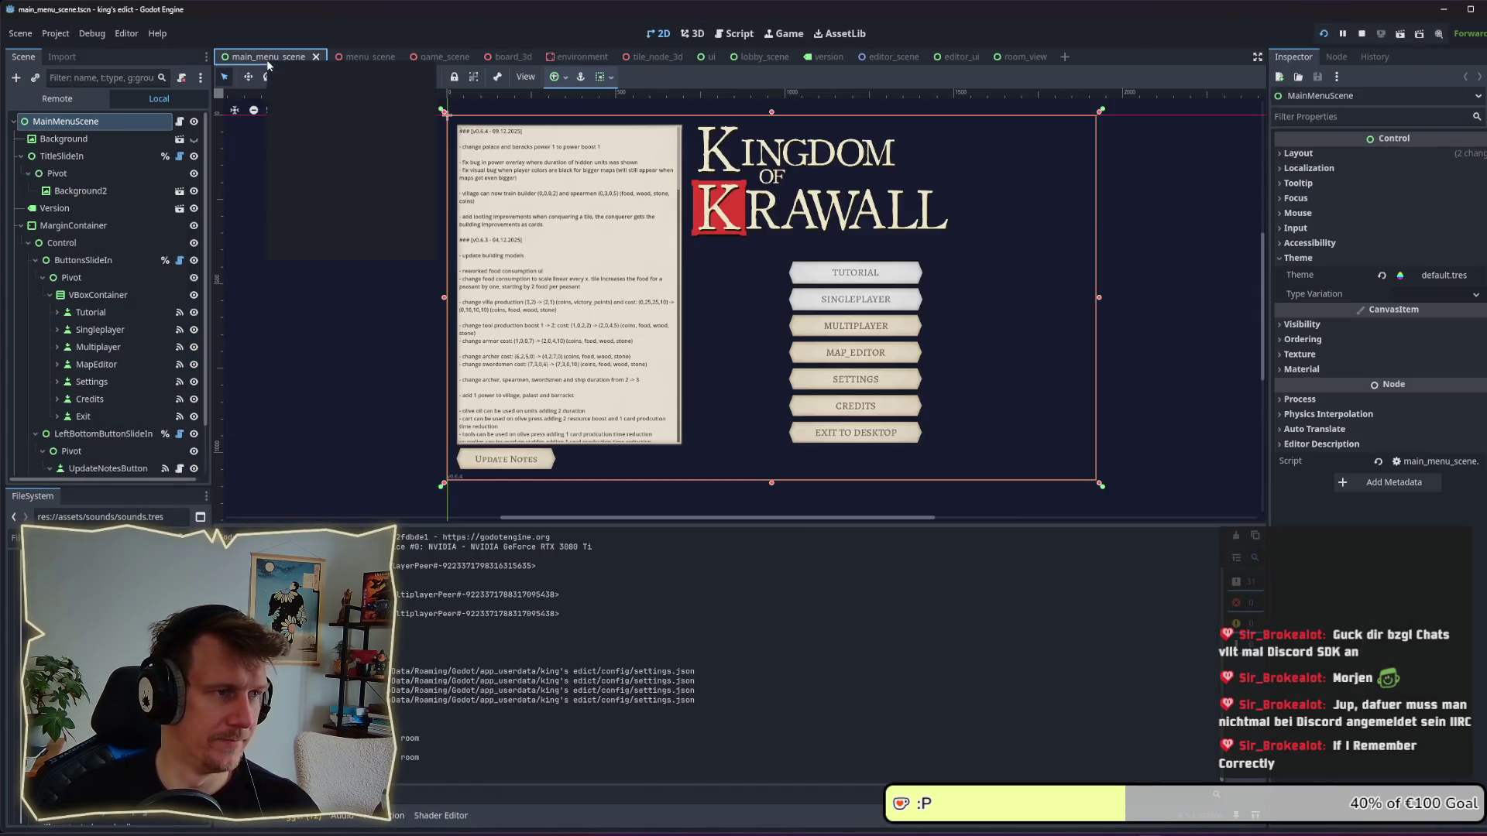
{"action": "right_click", "coordinate": [268, 62]}
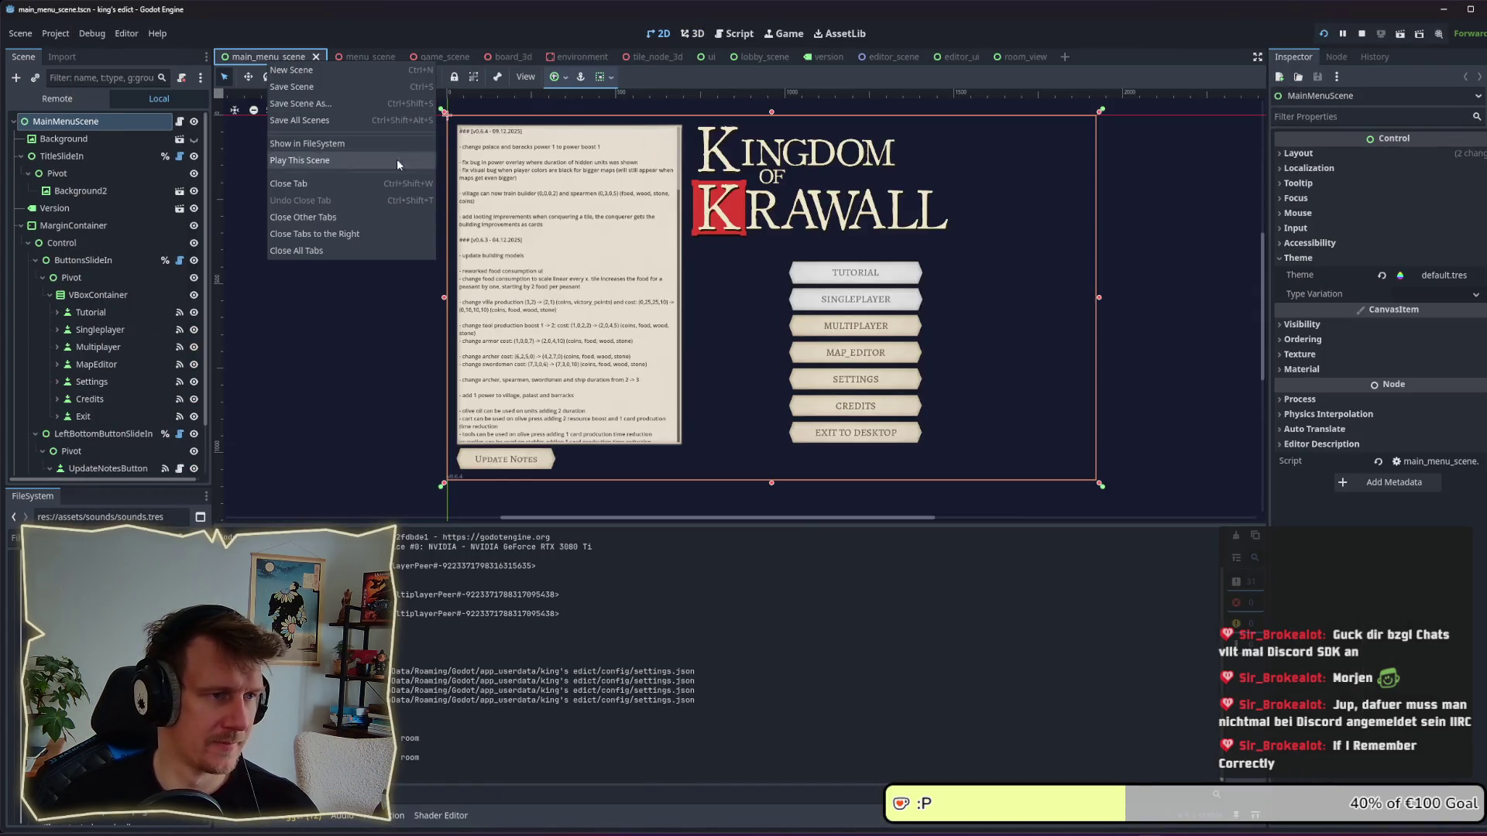
{"action": "left_click", "coordinate": [339, 216]}
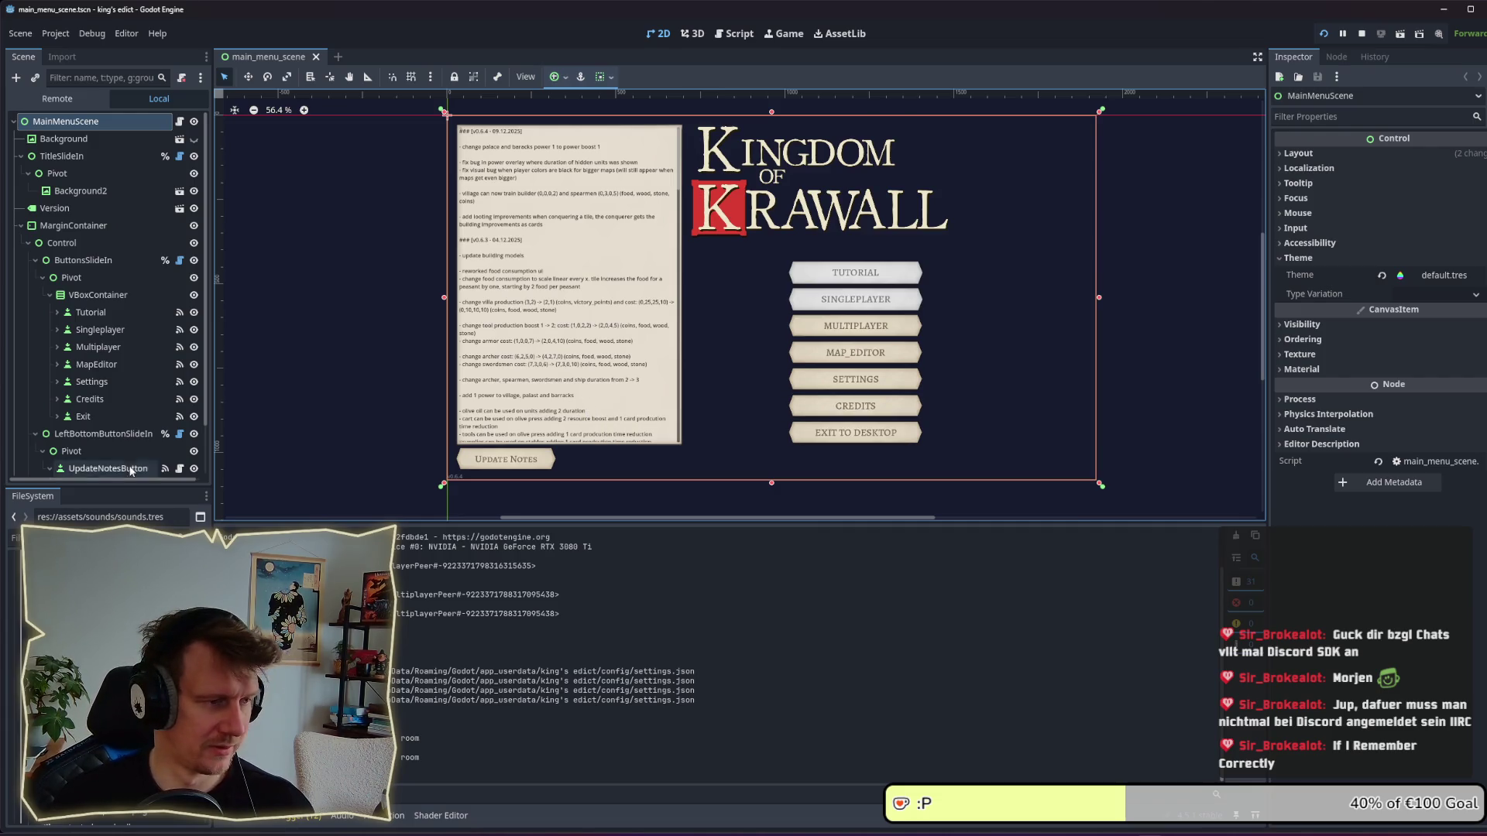
{"action": "left_click", "coordinate": [15, 537]}
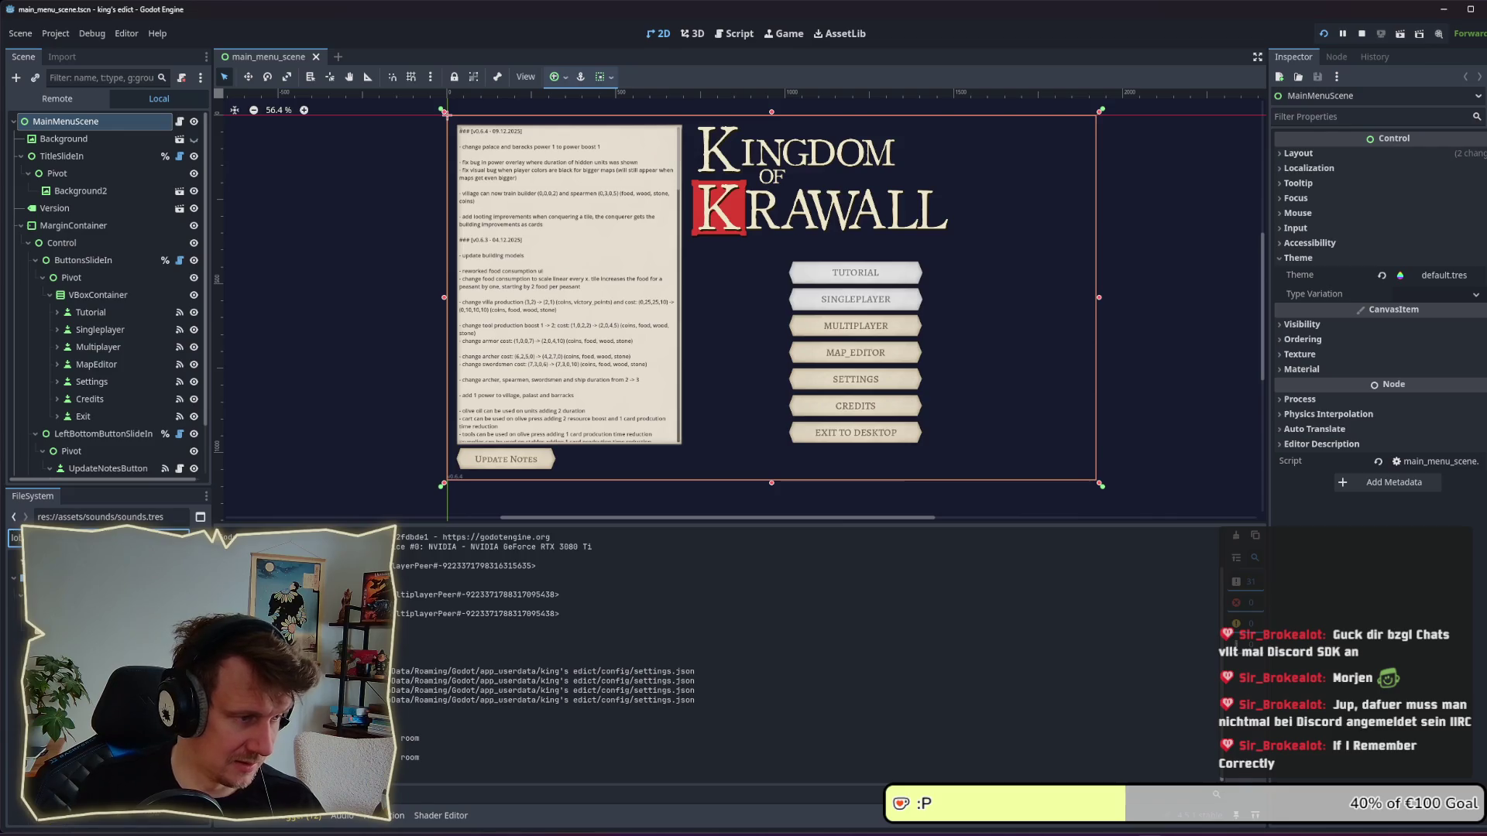
{"action": "double_click", "coordinate": [31, 561]}
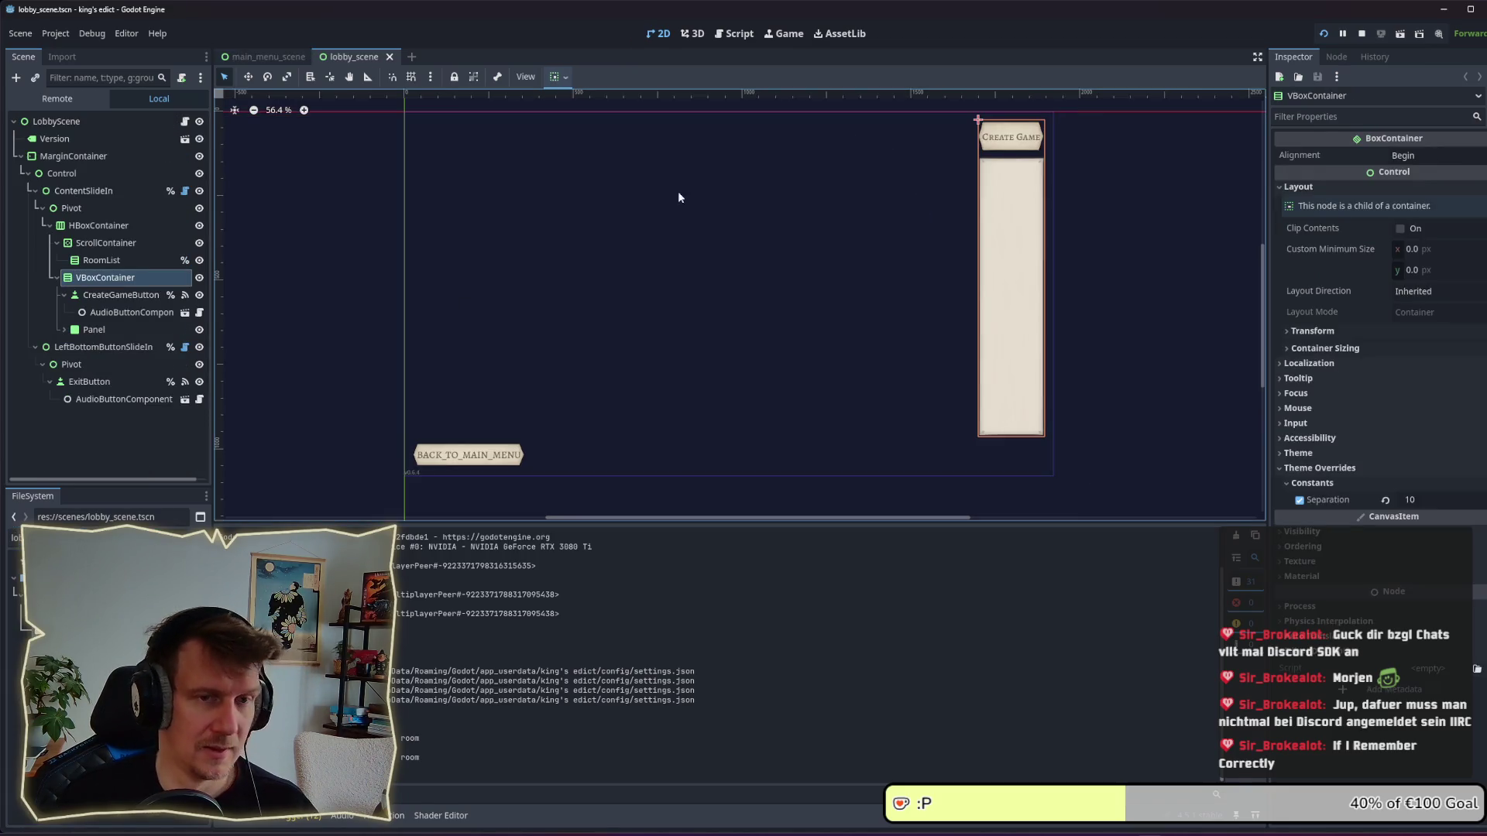
Inspect the lobby's nodes: BACK_TO_MAIN_MENU, MarginContainer, ContentSlideIn, CreateGameButton, LeftBottomButtonSlideIn.
{"action": "left_click", "coordinate": [493, 453]}
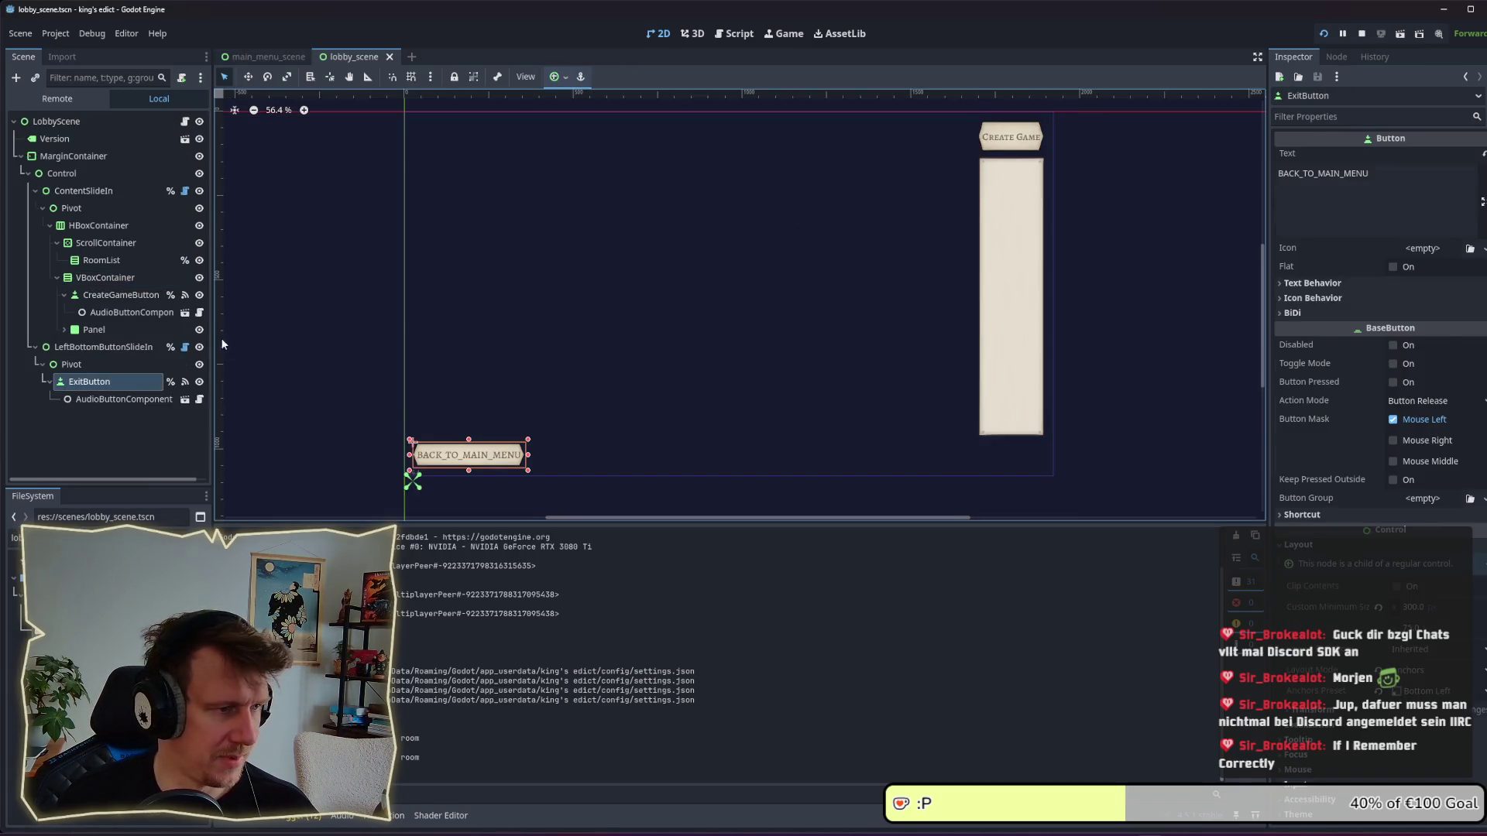
{"action": "left_click", "coordinate": [91, 348]}
{"action": "left_click", "coordinate": [83, 158]}
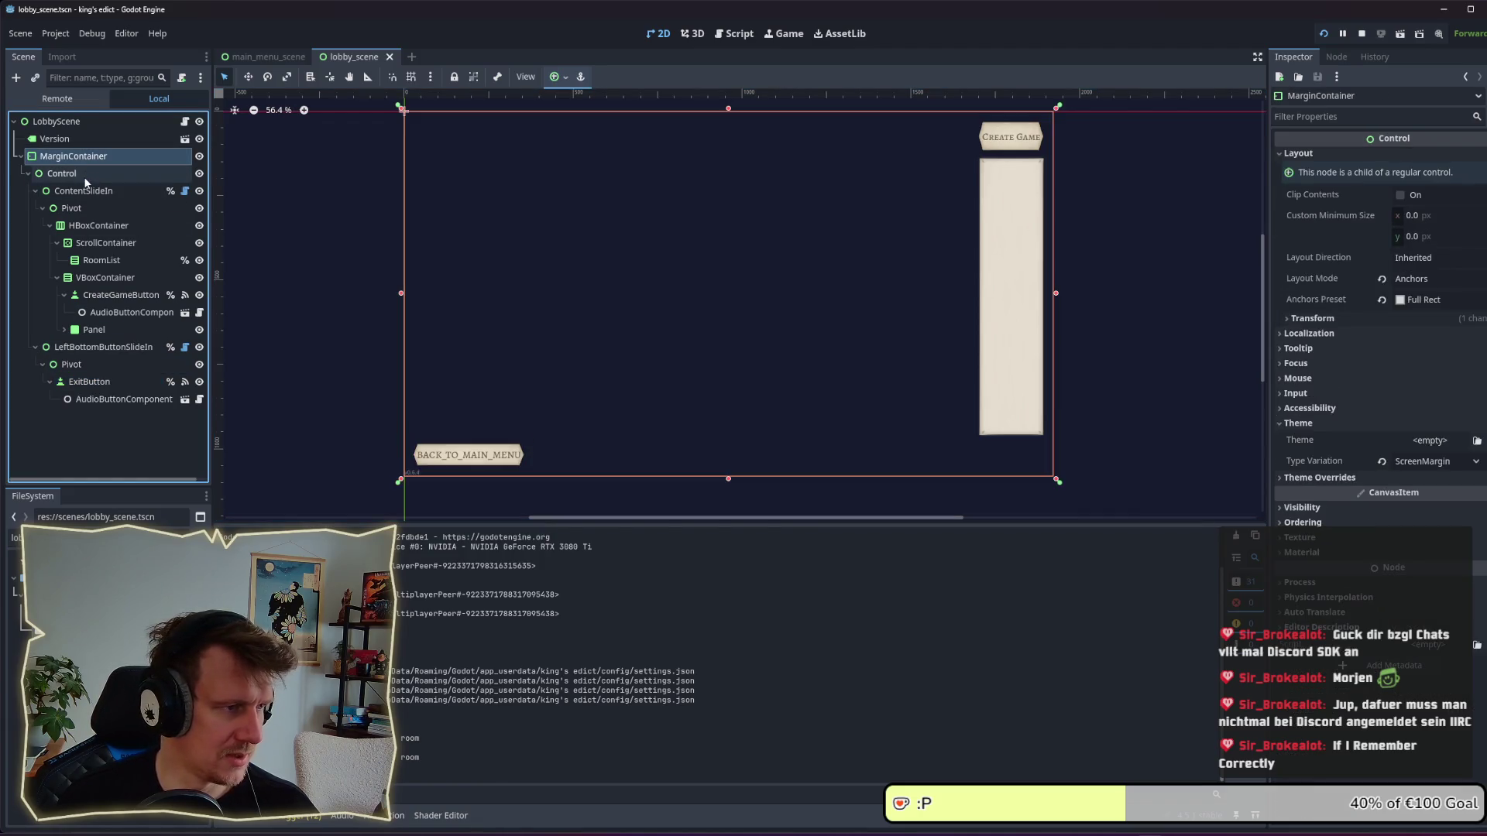
{"action": "left_click", "coordinate": [85, 175]}
{"action": "left_click", "coordinate": [87, 192]}
{"action": "left_click", "coordinate": [85, 175]}
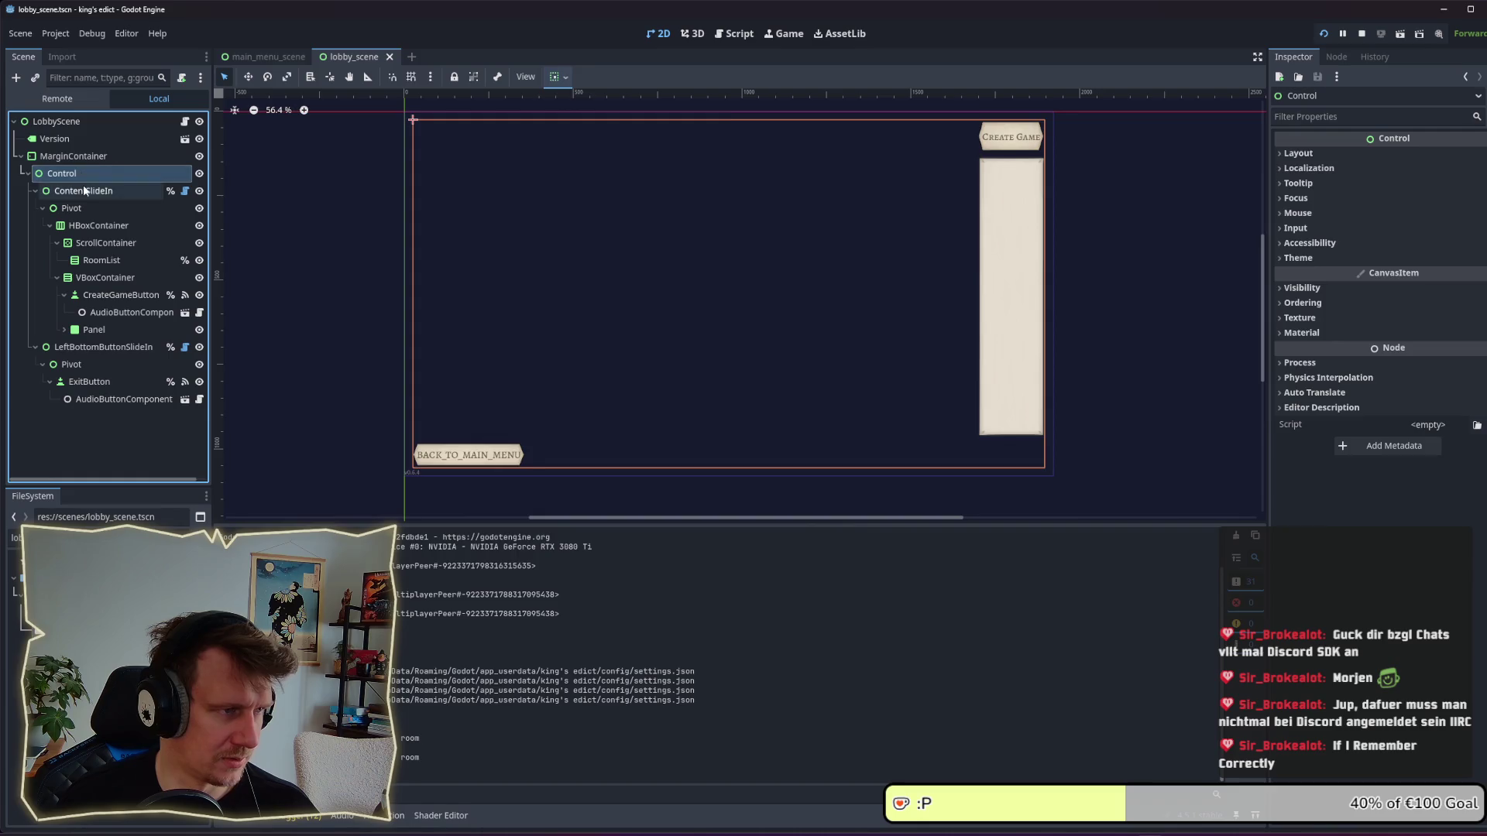
{"action": "left_click", "coordinate": [85, 191]}
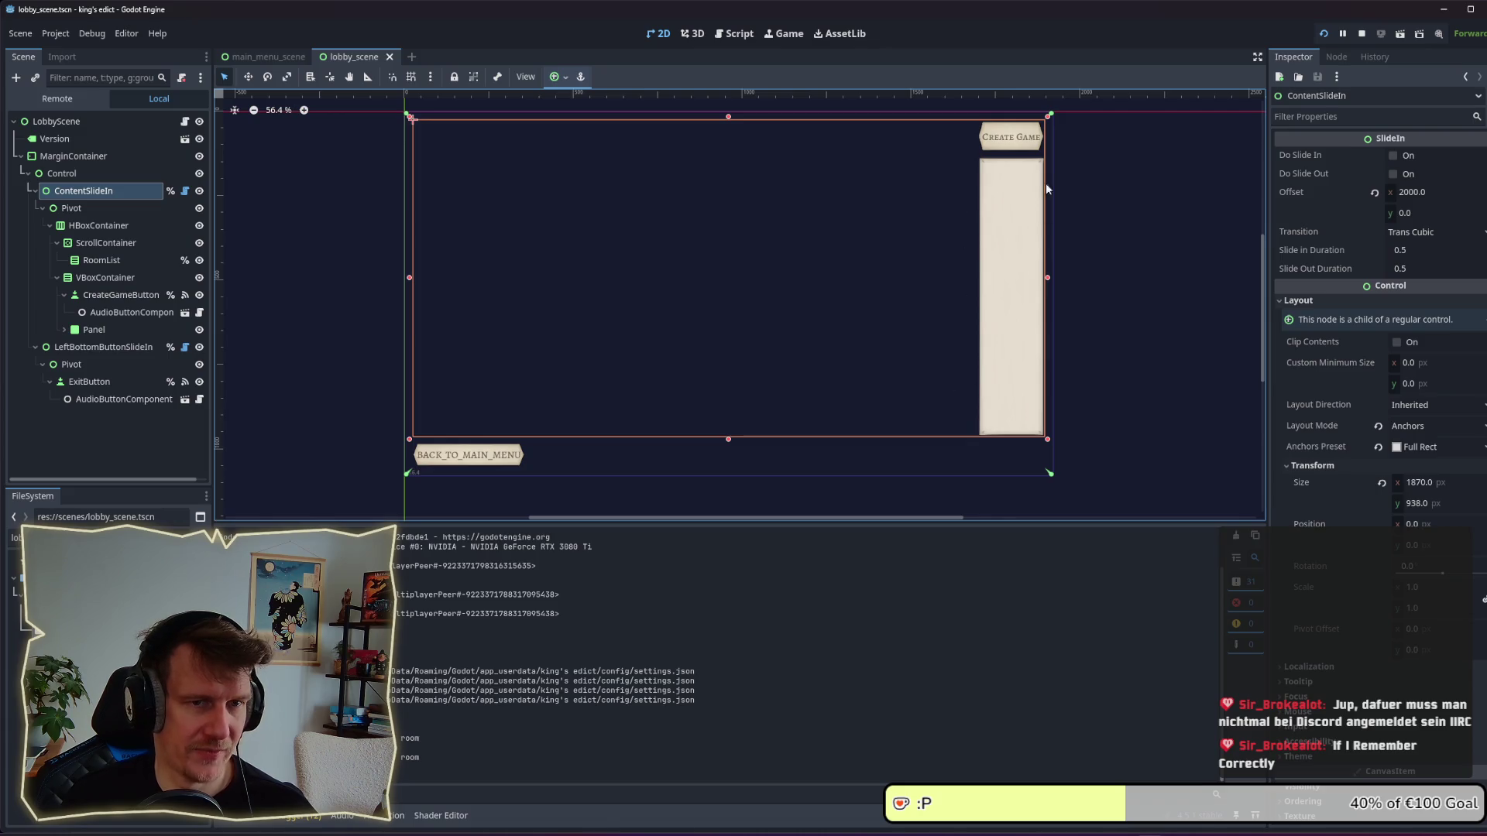
{"action": "left_click", "coordinate": [117, 295]}
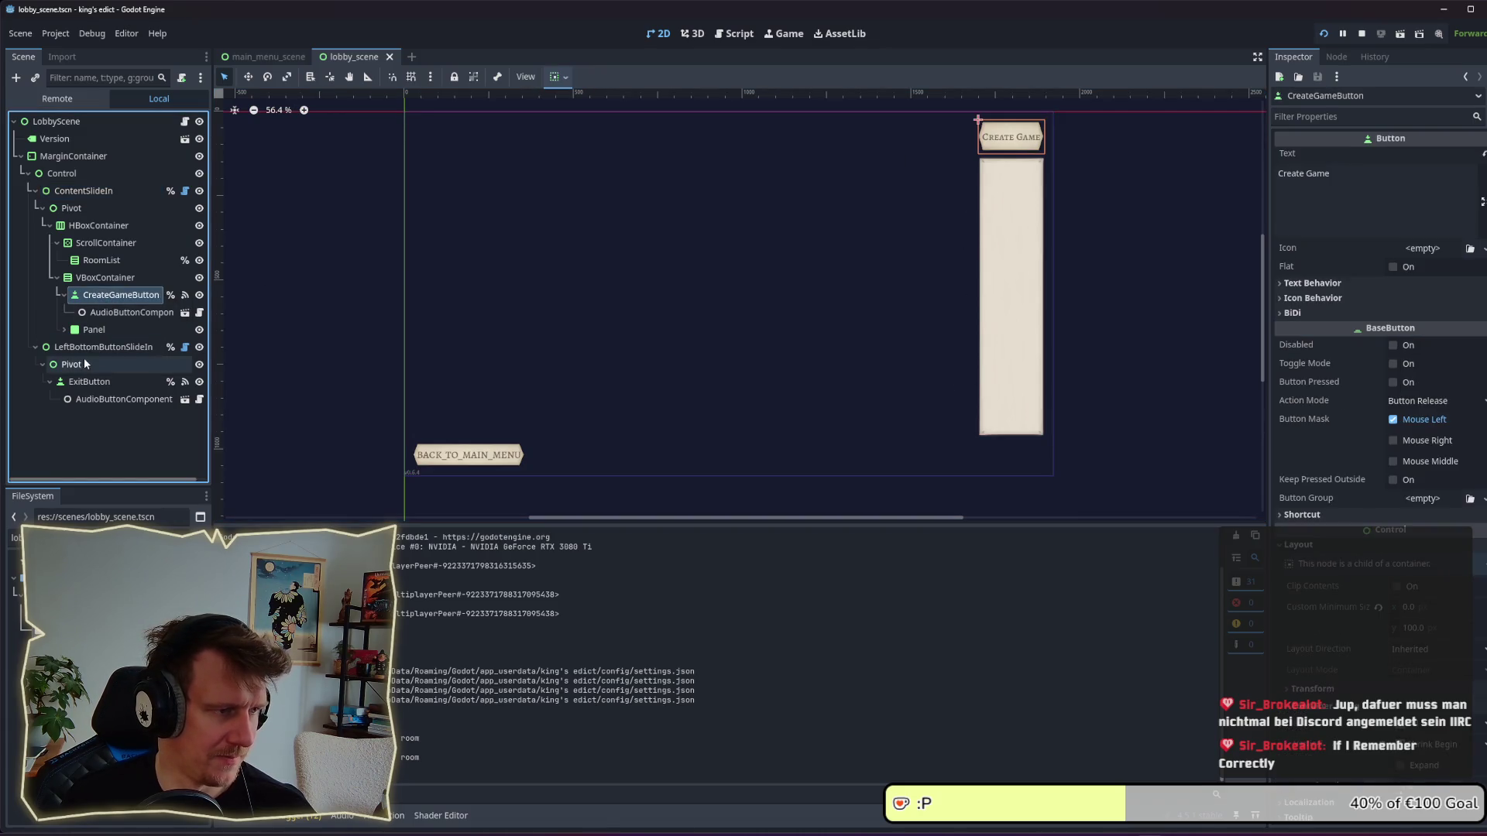
{"action": "left_click", "coordinate": [87, 349]}
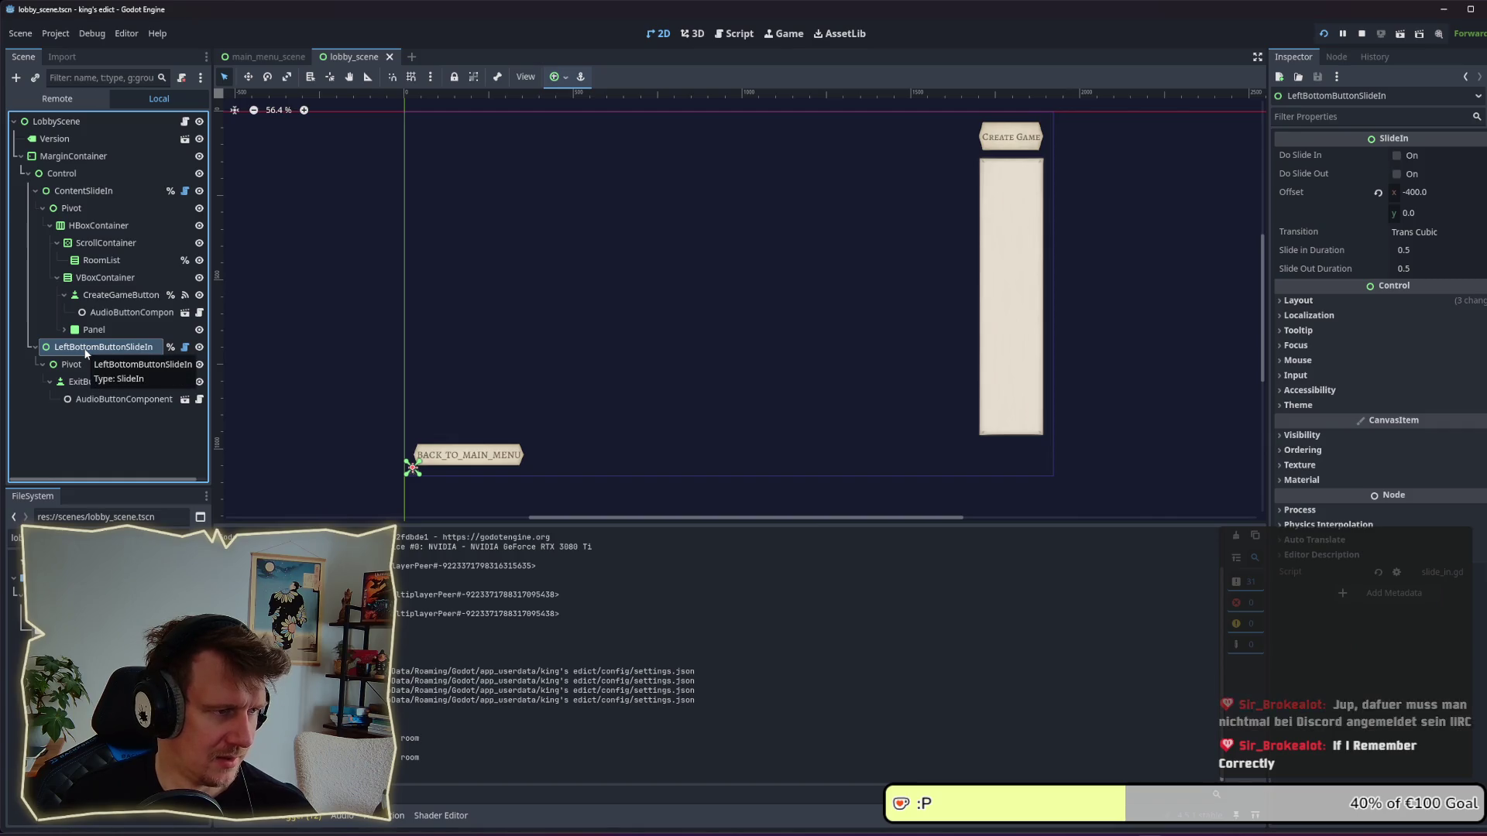
In main_menu_scene collapse LeftBottomButtonSlideIn and Control, then open room_view.tscn via the 'ro' search.
{"action": "left_click", "coordinate": [264, 56]}
{"action": "scroll", "coordinate": [108, 402], "scroll_direction": "down", "scroll_amount": 2}
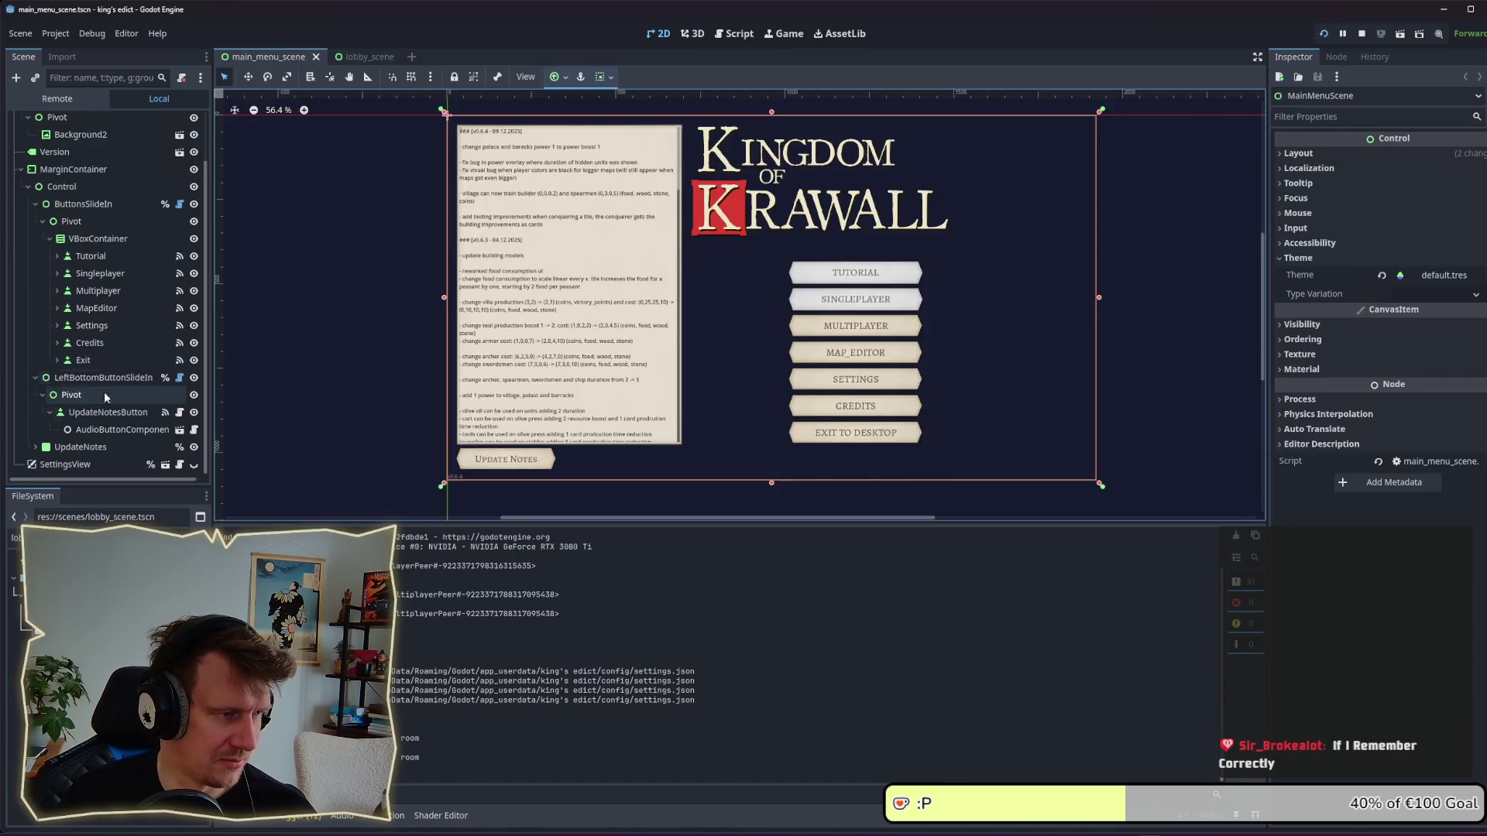
{"action": "left_click", "coordinate": [34, 377]}
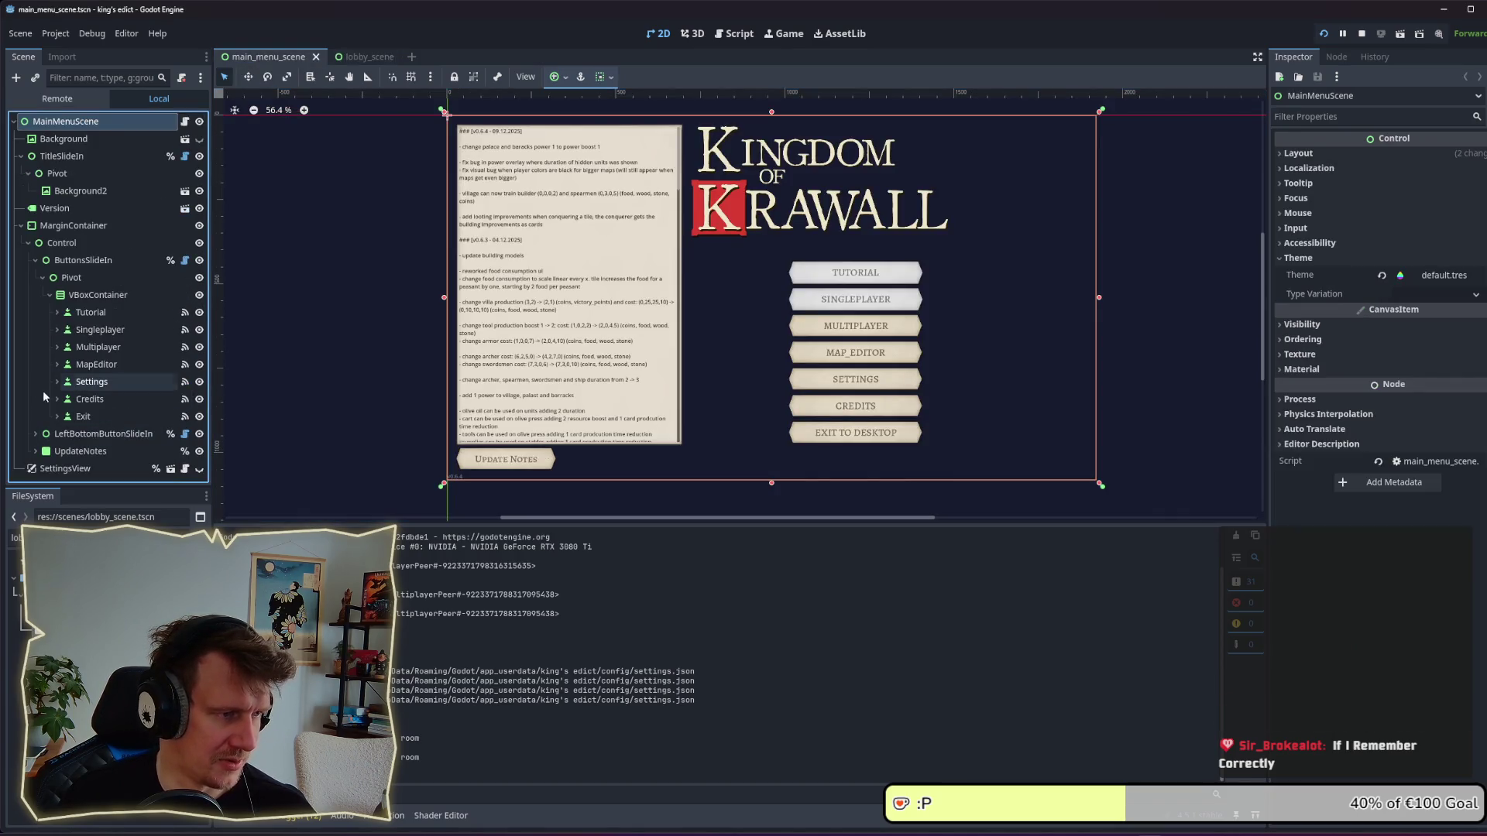
{"action": "left_click", "coordinate": [30, 243]}
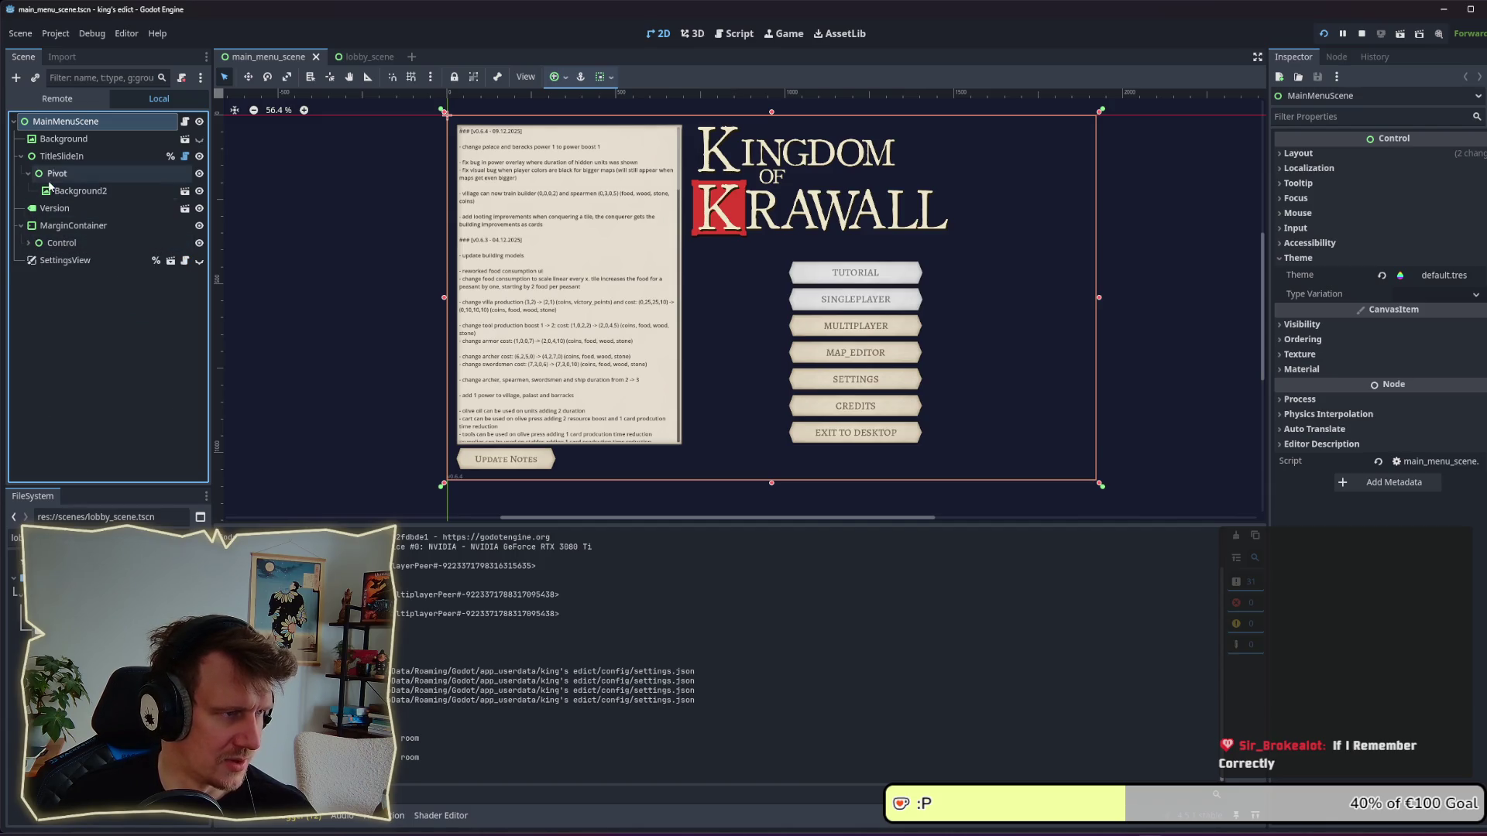
{"action": "left_click", "coordinate": [101, 538]}
{"action": "type", "text": "ro"}
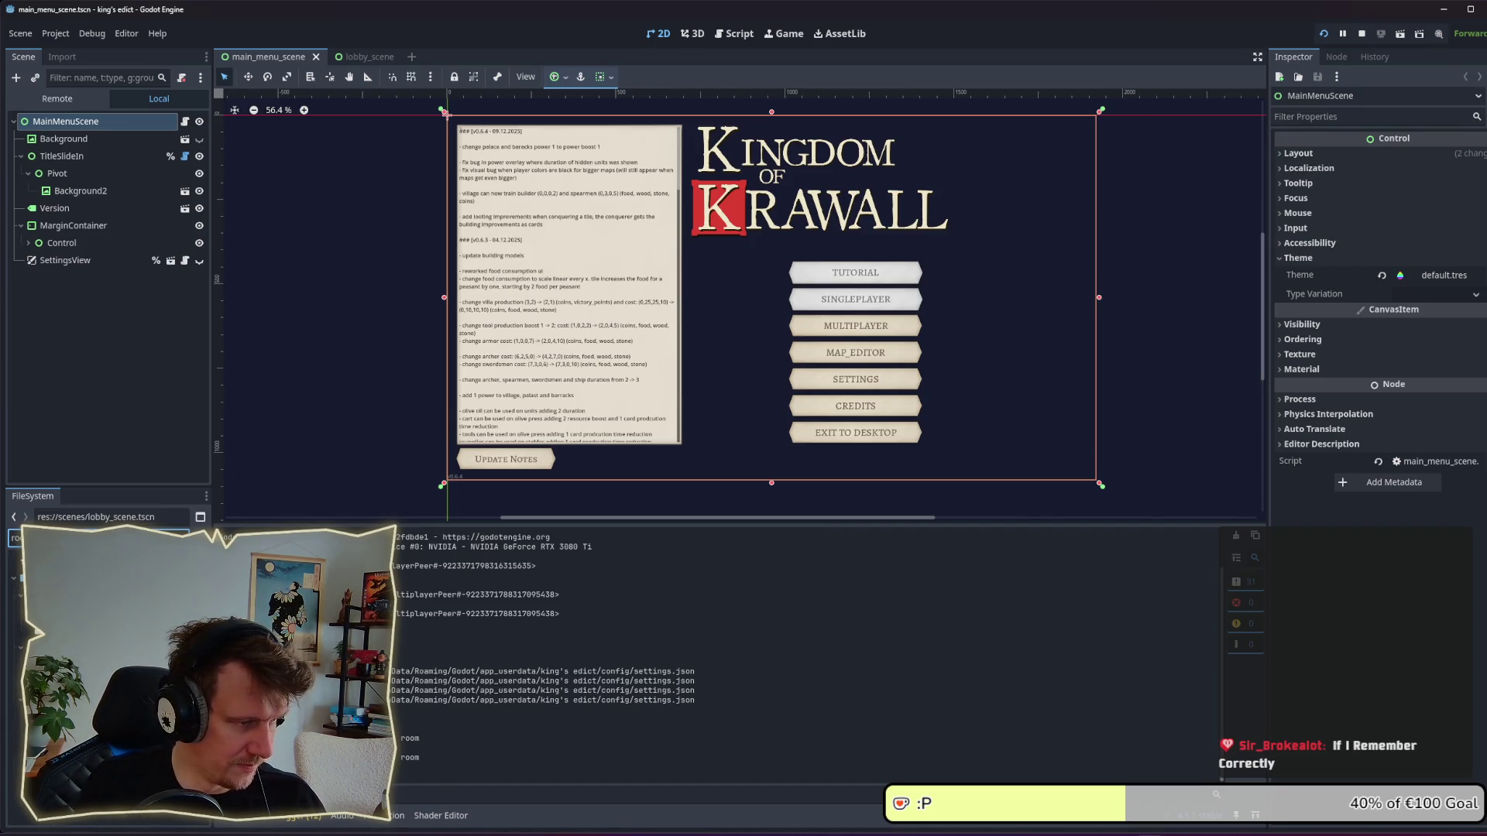
{"action": "double_click", "coordinate": [77, 588]}
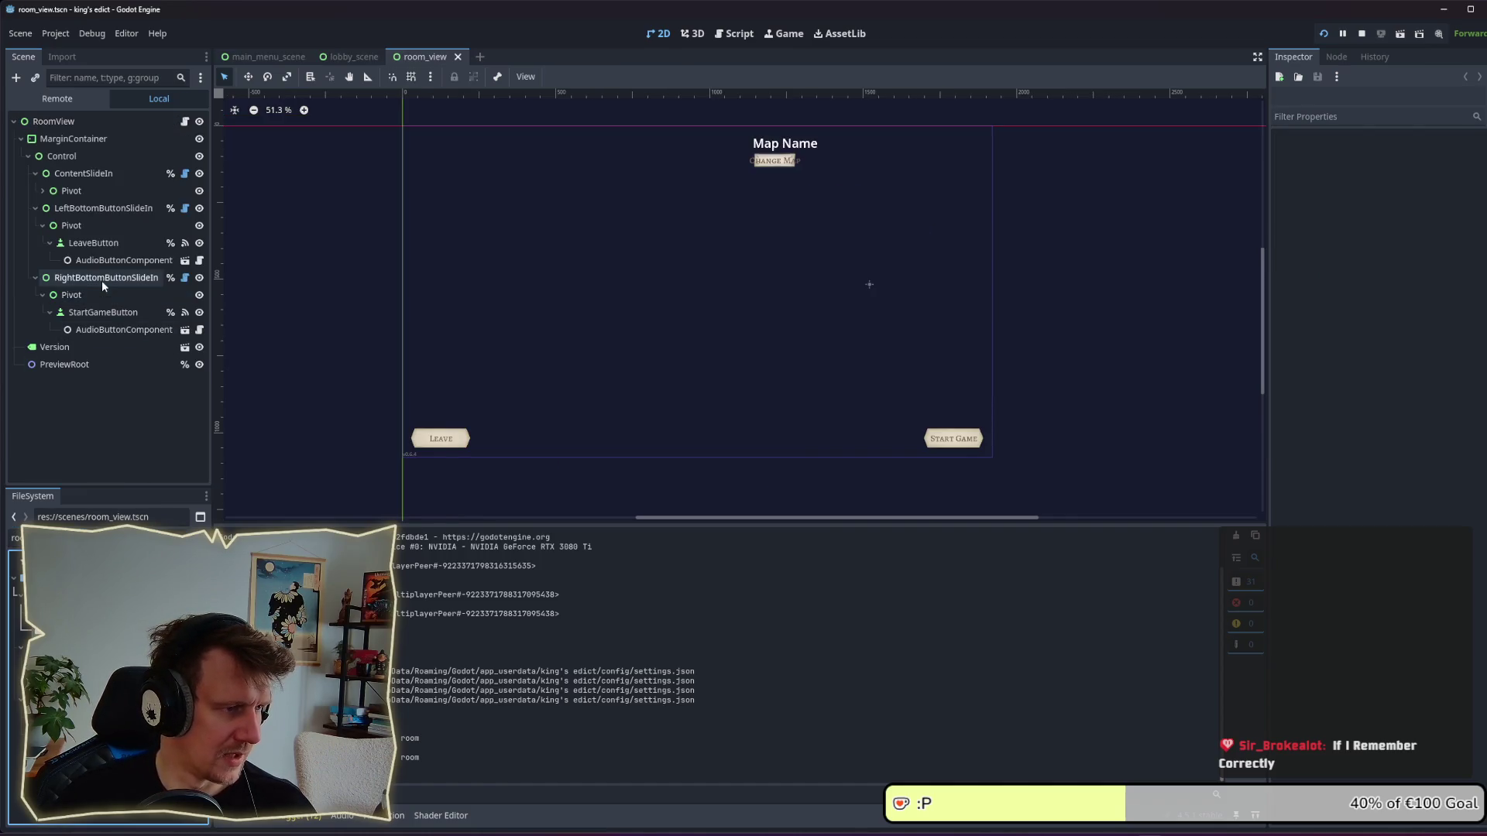
Copy RightBottomButtonSlideIn from room_view and paste it under the lobby's MarginContainer.
{"action": "left_click", "coordinate": [66, 278]}
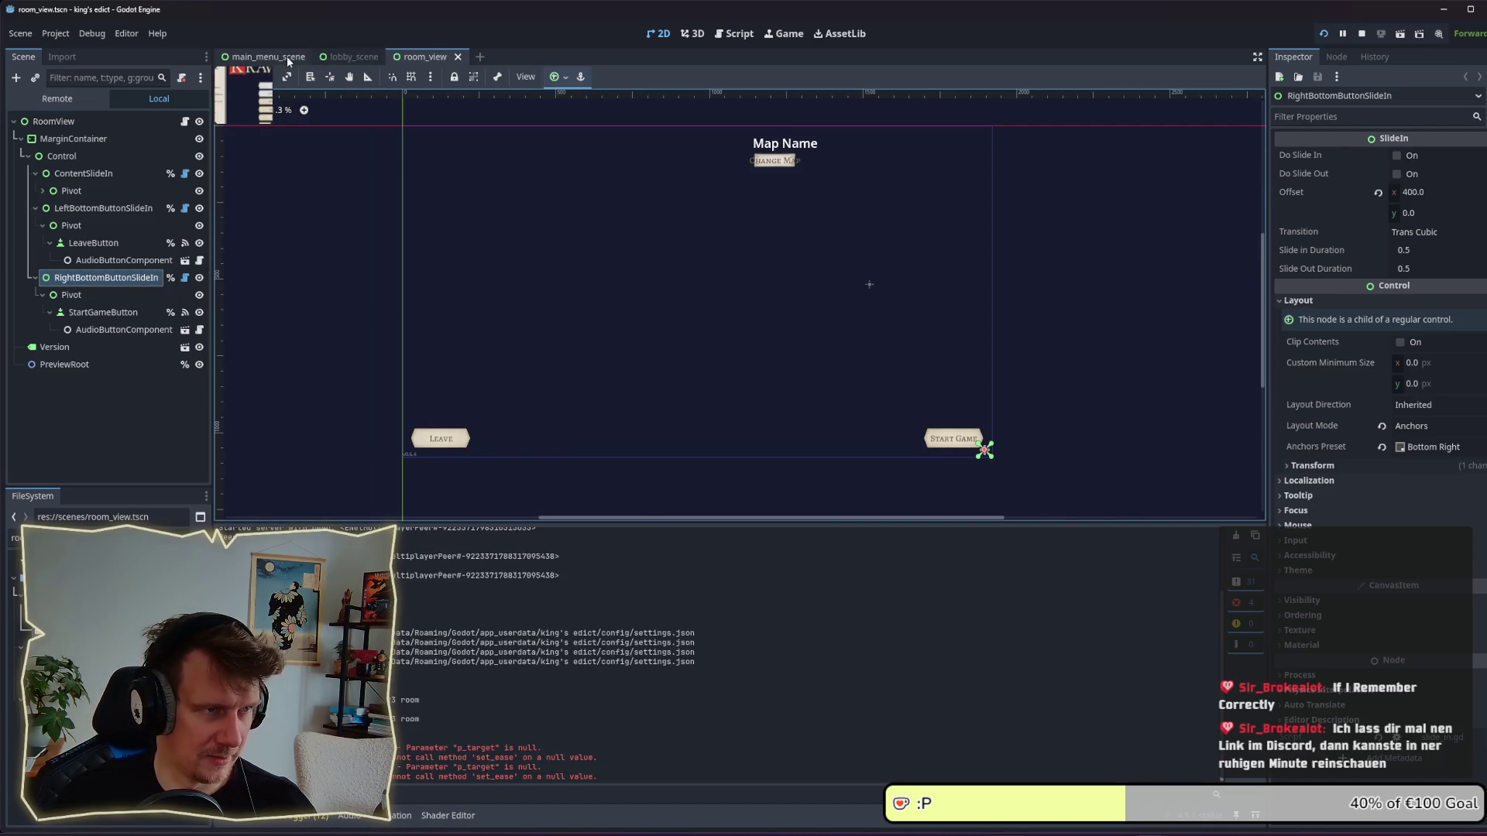
{"action": "left_click", "coordinate": [352, 56]}
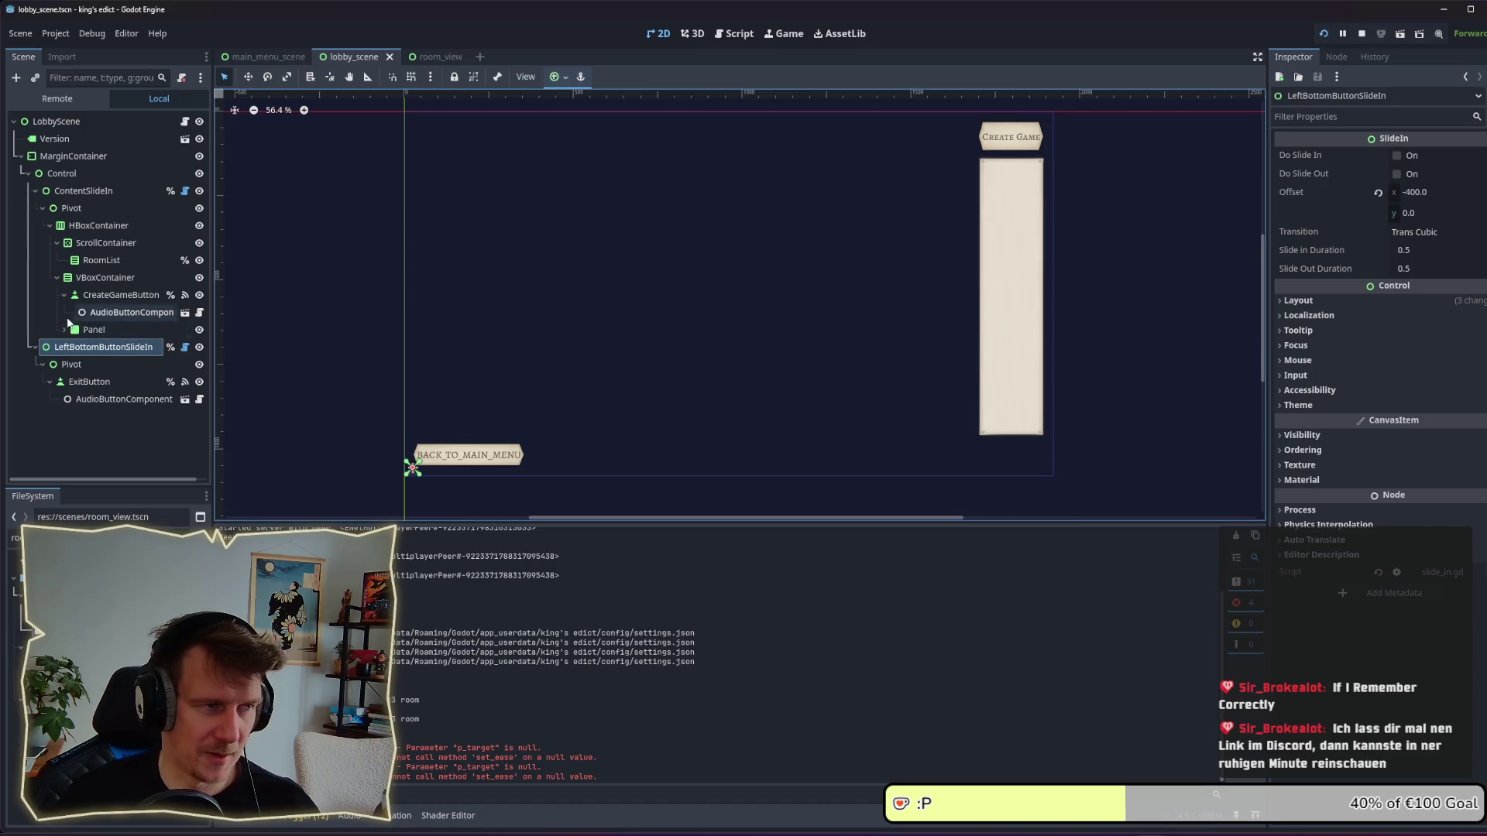
{"action": "left_click", "coordinate": [64, 162]}
{"action": "key", "text": "ctrl+v"}
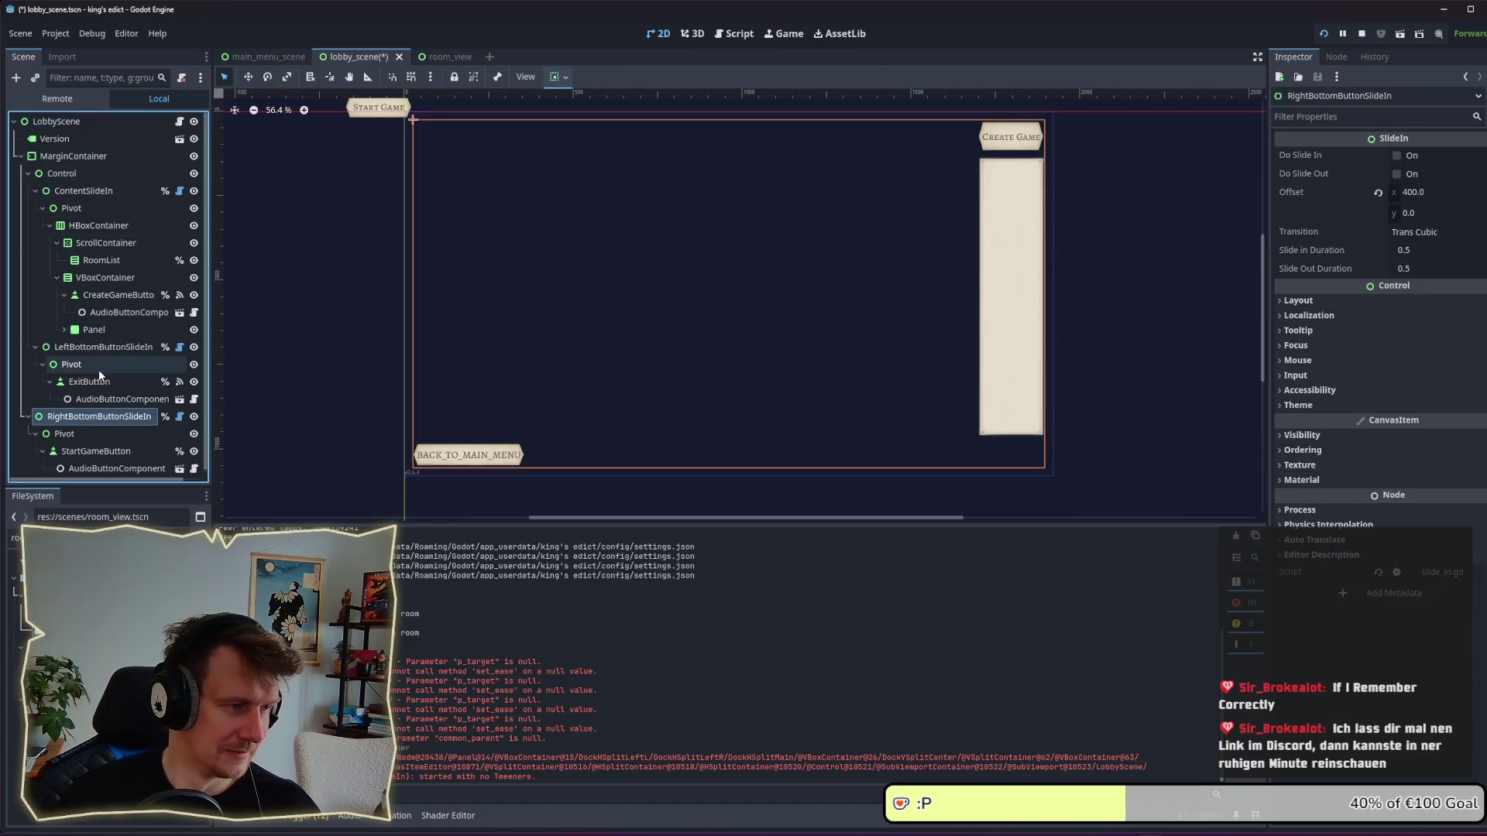
Delete the pasted StartGameButton and show the container's layout settings.
{"action": "left_click", "coordinate": [112, 447]}
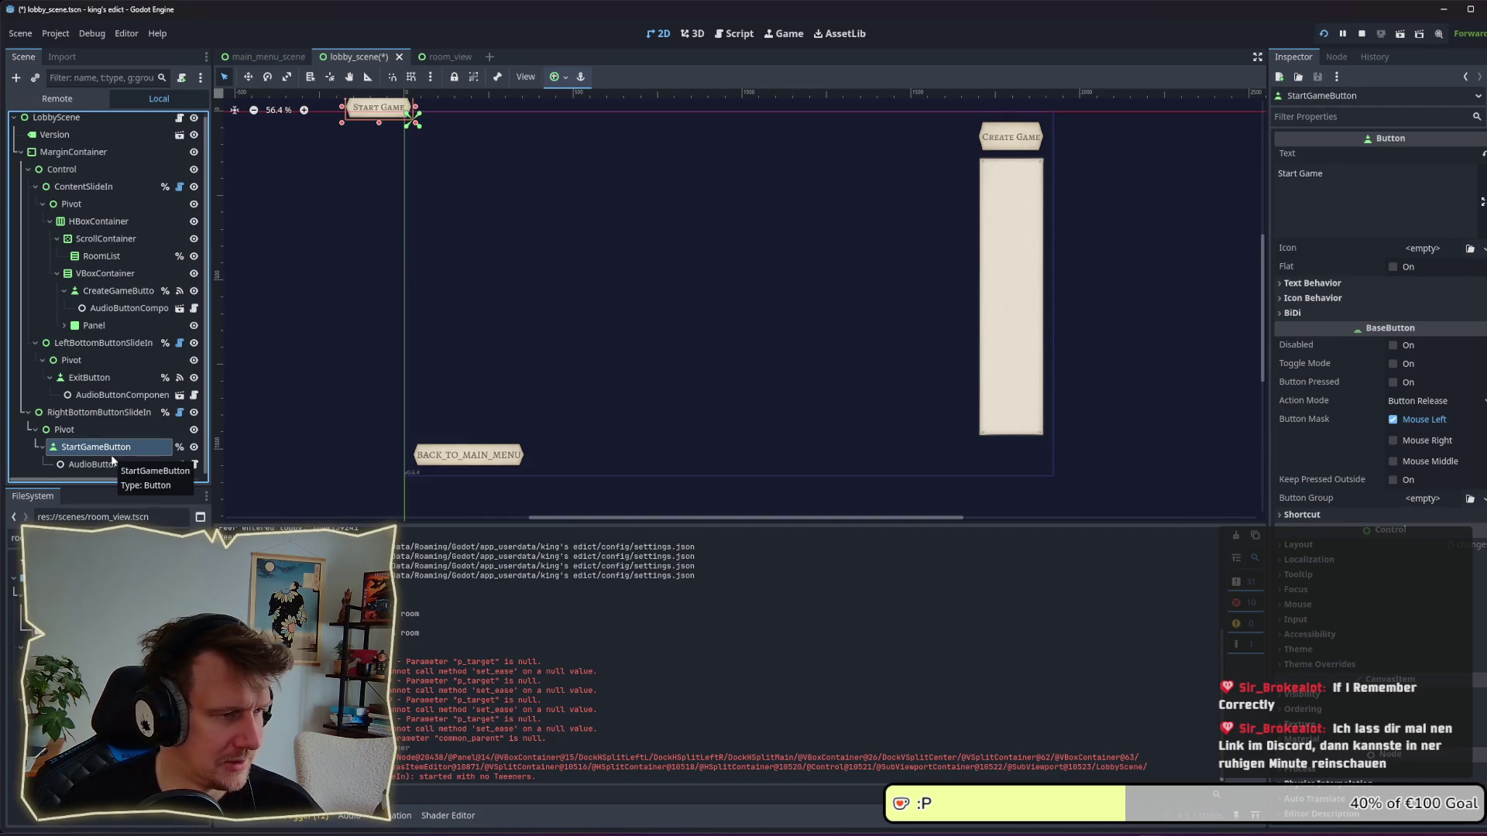
{"action": "key", "text": "Delete"}
{"action": "key", "text": "Return"}
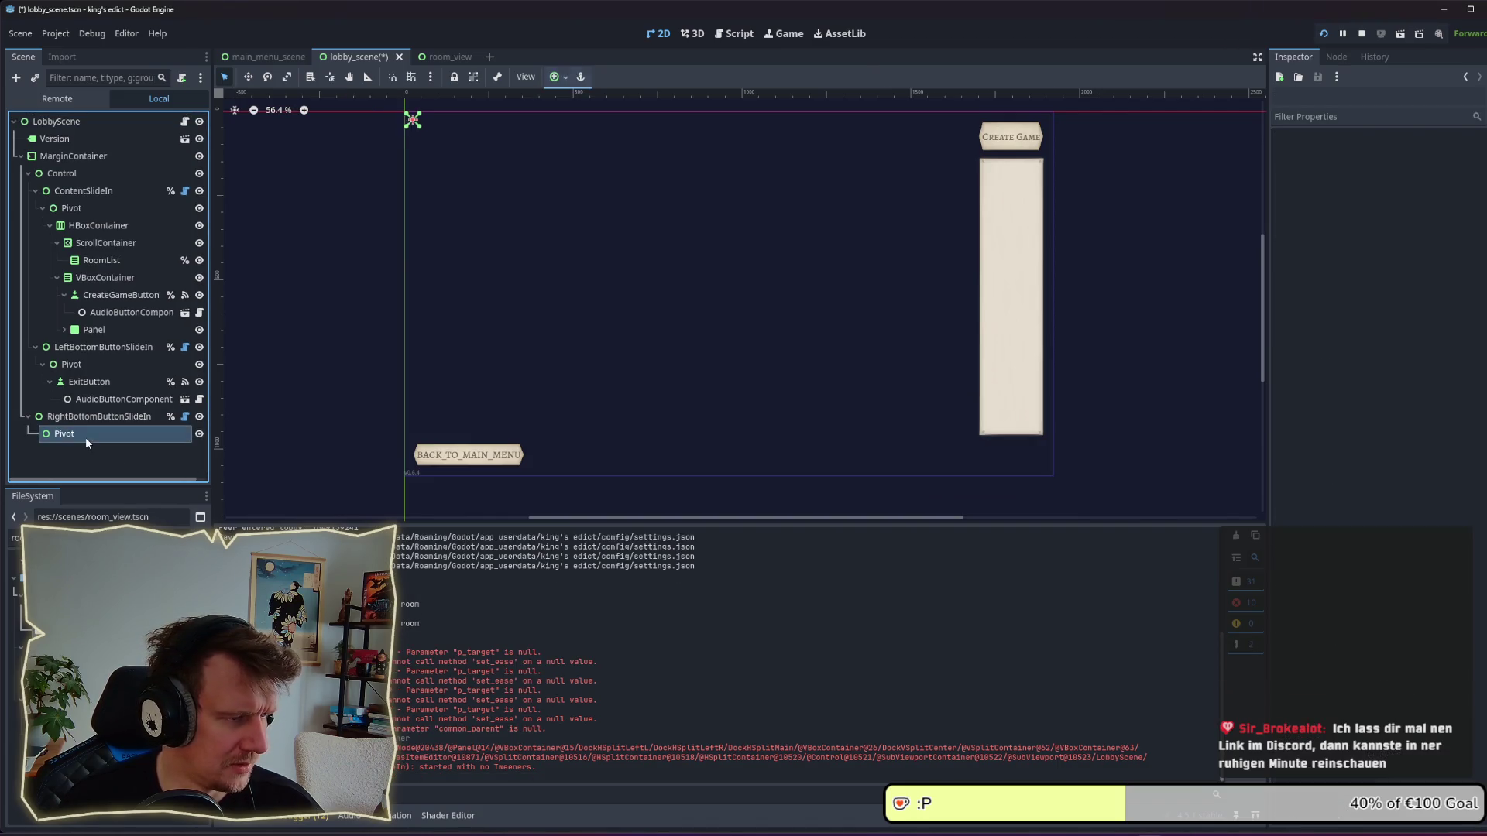
{"action": "left_click", "coordinate": [87, 418]}
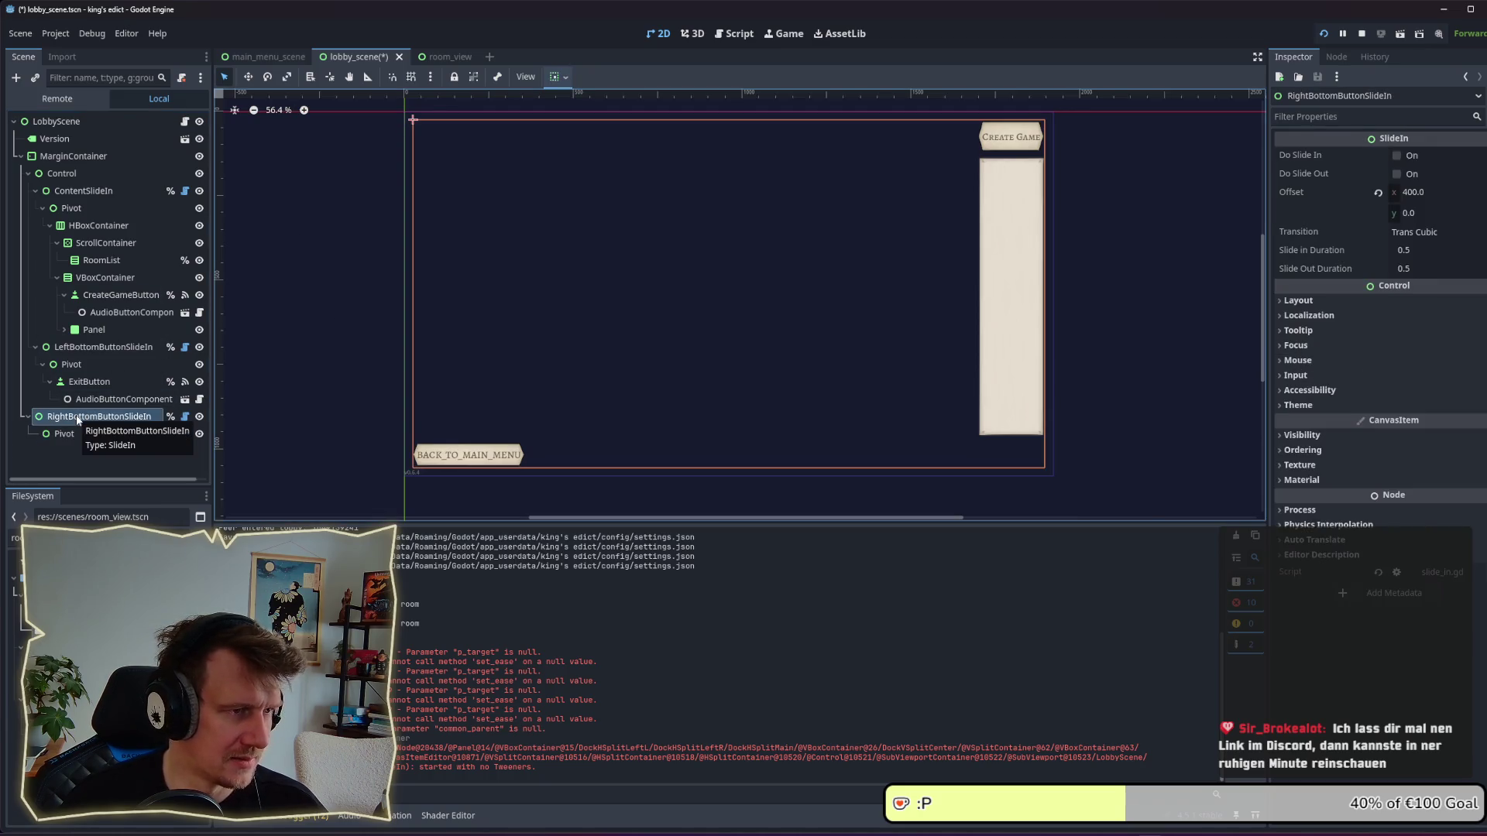
{"action": "left_click", "coordinate": [1339, 304]}
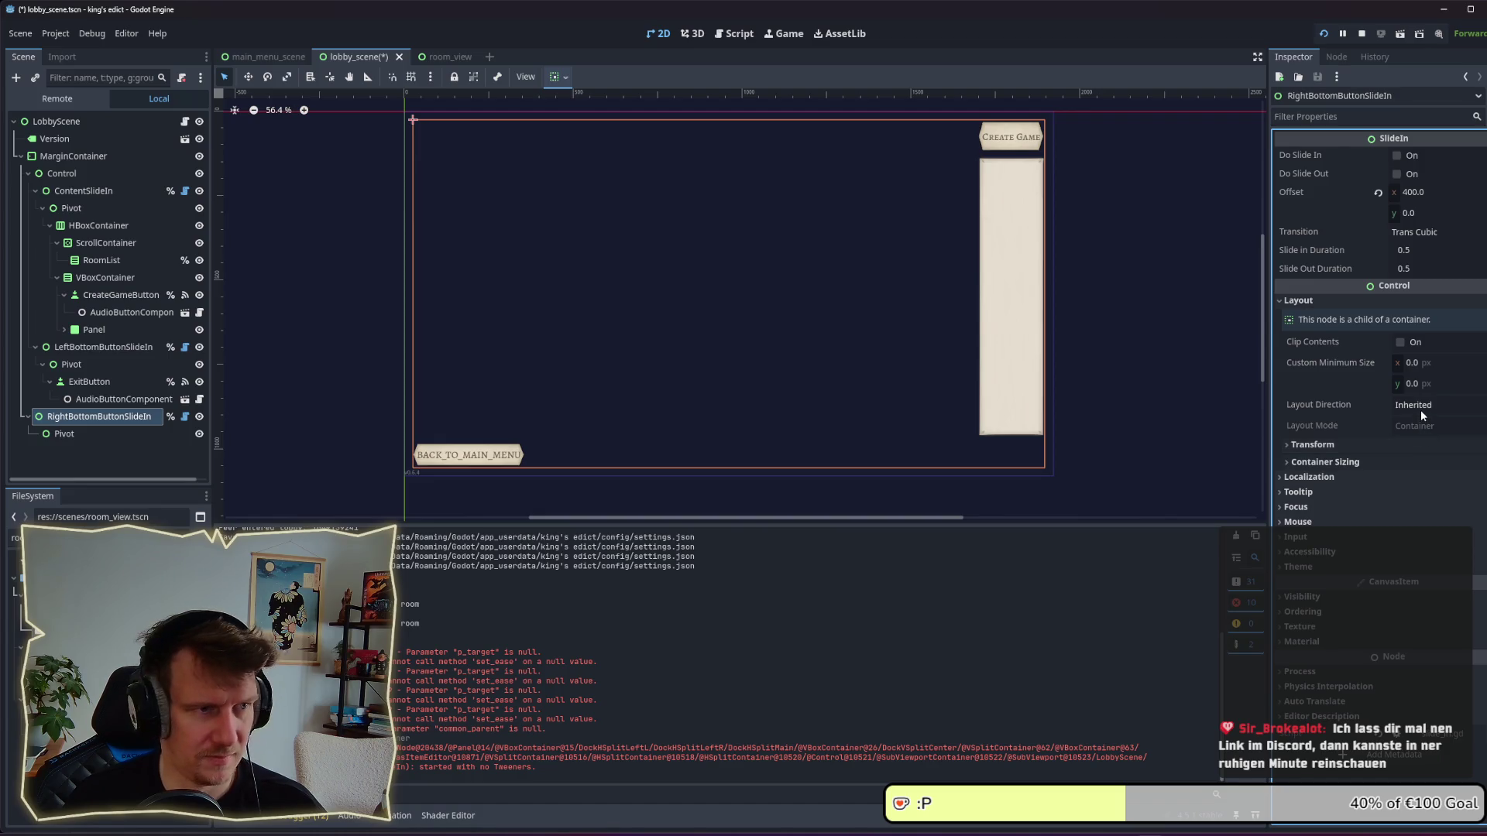
Move RightBottomButtonSlideIn under Control and anchor it Bottom Right.
{"action": "left_click_drag", "start_coordinate": [63, 419], "coordinate": [85, 175]}
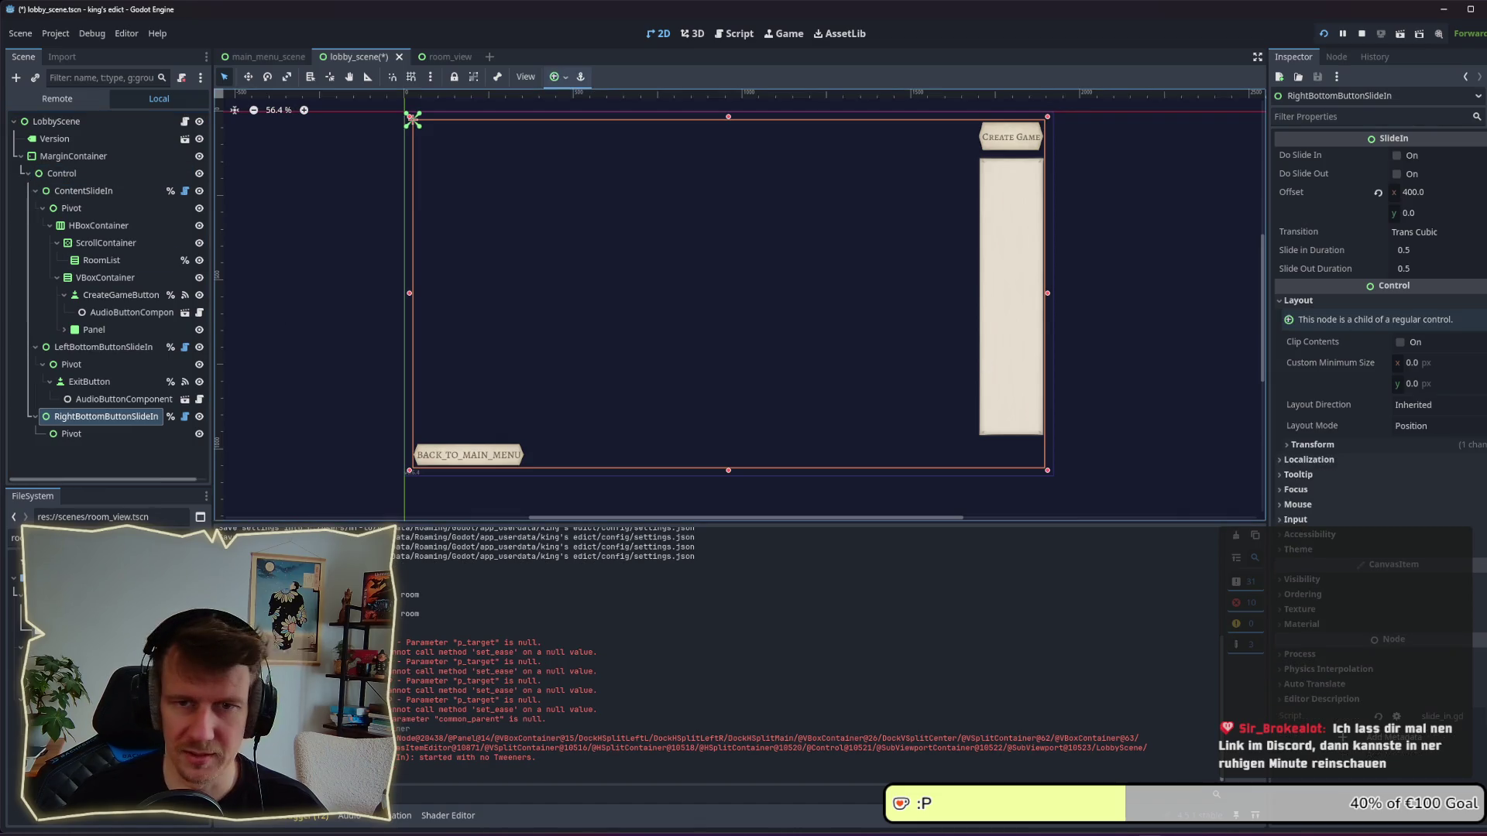
{"action": "left_click", "coordinate": [1434, 429]}
{"action": "left_click", "coordinate": [1432, 447]}
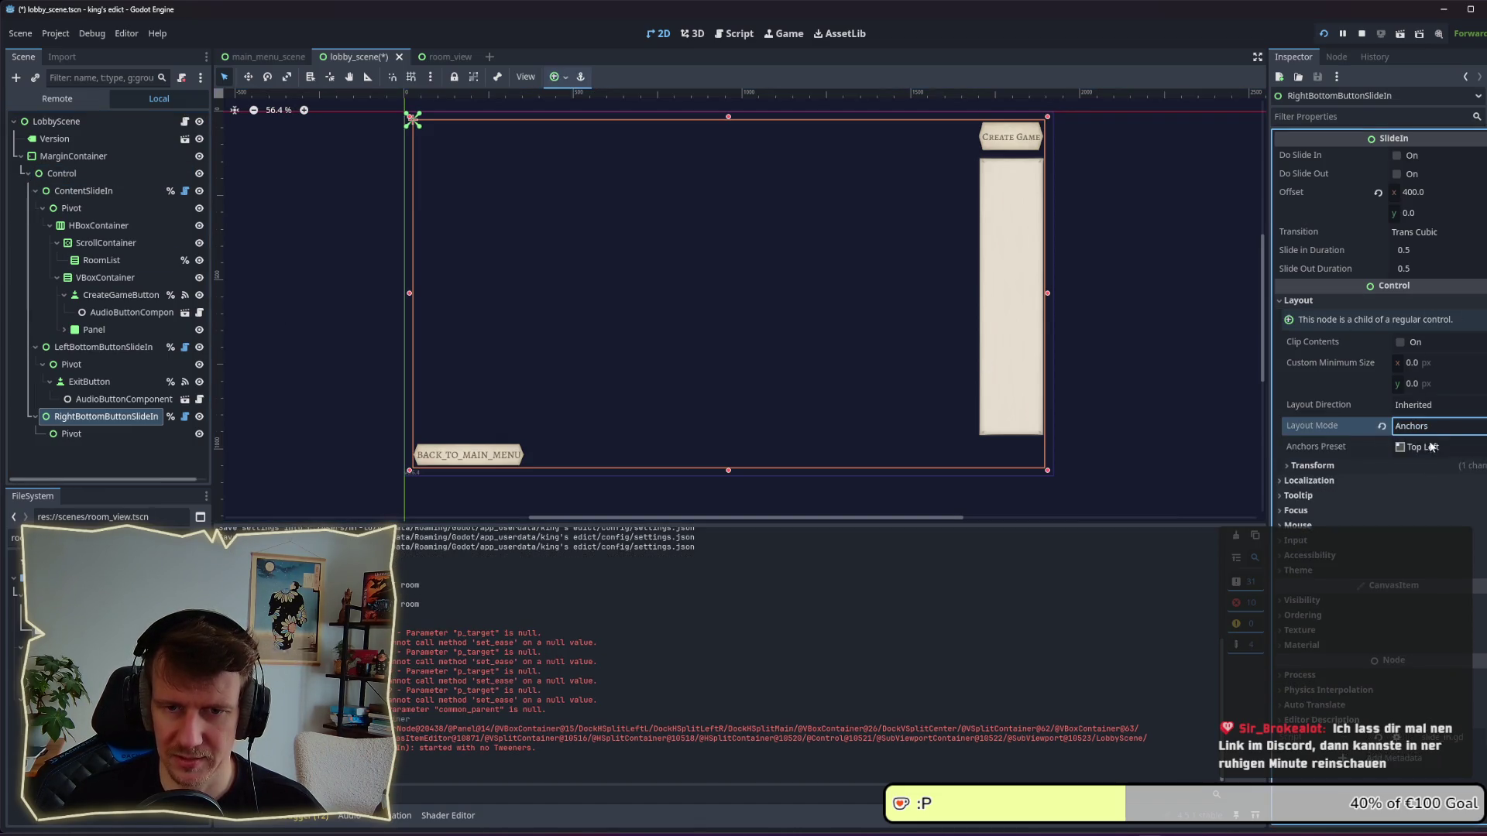
{"action": "left_click", "coordinate": [1432, 447]}
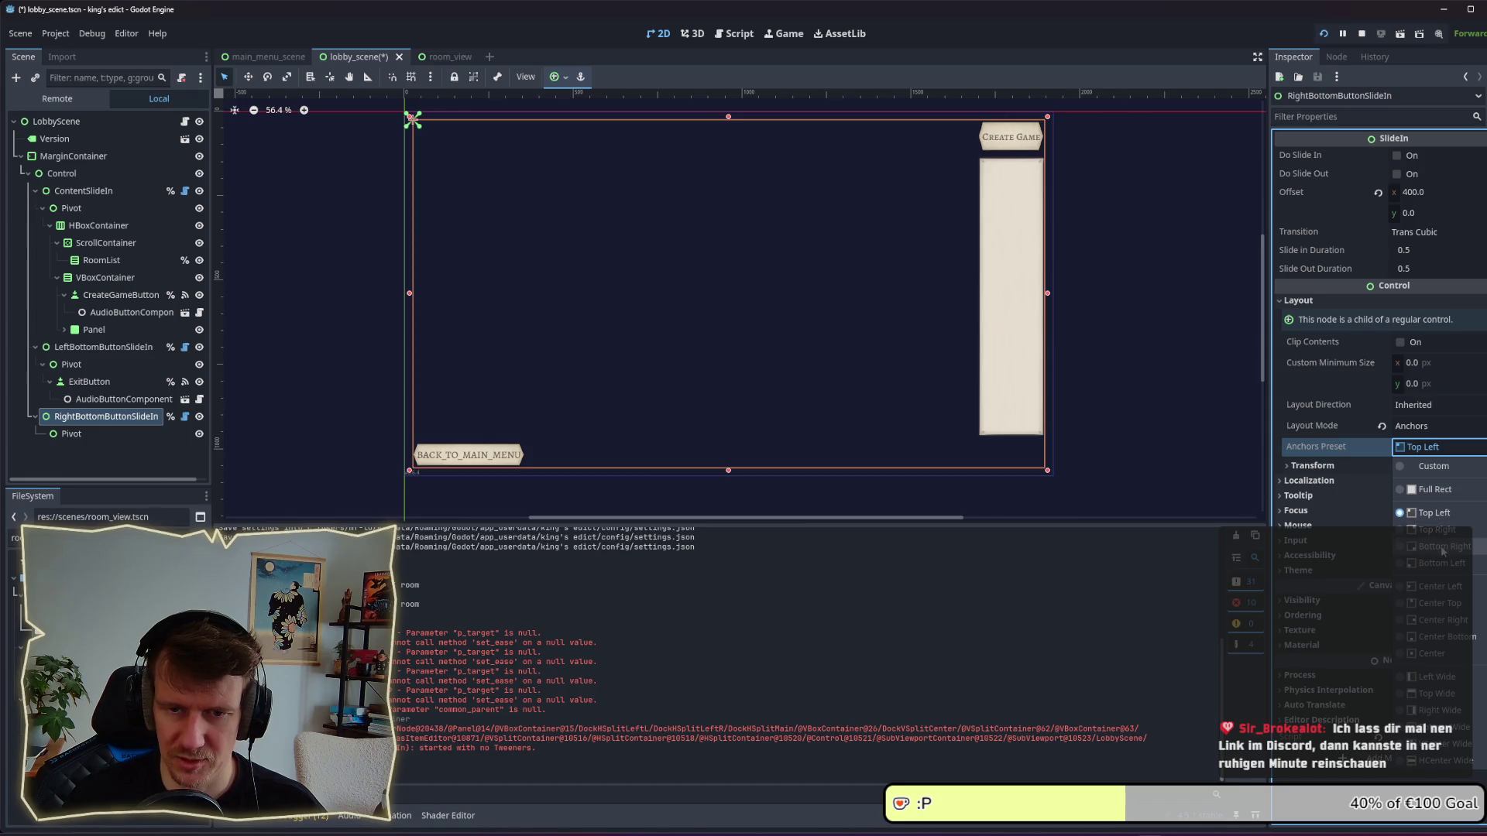
{"action": "left_click", "coordinate": [1442, 547]}
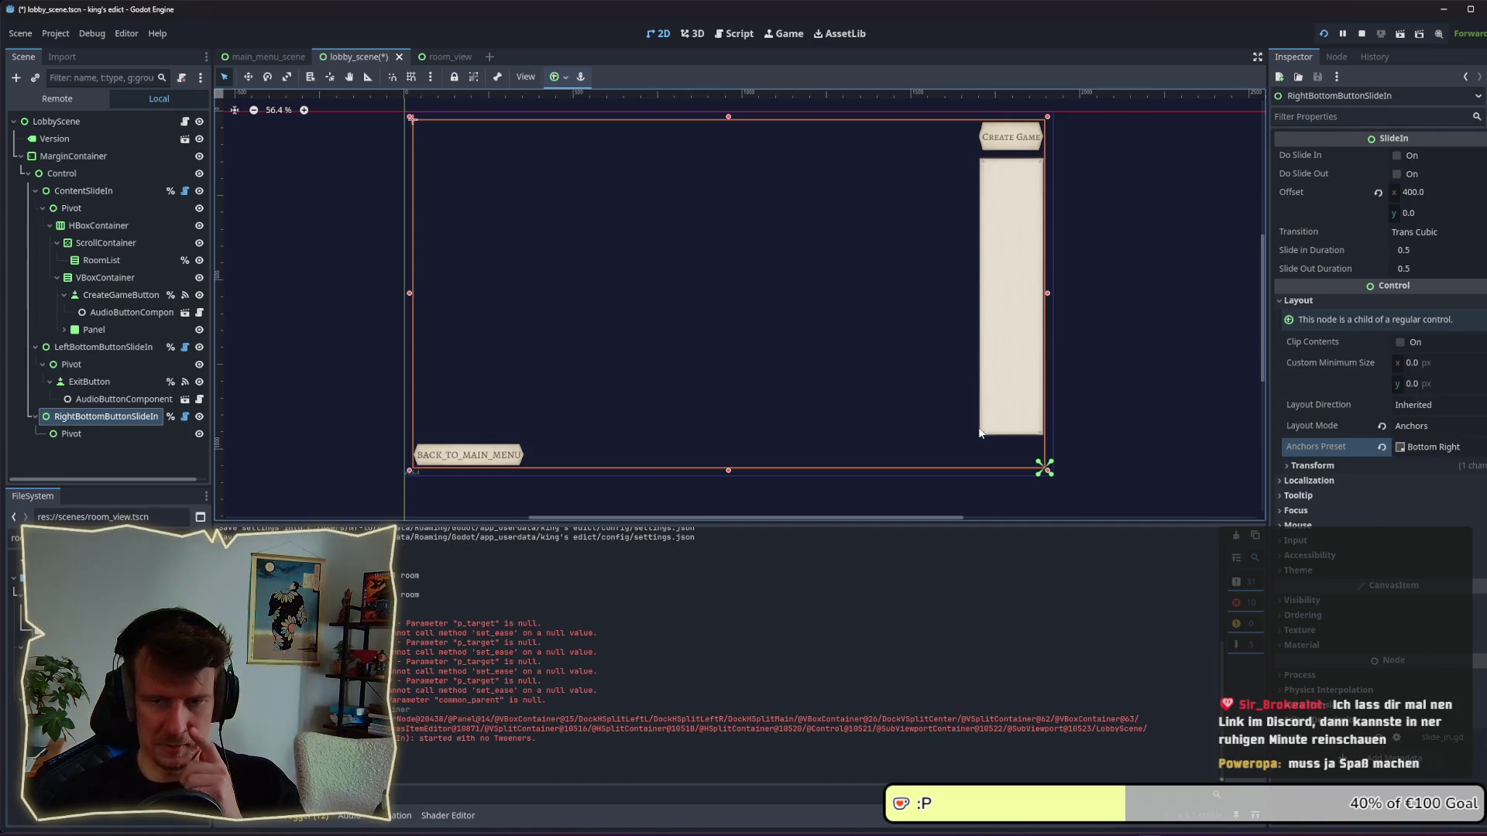
Move CreateGameButton into the container's Pivot and anchor the button bottom right.
{"action": "left_click", "coordinate": [71, 433]}
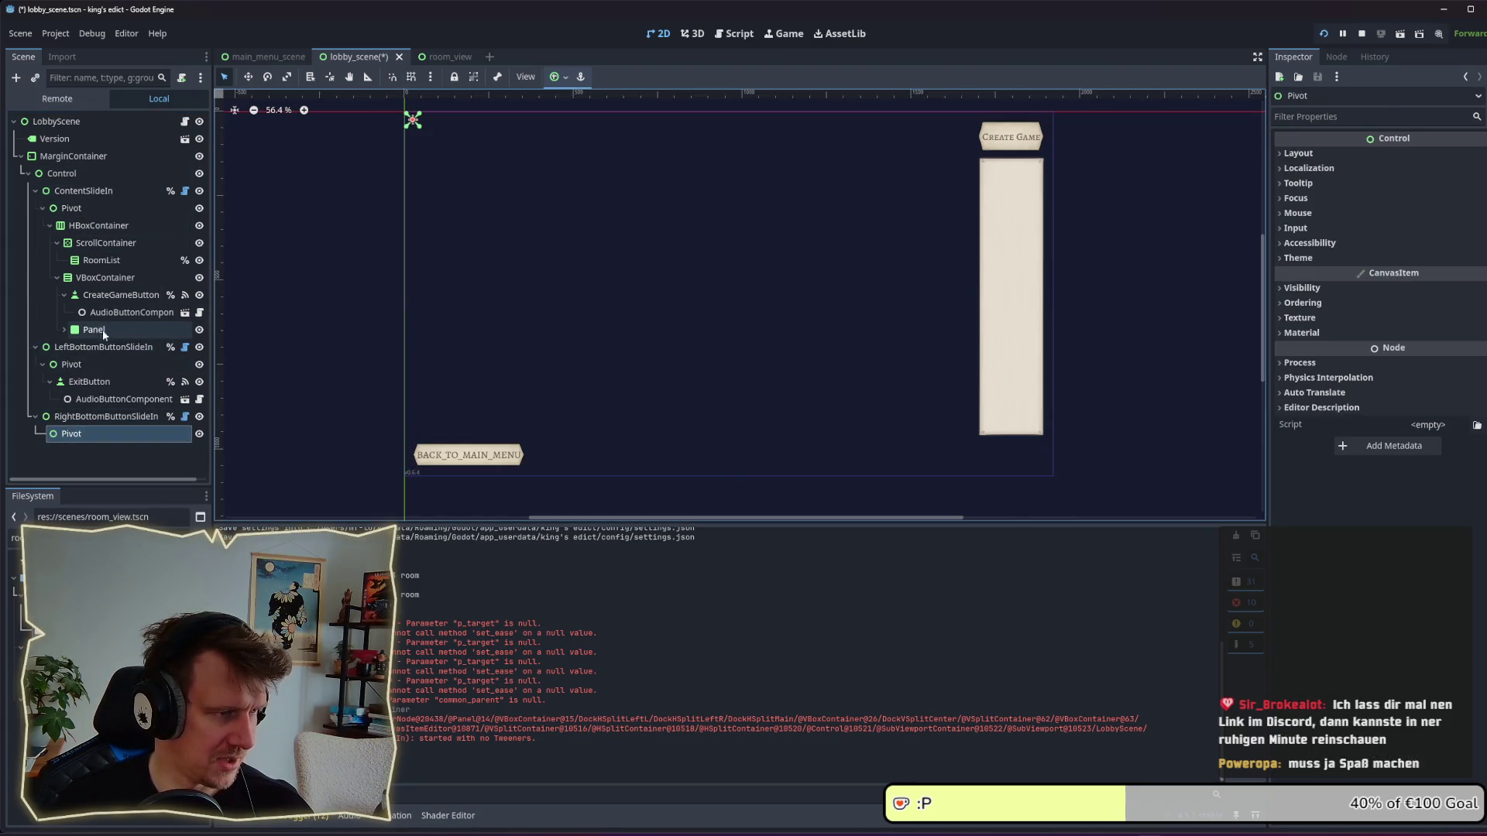
{"action": "left_click_drag", "start_coordinate": [116, 295], "coordinate": [85, 434]}
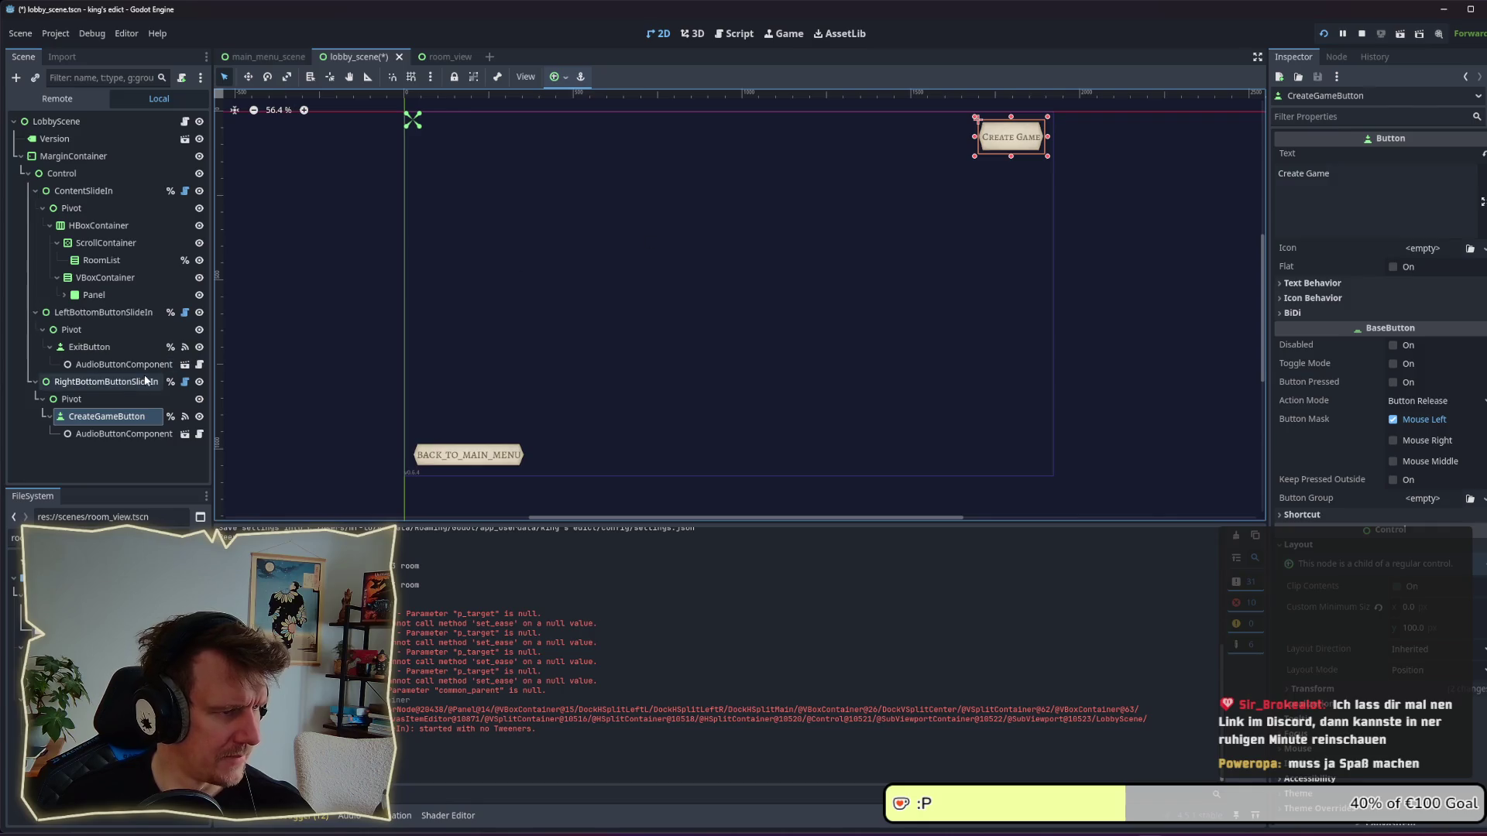
{"action": "left_click", "coordinate": [115, 400]}
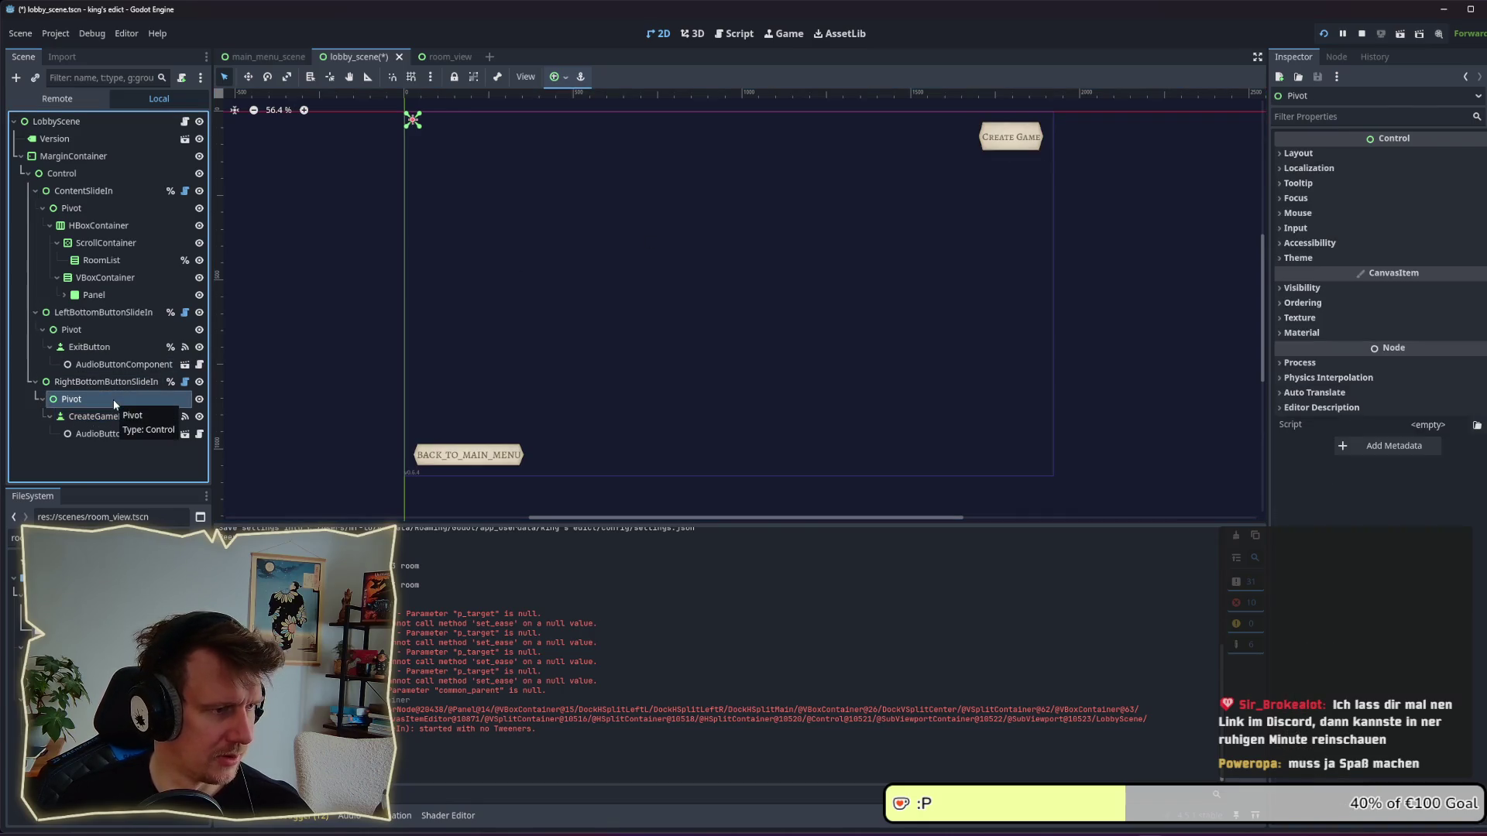
{"action": "left_click", "coordinate": [107, 418]}
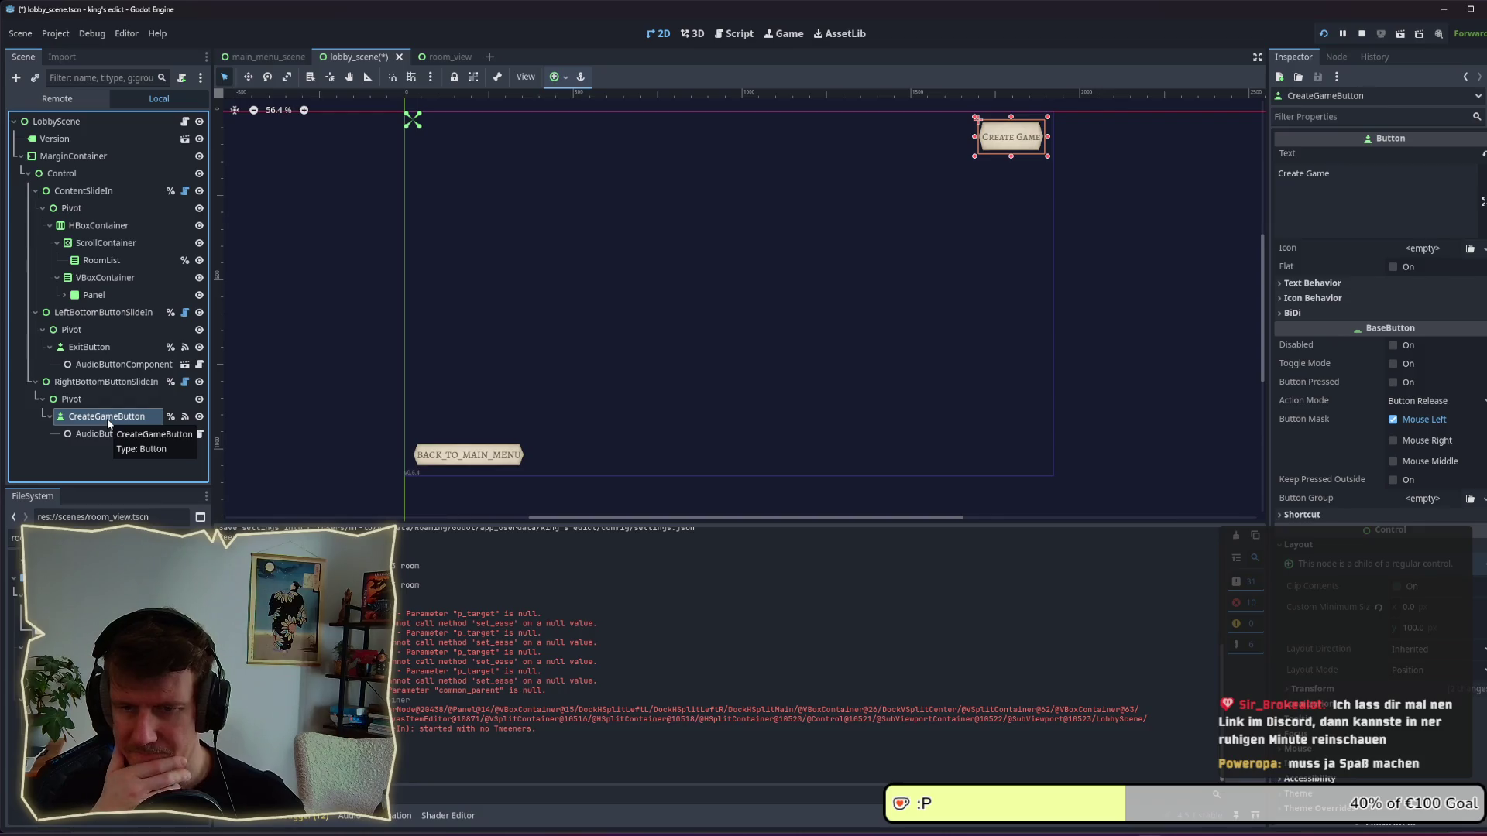
{"action": "left_click", "coordinate": [89, 400]}
{"action": "left_click", "coordinate": [94, 418]}
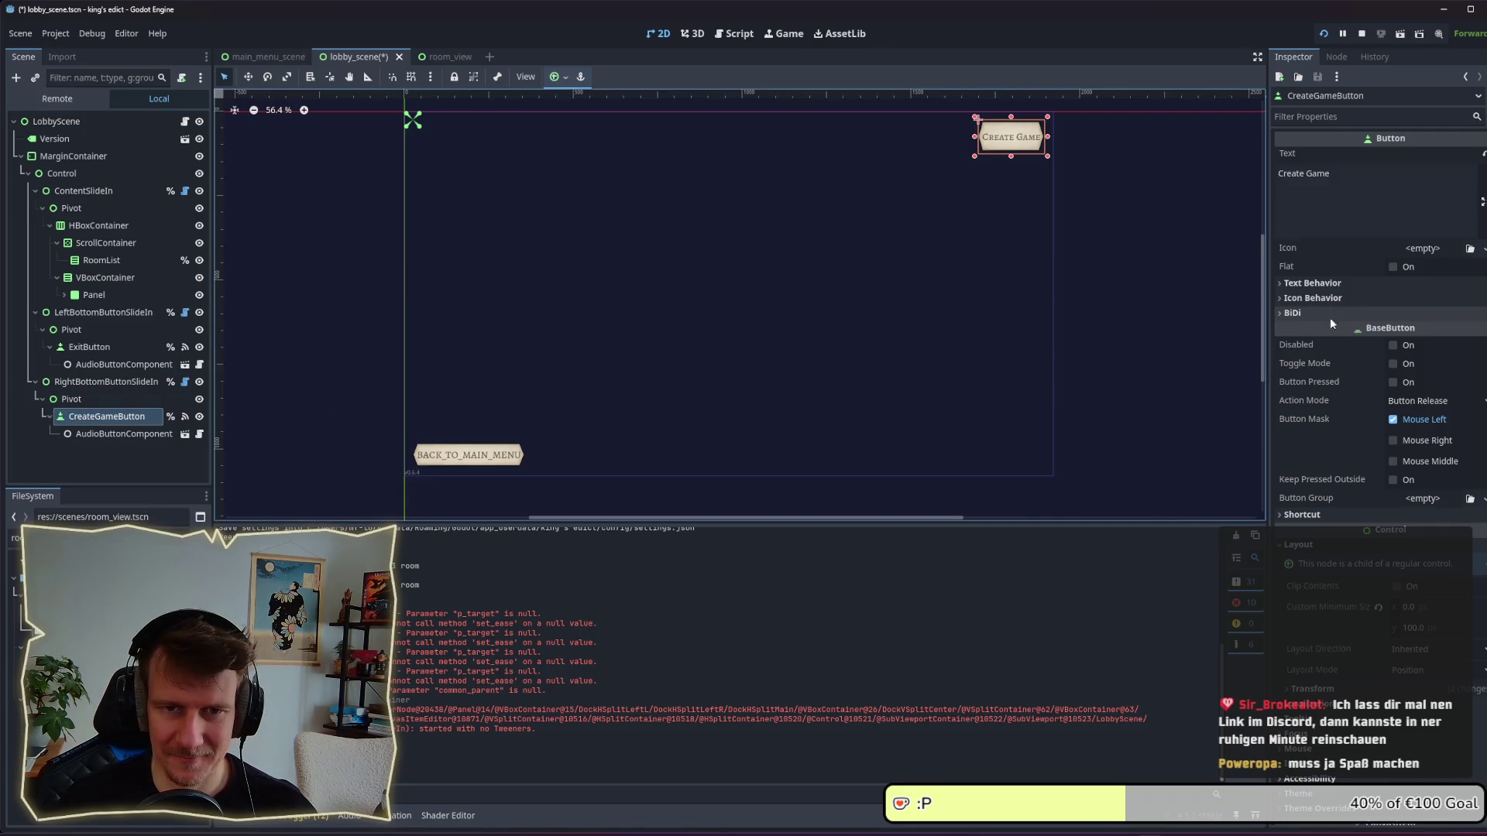
{"action": "left_click", "coordinate": [1407, 671]}
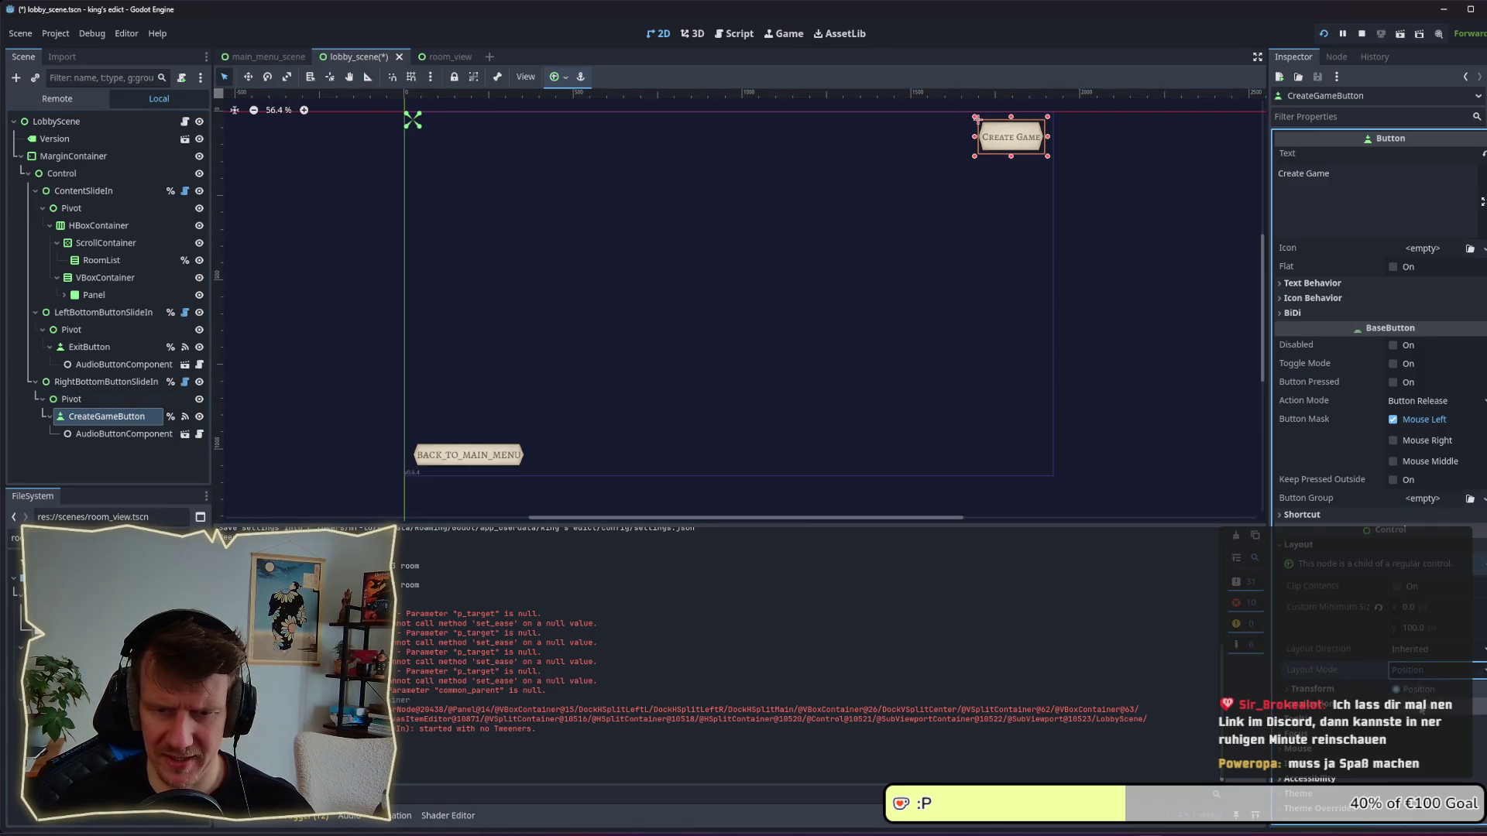
{"action": "left_click", "coordinate": [1417, 707]}
{"action": "left_click", "coordinate": [1417, 690]}
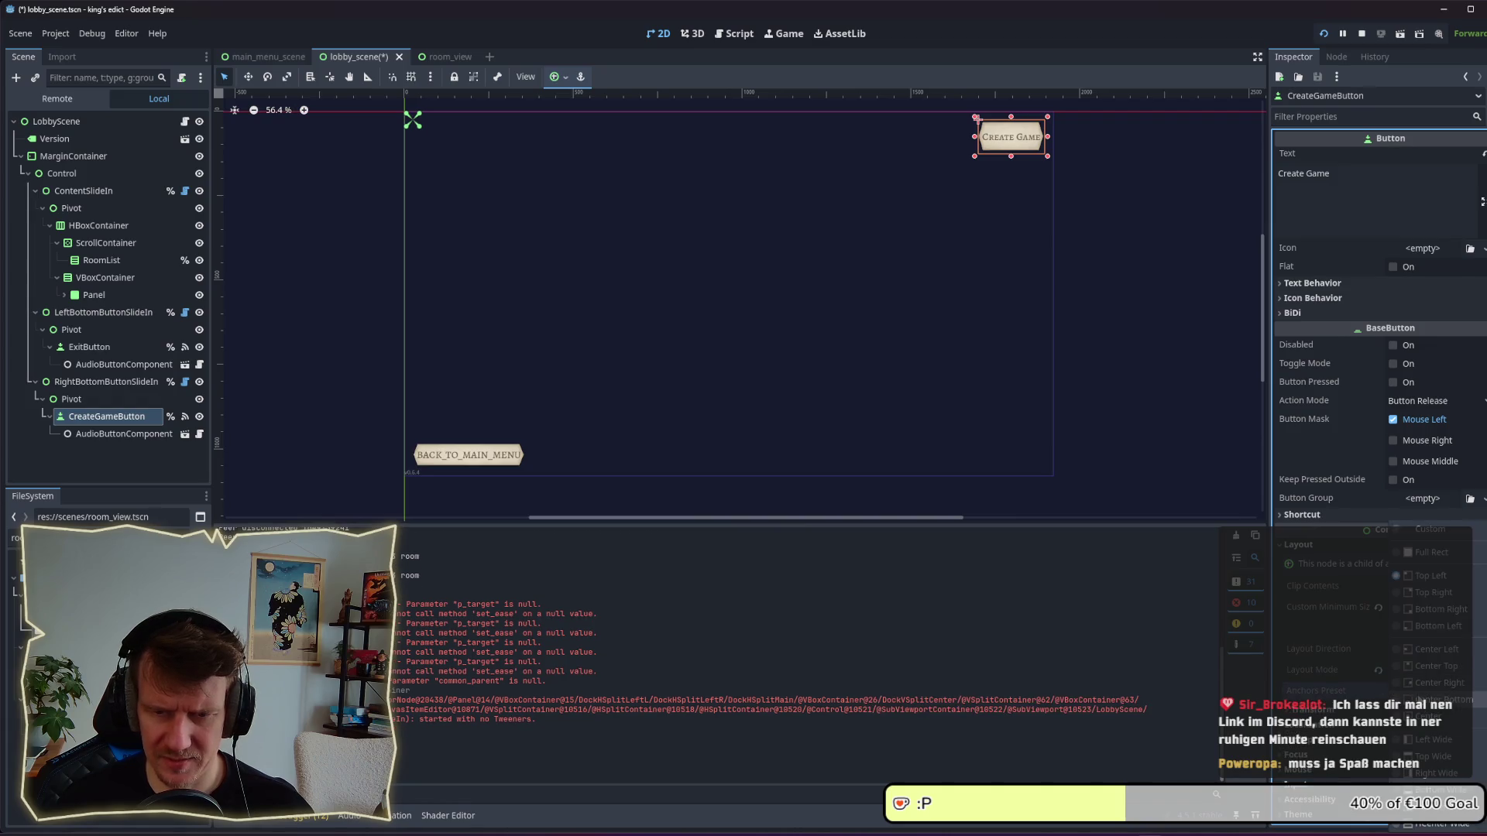
{"action": "left_click", "coordinate": [1440, 610]}
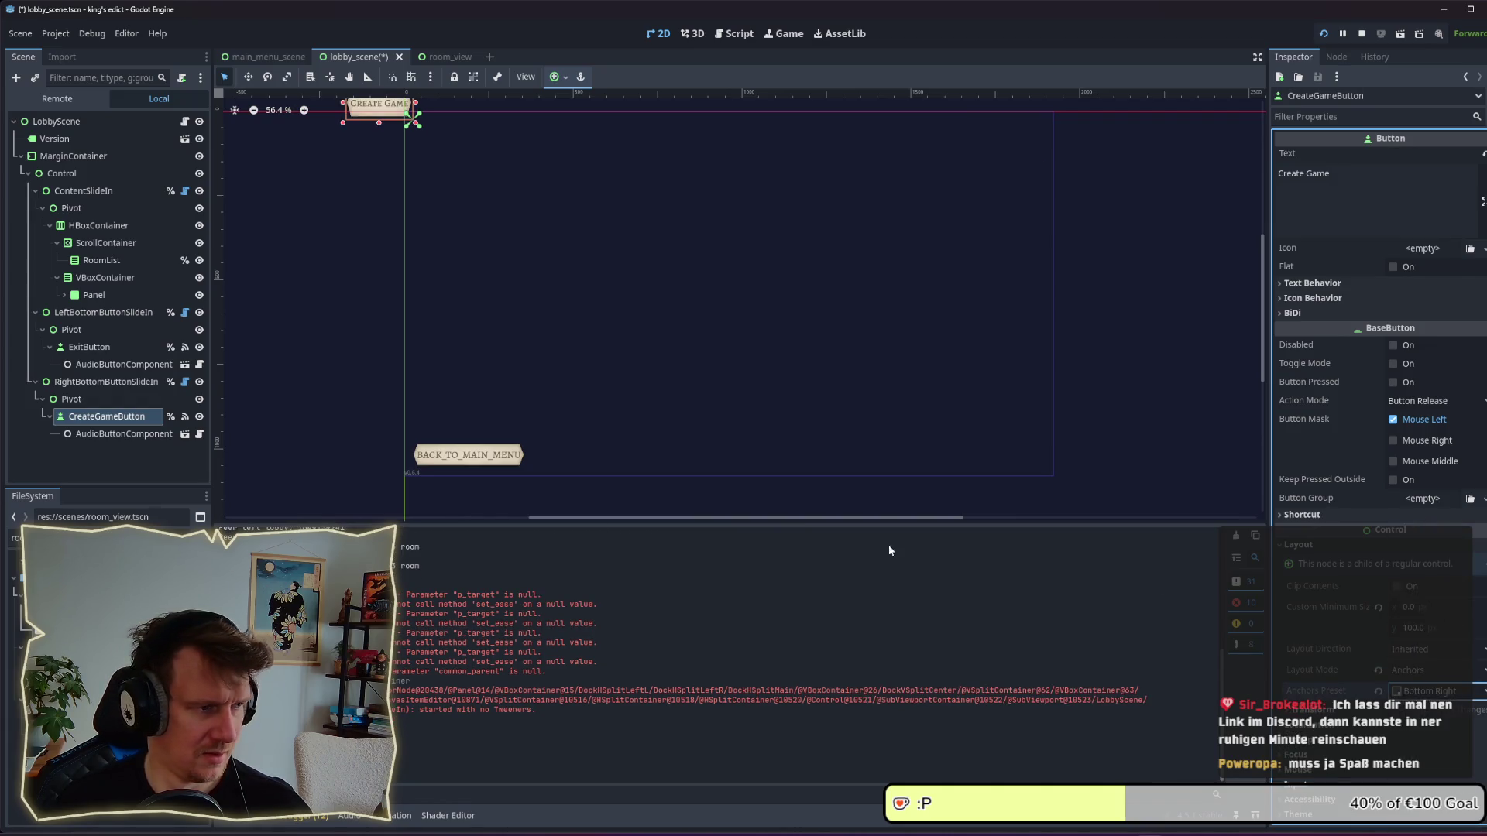
Switch the Pivot to anchor layout with the Top Left preset and save the lobby scene.
{"action": "left_click", "coordinate": [96, 400]}
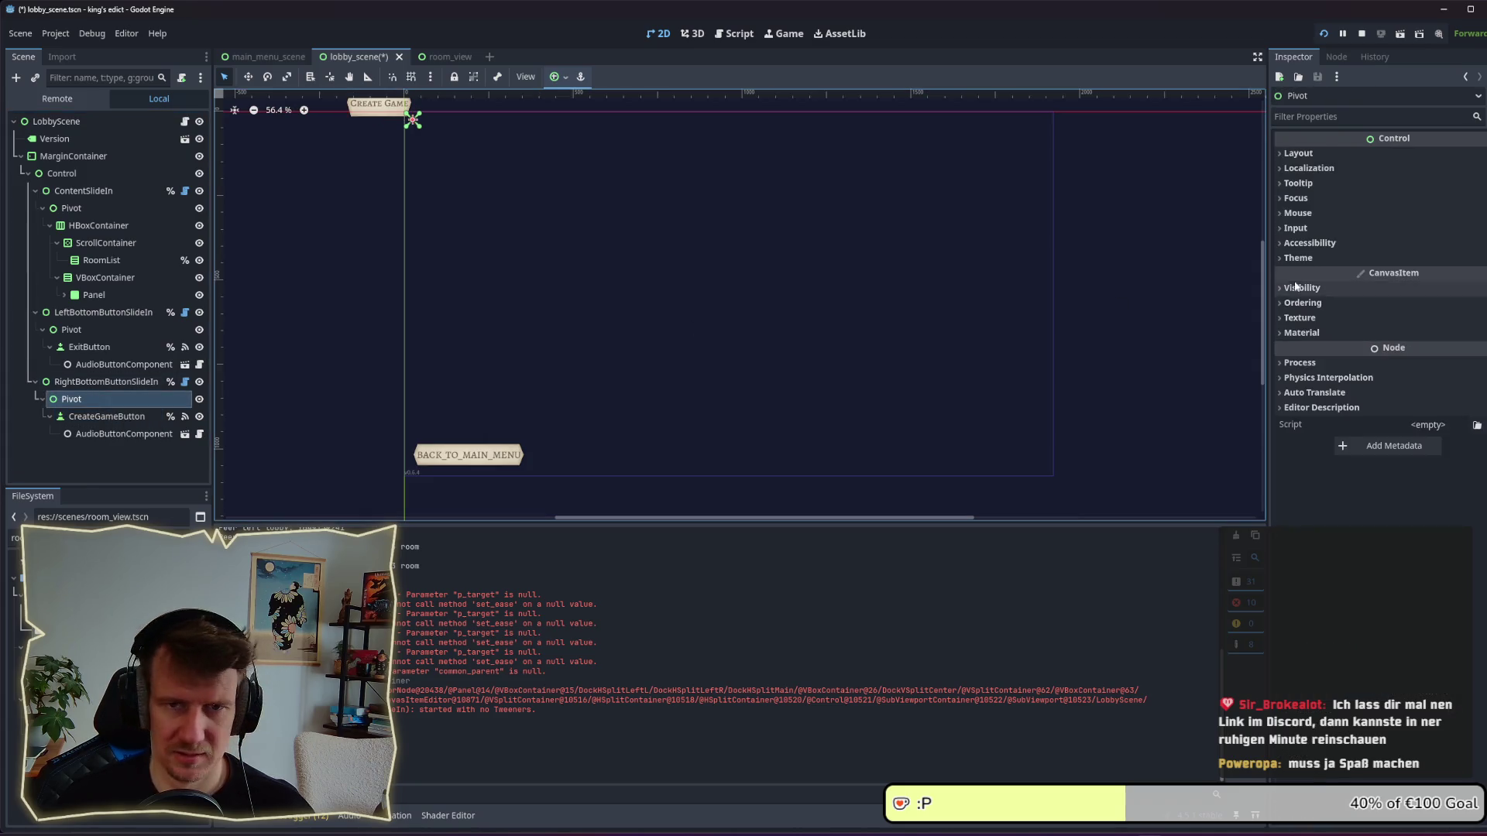
{"action": "left_click", "coordinate": [1355, 154]}
{"action": "left_click", "coordinate": [1417, 280]}
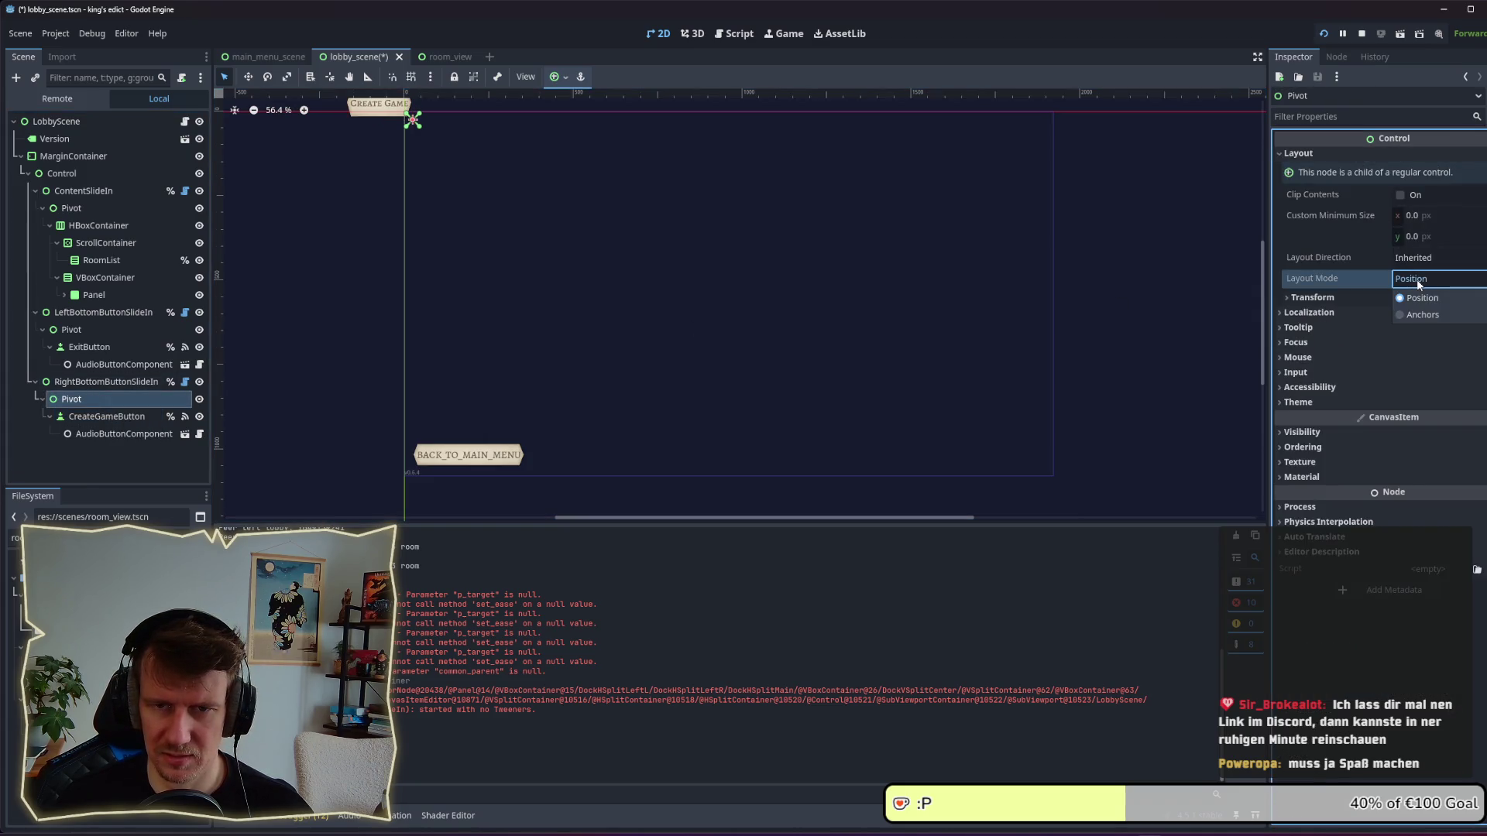
{"action": "left_click", "coordinate": [1423, 313]}
{"action": "left_click", "coordinate": [1423, 301]}
{"action": "left_click", "coordinate": [1415, 359]}
{"action": "left_click", "coordinate": [1420, 302]}
{"action": "left_click", "coordinate": [1423, 383]}
{"action": "left_click", "coordinate": [1413, 301]}
{"action": "left_click", "coordinate": [1415, 362]}
{"action": "key", "text": "ctrl+s"}
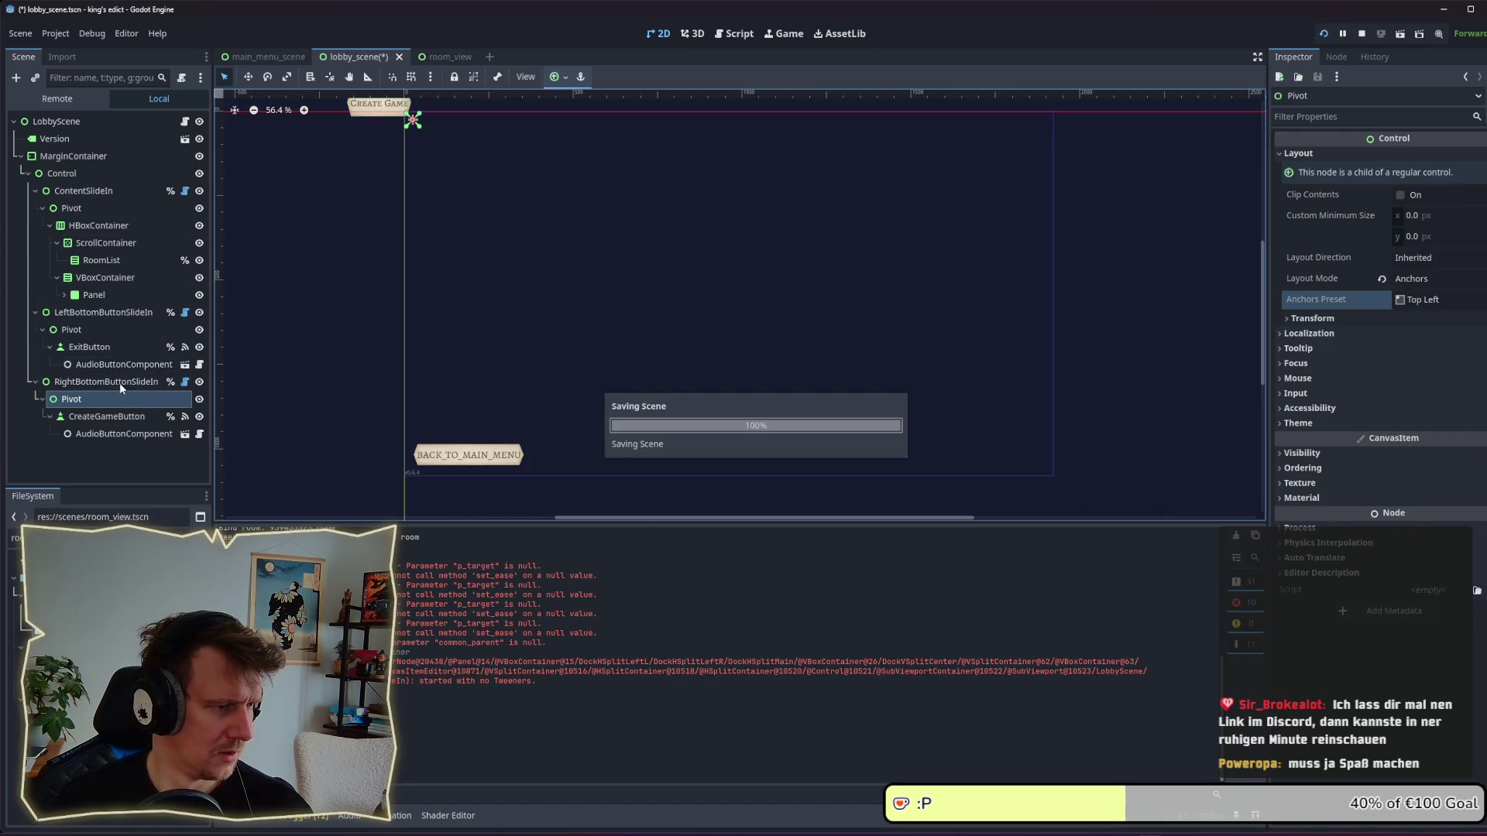
{"action": "left_click", "coordinate": [106, 382]}
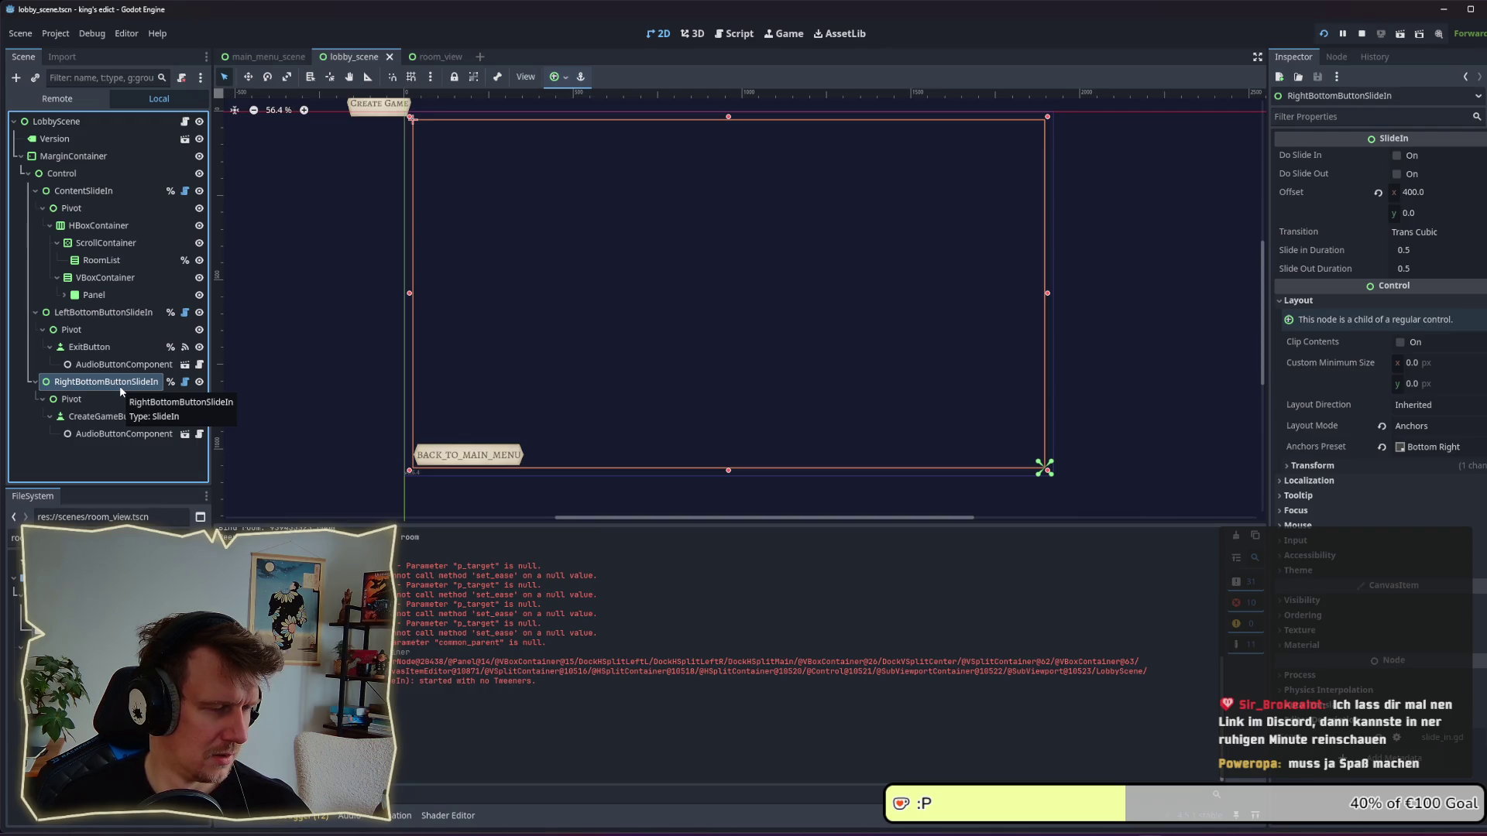
Keep RightBottomButtonSlideIn at Bottom Right, set its size to 0 × 0, and save.
{"action": "left_click", "coordinate": [96, 313]}
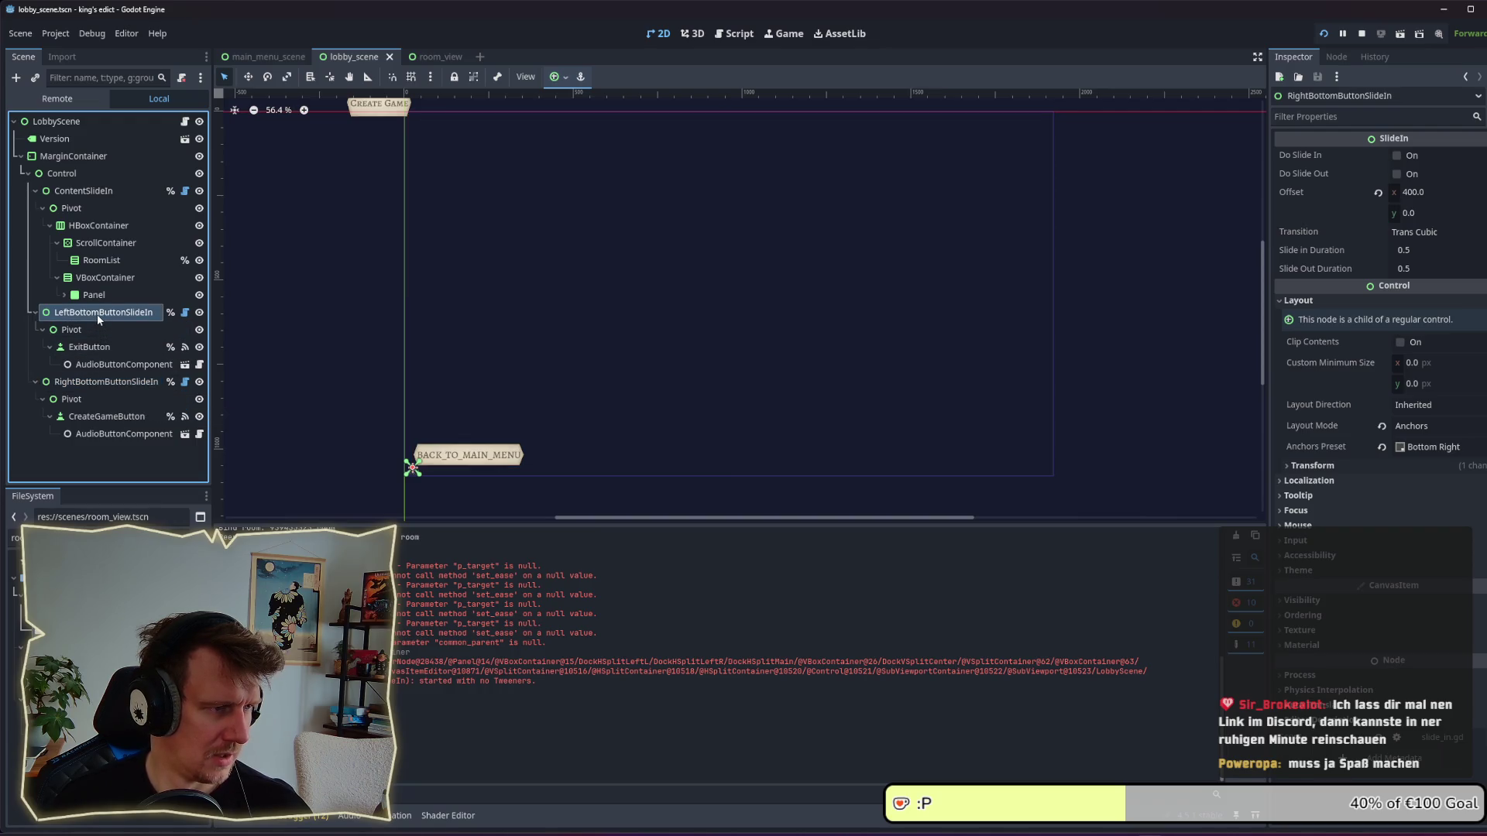
{"action": "left_click", "coordinate": [101, 381]}
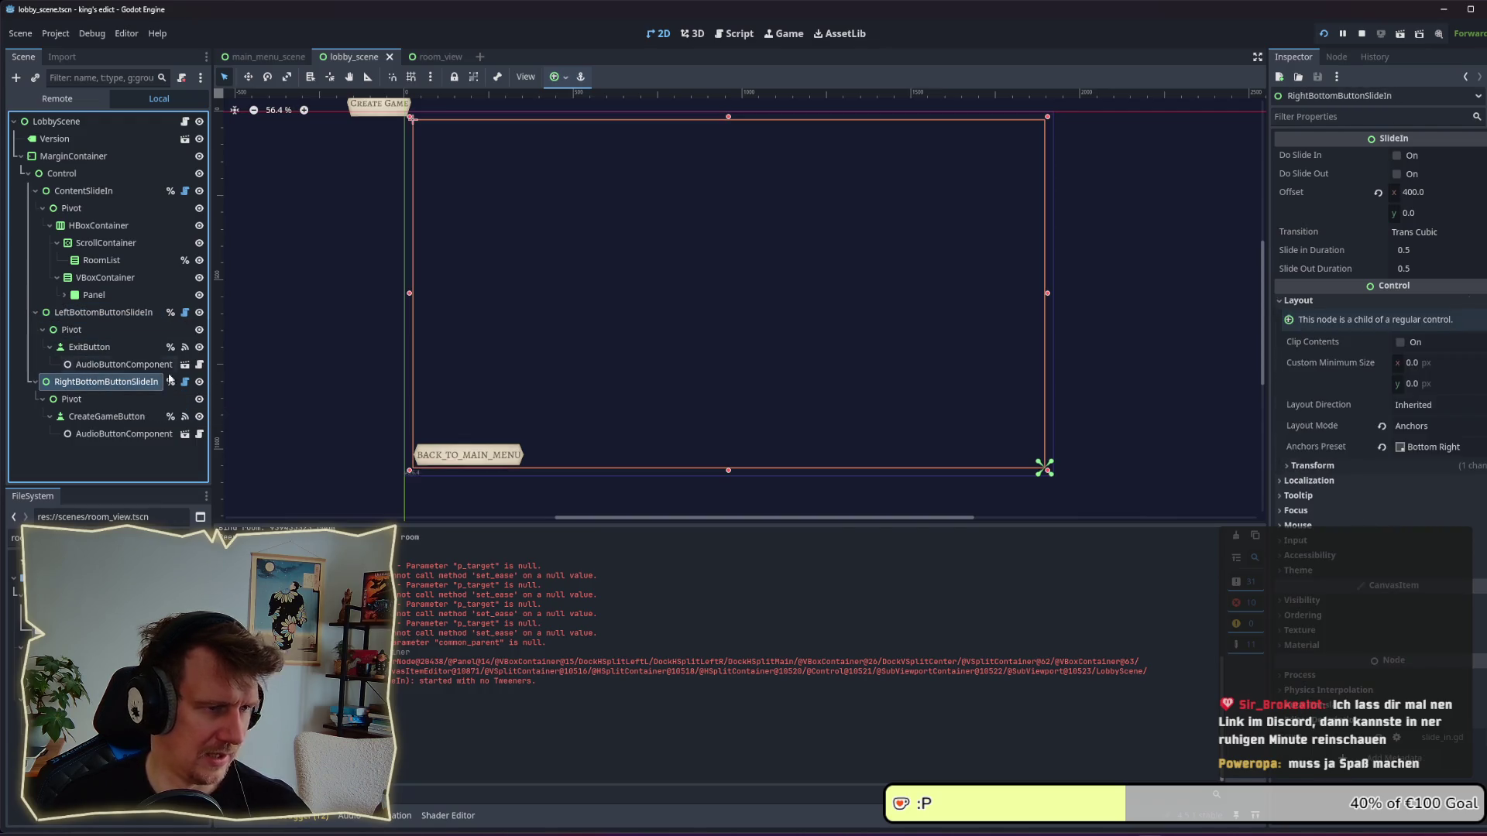
{"action": "left_click", "coordinate": [1426, 446]}
{"action": "left_click", "coordinate": [1400, 491]}
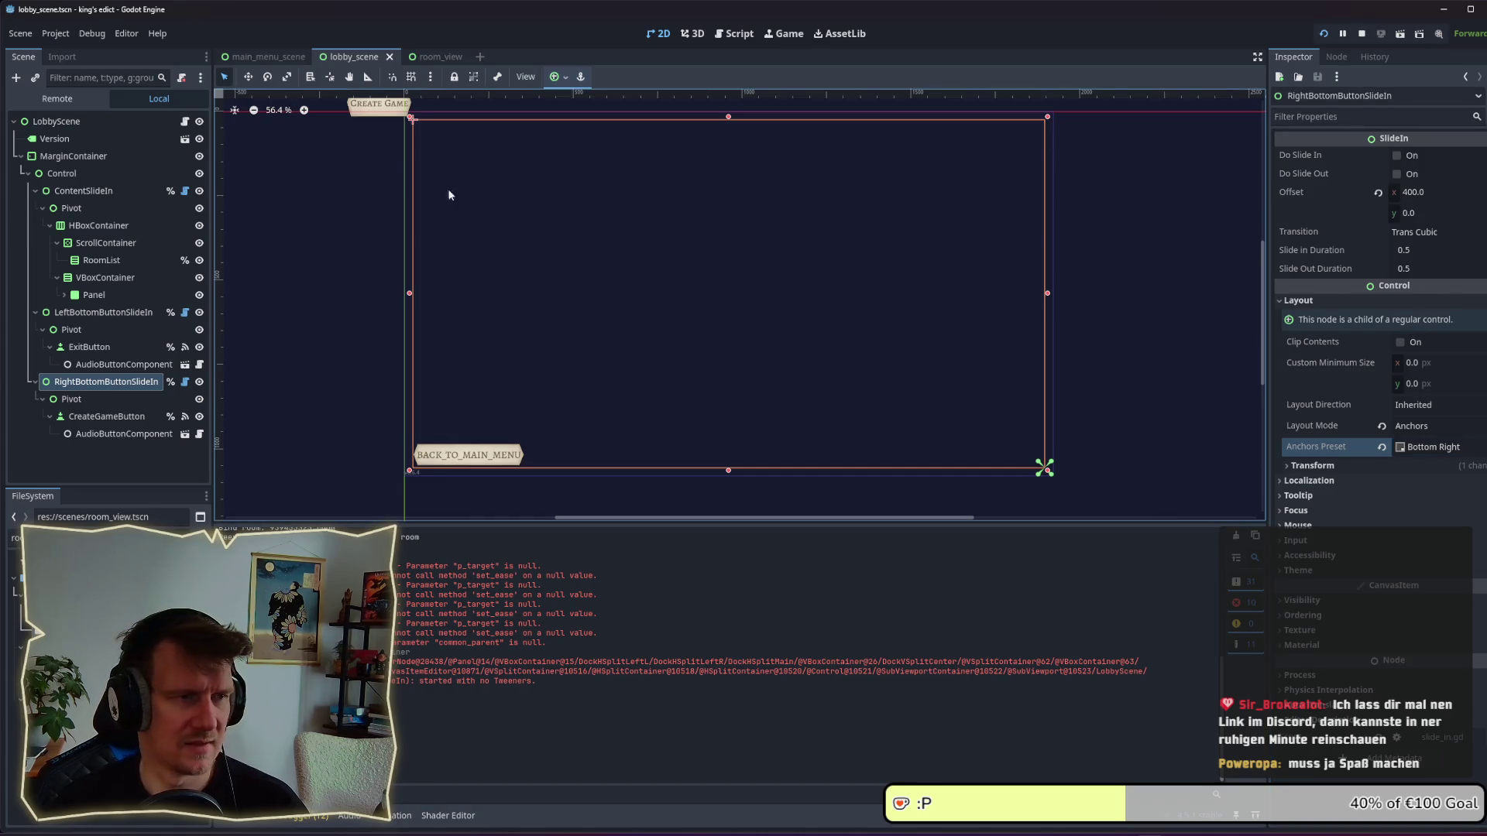
{"action": "left_click", "coordinate": [1334, 466]}
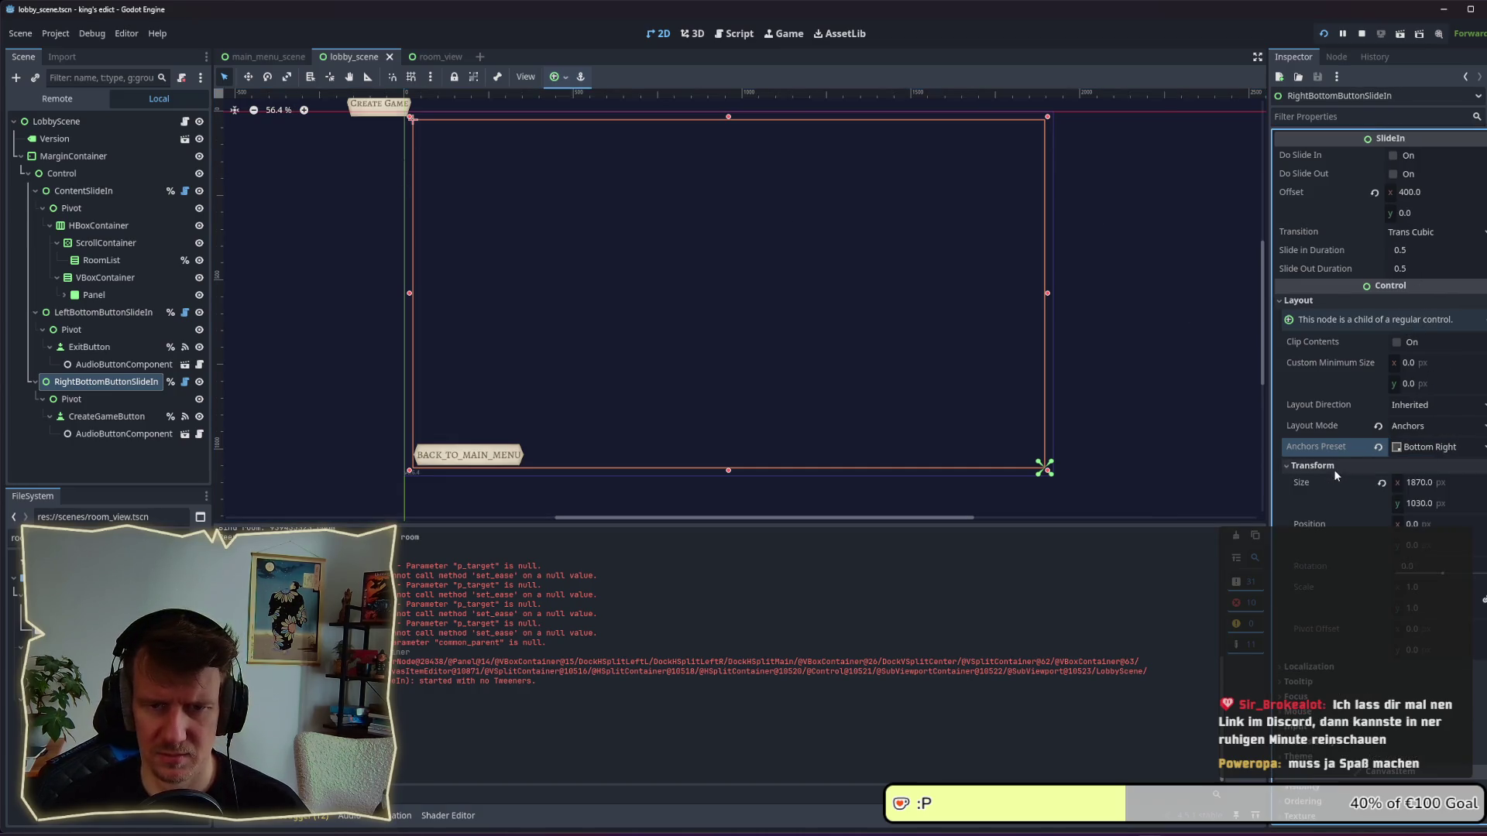
{"action": "left_click", "coordinate": [1432, 482]}
{"action": "type", "text": "0"}
{"action": "key", "text": "Tab"}
{"action": "type", "text": "0"}
{"action": "key", "text": "Return"}
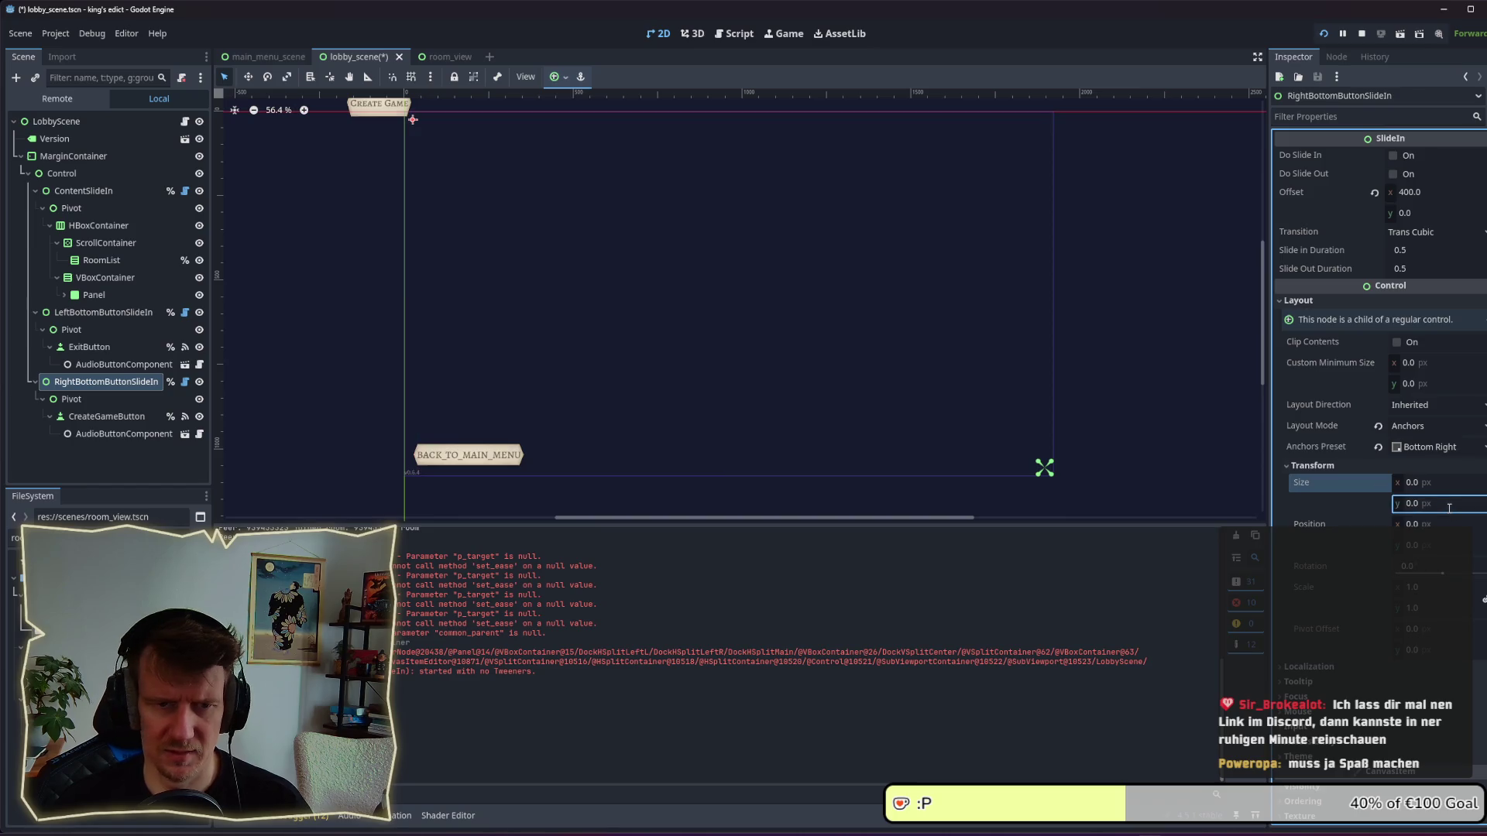
{"action": "key", "text": "ctrl+s"}
Compare with the left container, reapply the Bottom Right anchor preset to the right one, and save.
{"action": "left_click", "coordinate": [99, 400]}
{"action": "left_click", "coordinate": [95, 383]}
{"action": "left_click", "coordinate": [90, 316]}
{"action": "left_click", "coordinate": [93, 382]}
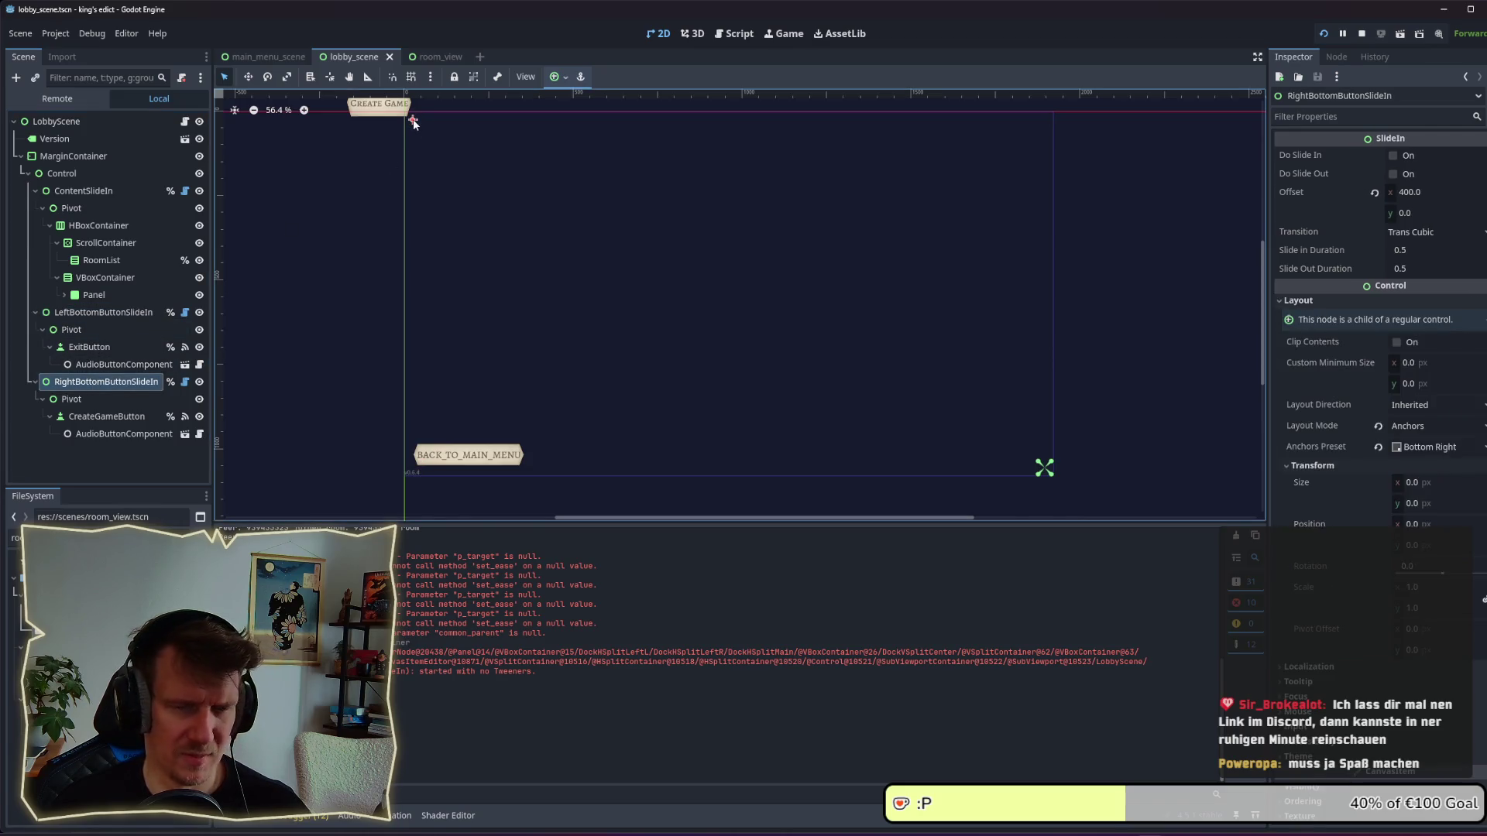
{"action": "left_click", "coordinate": [116, 314]}
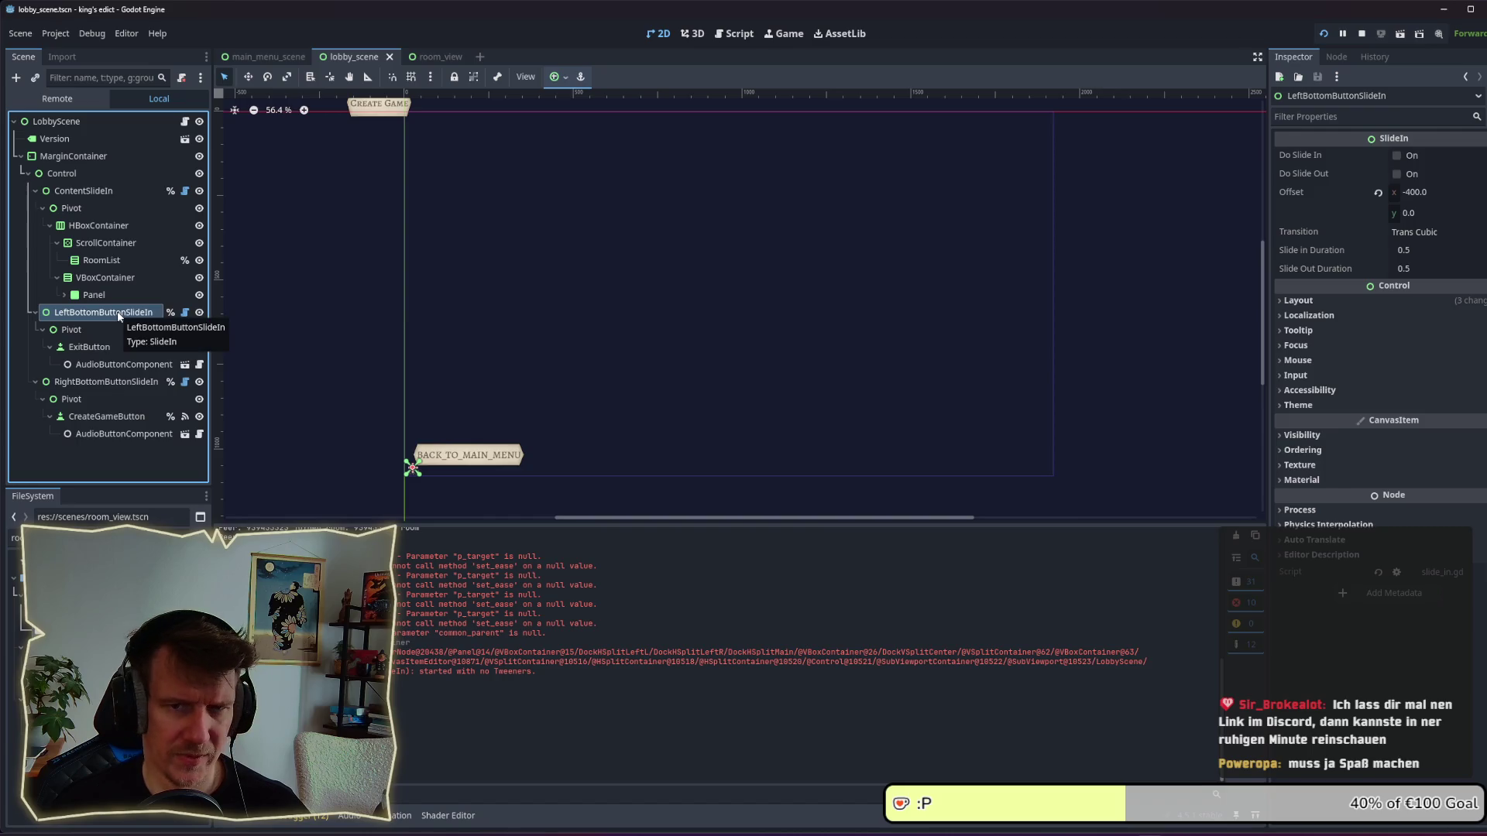
{"action": "left_click", "coordinate": [1329, 301]}
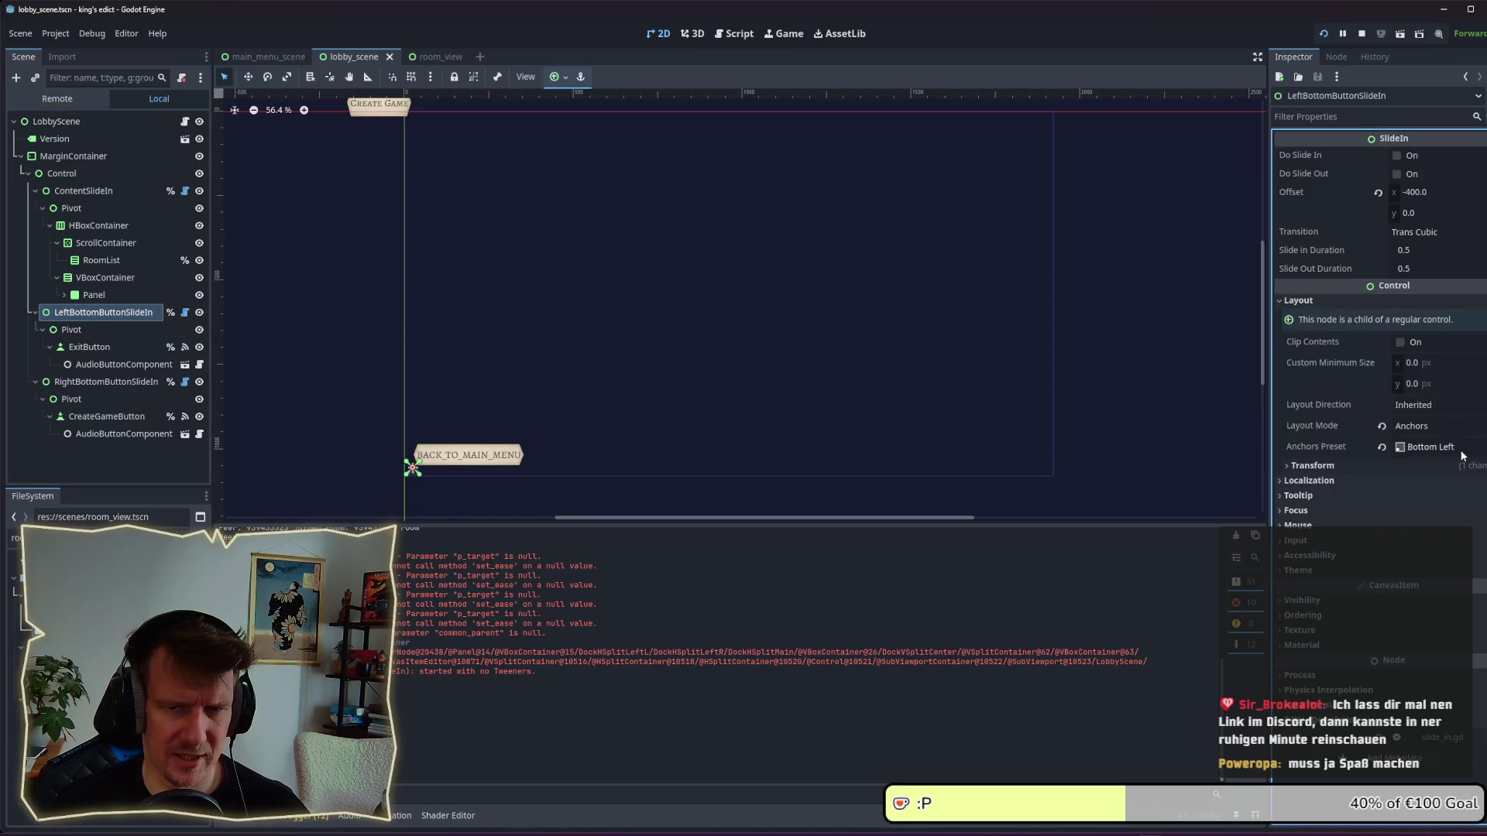
{"action": "left_click", "coordinate": [87, 384]}
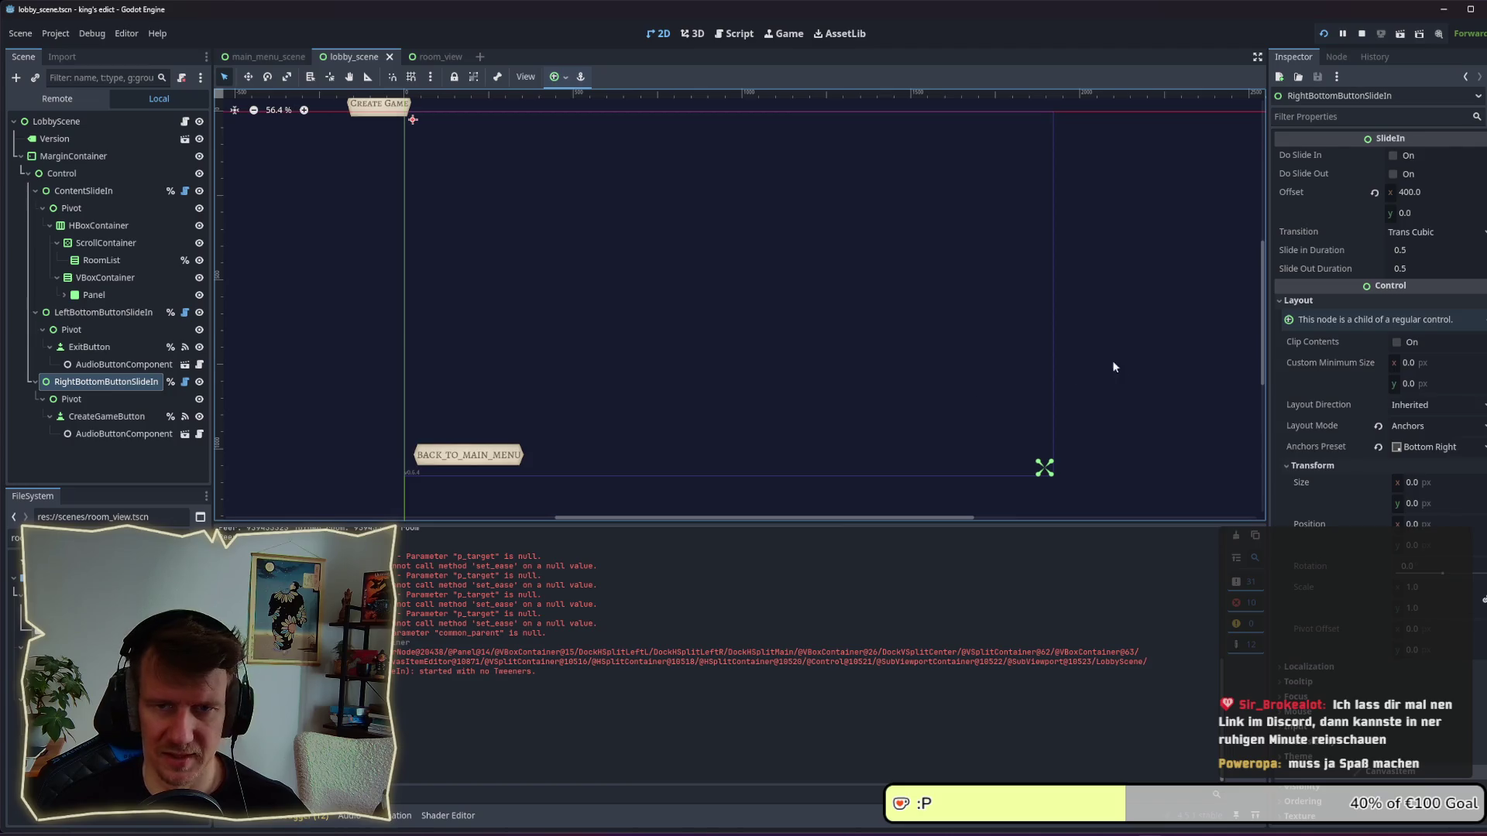
{"action": "left_click", "coordinate": [1434, 449]}
{"action": "left_click", "coordinate": [1433, 529]}
{"action": "left_click", "coordinate": [1432, 447]}
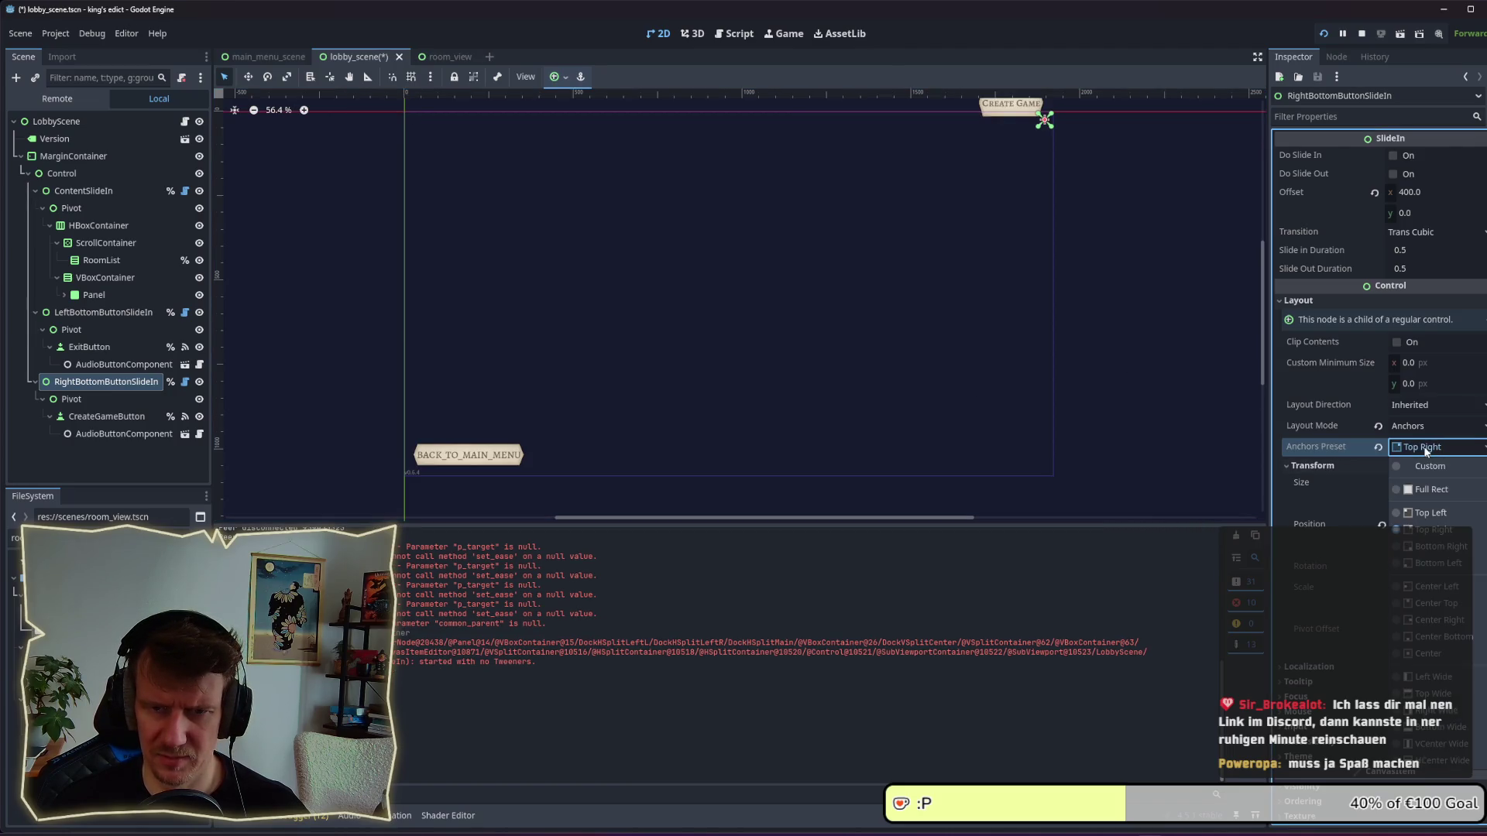
{"action": "left_click", "coordinate": [1429, 547]}
{"action": "key", "text": "ctrl+s"}
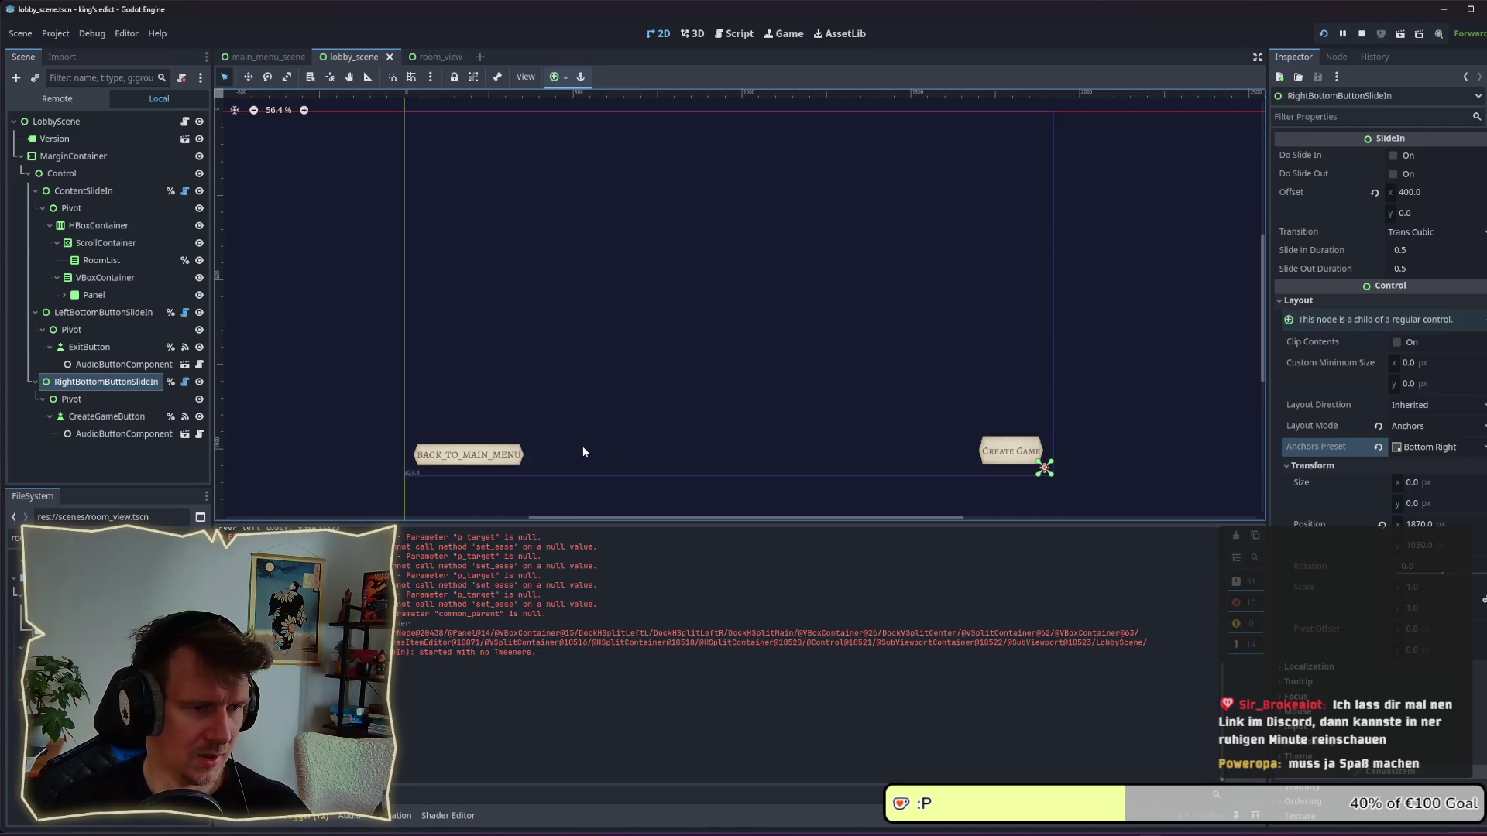
Anchor ExitButton with the Bottom Left preset and save the lobby scene.
{"action": "left_click", "coordinate": [86, 318]}
{"action": "left_click", "coordinate": [71, 330]}
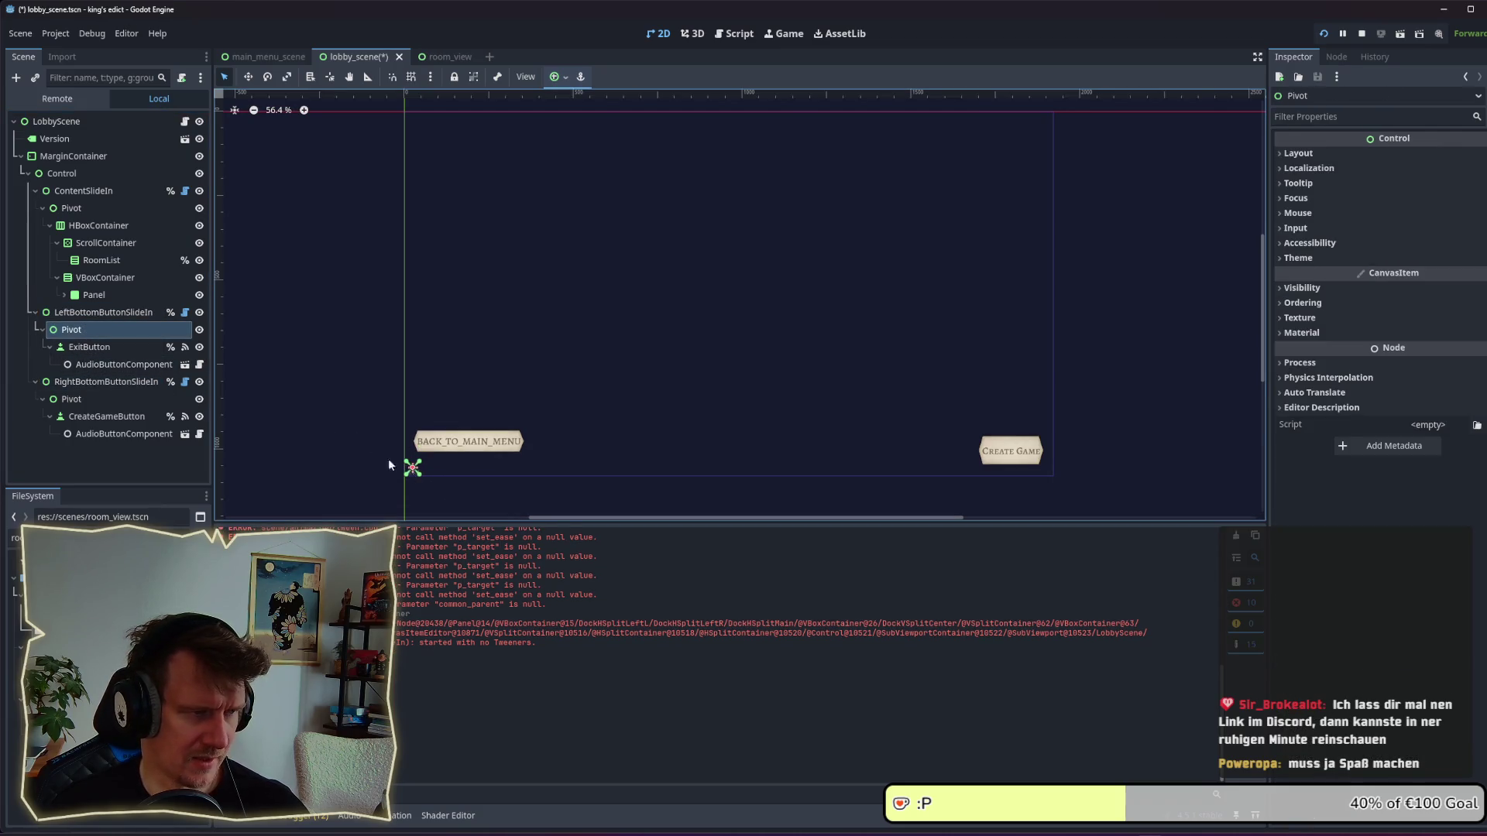
{"action": "left_click", "coordinate": [116, 350]}
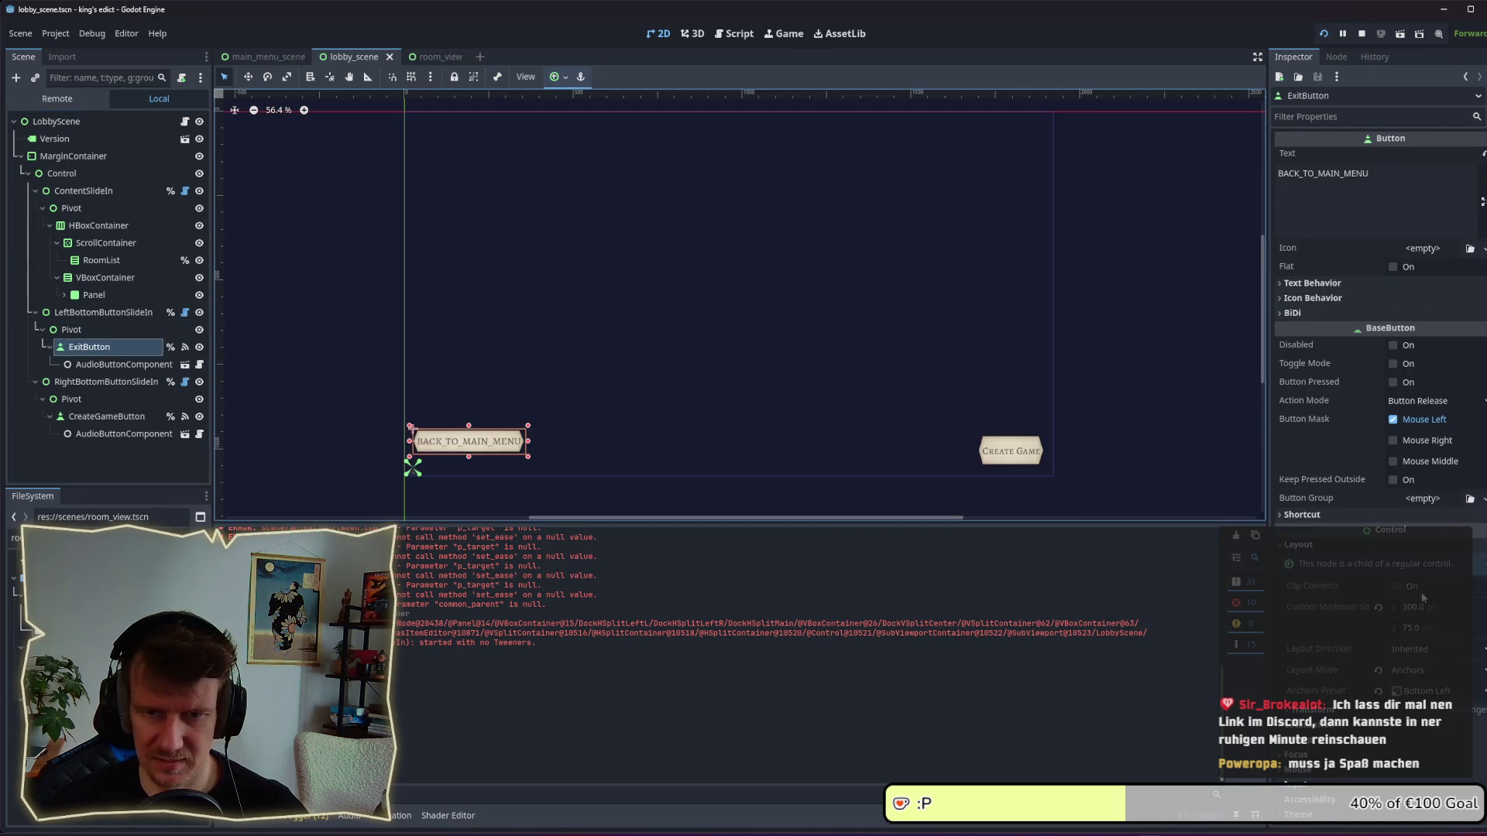
{"action": "left_click", "coordinate": [1416, 691]}
{"action": "left_click", "coordinate": [1439, 682]}
{"action": "left_click", "coordinate": [1416, 690]}
{"action": "left_click", "coordinate": [1433, 626]}
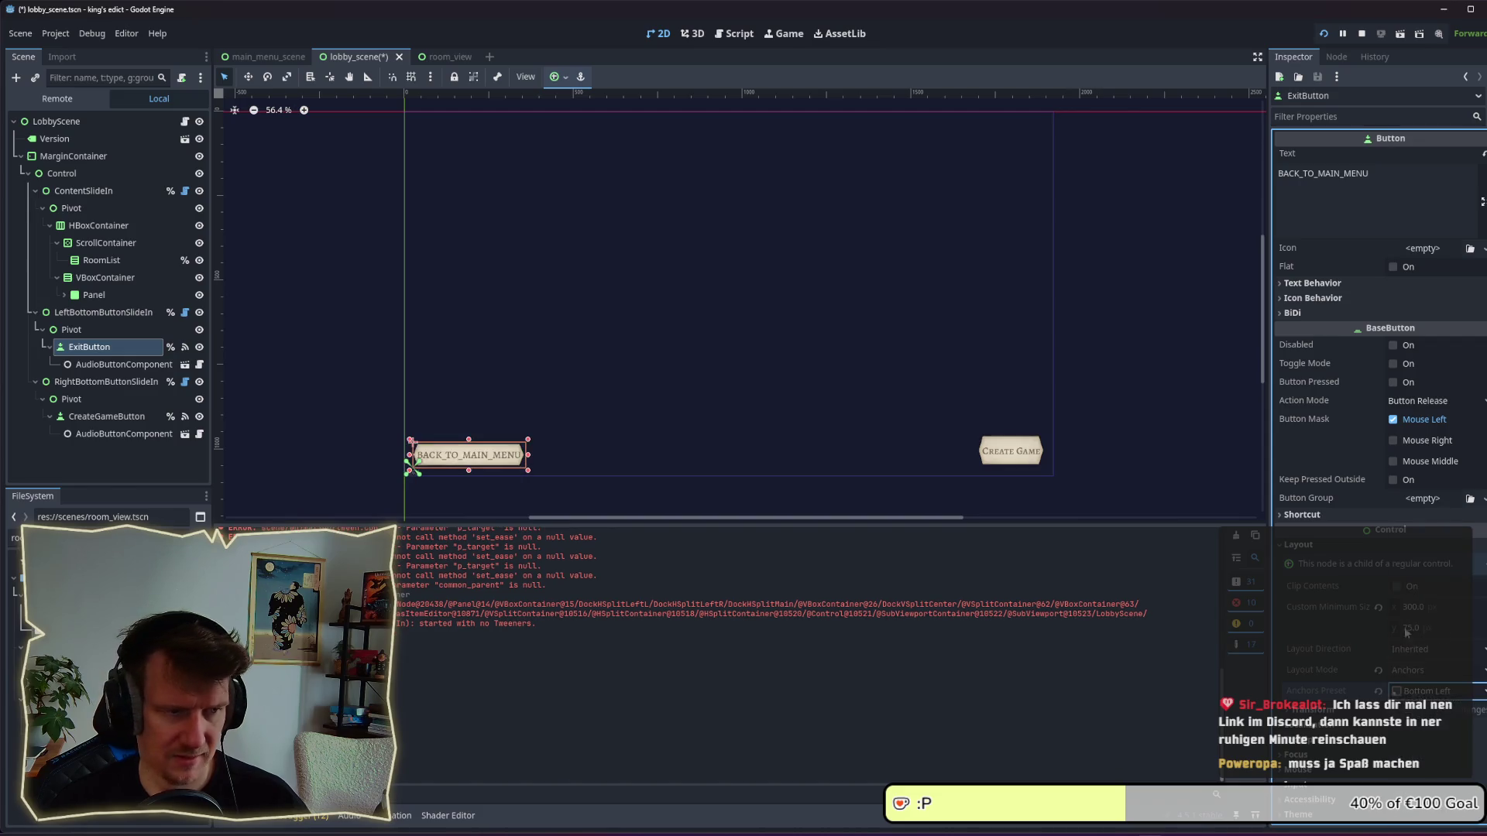
{"action": "key", "text": "ctrl+s"}
Give CreateGameButton a 300×75 custom minimum size, save, and open lobby_scene.gd.
{"action": "left_click", "coordinate": [85, 399]}
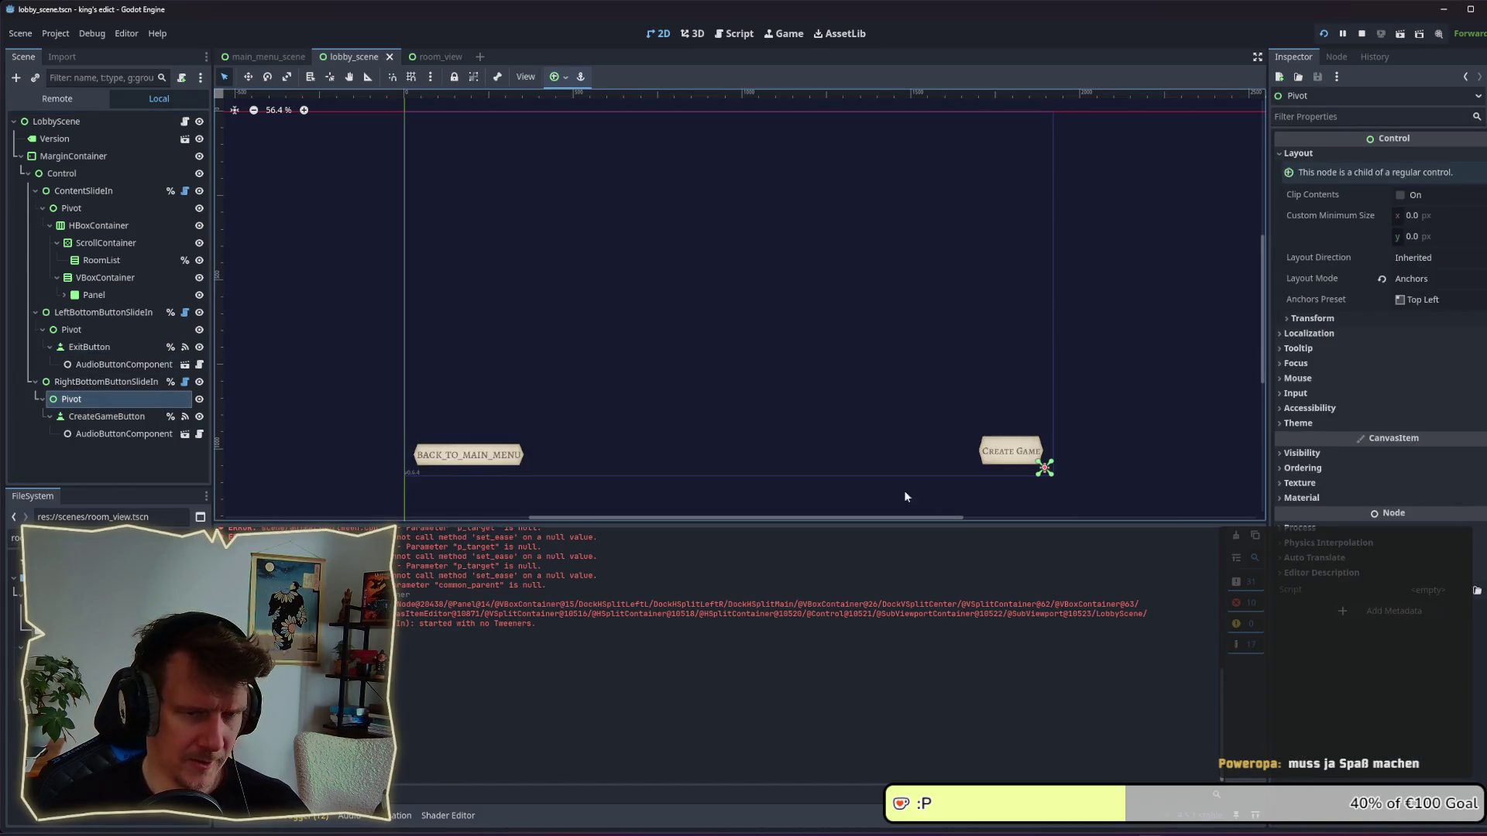
{"action": "left_click", "coordinate": [76, 418]}
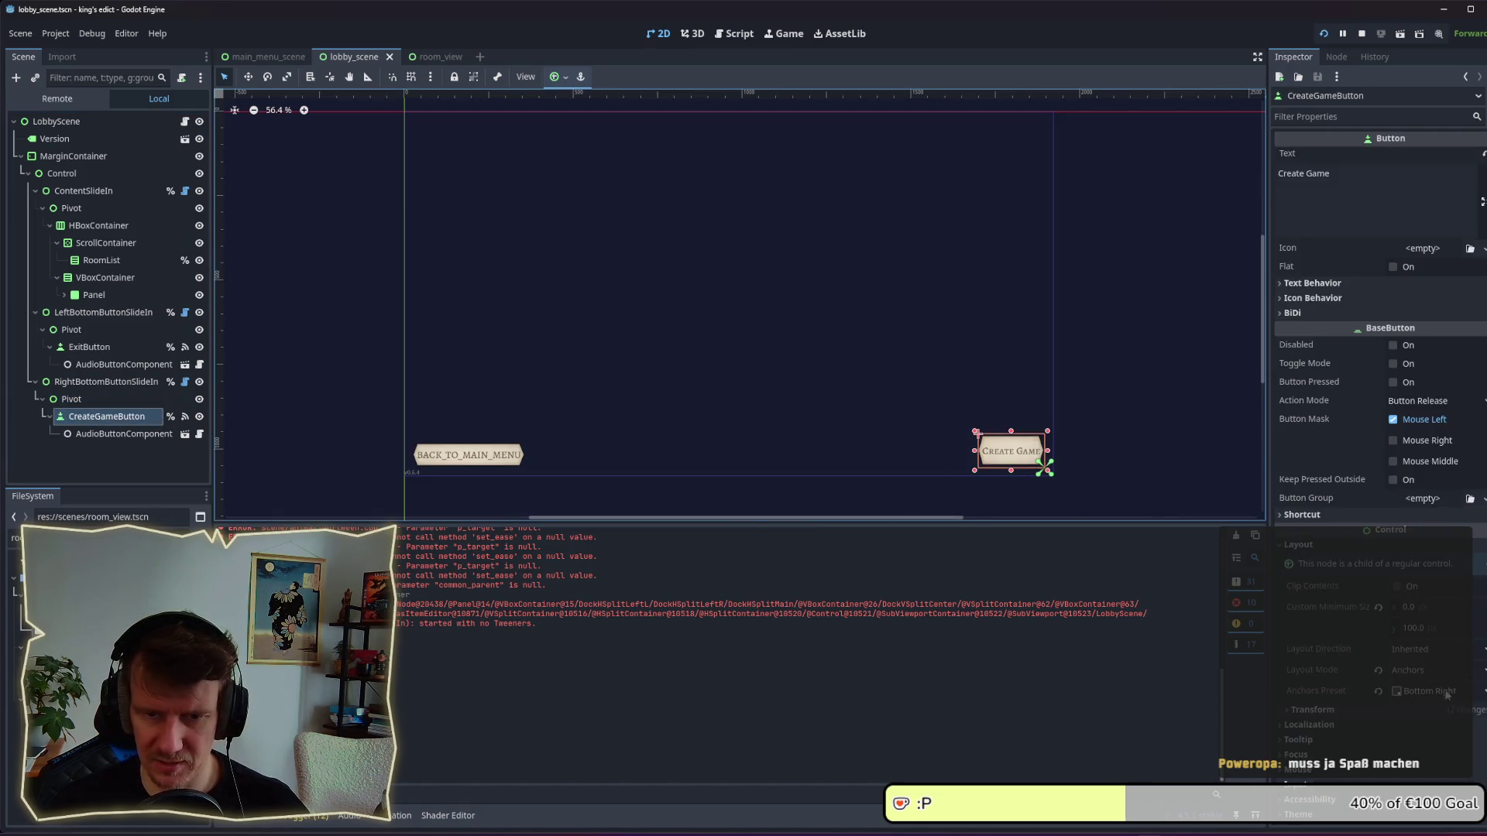
{"action": "left_click", "coordinate": [116, 434]}
{"action": "left_click", "coordinate": [106, 418]}
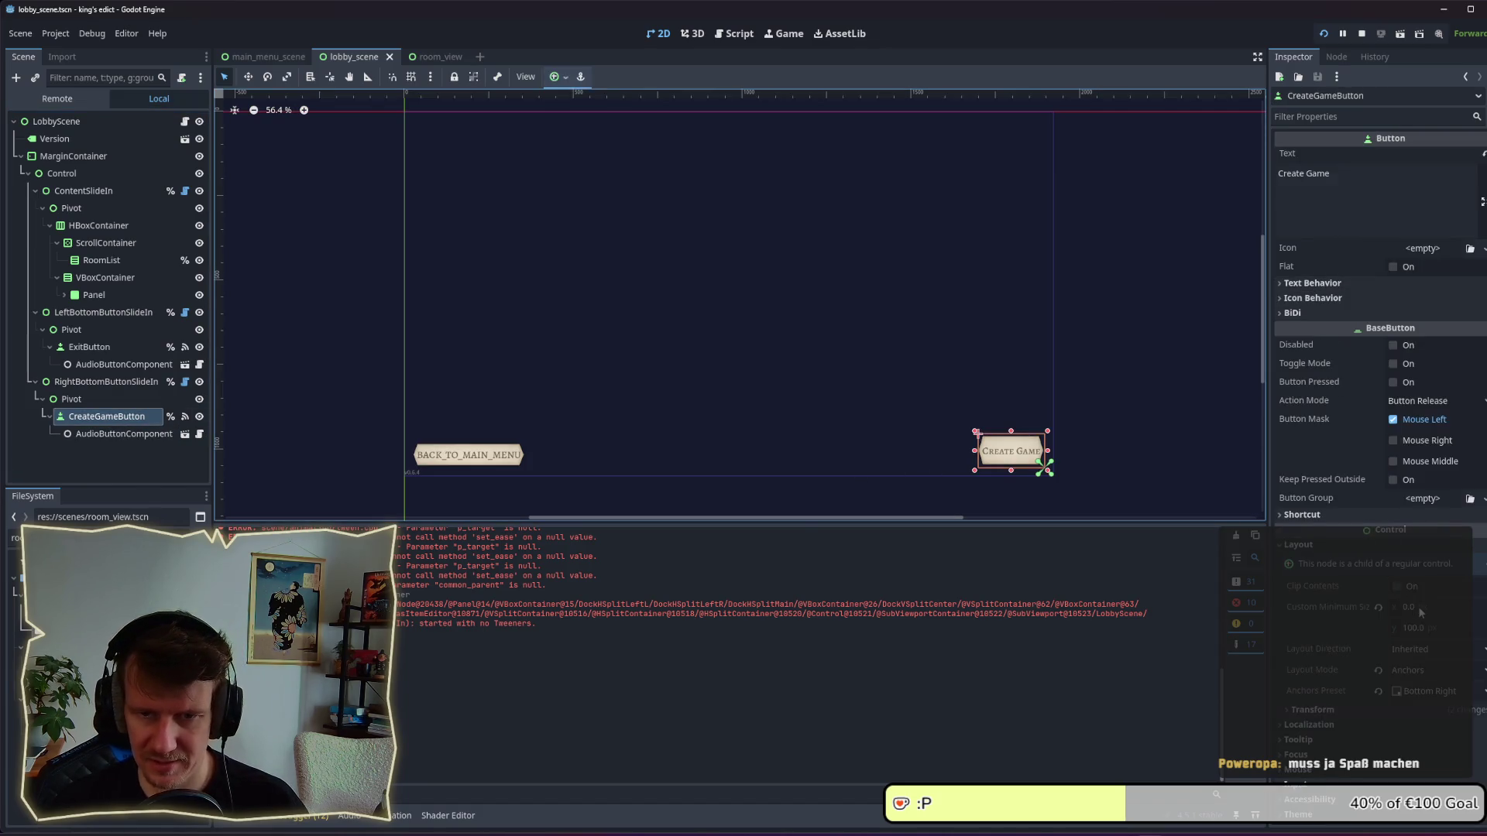
{"action": "left_click", "coordinate": [1419, 628]}
{"action": "type", "text": "75"}
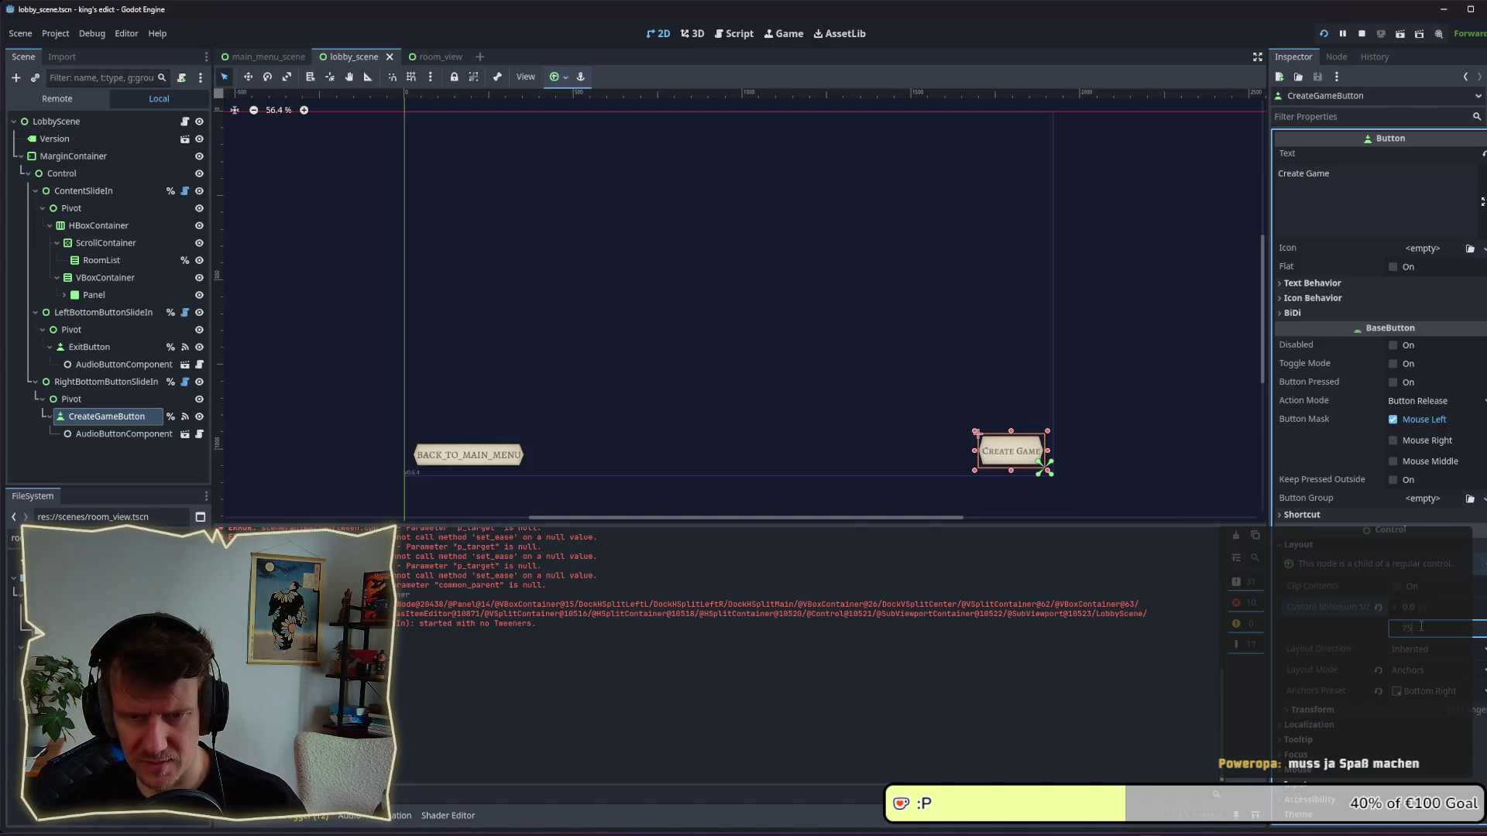
{"action": "key", "text": "Return"}
{"action": "left_click", "coordinate": [1432, 607]}
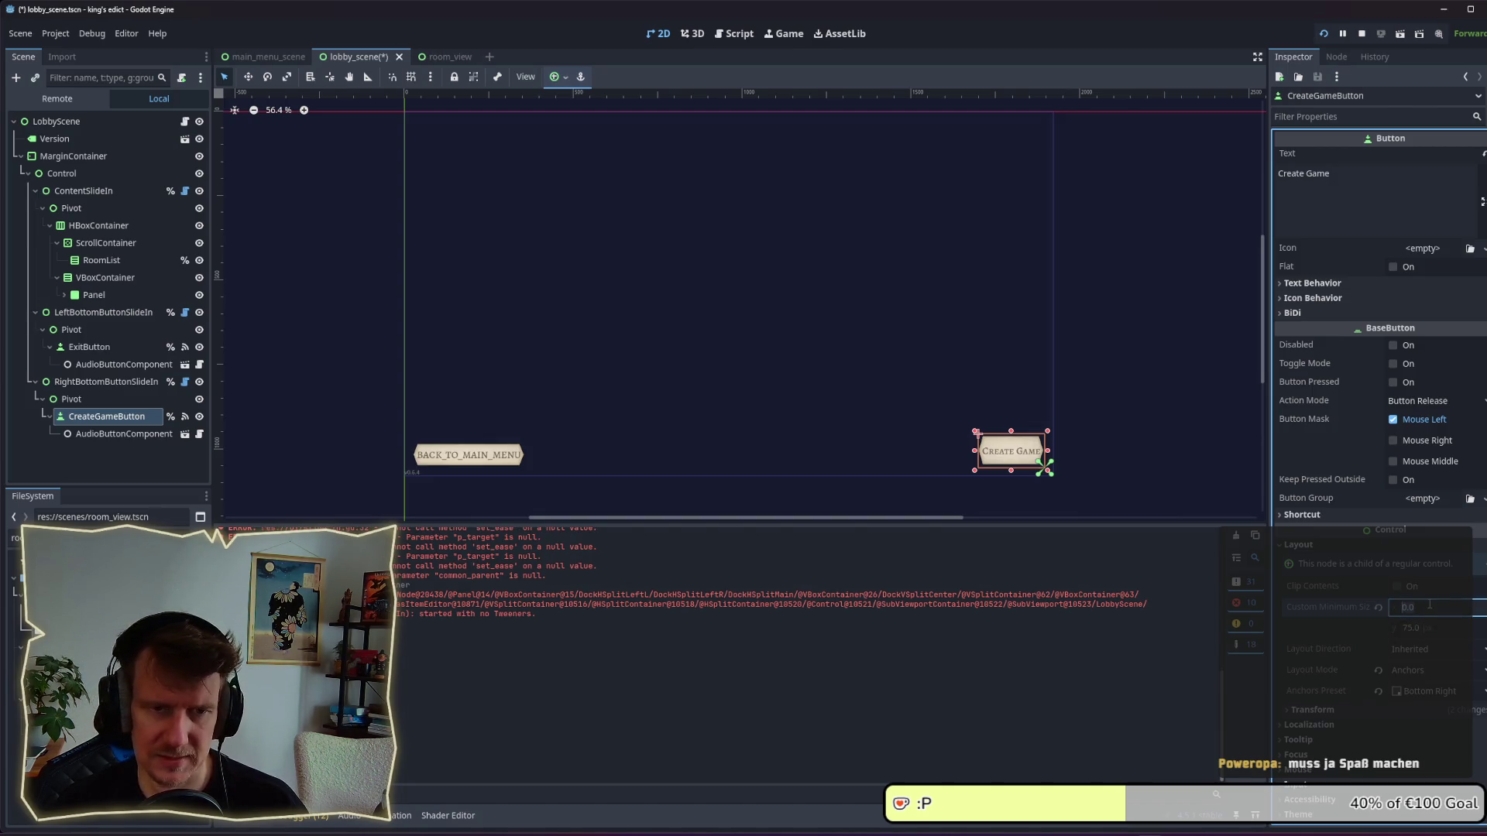
{"action": "type", "text": "3"}
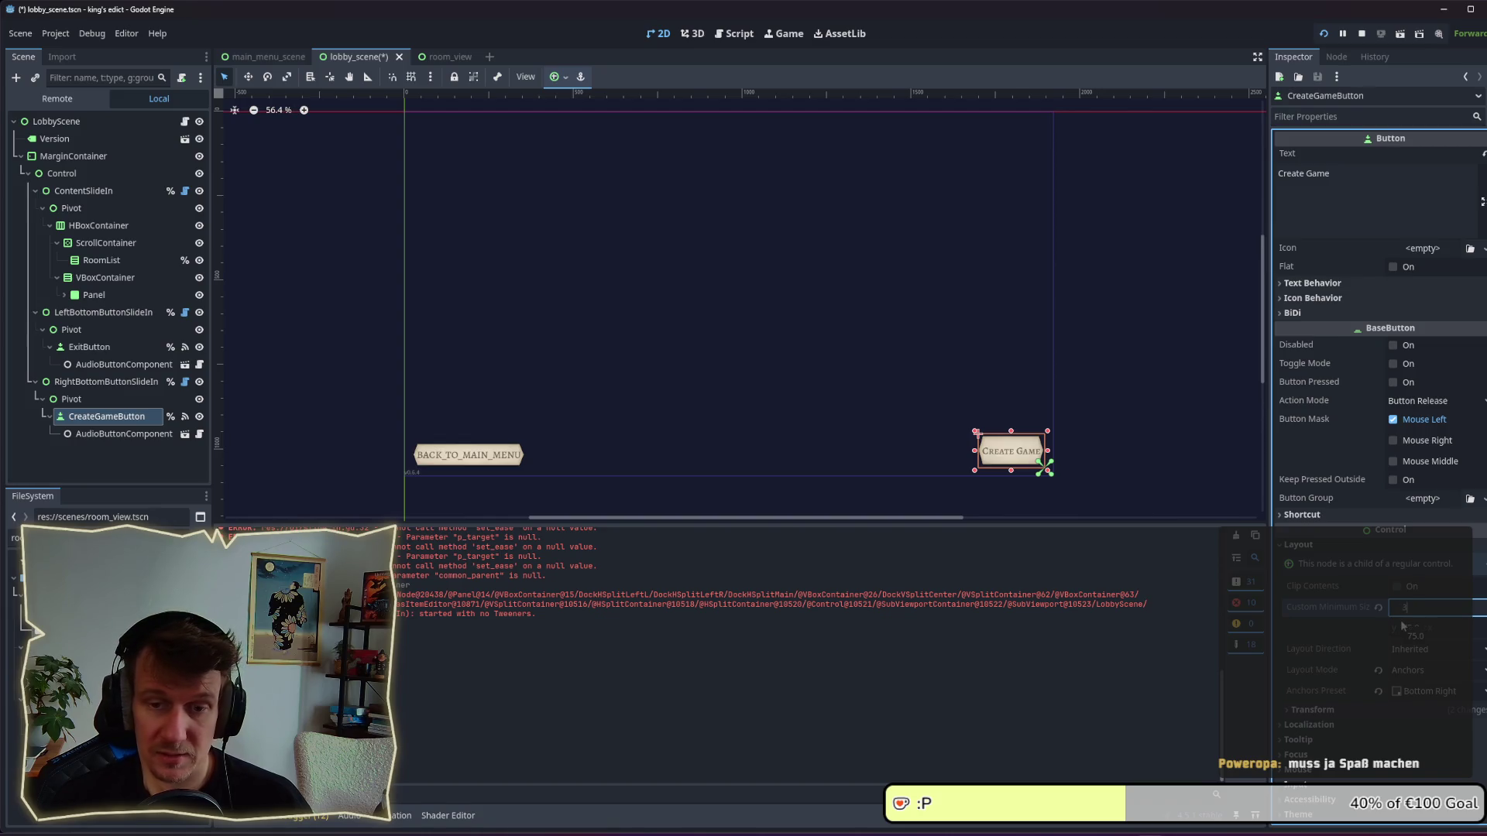
{"action": "key", "text": "Return"}
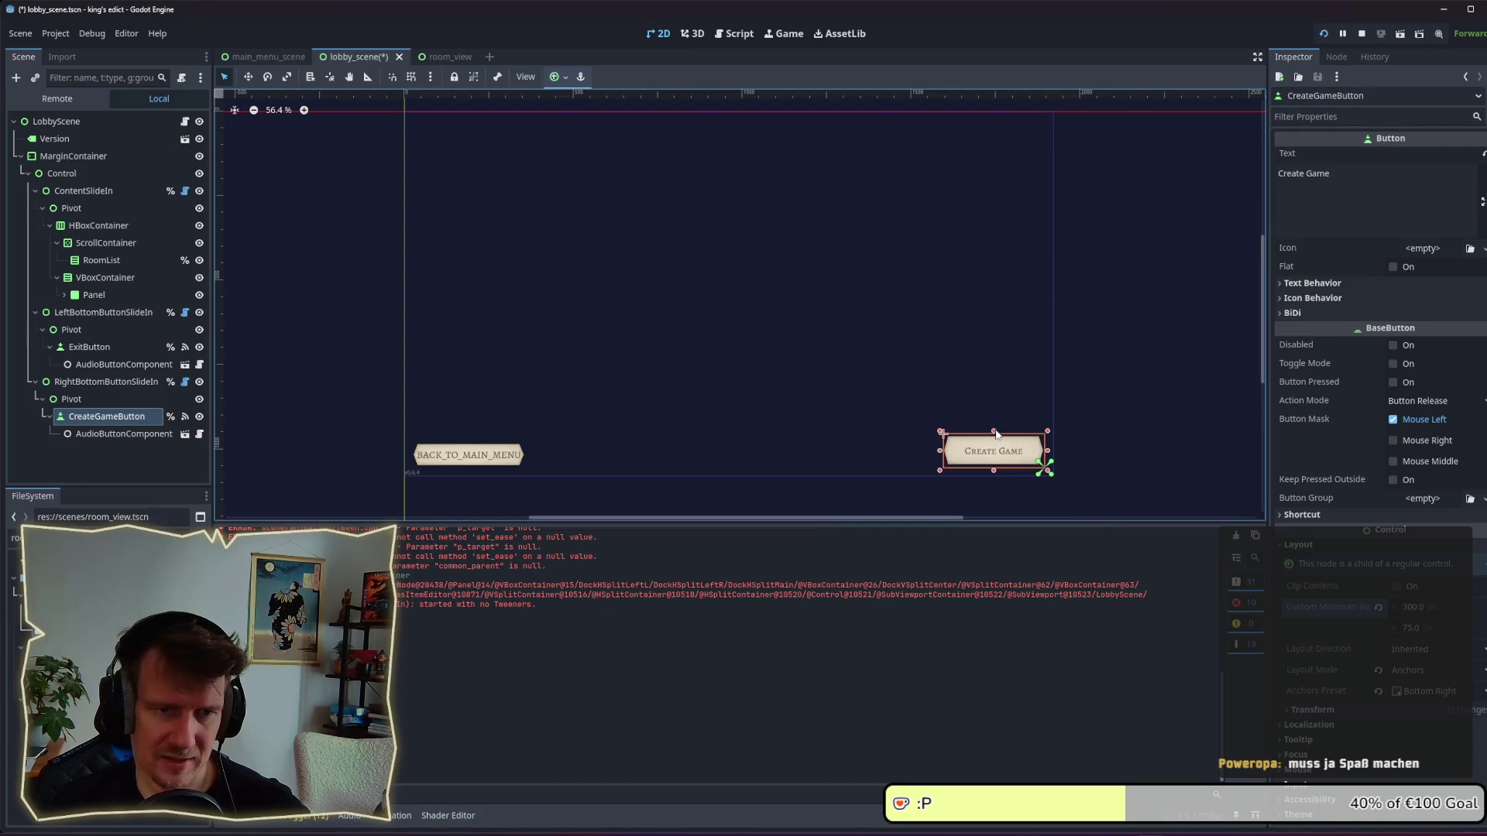
{"action": "left_click_drag", "start_coordinate": [997, 434], "coordinate": [997, 441]}
{"action": "key", "text": "ctrl+s"}
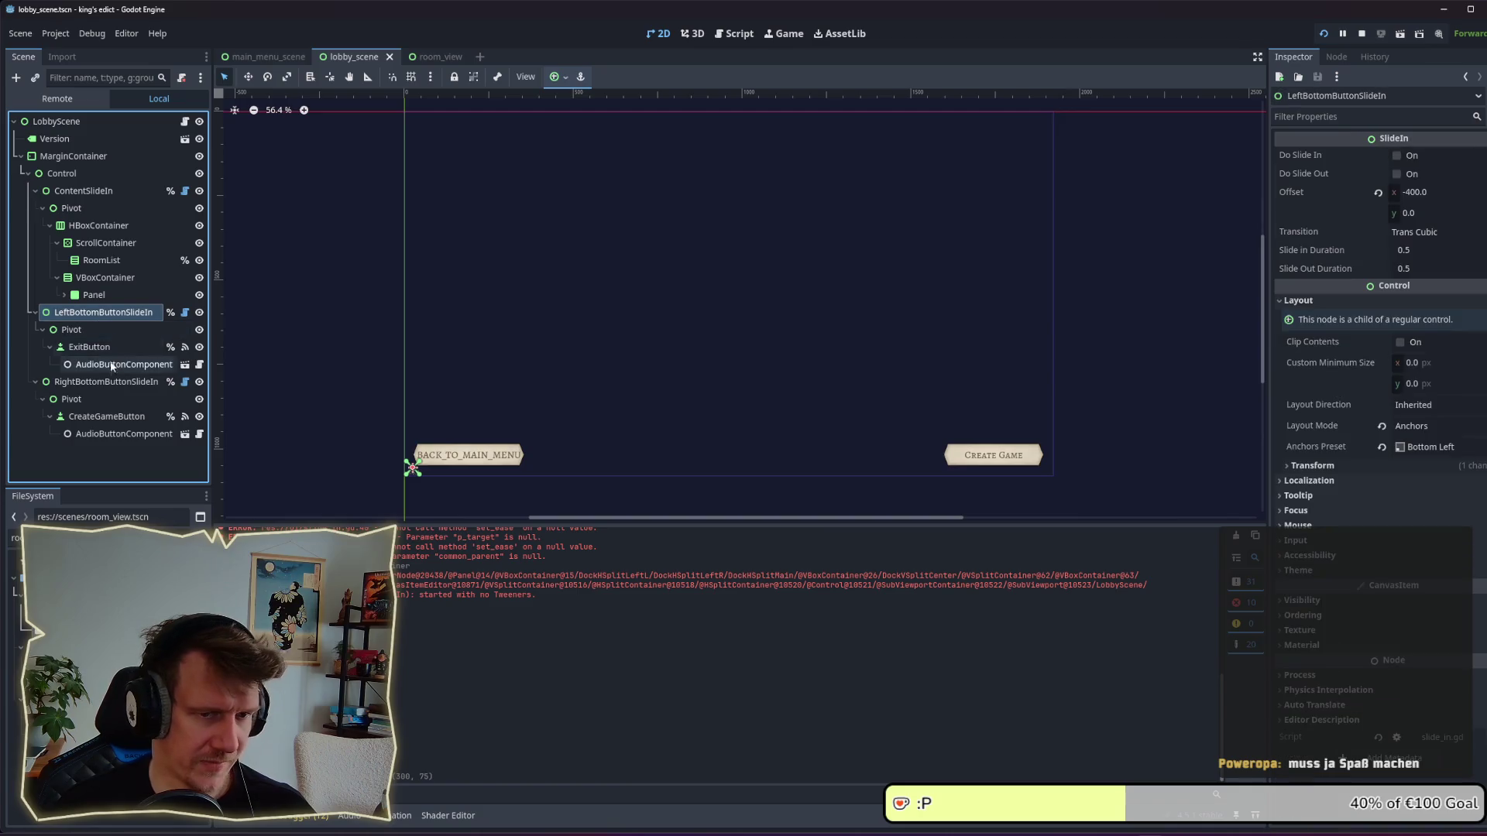
{"action": "left_click", "coordinate": [112, 381]}
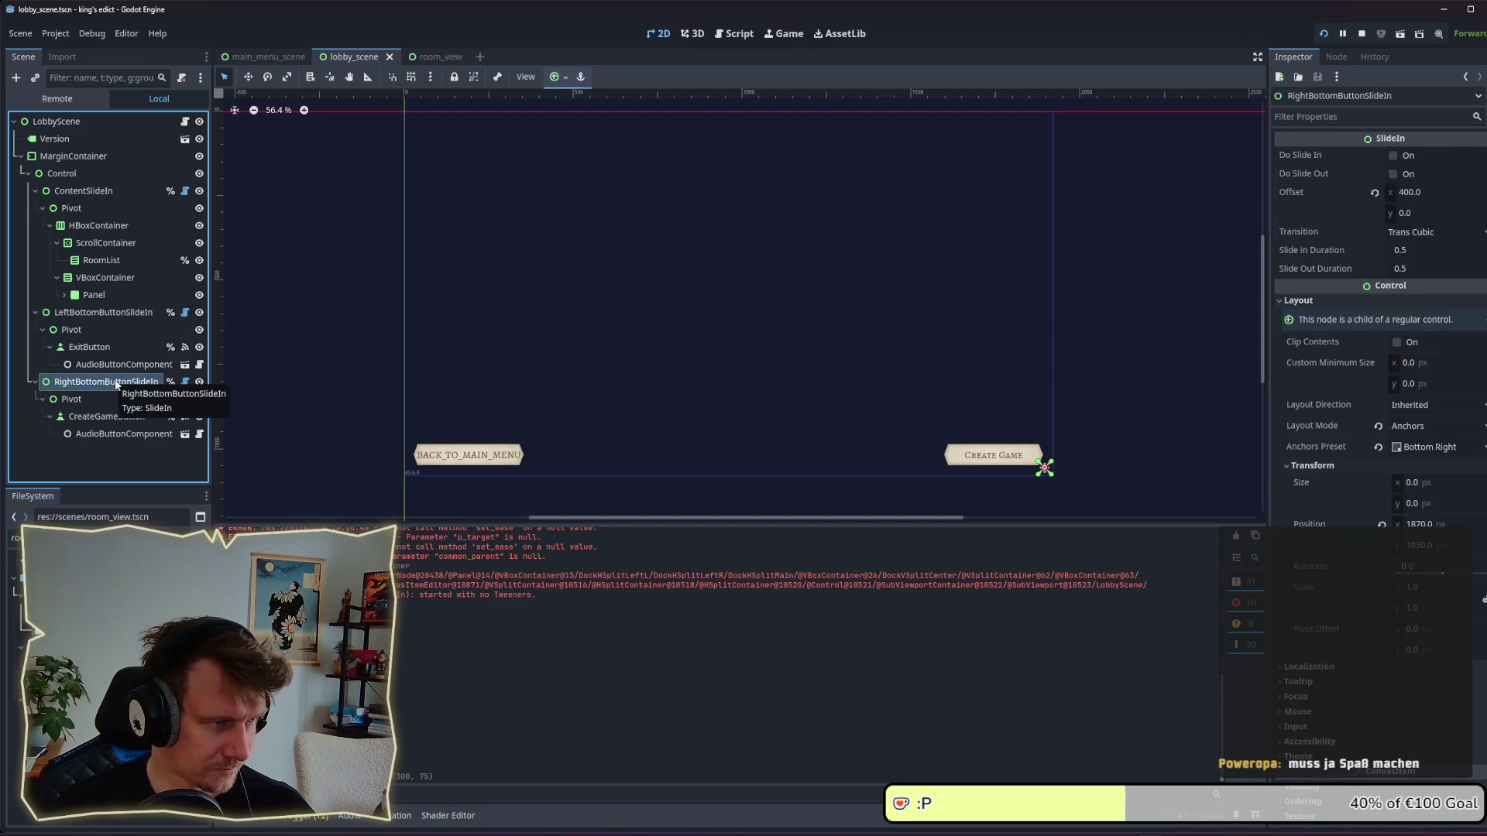
{"action": "left_click", "coordinate": [185, 122]}
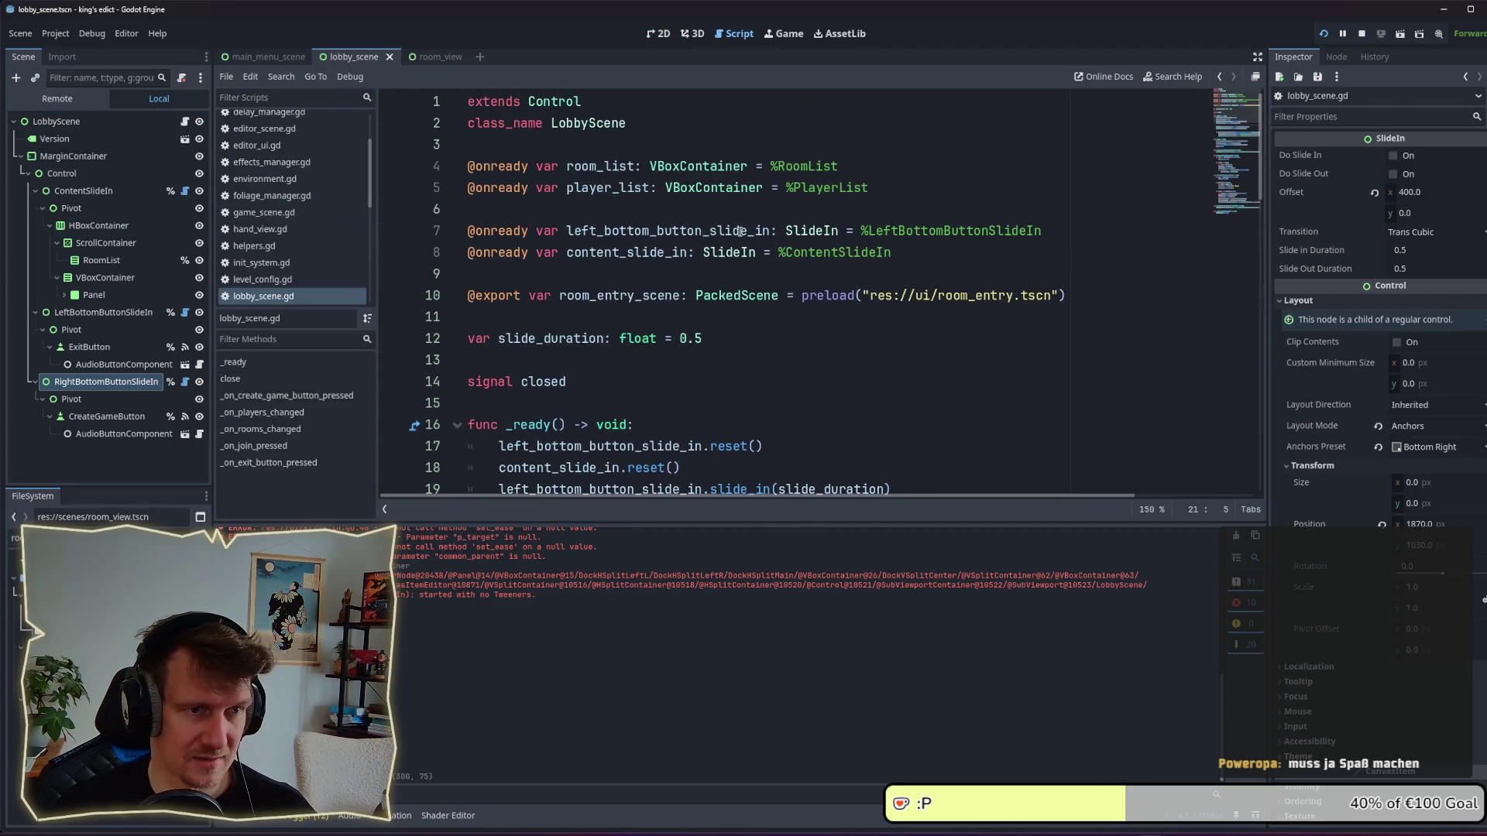
{"action": "left_click_drag", "start_coordinate": [107, 381], "coordinate": [510, 223]}
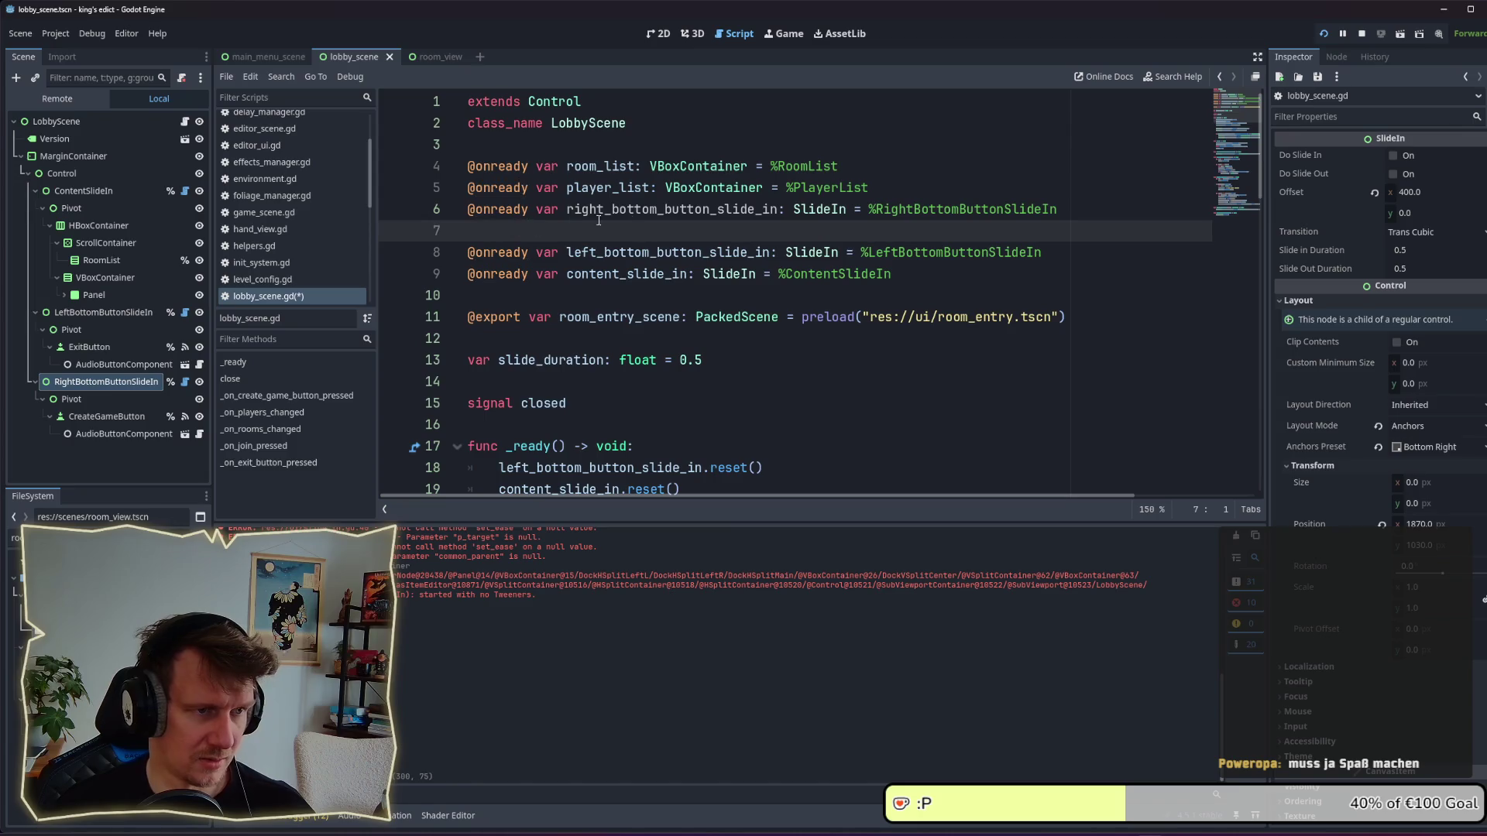
{"action": "key", "text": "alt+Down"}
{"action": "scroll", "coordinate": [732, 266], "scroll_direction": "down", "scroll_amount": 1}
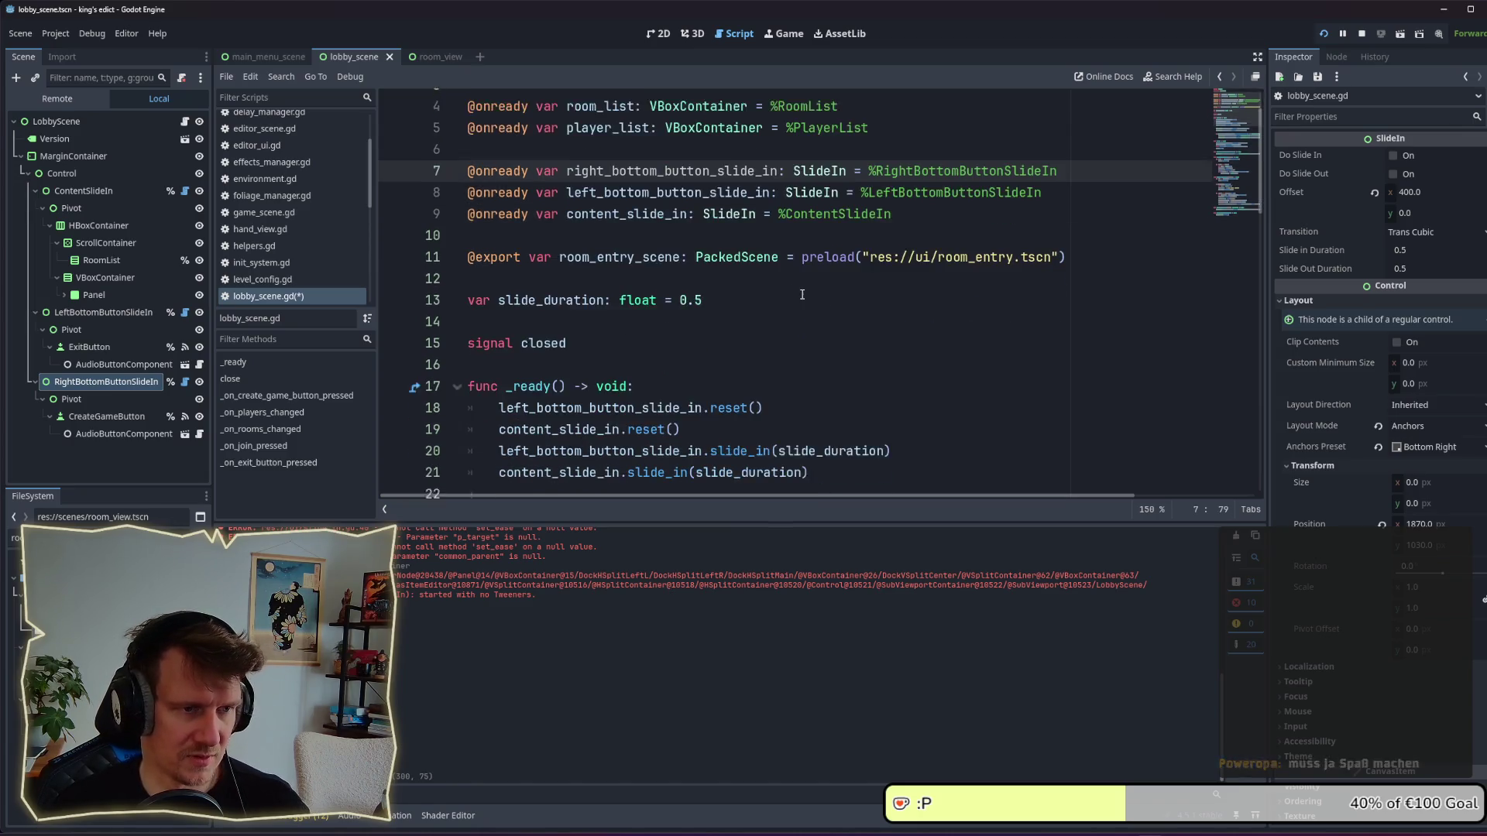
{"action": "key", "text": "ctrl+s"}
Add a right_bottom_button_slide_in.reset() call after line 18.
{"action": "double_click", "coordinate": [673, 166]}
{"action": "key", "text": "ctrl+c"}
{"action": "scroll", "coordinate": [733, 271], "scroll_direction": "down", "scroll_amount": 3}
{"action": "left_click", "coordinate": [817, 231]}
{"action": "left_click", "coordinate": [817, 211]}
{"action": "key", "text": "Return"}
{"action": "key", "text": "ctrl+v"}
{"action": "type", "text": ".res"}
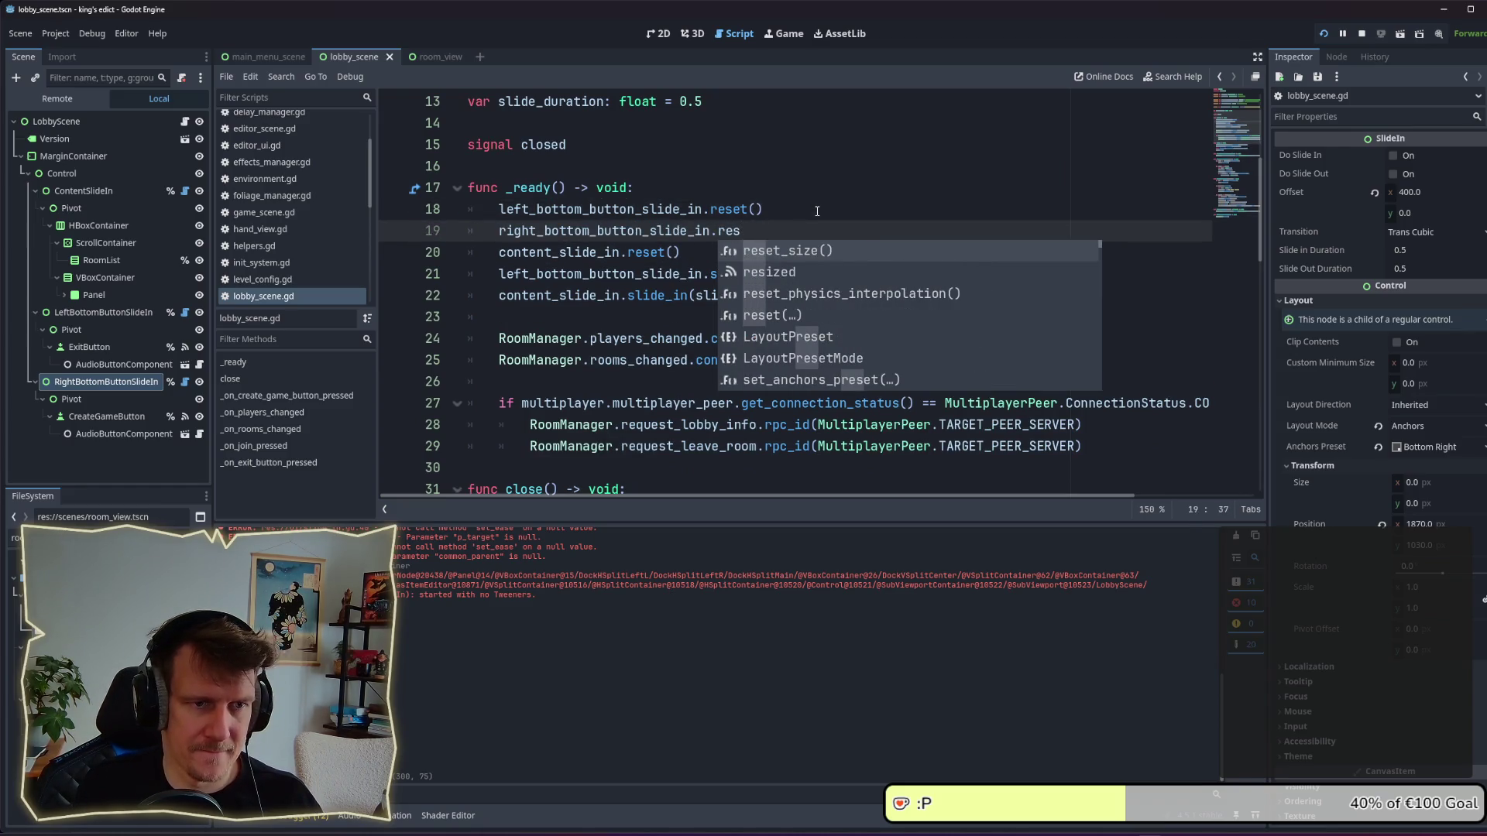
{"action": "type", "text": "et()"}
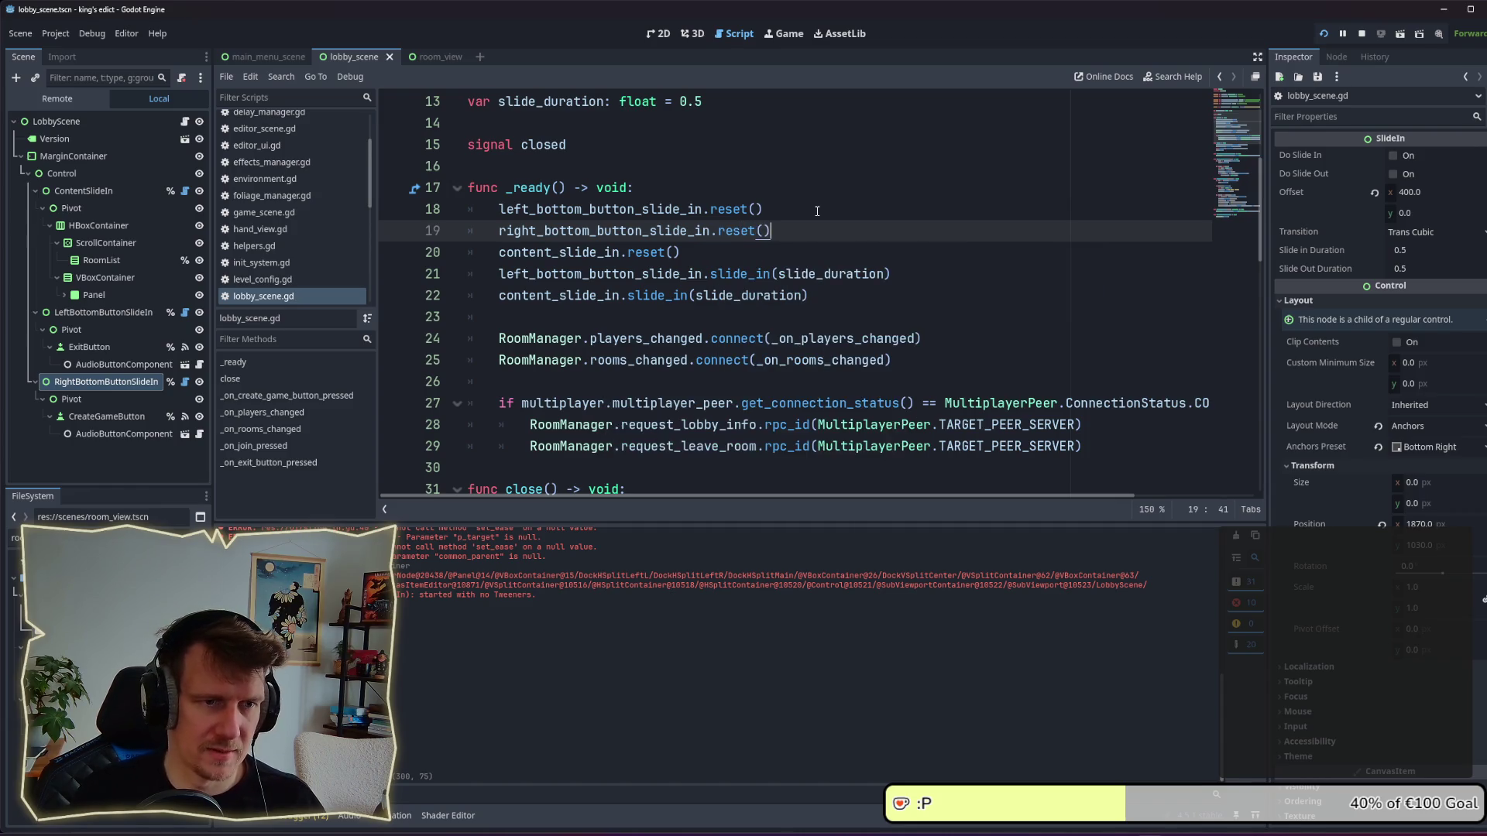
Add right_bottom_button_slide_in.slide_in(slide_duration) as line 22 and save.
{"action": "left_click", "coordinate": [955, 280]}
{"action": "key", "text": "Return"}
{"action": "type", "text": "re"}
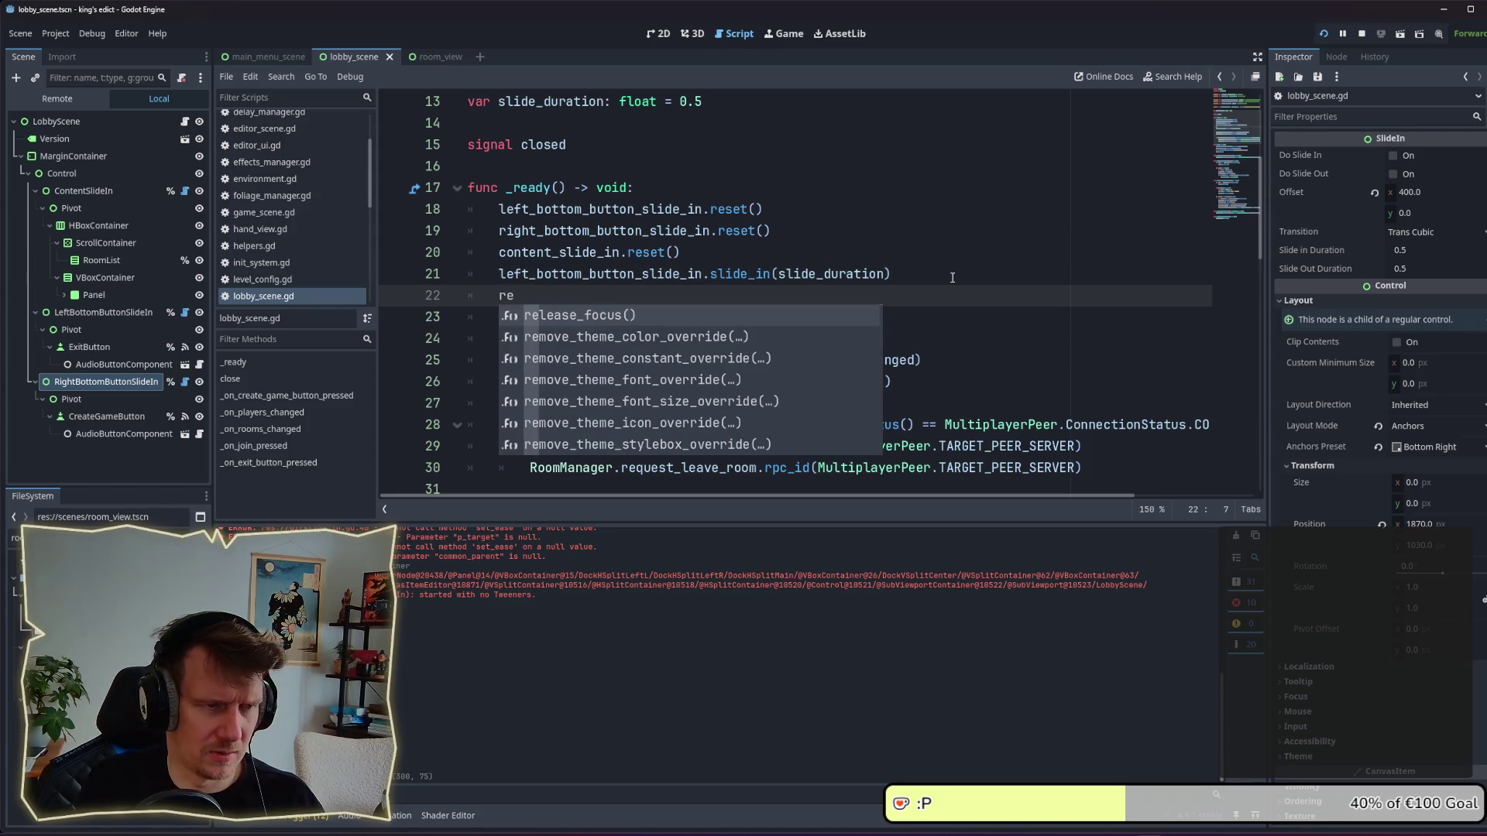
{"action": "key", "text": "BackSpace"}
{"action": "type", "text": "i"}
{"action": "key", "text": "Return"}
{"action": "type", "text": "."}
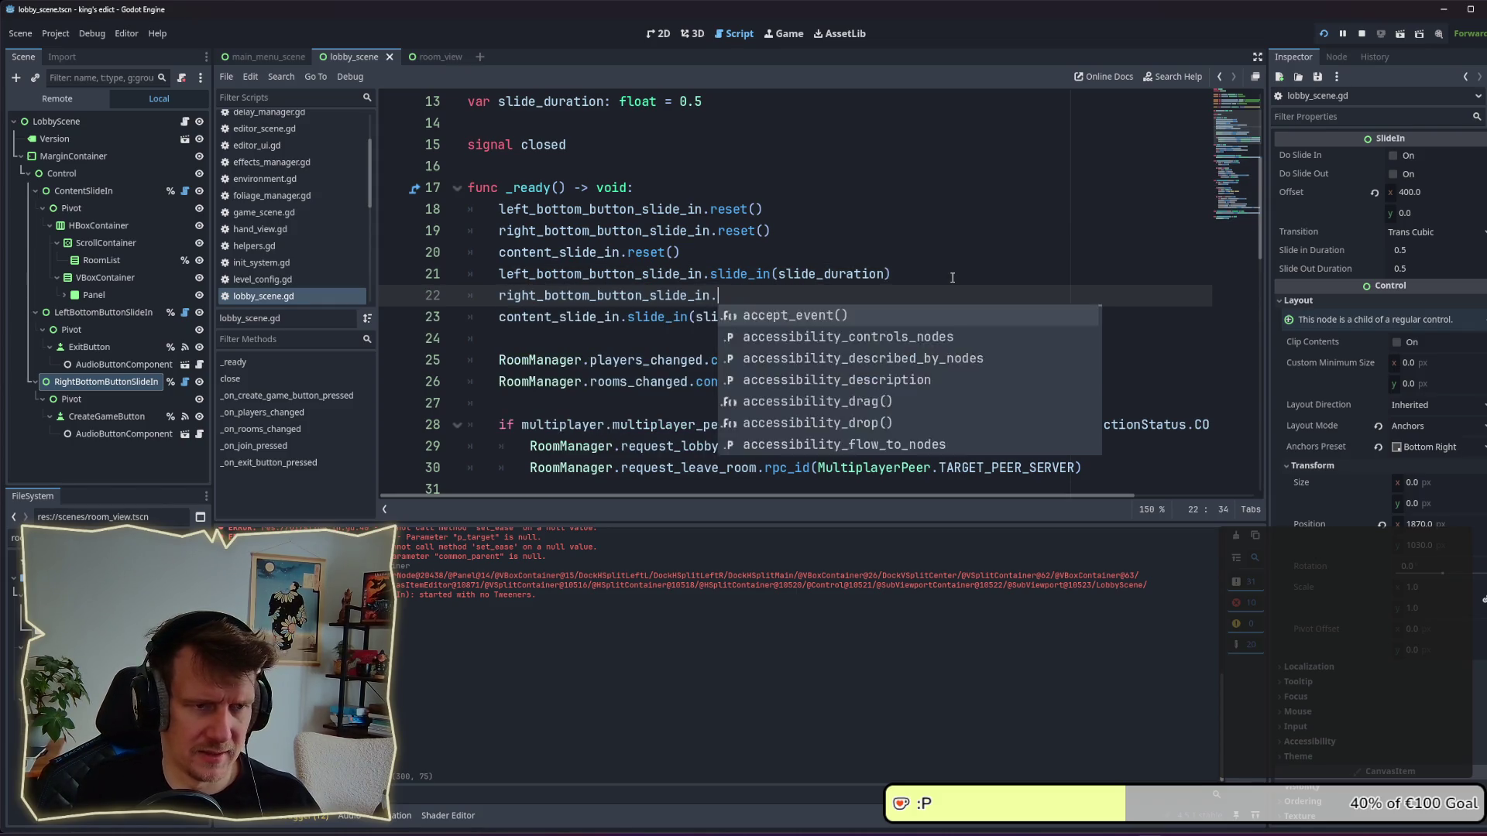
{"action": "type", "text": "slide_in"}
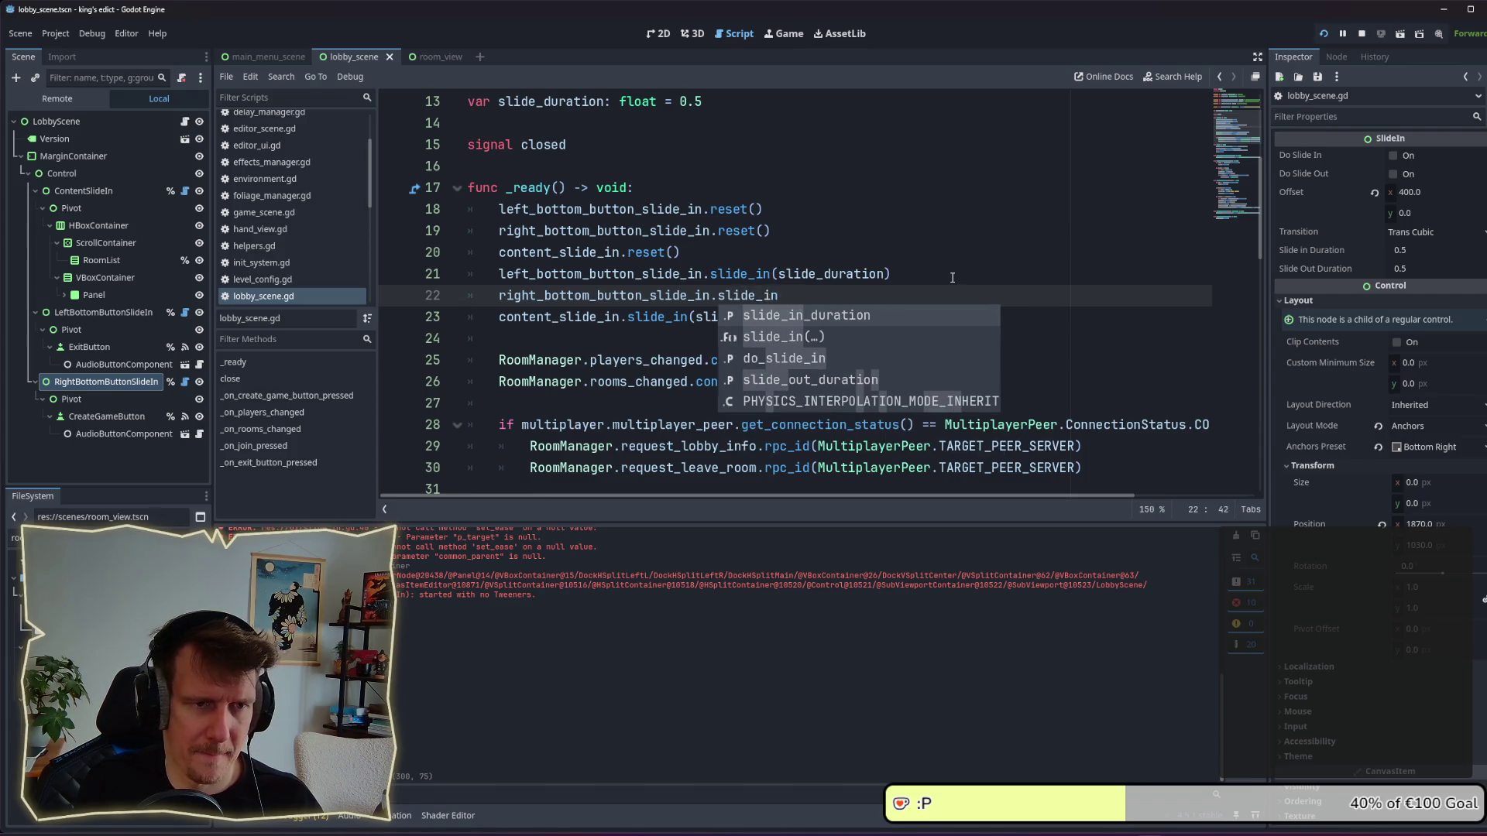
{"action": "key", "text": "Return"}
{"action": "type", "text": "slide_dura"}
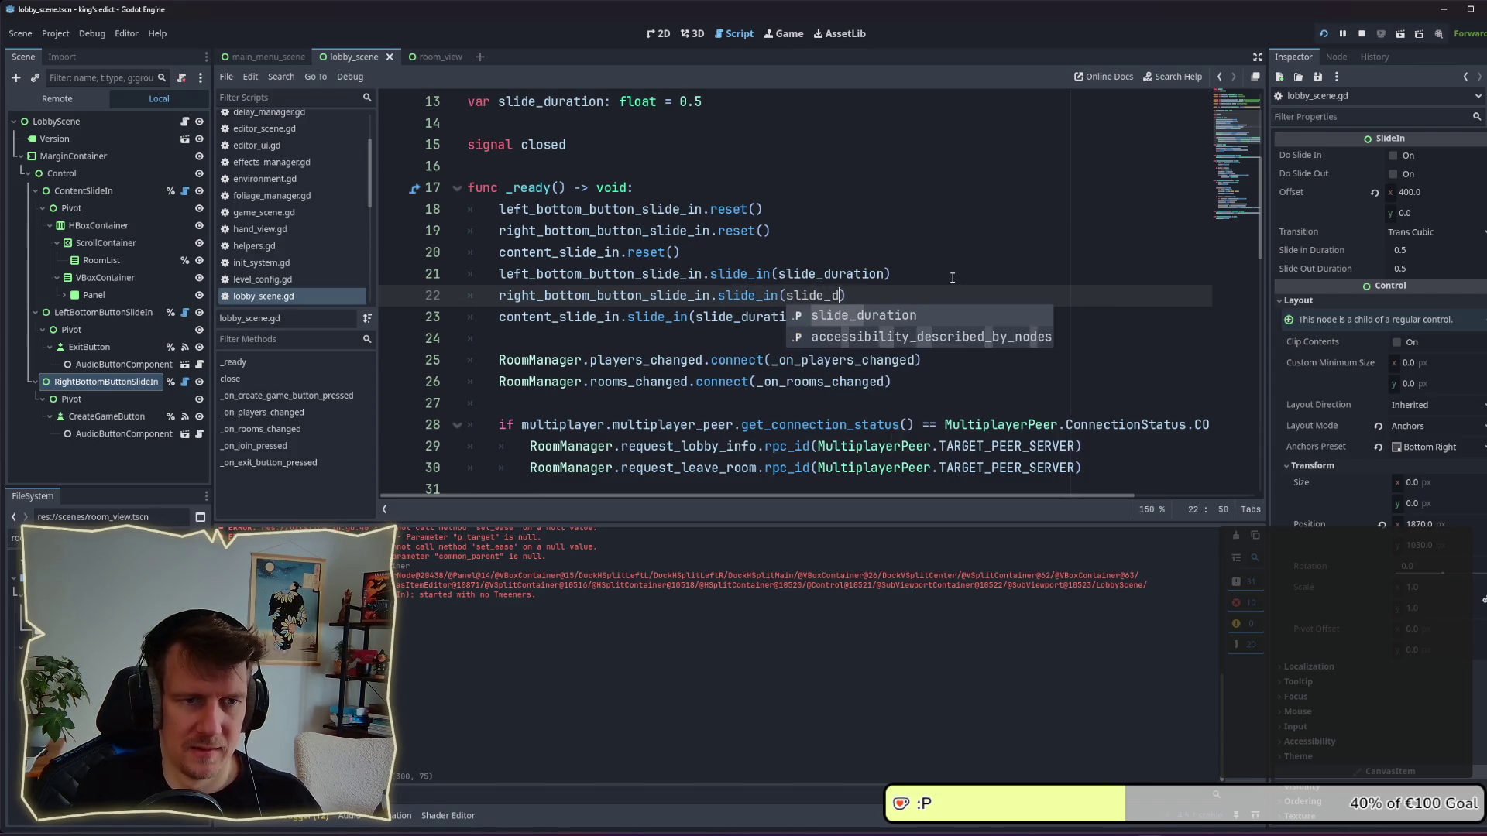
{"action": "type", "text": "tio"}
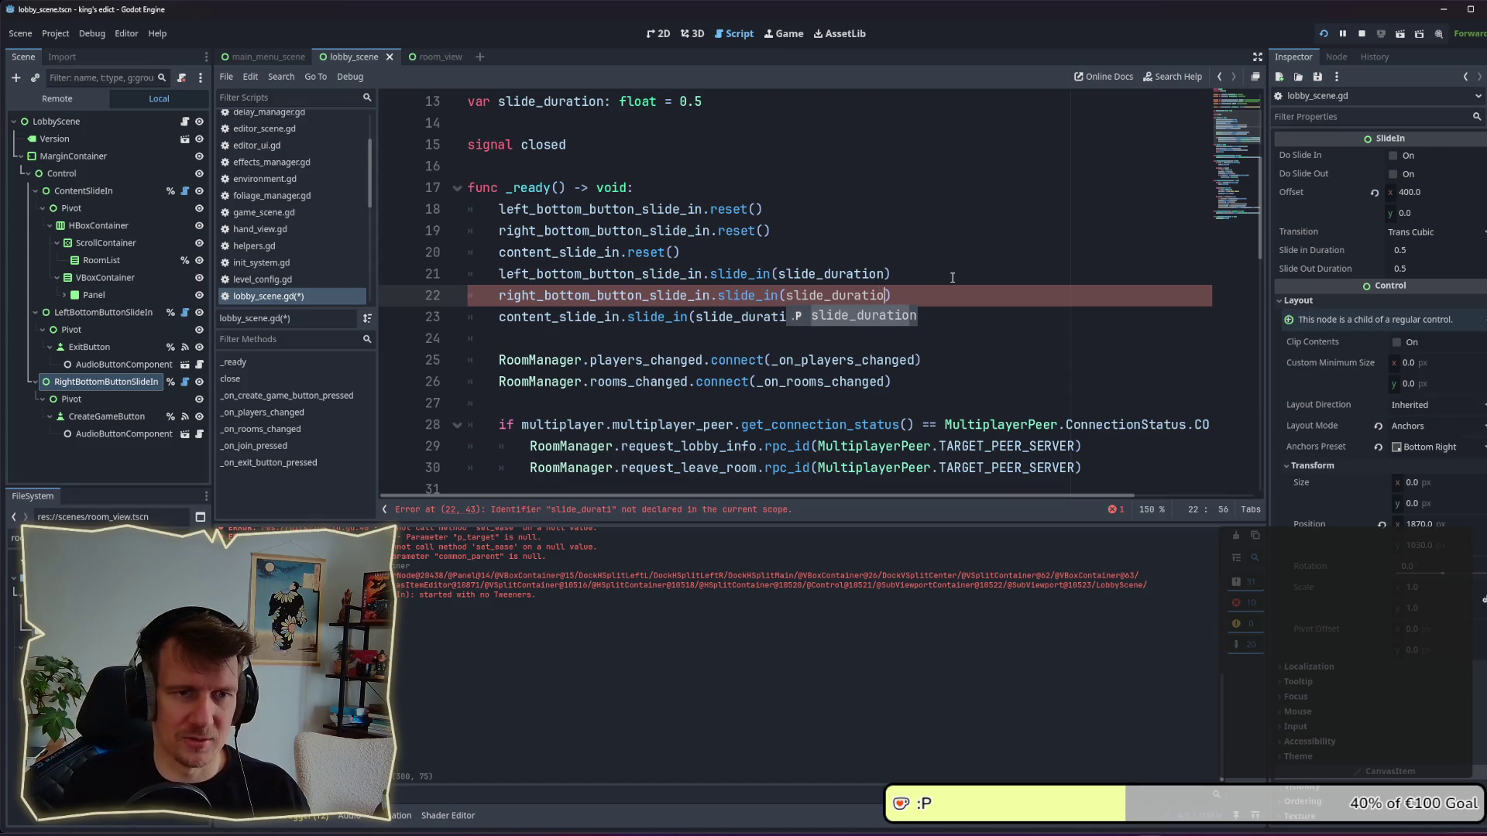
{"action": "type", "text": "n"}
{"action": "key", "text": "ctrl+s"}
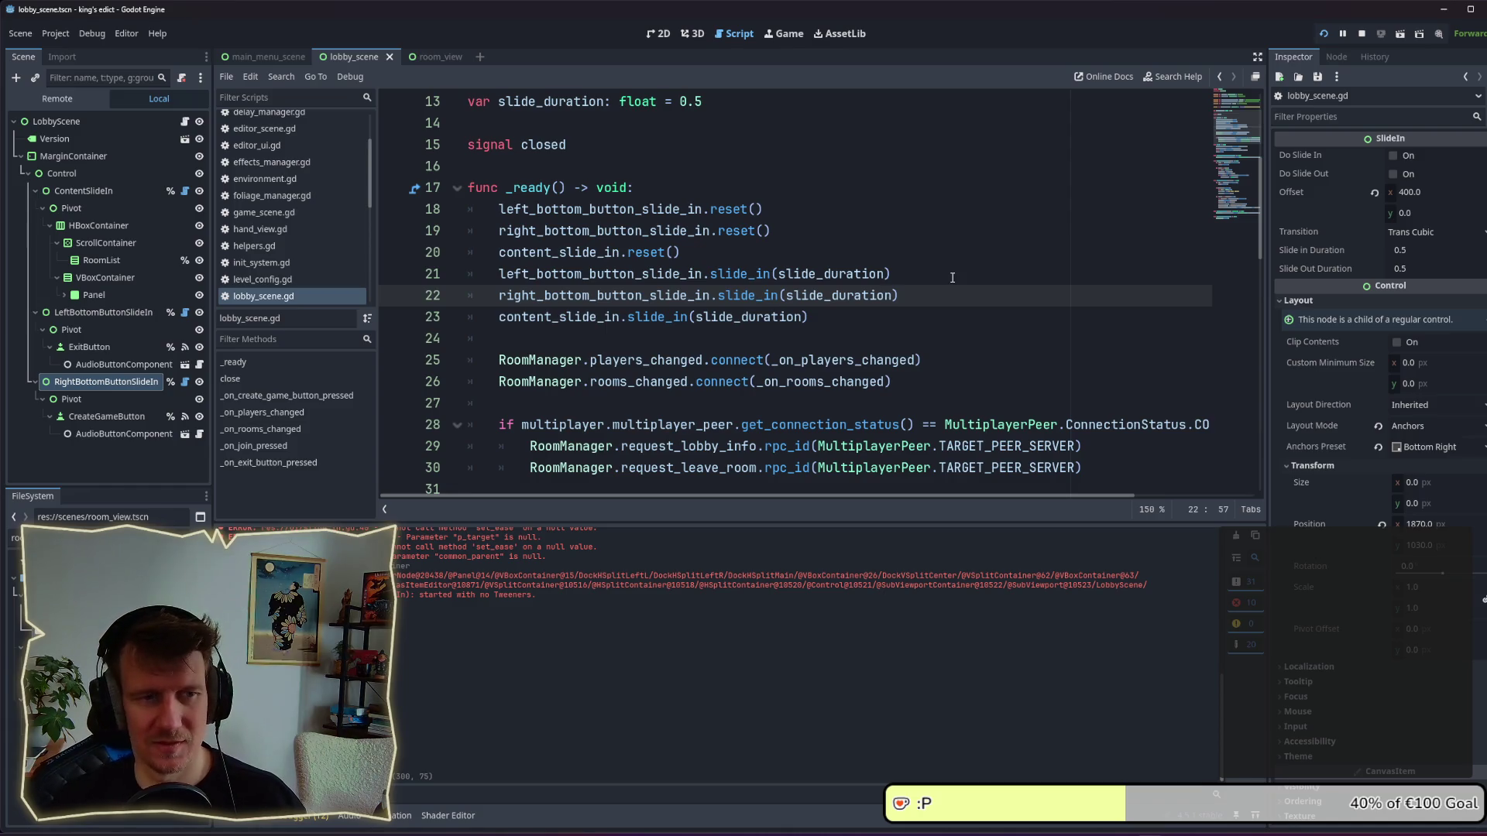
{"action": "key", "text": "End"}
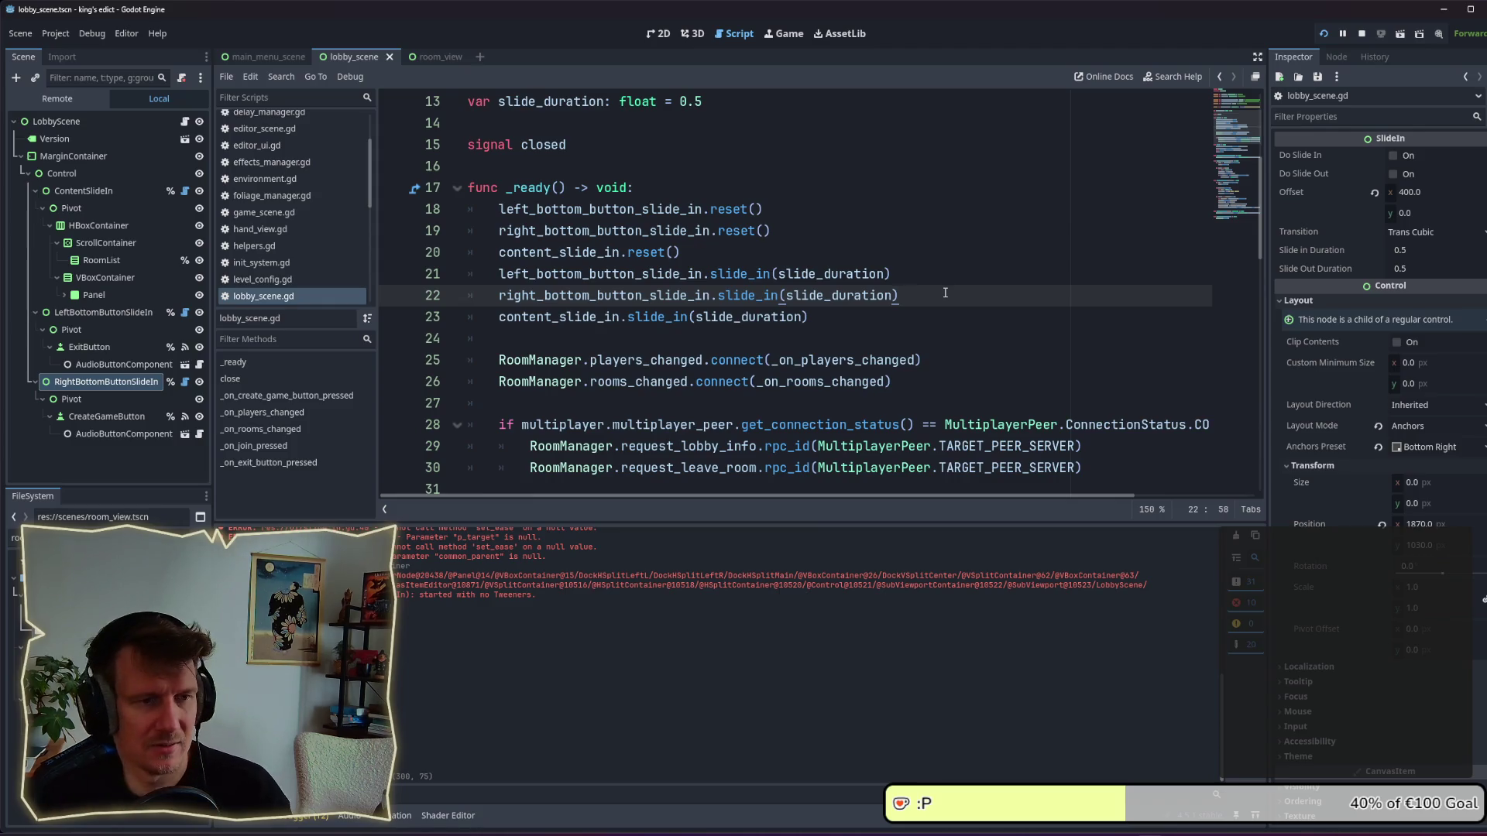
Copy line 22's slide_in call into close() as new line 34 and save.
{"action": "left_click", "coordinate": [929, 308]}
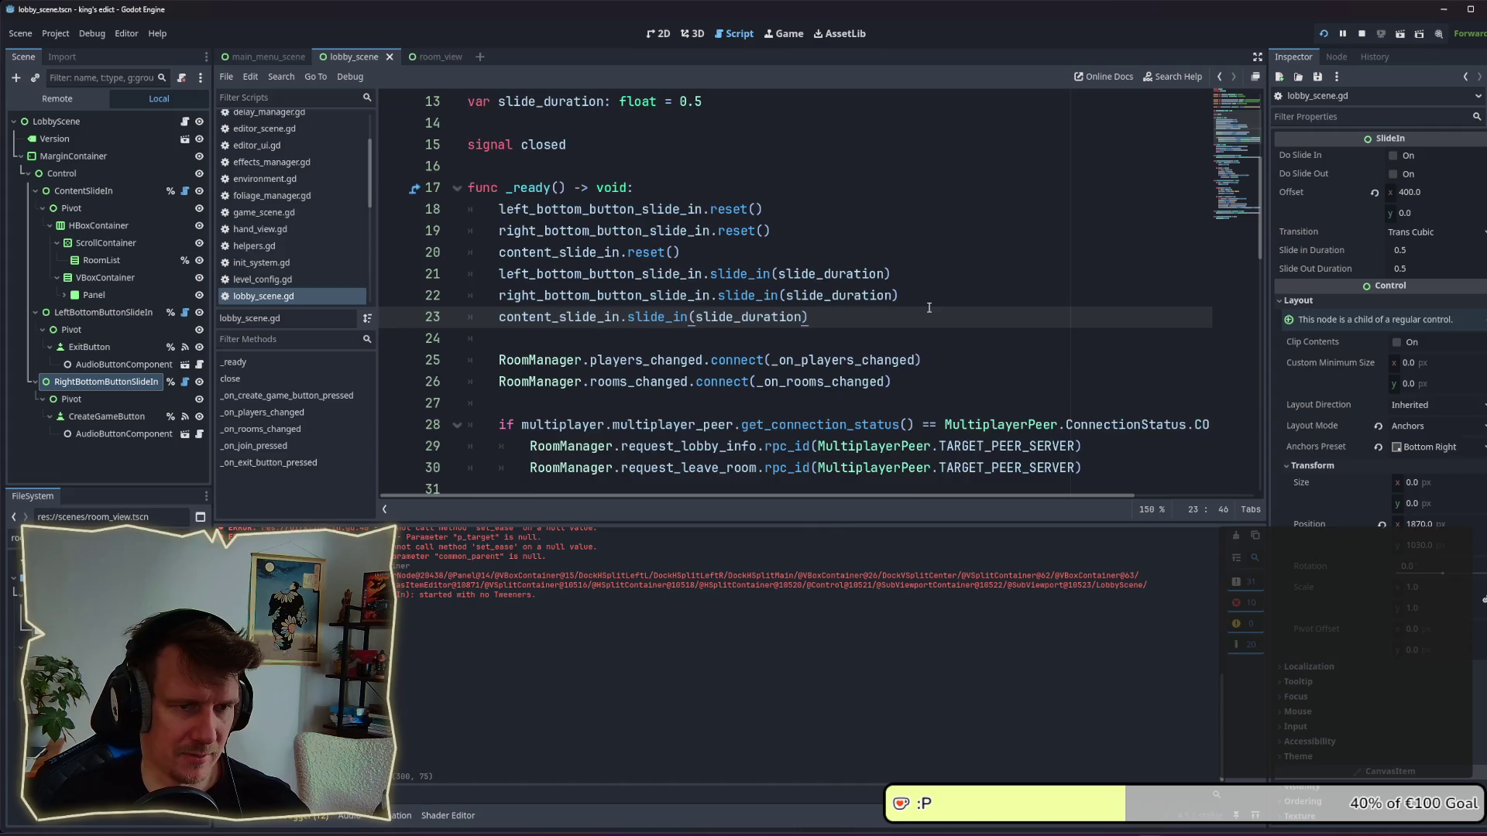
{"action": "scroll", "coordinate": [929, 308], "scroll_direction": "down", "scroll_amount": 3}
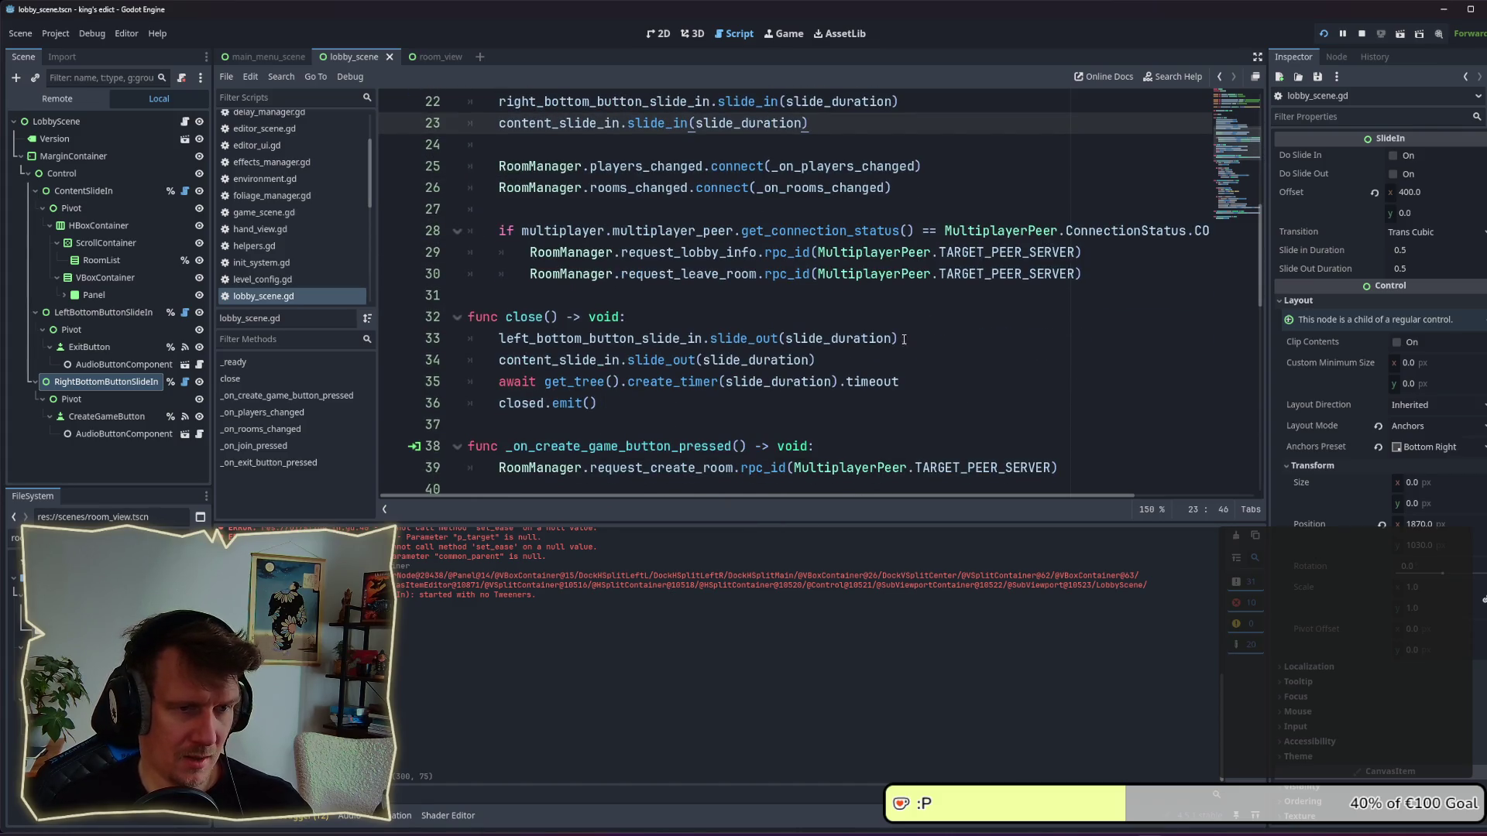
{"action": "left_click", "coordinate": [854, 356]}
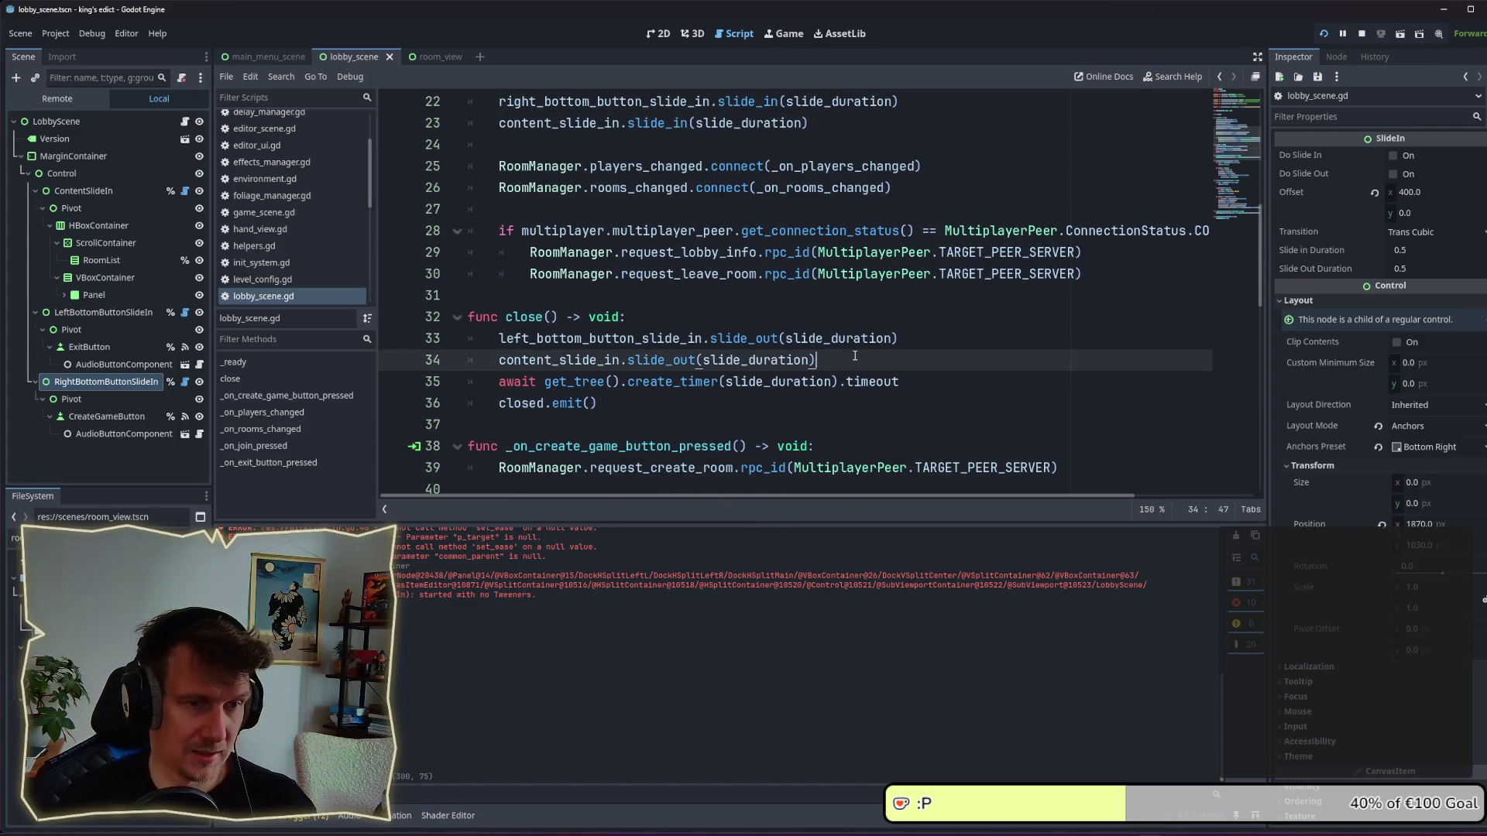
{"action": "left_click", "coordinate": [928, 341]}
{"action": "key", "text": "Return"}
{"action": "scroll", "coordinate": [922, 329], "scroll_direction": "up", "scroll_amount": 3}
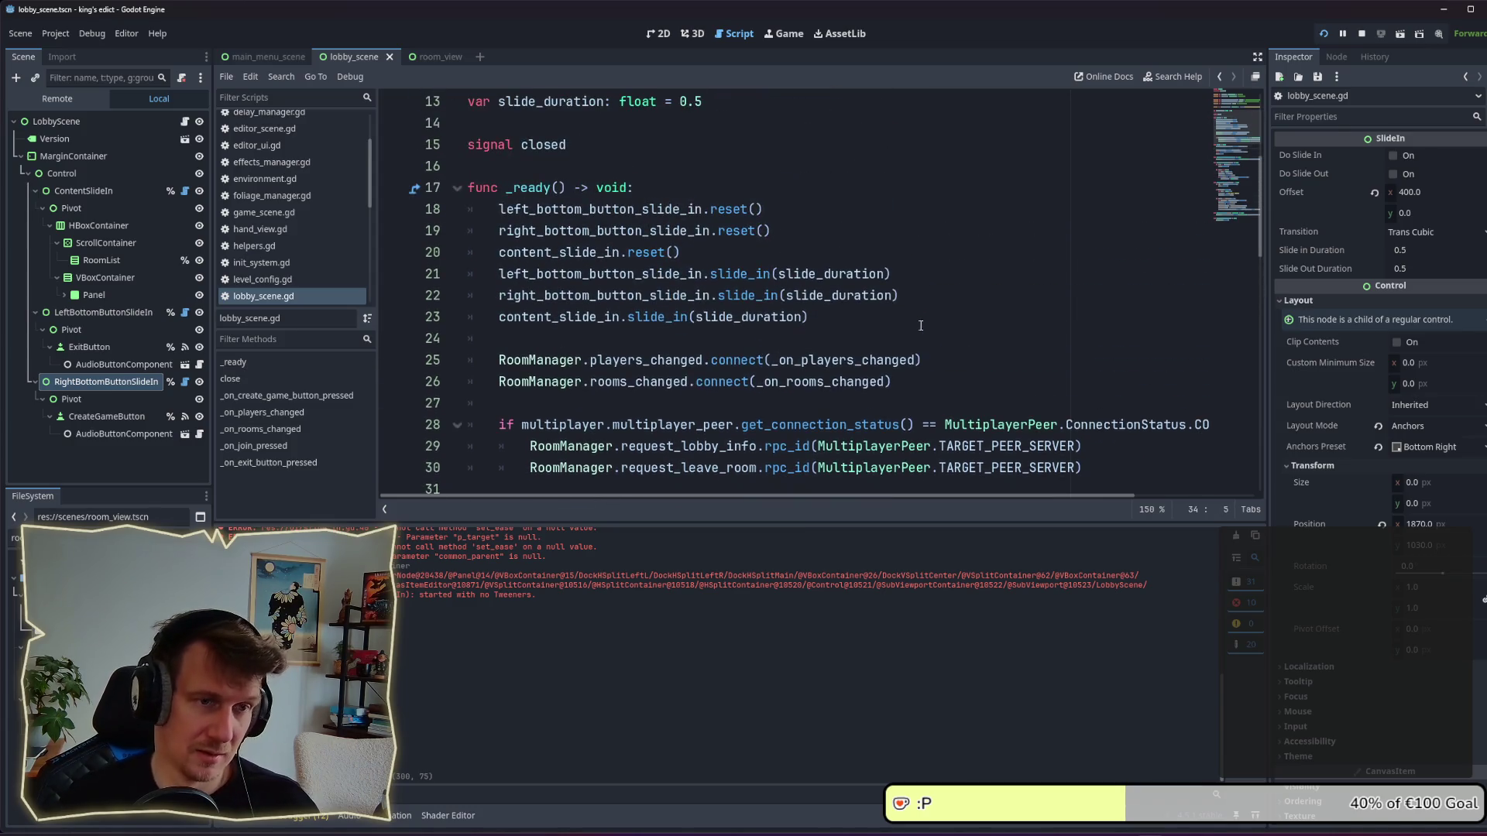
{"action": "mouse_move", "coordinate": [926, 301]}
{"action": "left_mouse_down"}
{"action": "mouse_move", "coordinate": [495, 275]}
{"action": "mouse_move", "coordinate": [497, 295]}
{"action": "left_mouse_up"}
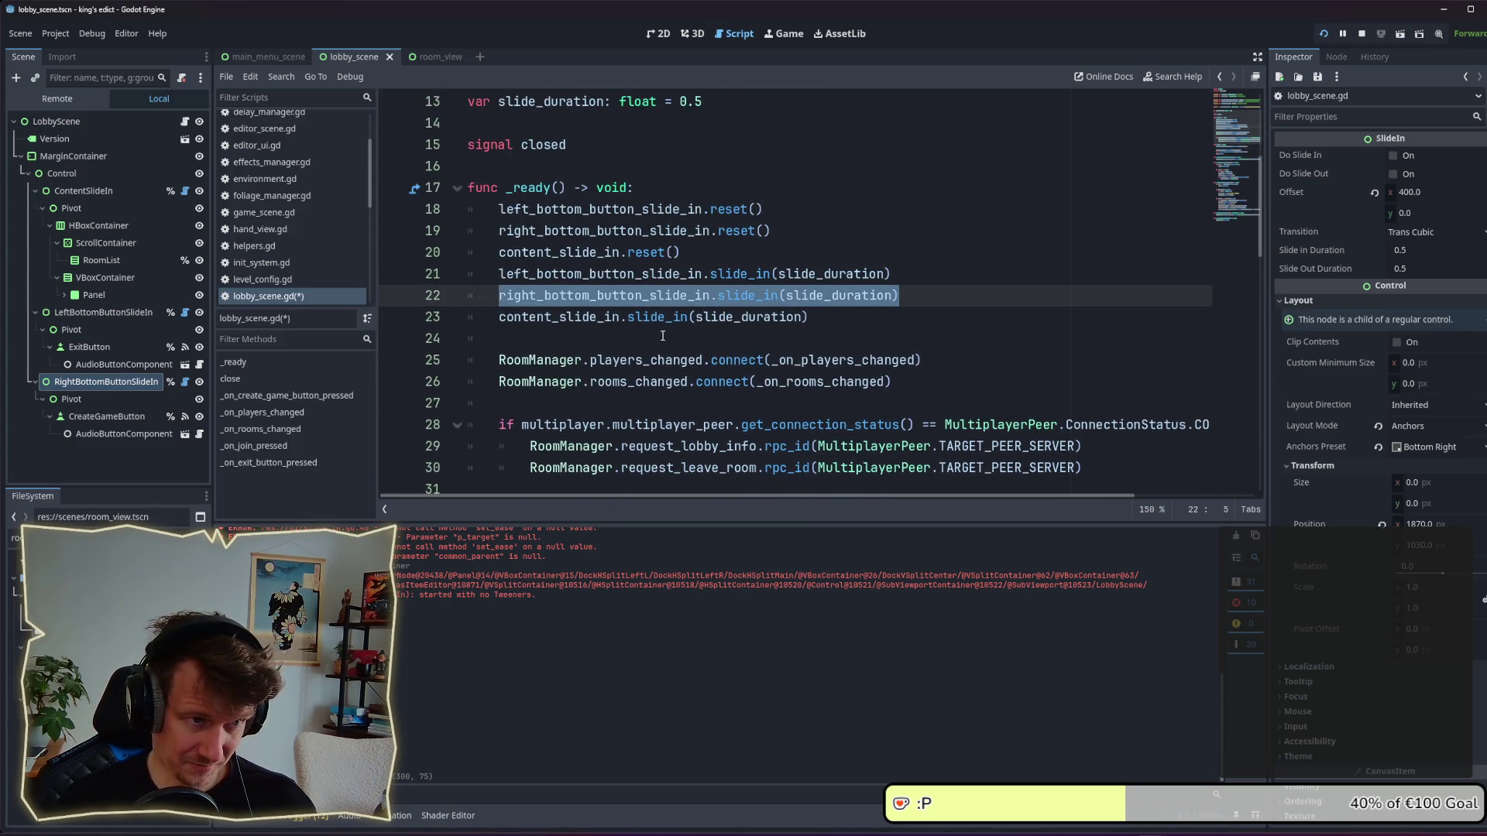
{"action": "key", "text": "ctrl+c"}
{"action": "scroll", "coordinate": [664, 335], "scroll_direction": "down", "scroll_amount": 3}
{"action": "left_click", "coordinate": [657, 360]}
{"action": "key", "text": "ctrl+v"}
{"action": "key", "text": "ctrl+s"}
Review lines 34-35 in close() and relaunch the game to test the change.
{"action": "double_click", "coordinate": [827, 360]}
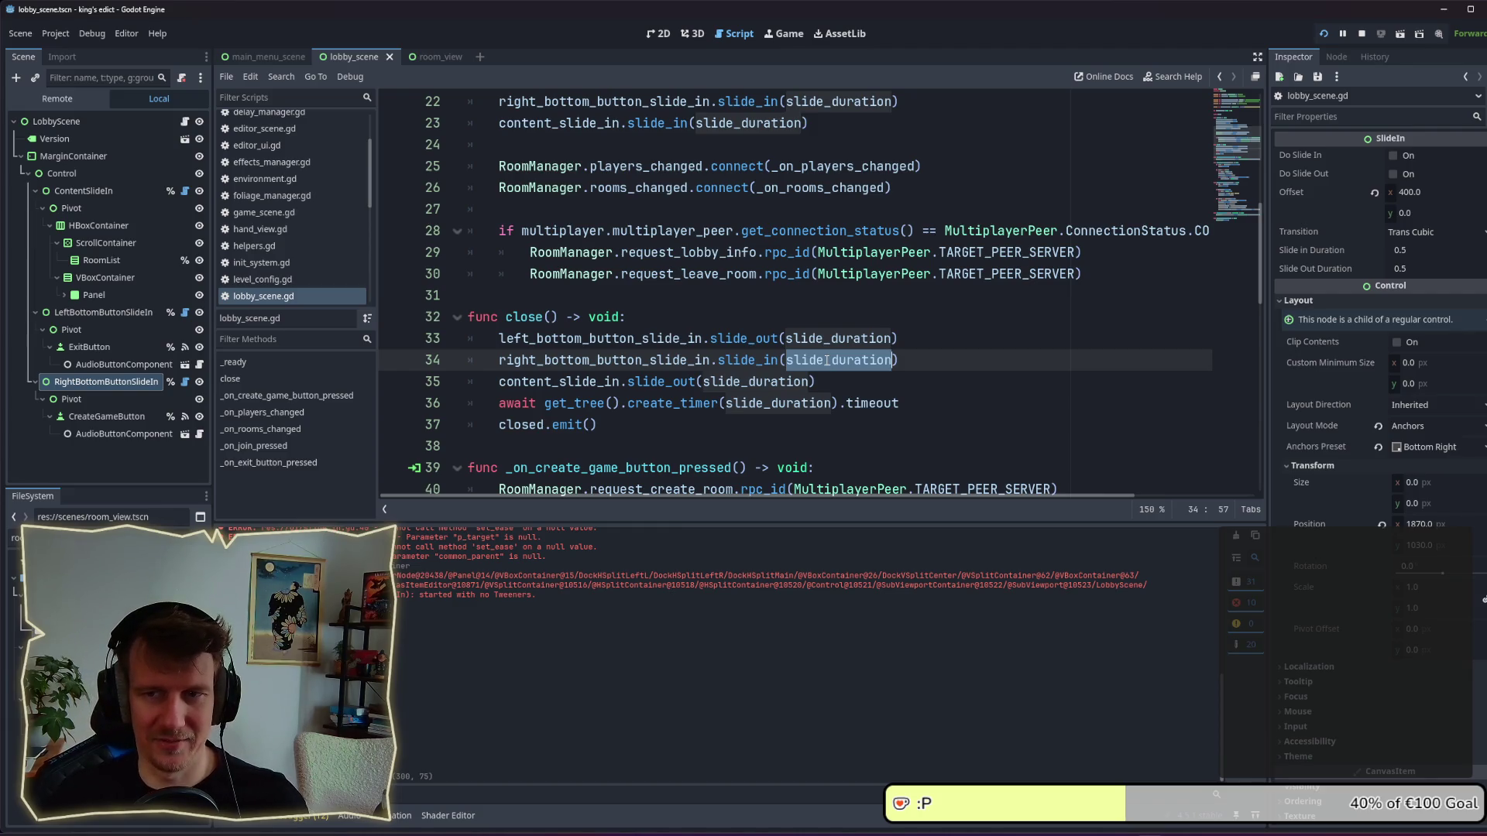
{"action": "left_click", "coordinate": [922, 362]}
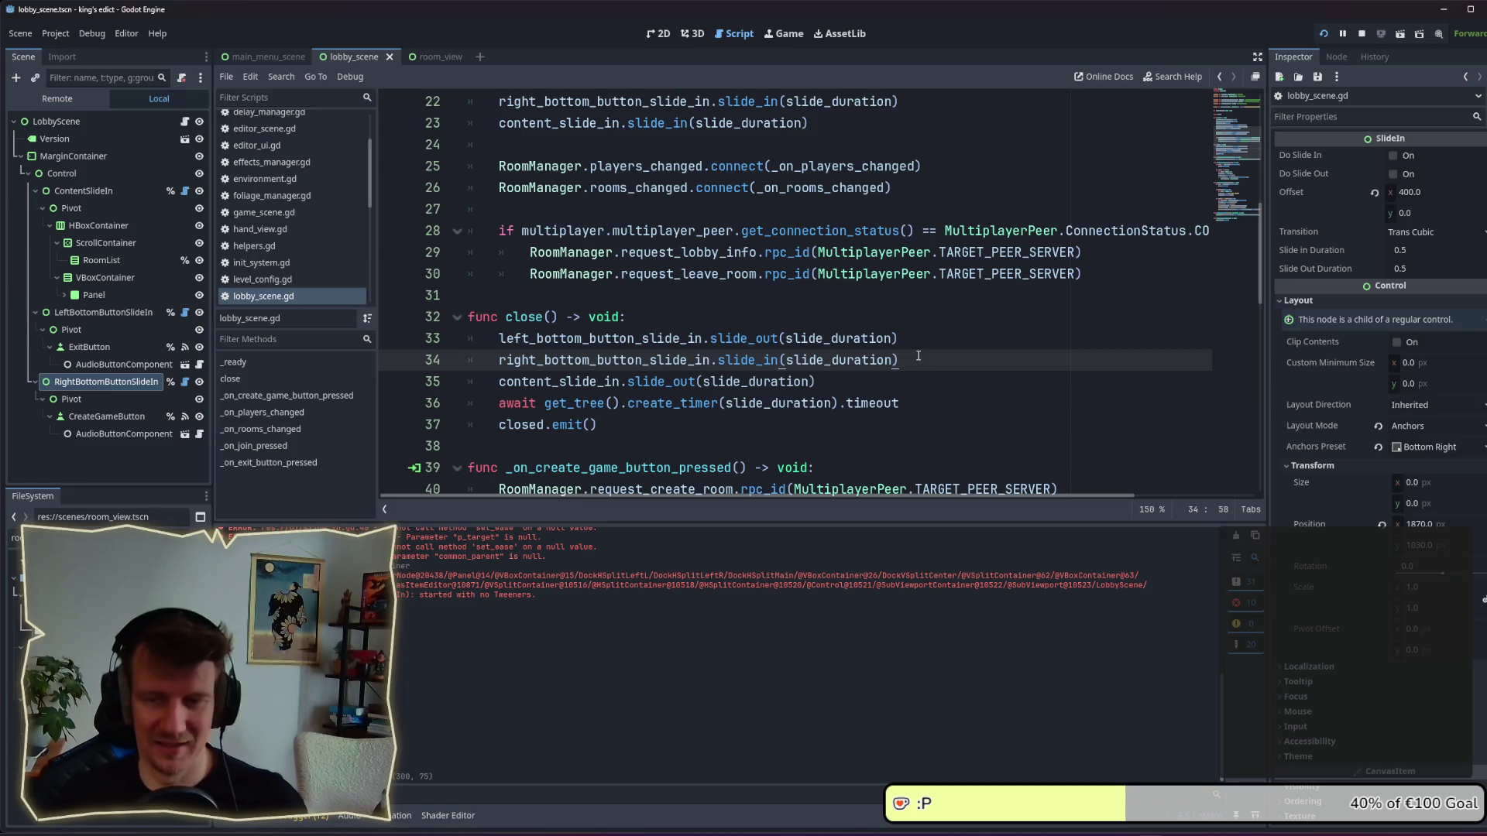
{"action": "left_click", "coordinate": [870, 389]}
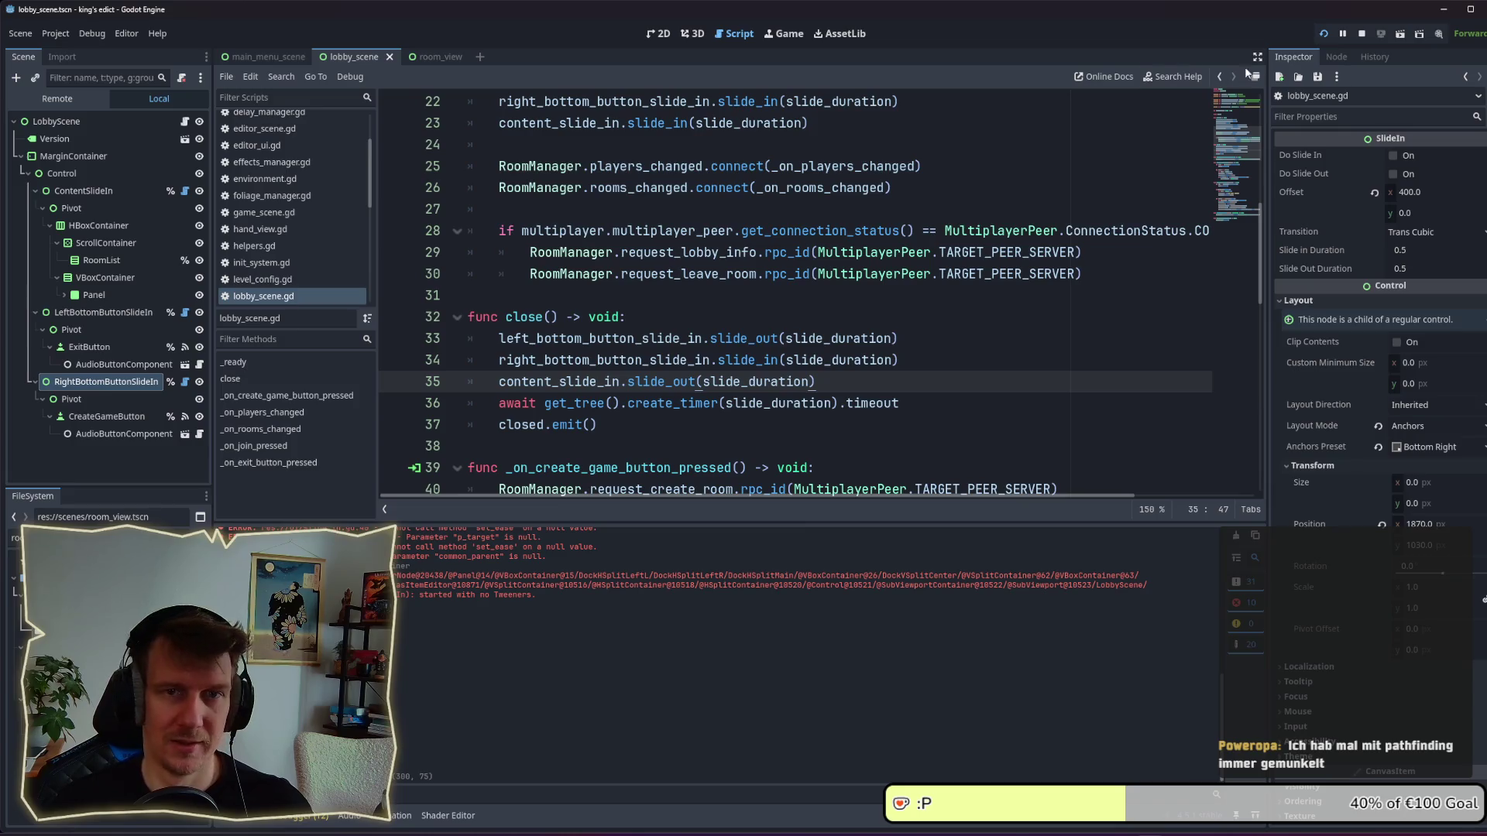
{"action": "left_click", "coordinate": [1360, 36]}
{"action": "key", "text": "F5"}
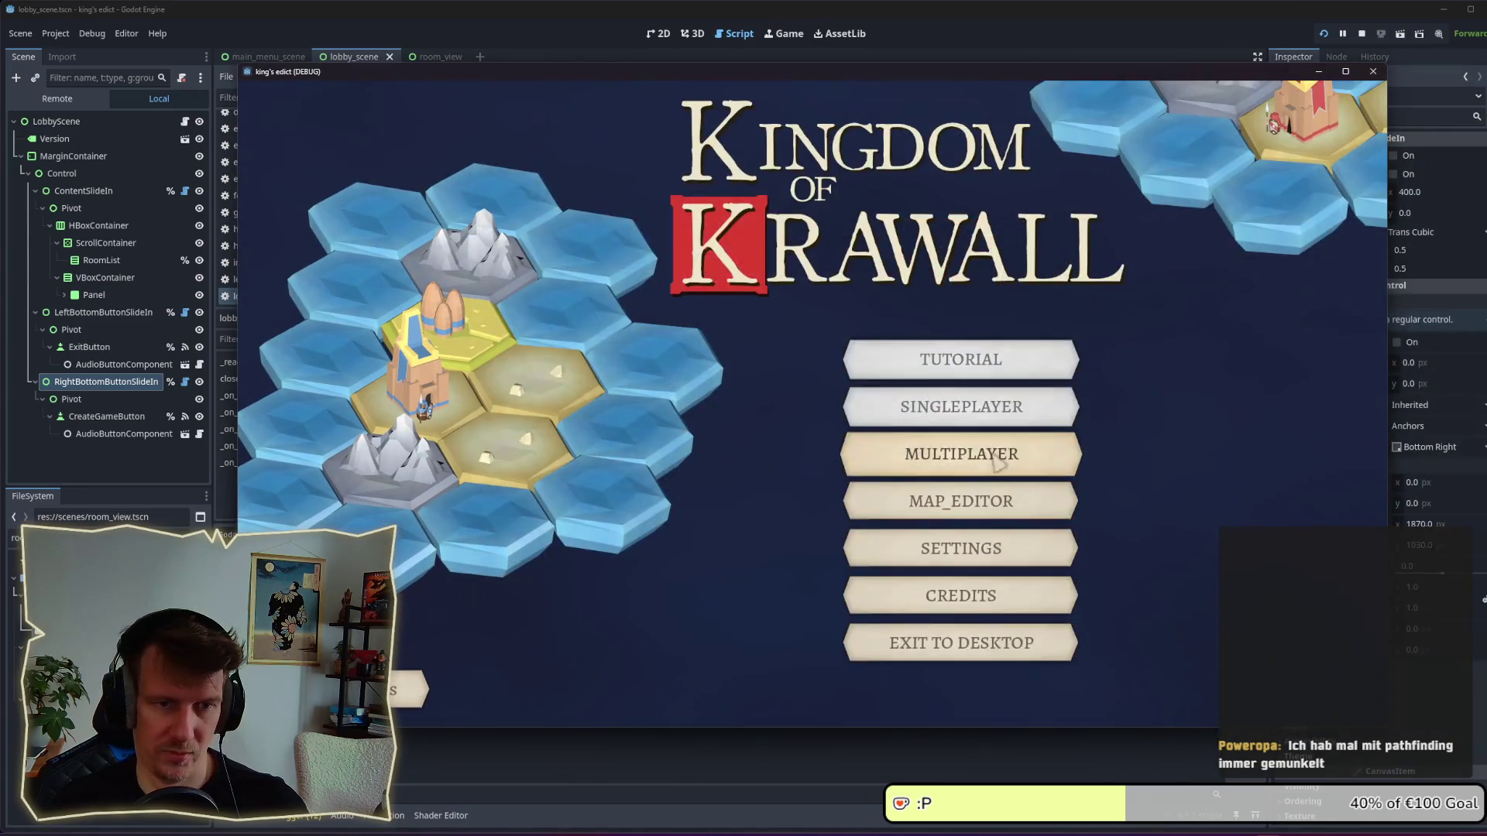
{"action": "left_click", "coordinate": [961, 464]}
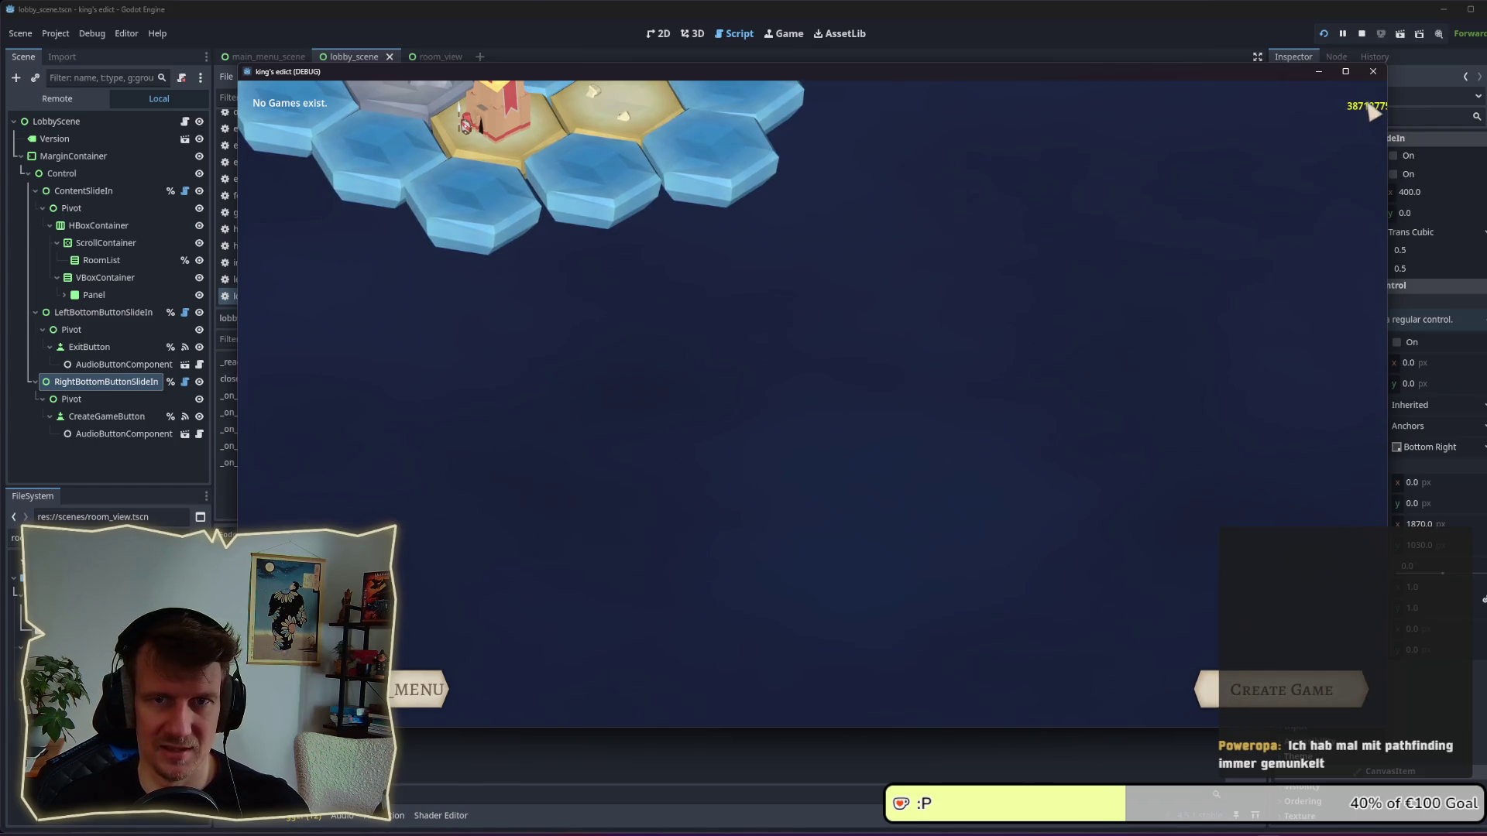
{"action": "left_click", "coordinate": [1236, 684]}
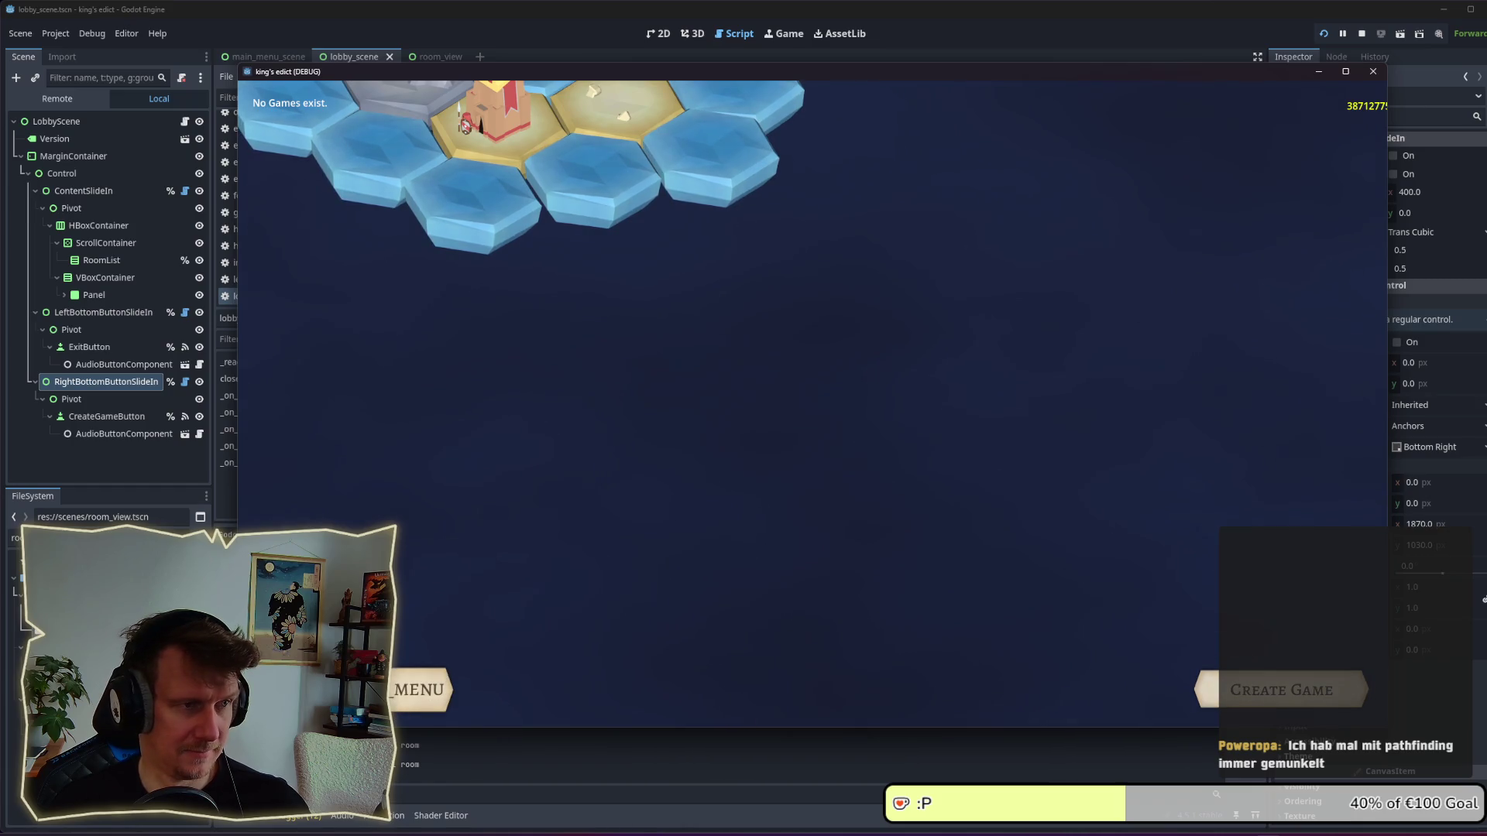
{"action": "left_click", "coordinate": [418, 689]}
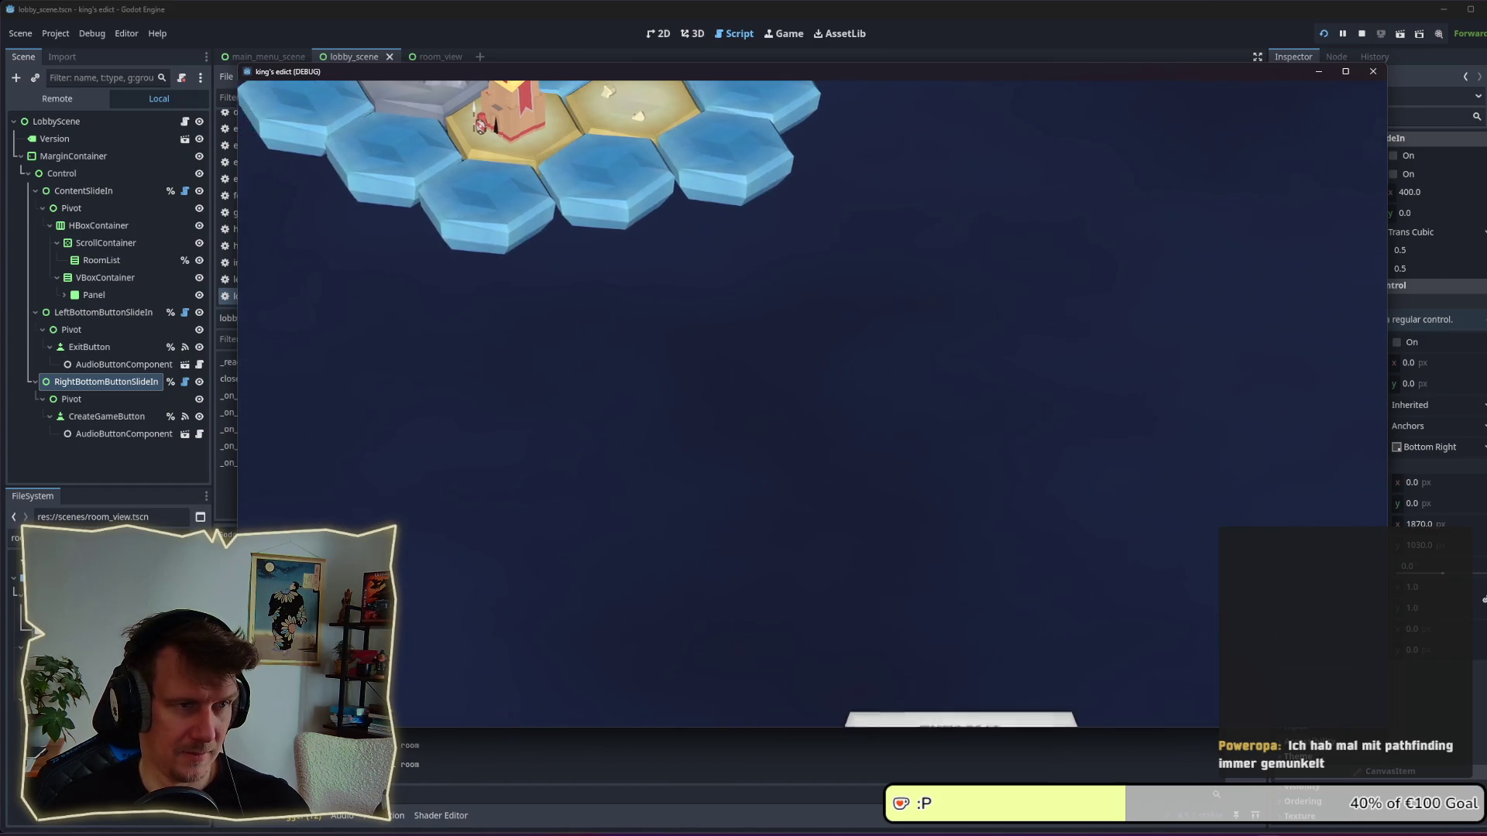
{"action": "left_click", "coordinate": [956, 457]}
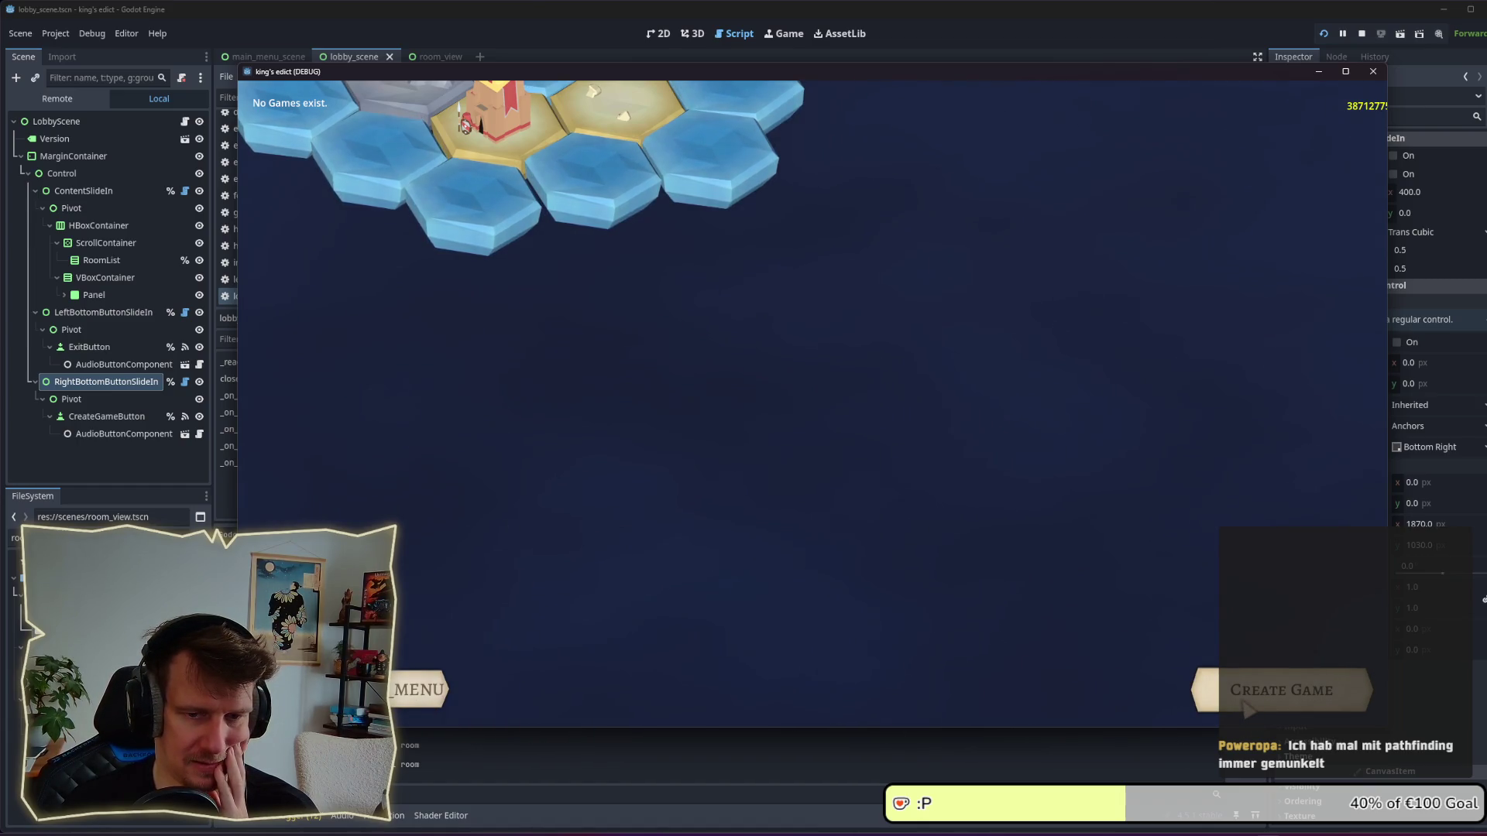
{"action": "key", "text": "F8"}
{"action": "left_click", "coordinate": [464, 447]}
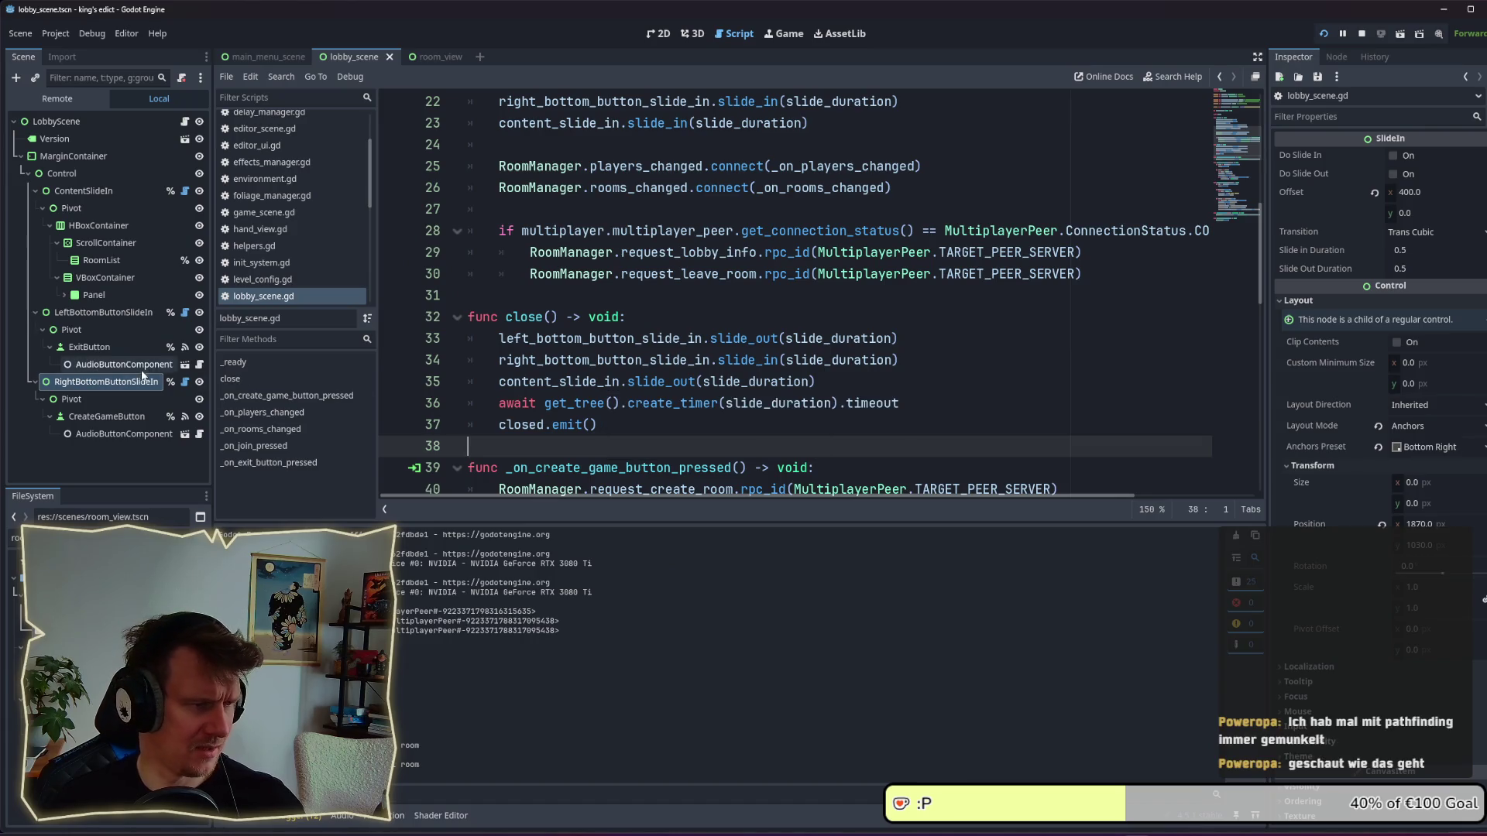
Change CreateGameButton's text from 'Create Game' to CREATE_GAME and save the scene.
{"action": "double_click", "coordinate": [108, 416]}
{"action": "left_click_drag", "start_coordinate": [1339, 182], "coordinate": [1273, 178]}
{"action": "type", "text": "C"}
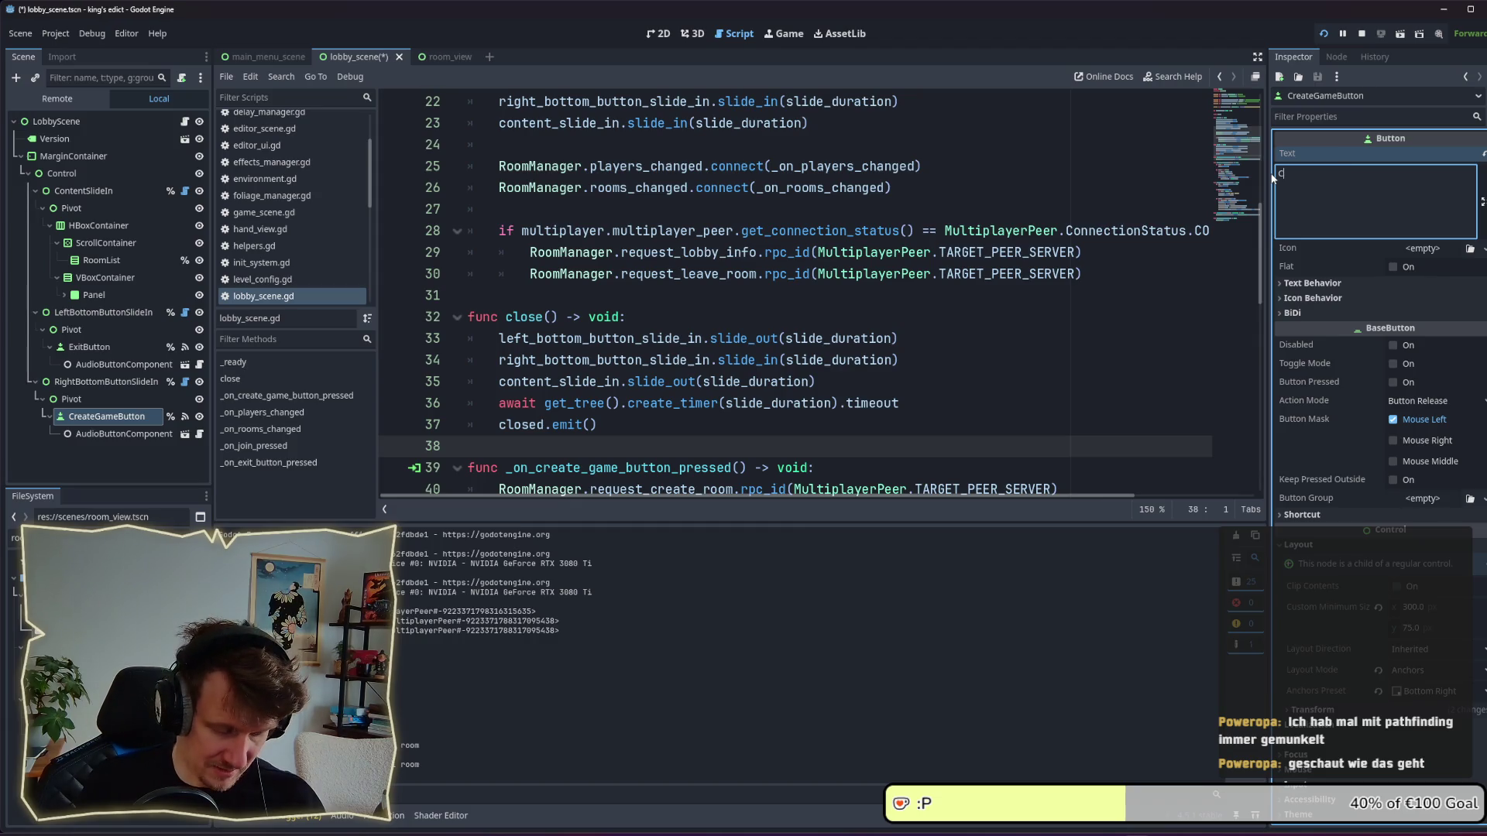
{"action": "type", "text": "REATE_GAME"}
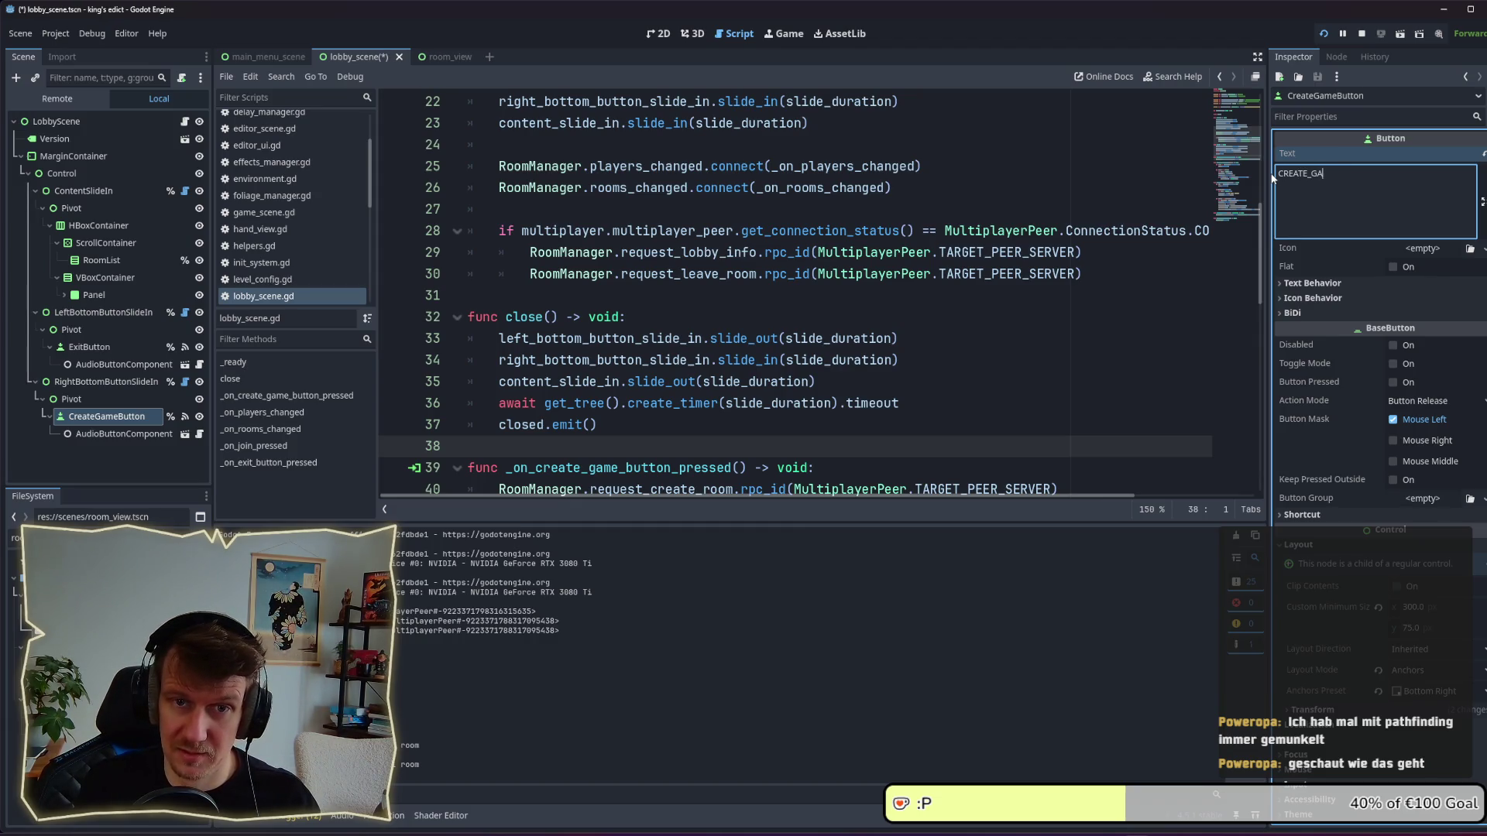
{"action": "key", "text": "ctrl+s"}
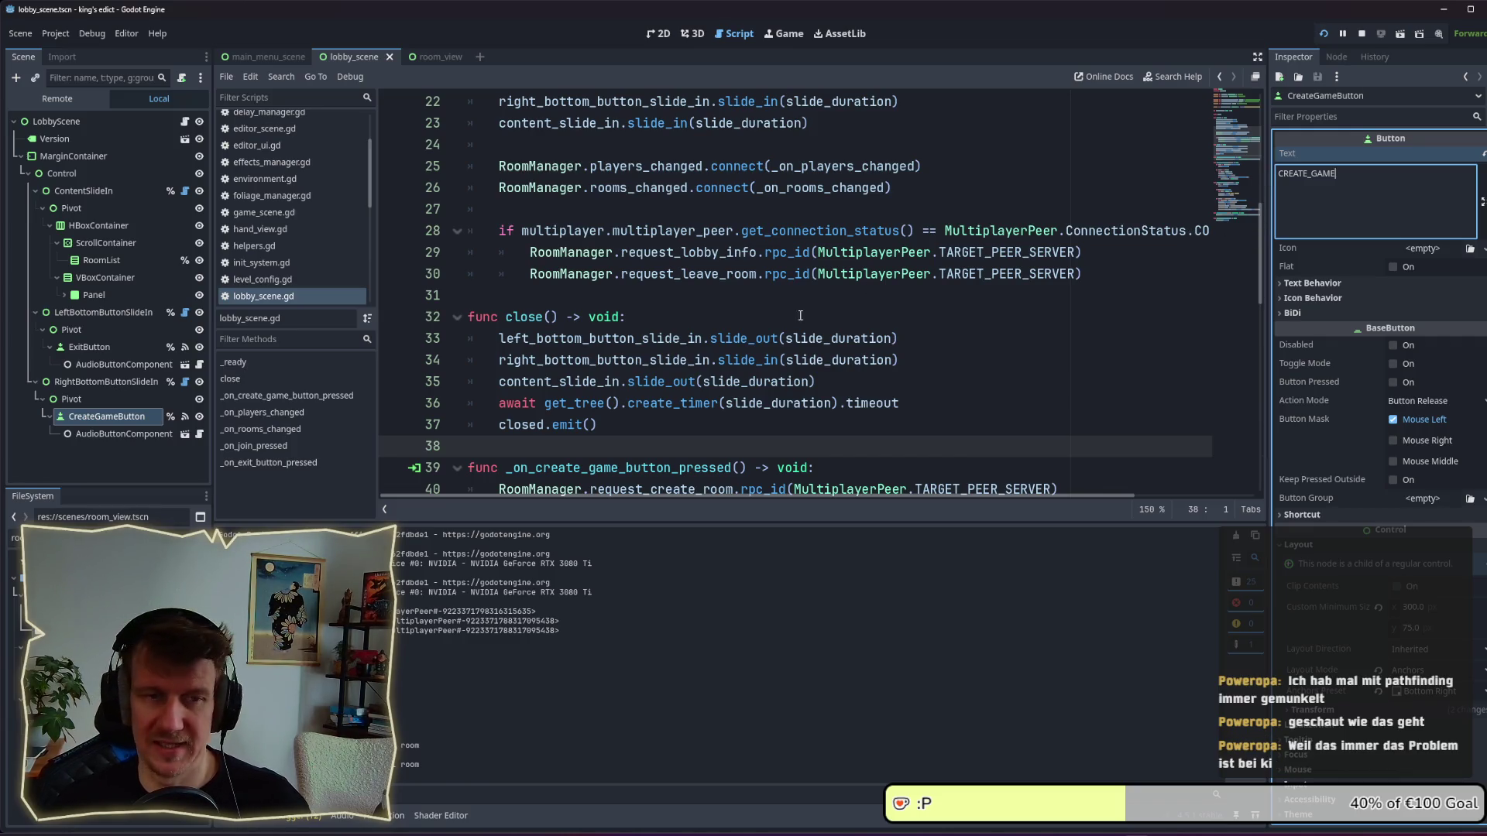
Run the game to check the lobby buttons.
{"action": "left_click", "coordinate": [821, 297]}
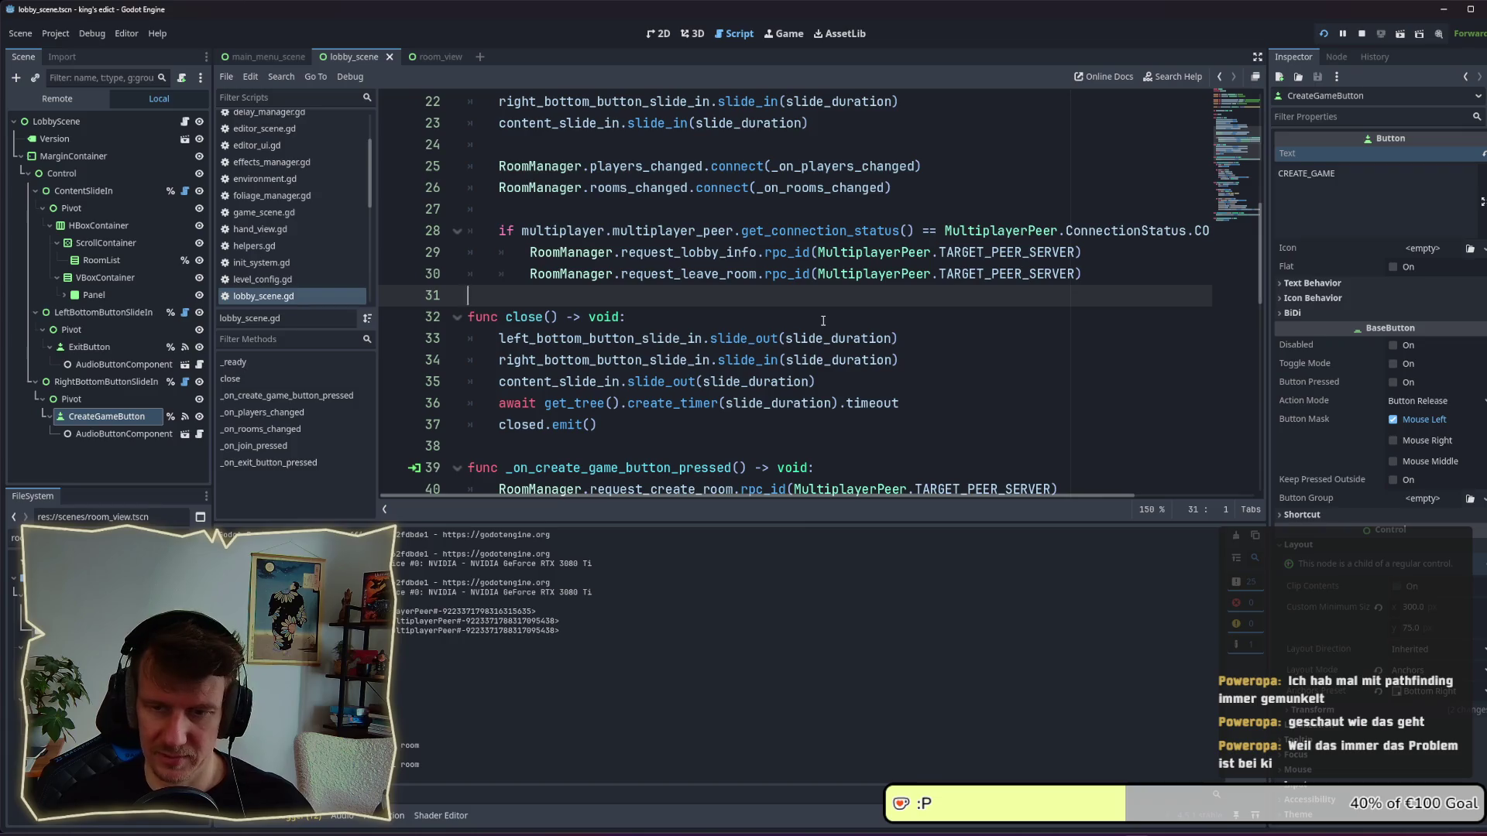
{"action": "left_click", "coordinate": [744, 313]}
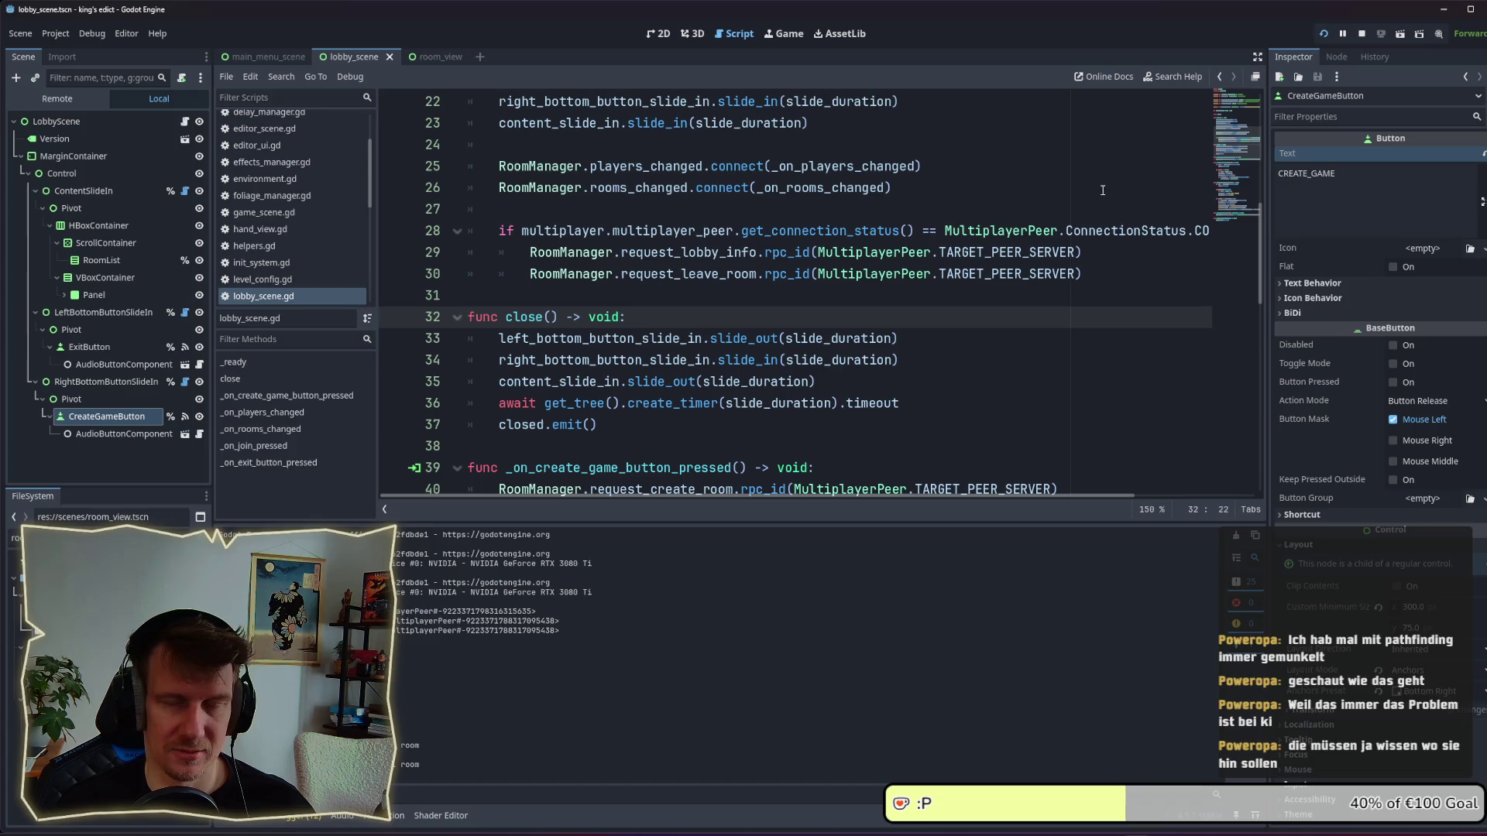
{"action": "left_click", "coordinate": [1323, 33]}
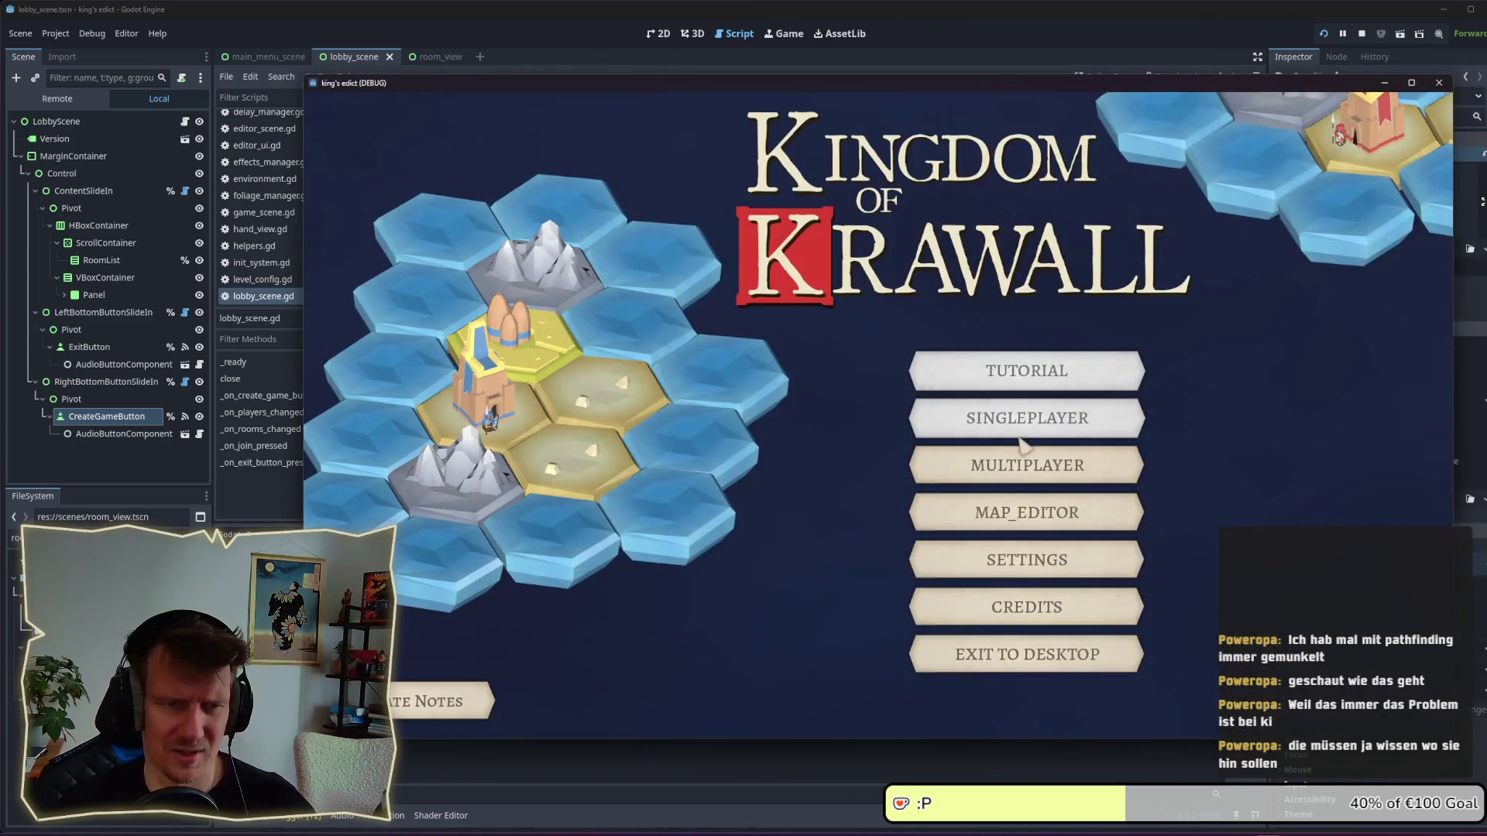
{"action": "left_click", "coordinate": [962, 458]}
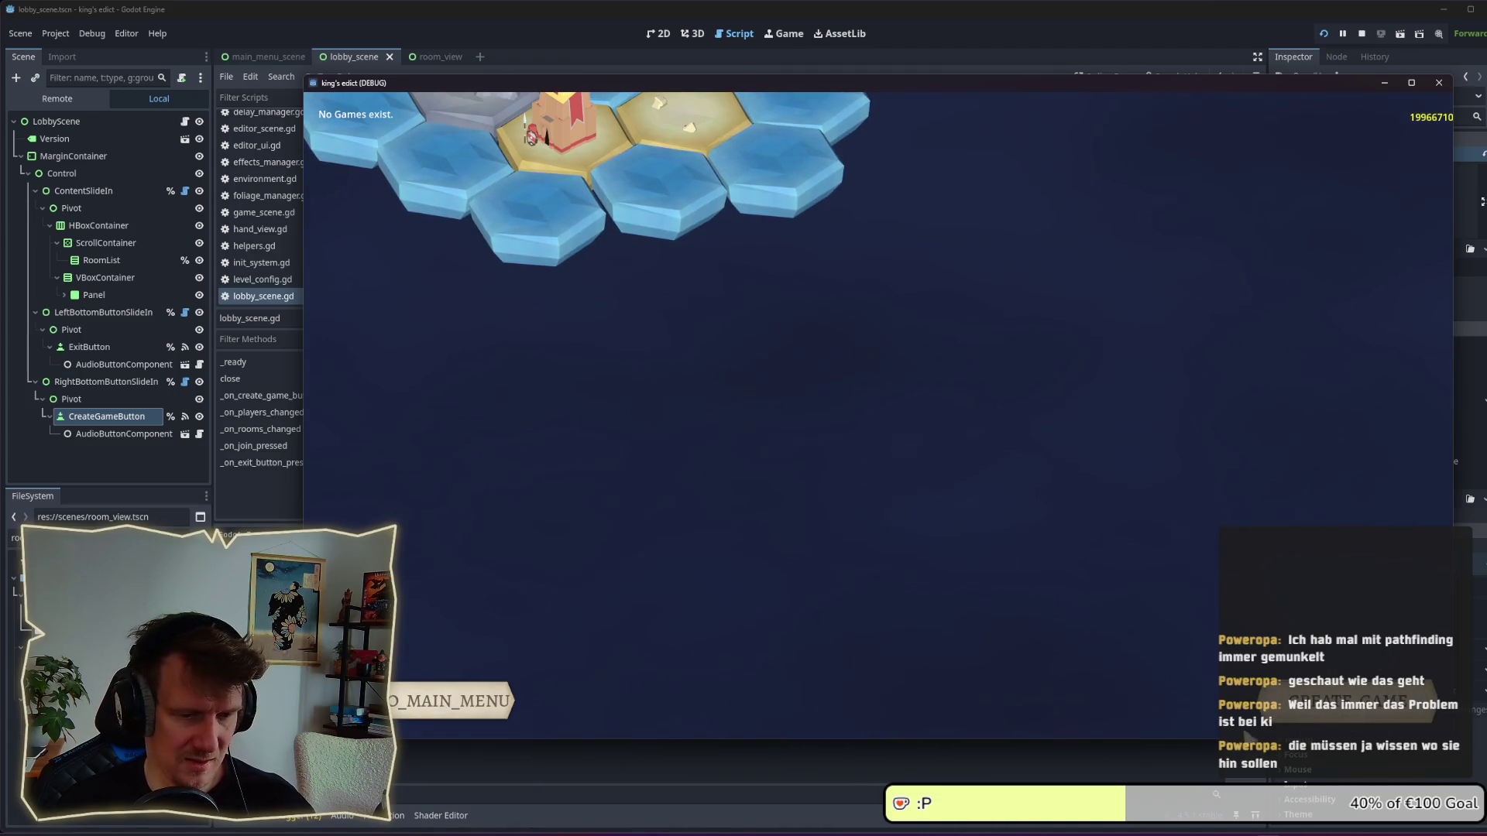
{"action": "mouse_move", "coordinate": [1007, 827]}
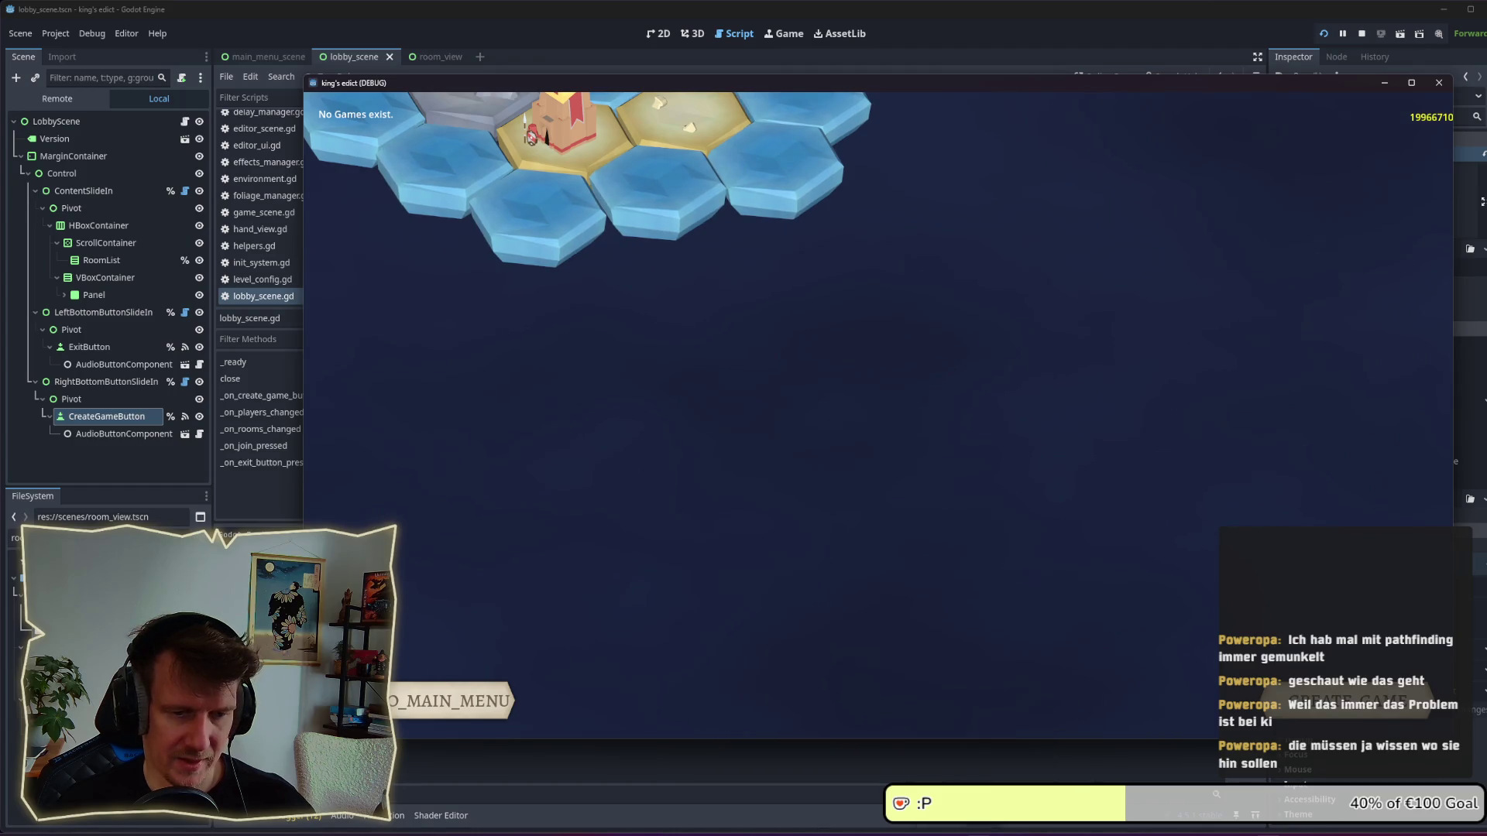
{"action": "key", "text": "alt+Tab"}
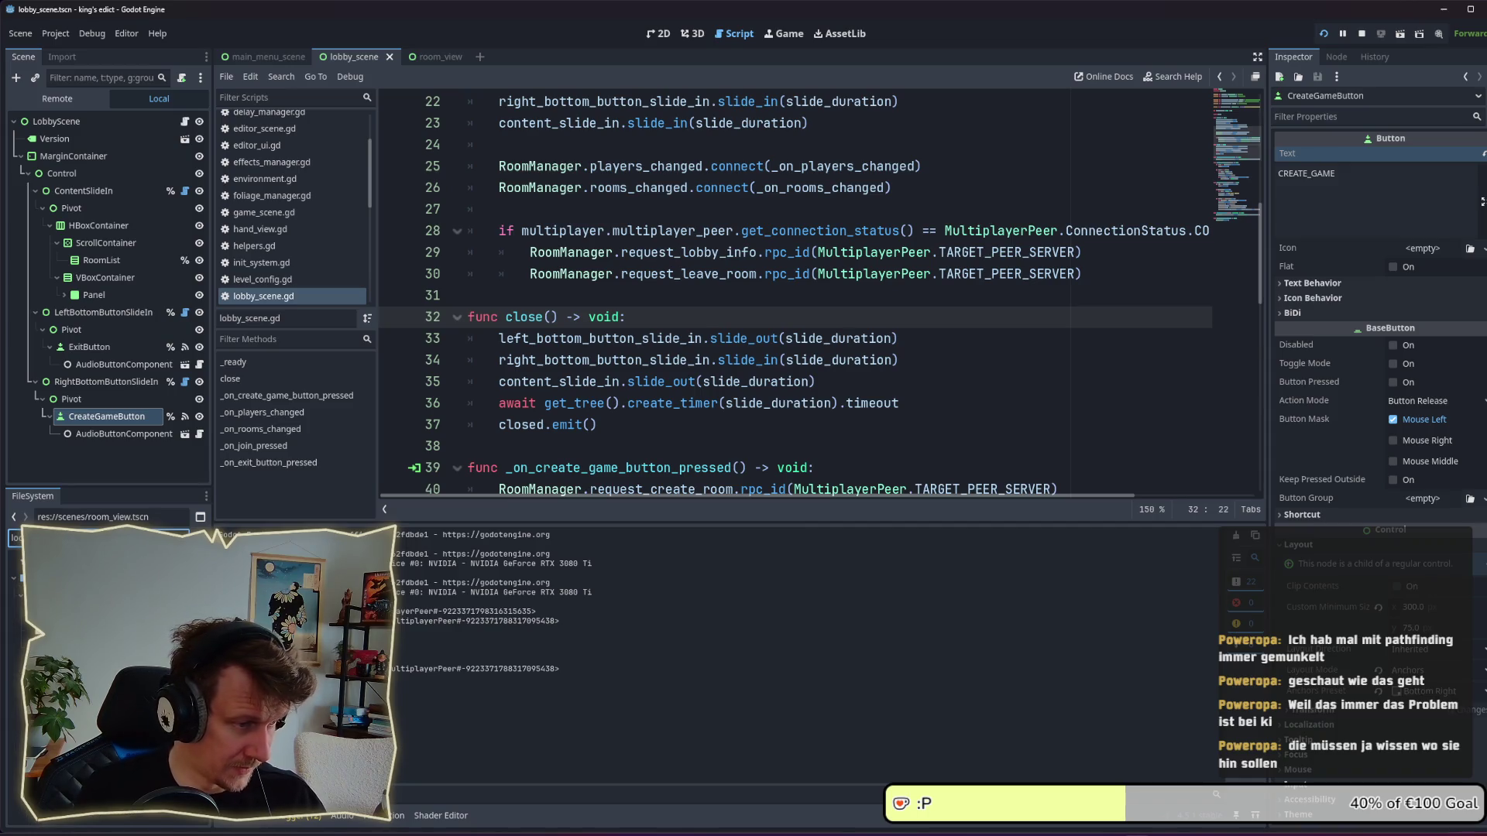
Open the kings-edict folder as the VS Code workspace.
{"action": "right_click", "coordinate": [62, 590]}
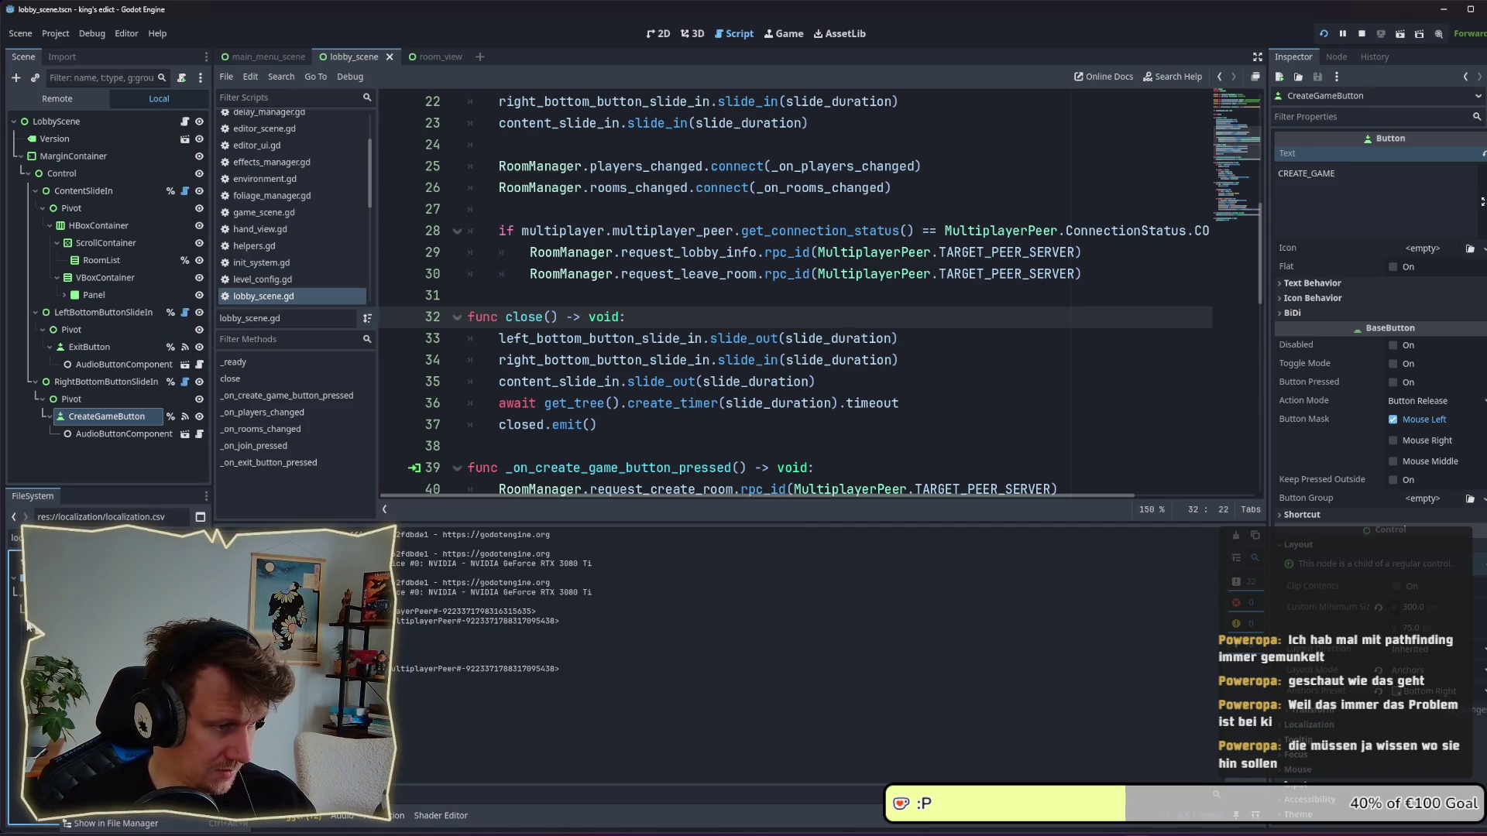
{"action": "key", "text": "Escape"}
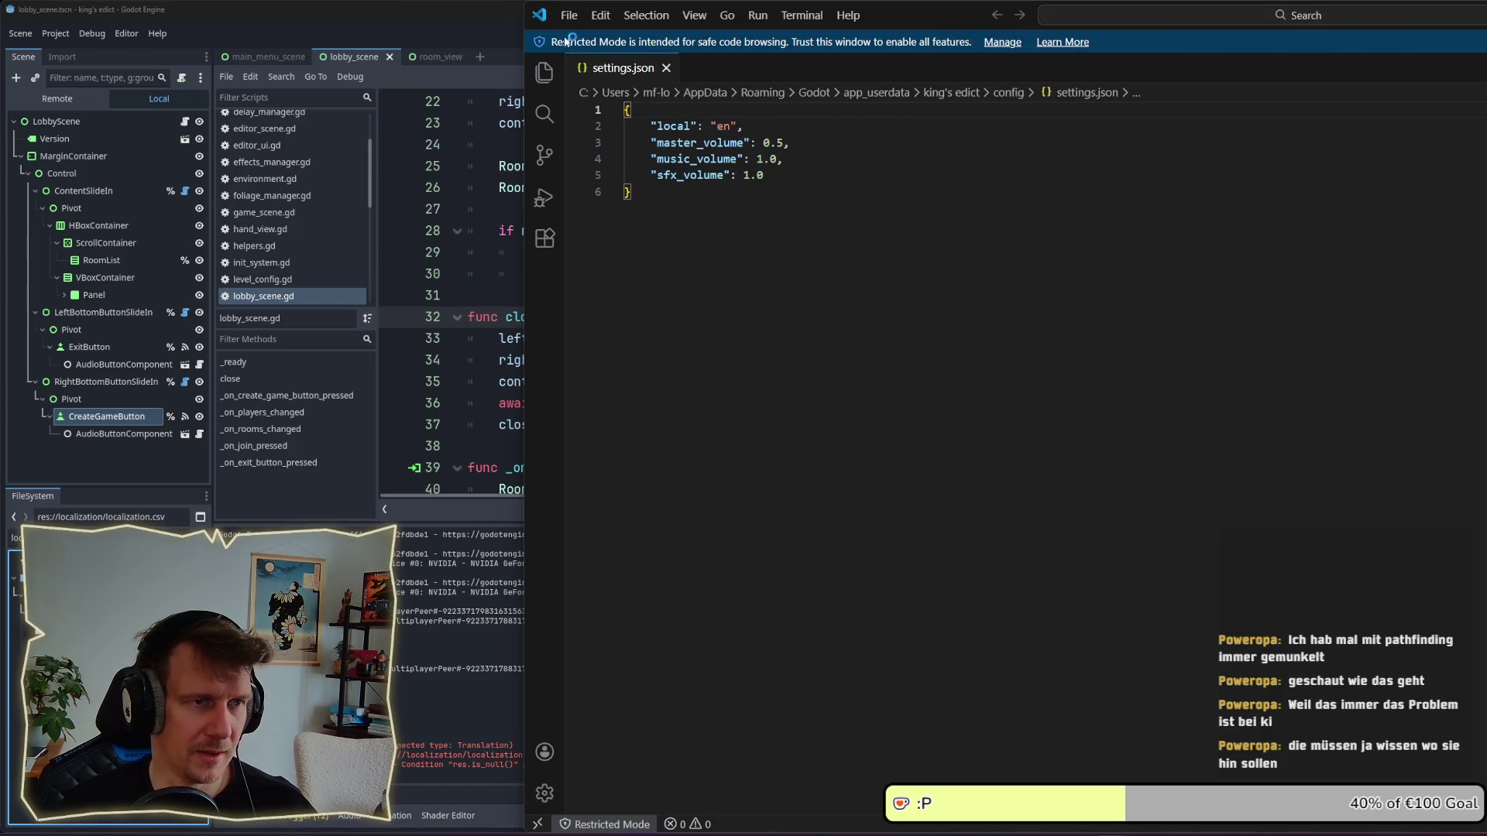
{"action": "left_click", "coordinate": [543, 74]}
{"action": "left_click", "coordinate": [543, 74]}
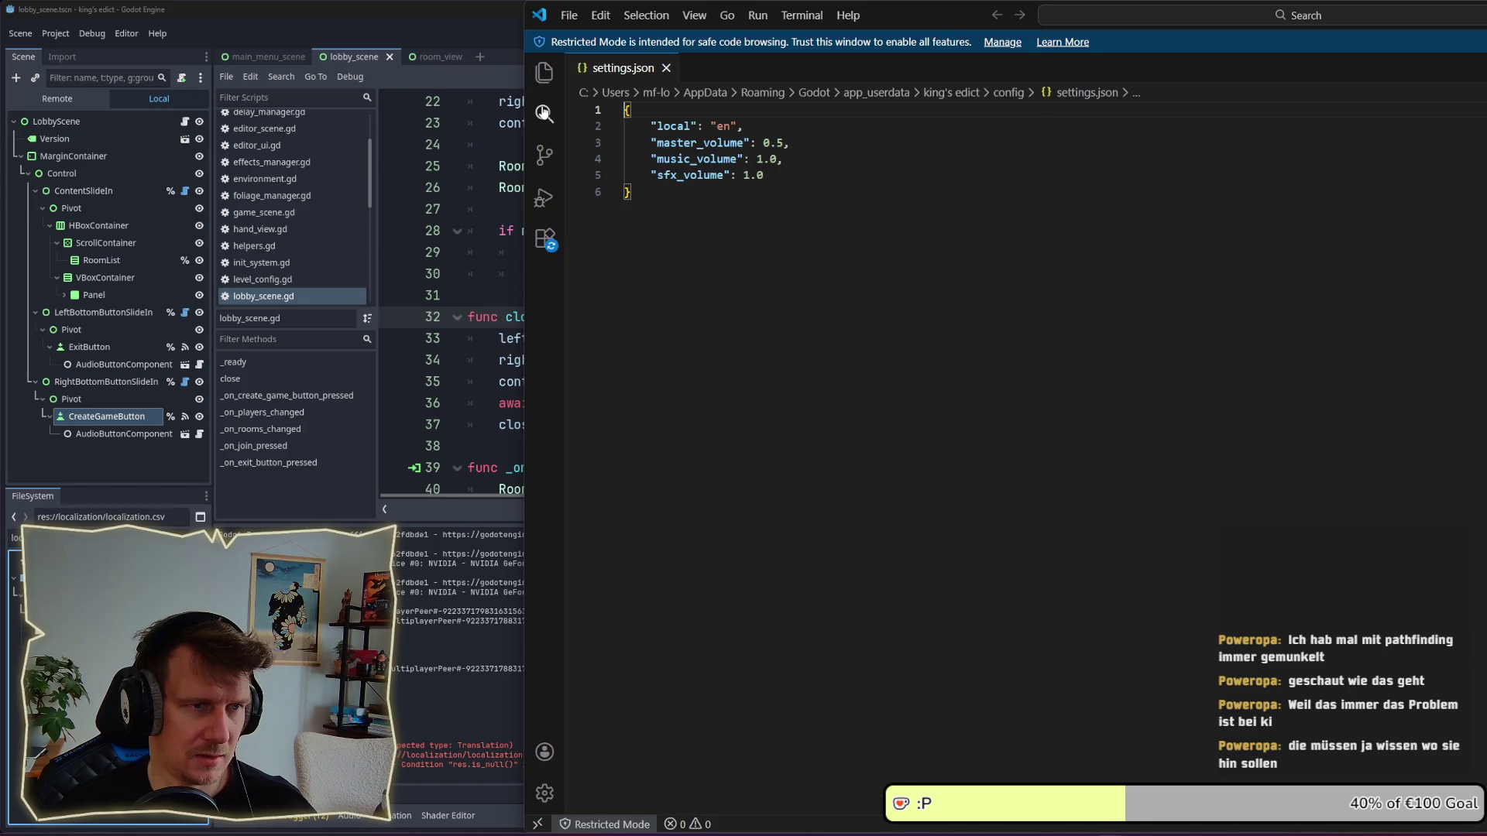
{"action": "left_click", "coordinate": [543, 112]}
{"action": "left_click", "coordinate": [544, 72]}
{"action": "left_click", "coordinate": [709, 150]}
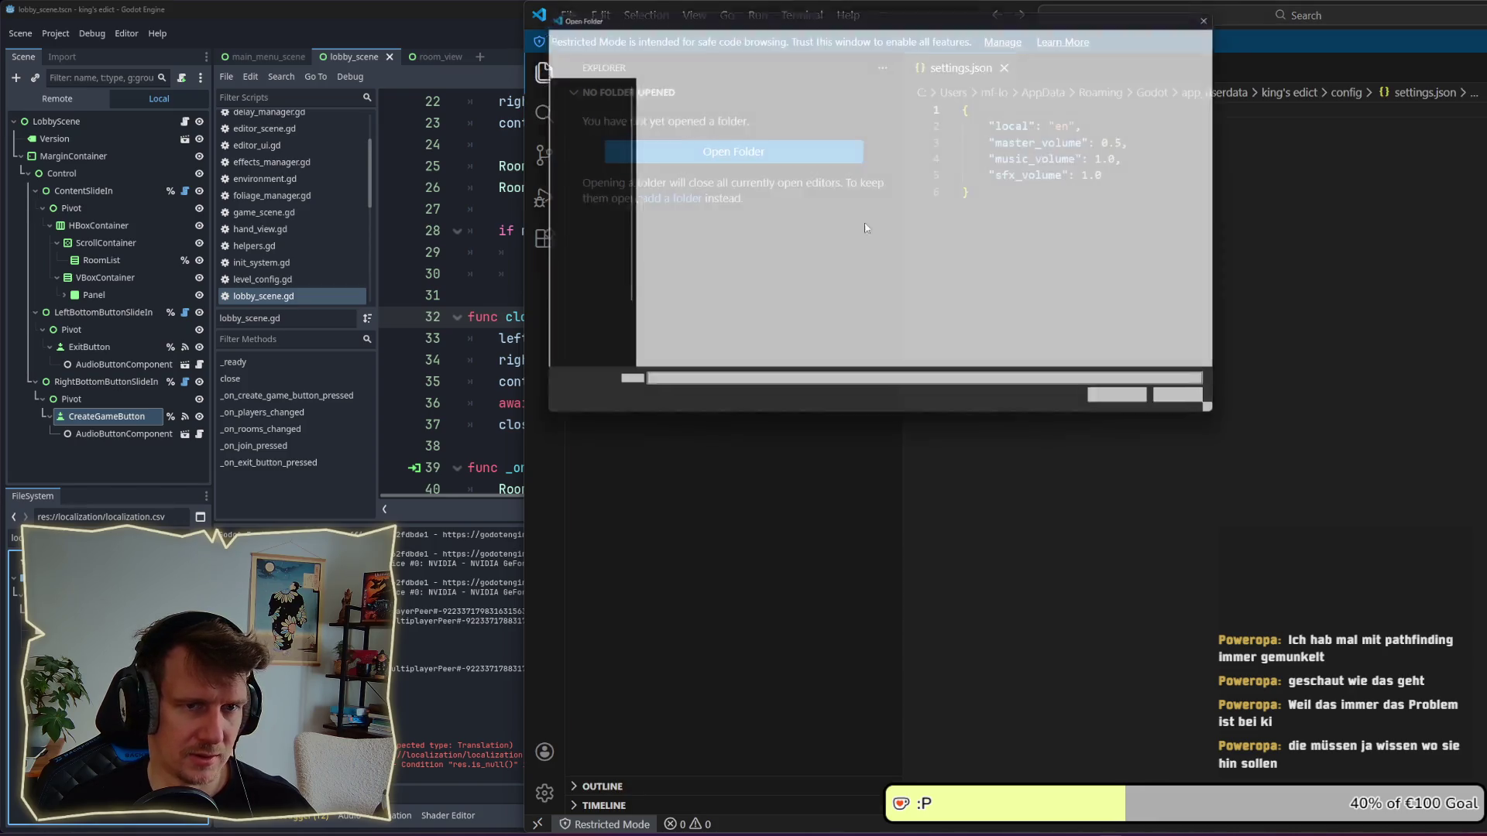
{"action": "left_click", "coordinate": [592, 217]}
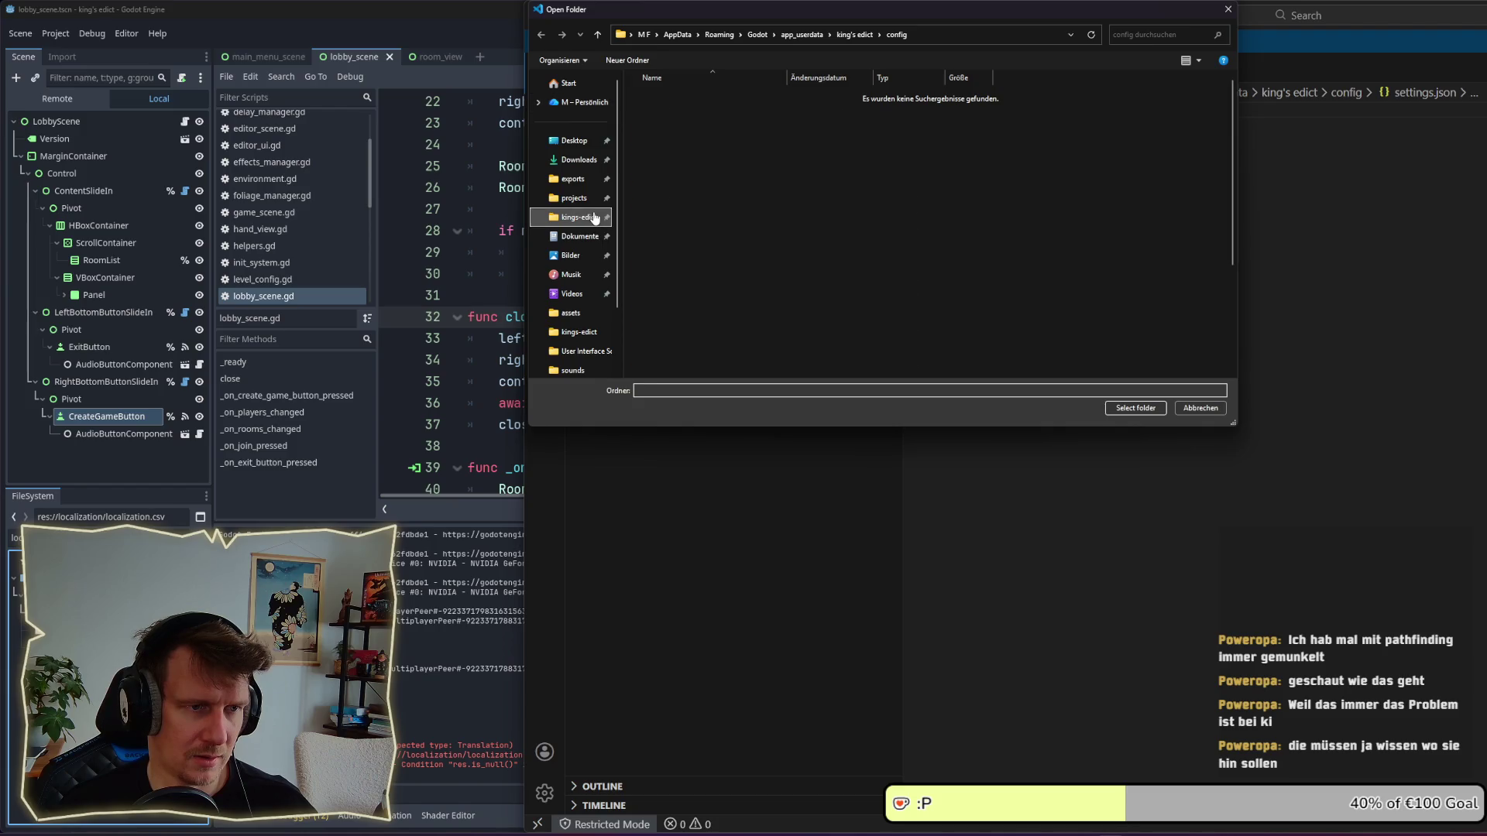
{"action": "left_click", "coordinate": [1135, 408]}
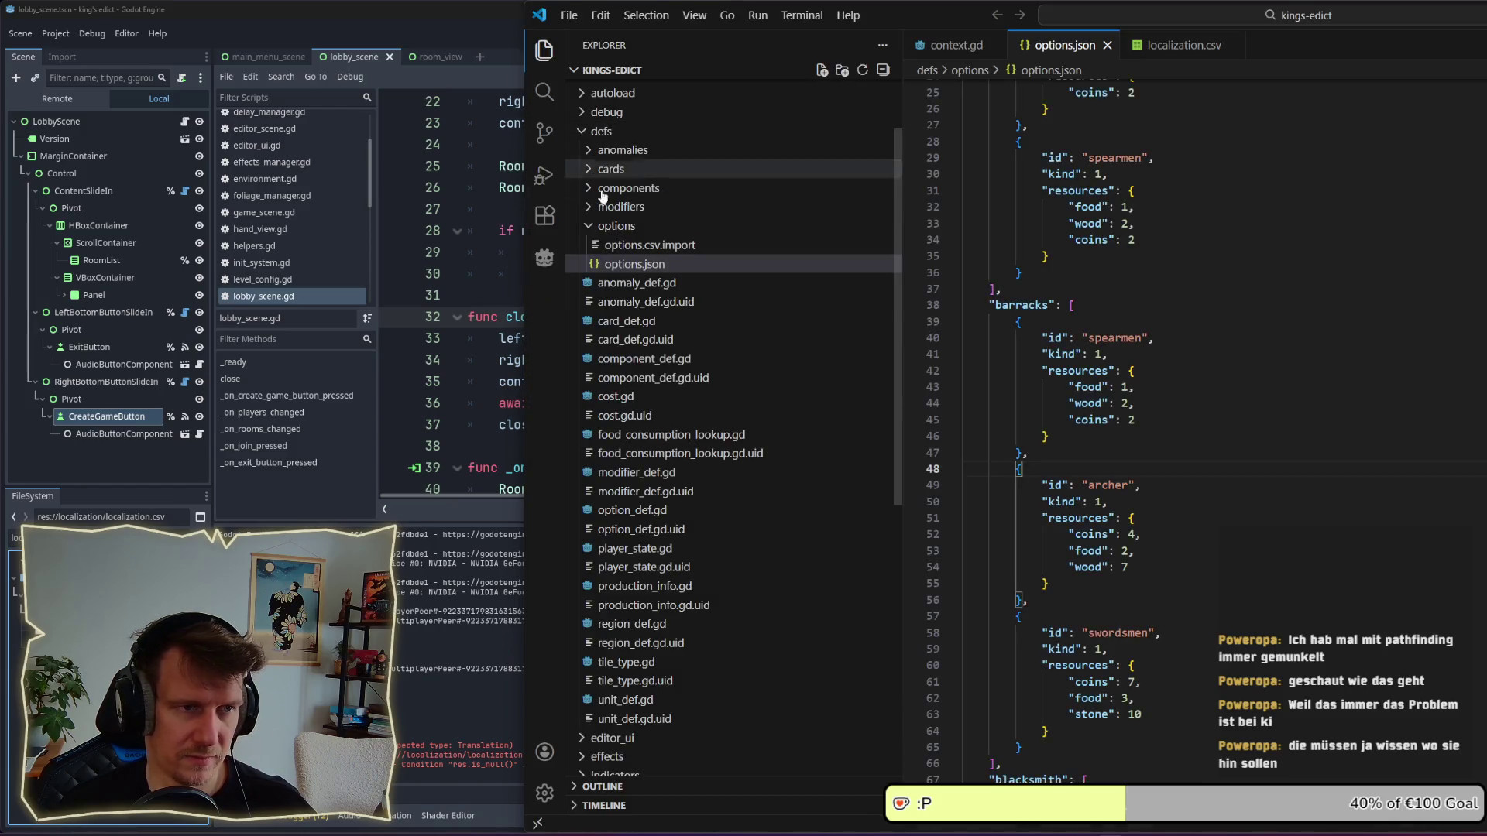
Collapse options and defs, expand localization, and open localization.csv.
{"action": "left_click", "coordinate": [589, 227]}
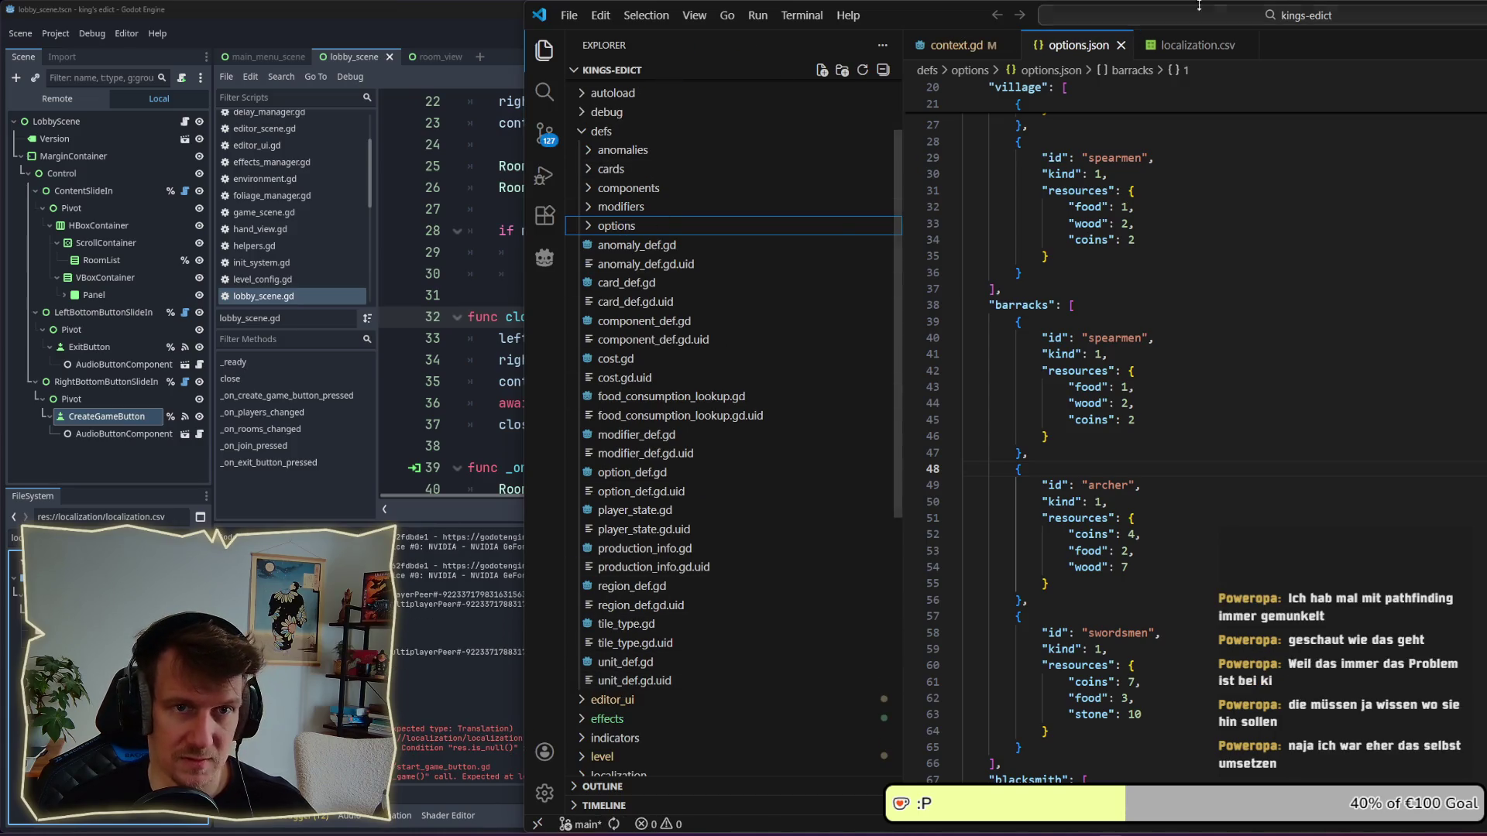
{"action": "mouse_move", "coordinate": [1115, 6]}
{"action": "left_mouse_down"}
{"action": "mouse_move", "coordinate": [1111, 47]}
{"action": "mouse_move", "coordinate": [1169, 21]}
{"action": "left_mouse_up"}
{"action": "scroll", "coordinate": [215, 415], "scroll_direction": "down", "scroll_amount": 2}
{"action": "scroll", "coordinate": [215, 415], "scroll_direction": "down", "scroll_amount": 6}
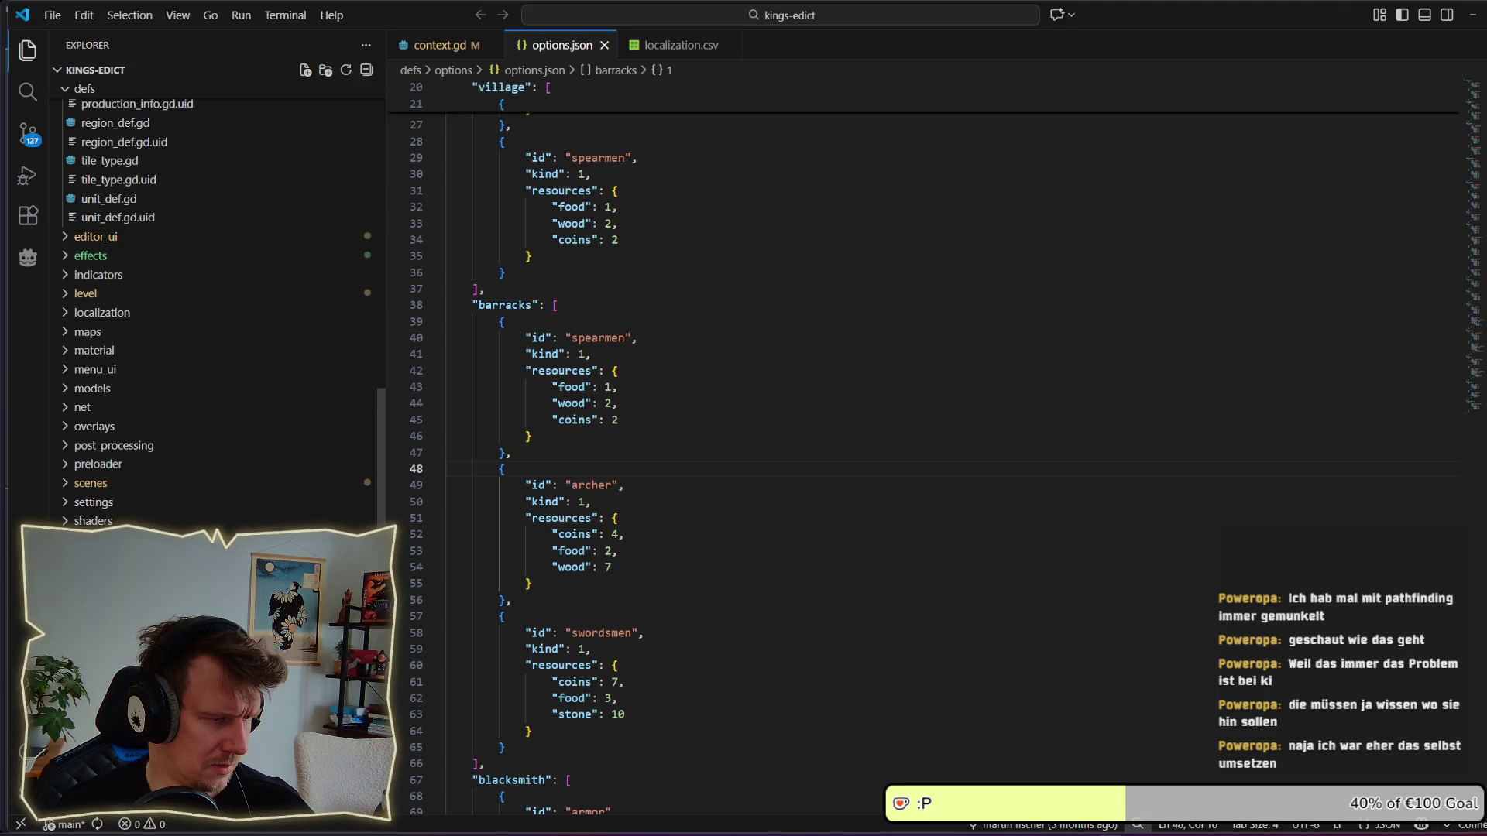
{"action": "scroll", "coordinate": [214, 415], "scroll_direction": "up", "scroll_amount": 3}
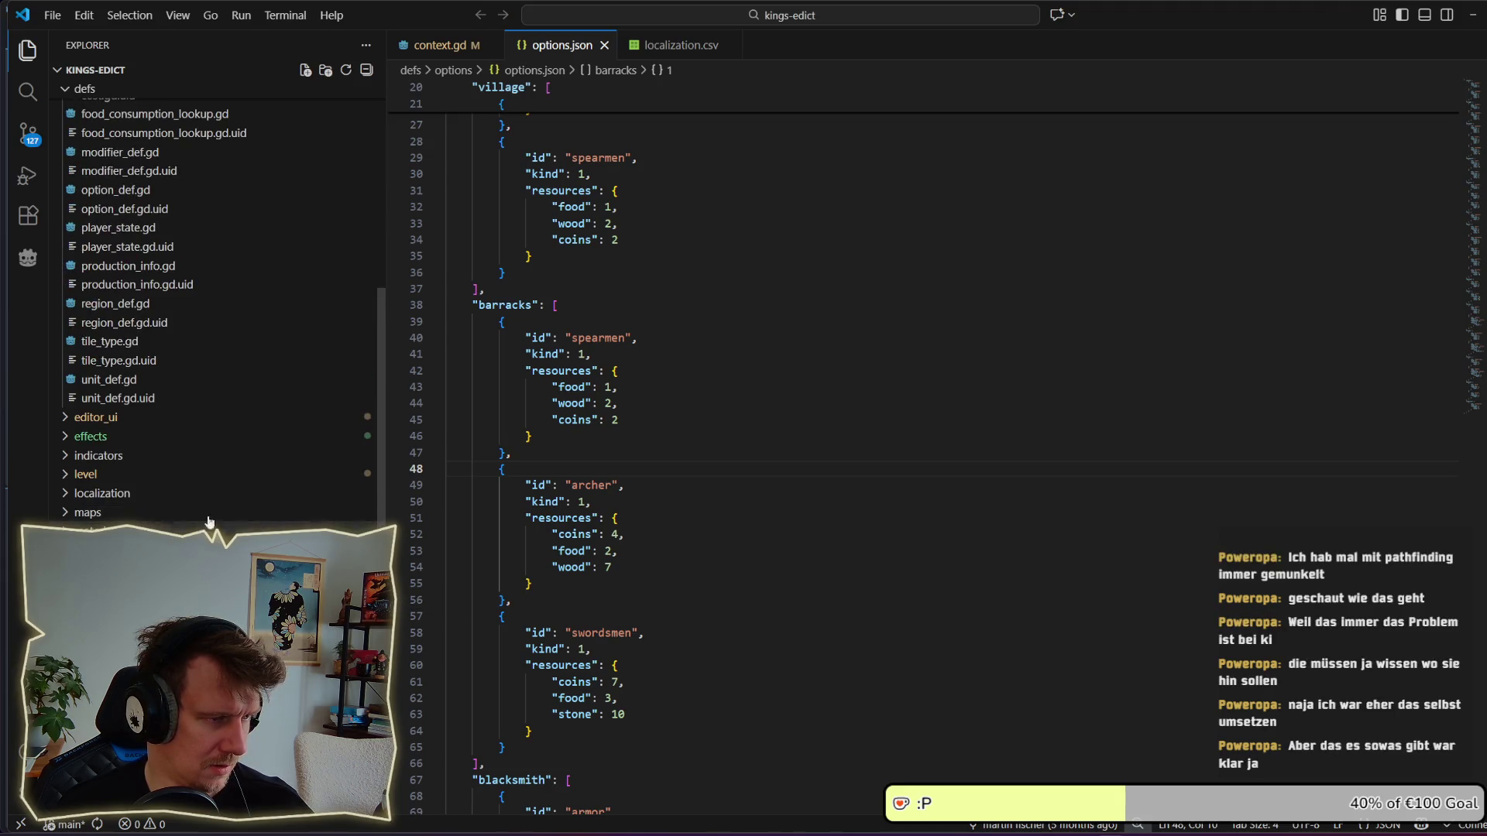
{"action": "scroll", "coordinate": [199, 486], "scroll_direction": "up", "scroll_amount": 10}
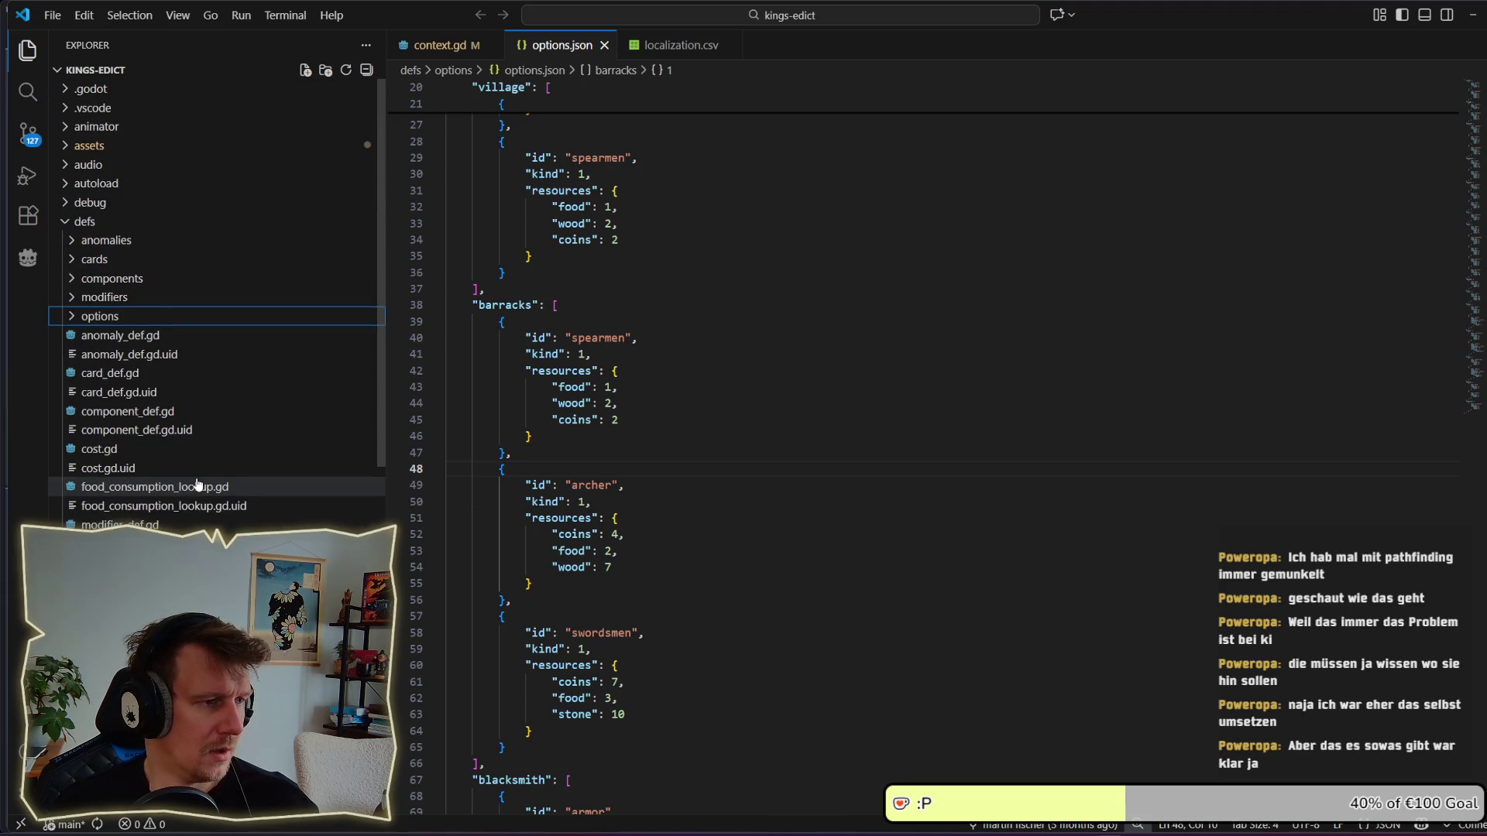
{"action": "left_click", "coordinate": [77, 222]}
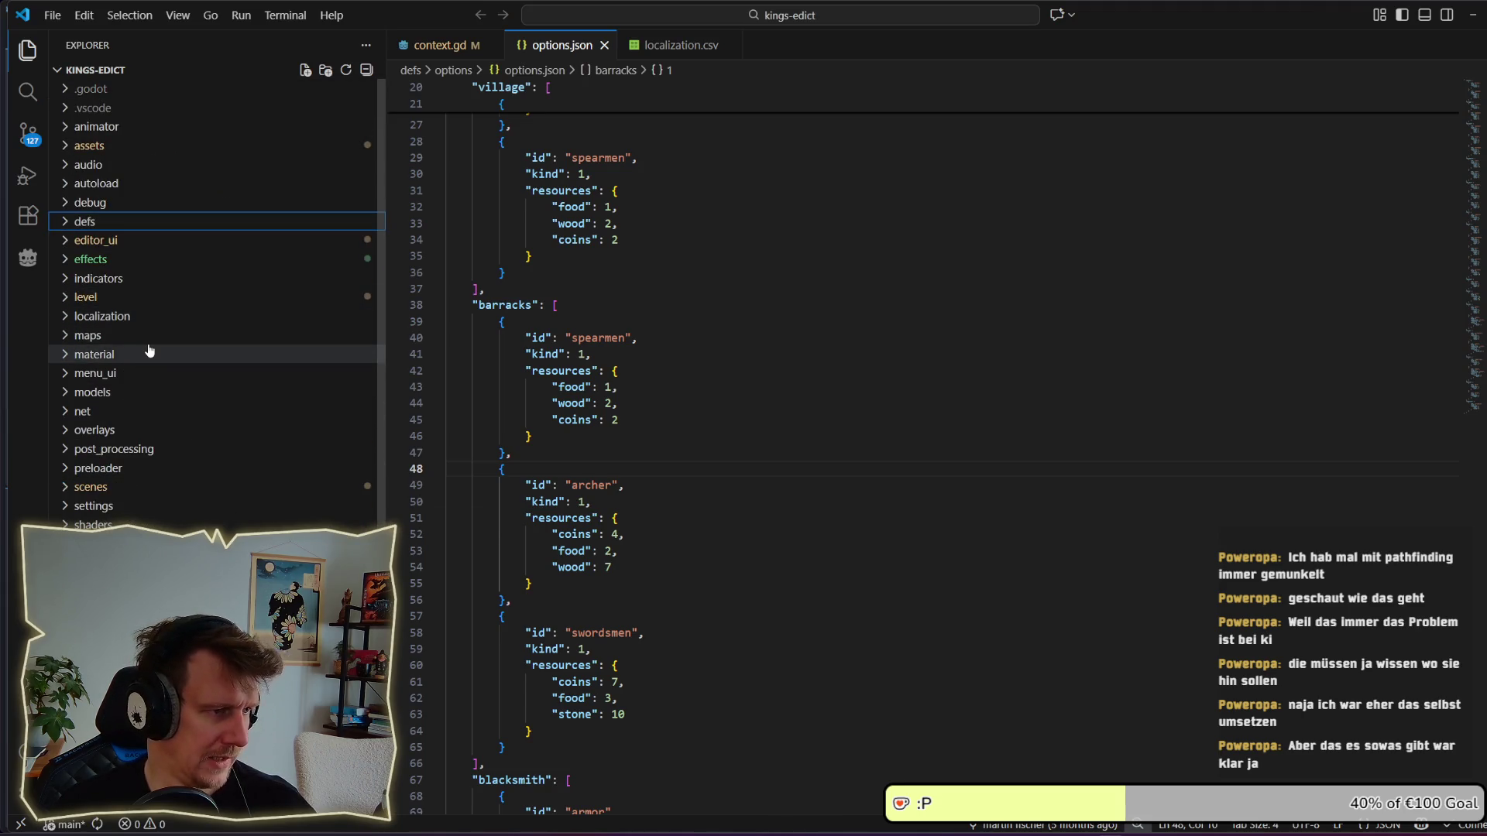
{"action": "left_click", "coordinate": [123, 319]}
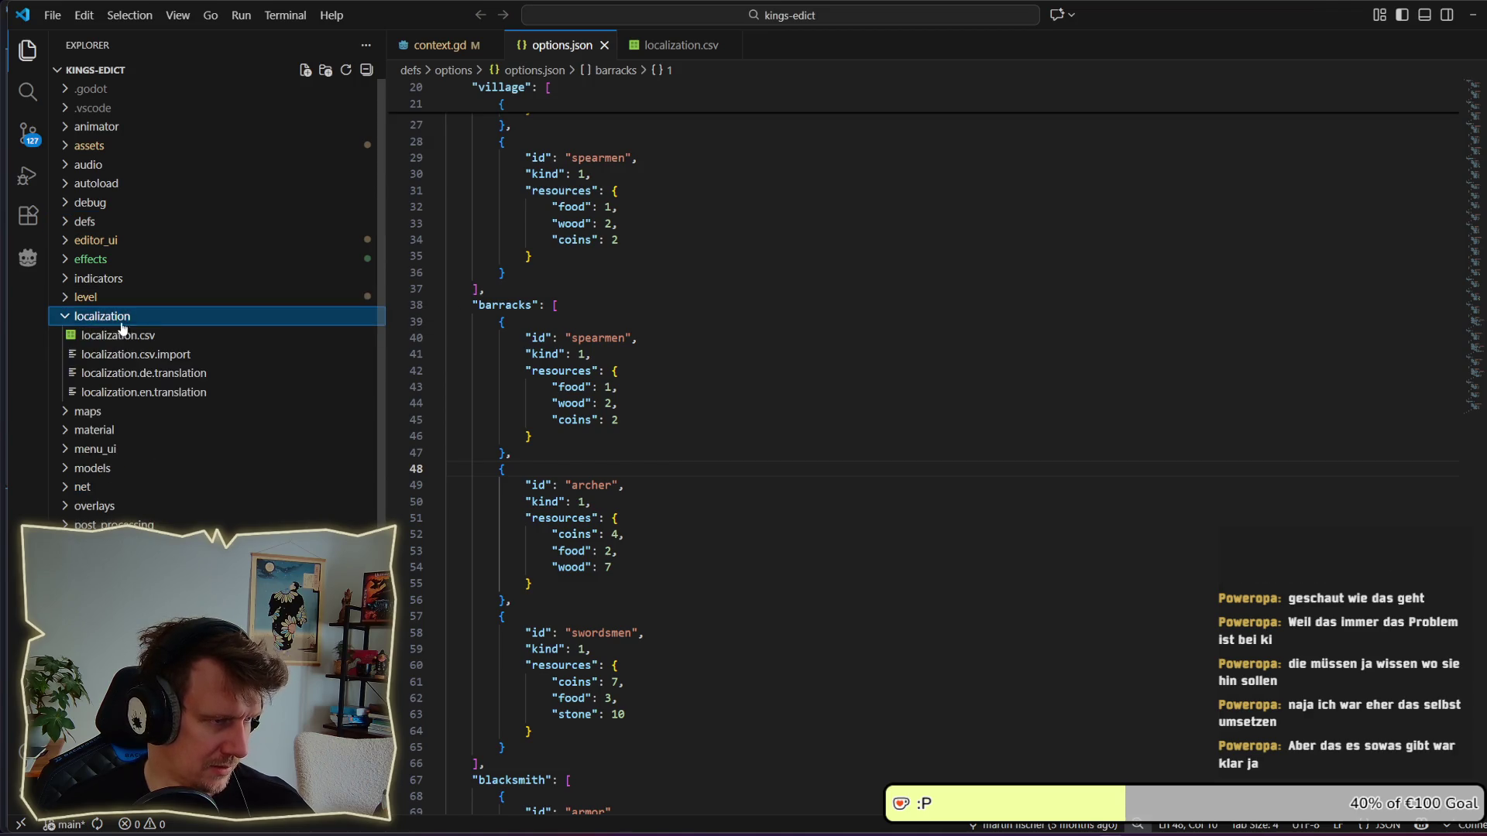
{"action": "left_click", "coordinate": [120, 338]}
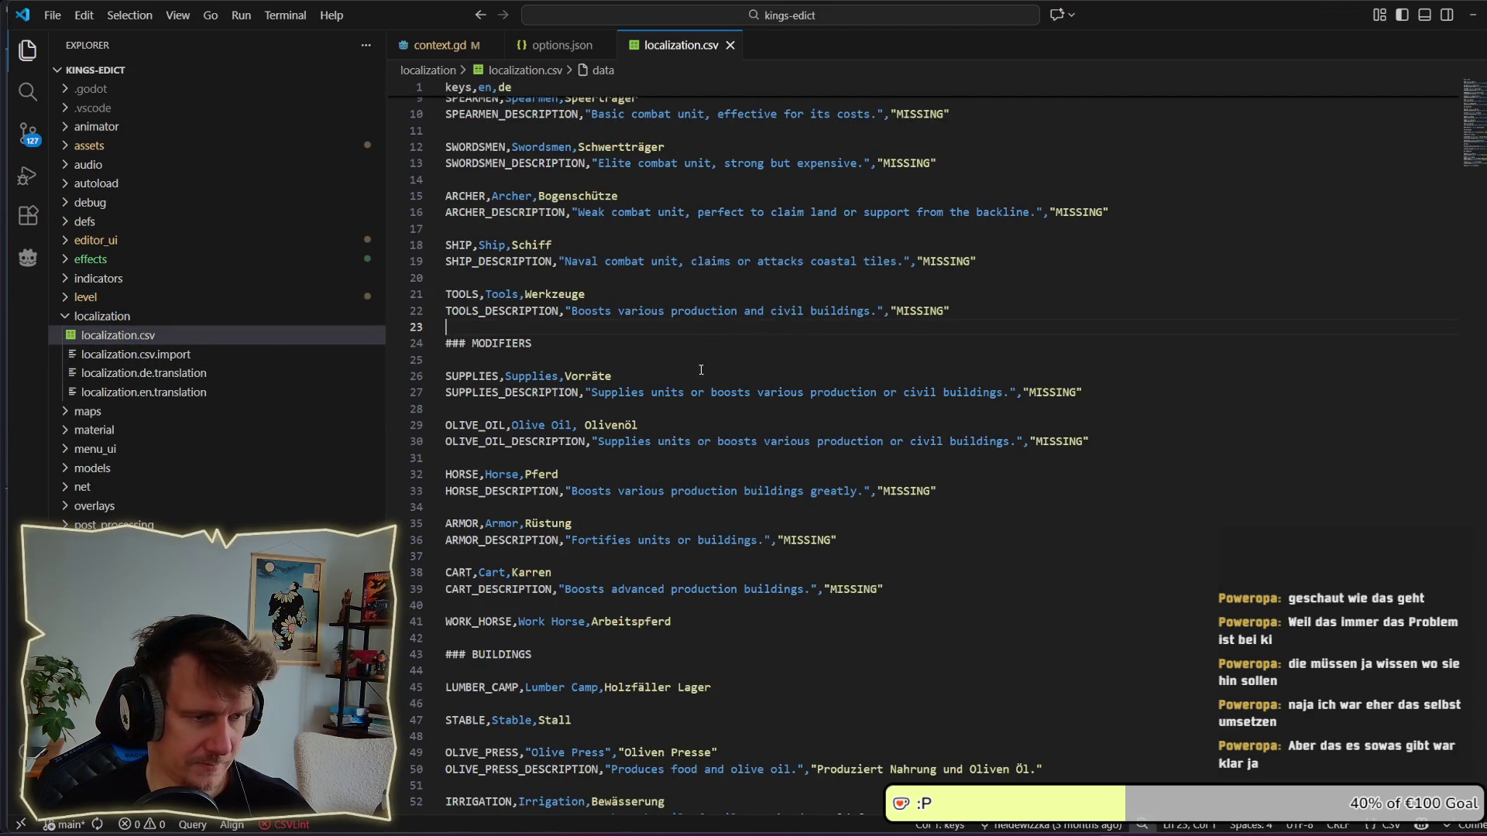
Add a '### CARDS' heading below the keys,en,de header row.
{"action": "scroll", "coordinate": [701, 369], "scroll_direction": "down", "scroll_amount": 10}
{"action": "scroll", "coordinate": [700, 369], "scroll_direction": "up", "scroll_amount": 7}
{"action": "scroll", "coordinate": [701, 369], "scroll_direction": "up", "scroll_amount": 7}
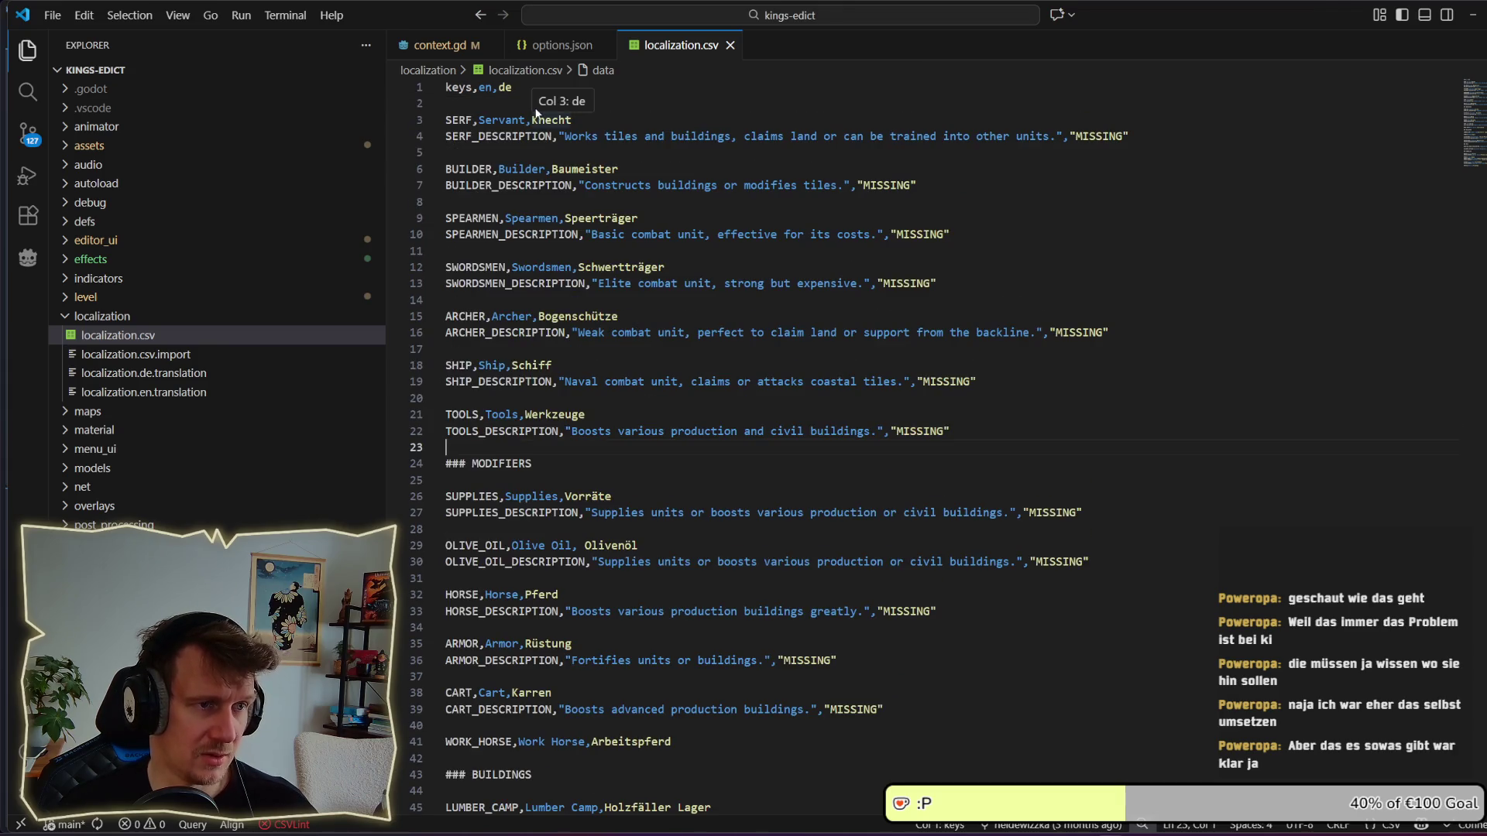
{"action": "left_click", "coordinate": [487, 107]}
{"action": "key", "text": "Return"}
{"action": "key", "text": "Return"}
{"action": "key", "text": "Return"}
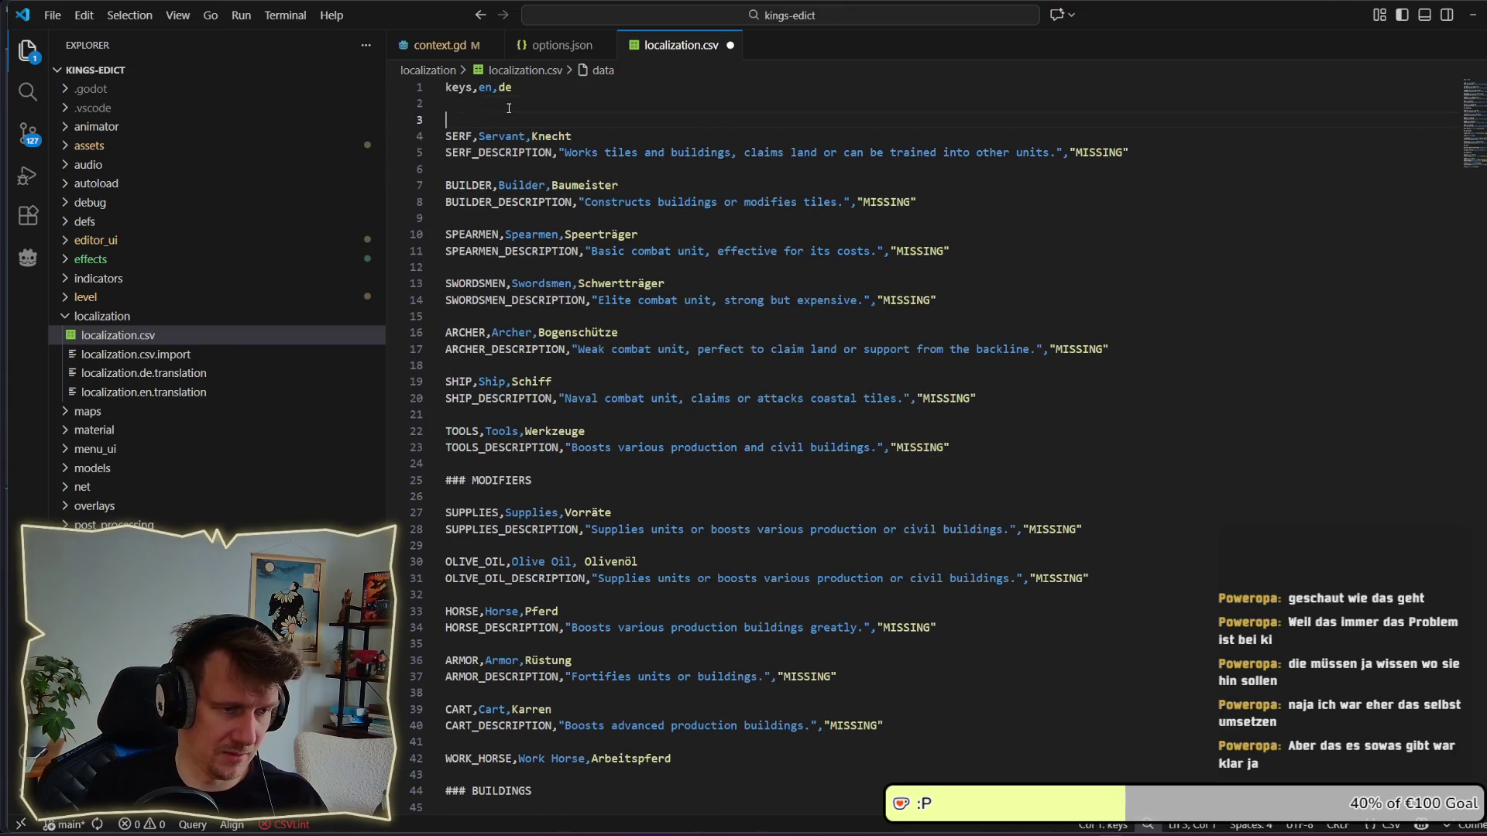
{"action": "key", "text": "Up"}
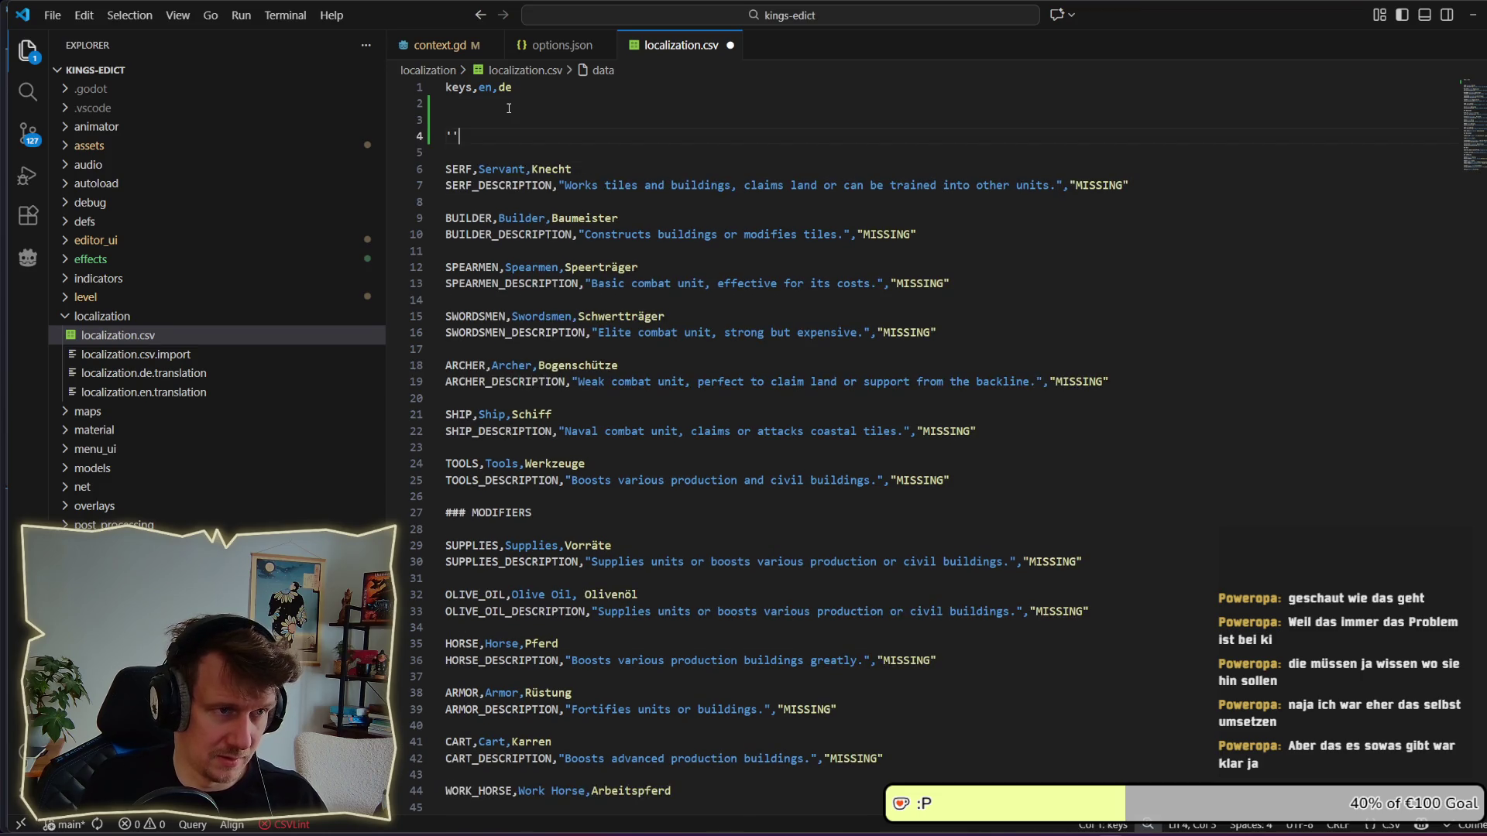
{"action": "type", "text": "### "}
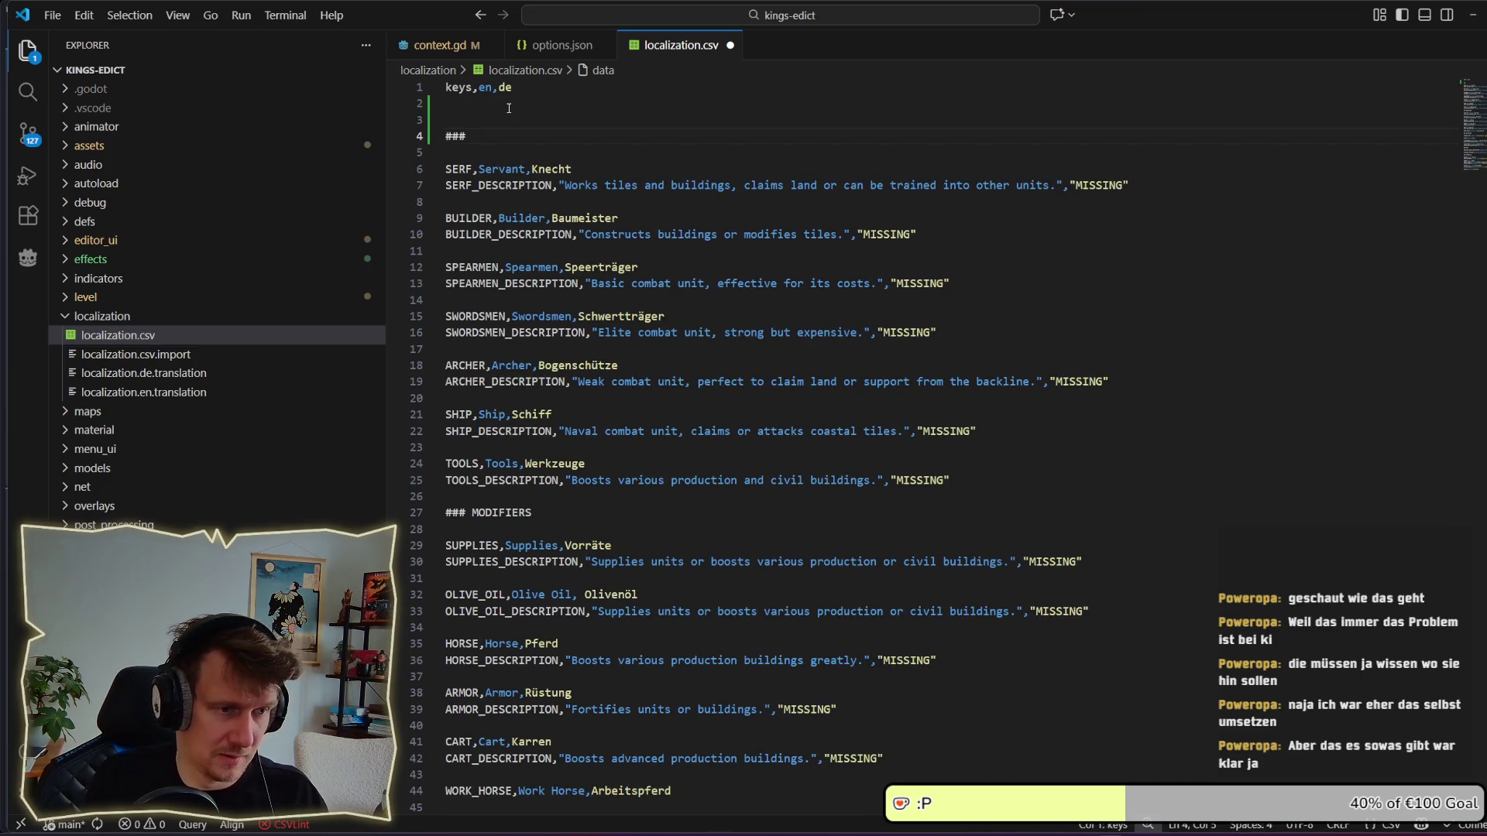
{"action": "type", "text": "UI"}
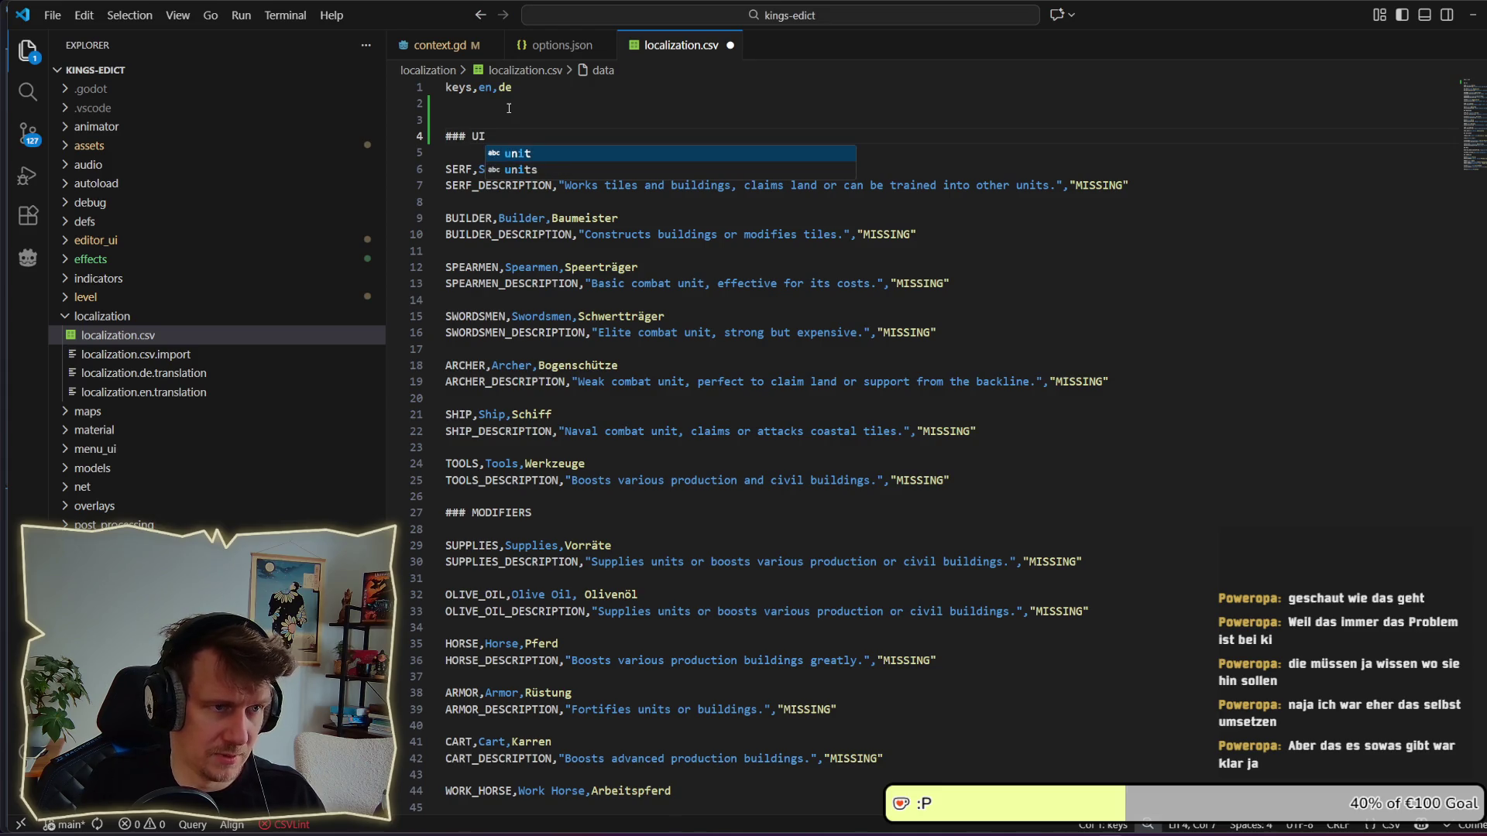
{"action": "type", "text": "NIT"}
{"action": "key", "text": "BackSpace"}
{"action": "key", "text": "BackSpace"}
{"action": "key", "text": "BackSpace"}
{"action": "type", "text": "CARDS"}
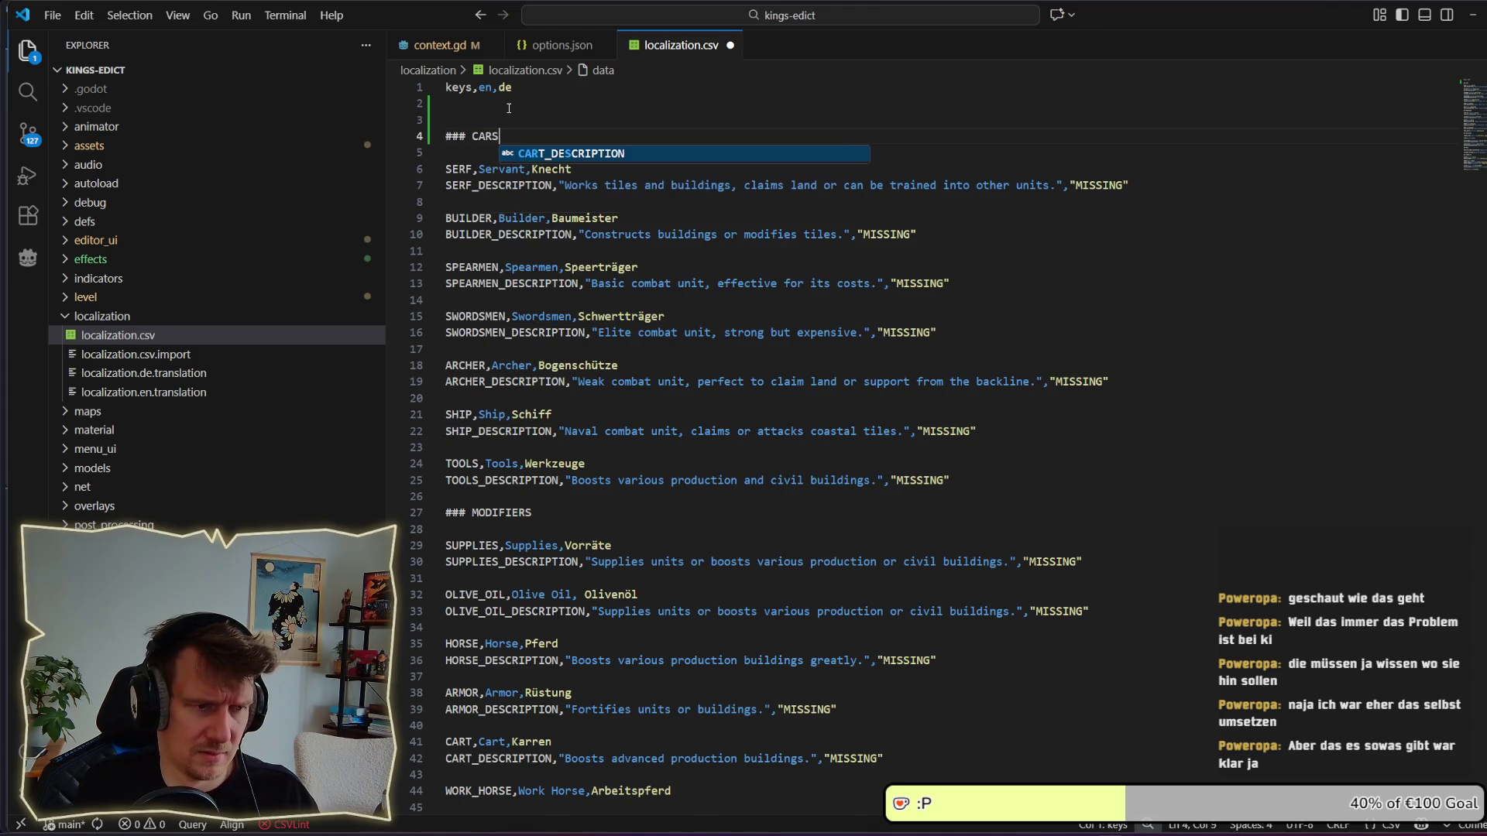
{"action": "key", "text": "Home"}
{"action": "key", "text": "Return"}
{"action": "key", "text": "Up"}
{"action": "key", "text": "Return"}
Add a MENU heading and a TUTORIAL row with Tutorial text.
{"action": "left_click", "coordinate": [509, 108]}
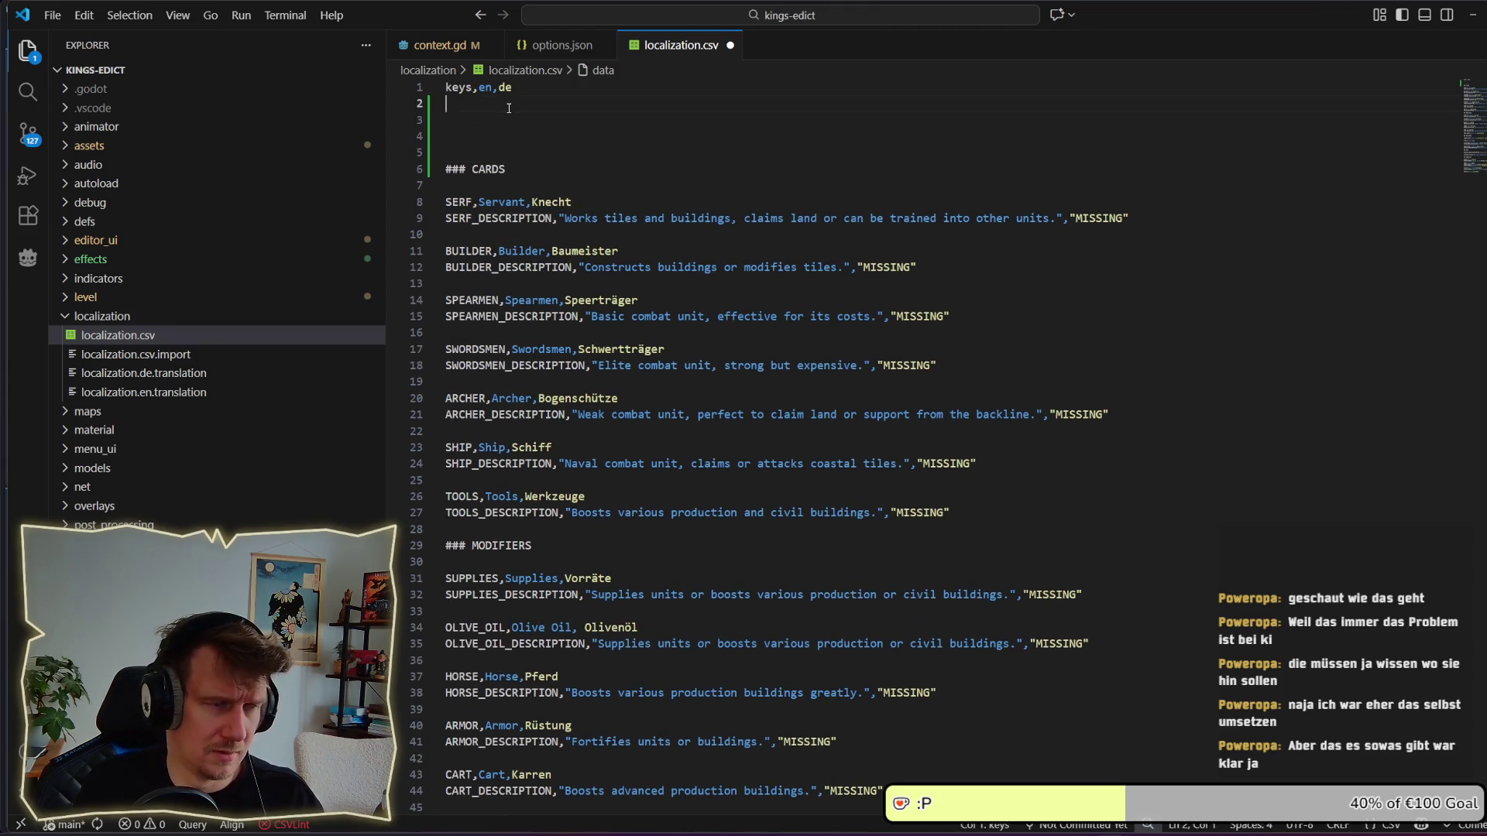
{"action": "key", "text": "Return"}
{"action": "type", "text": "##"}
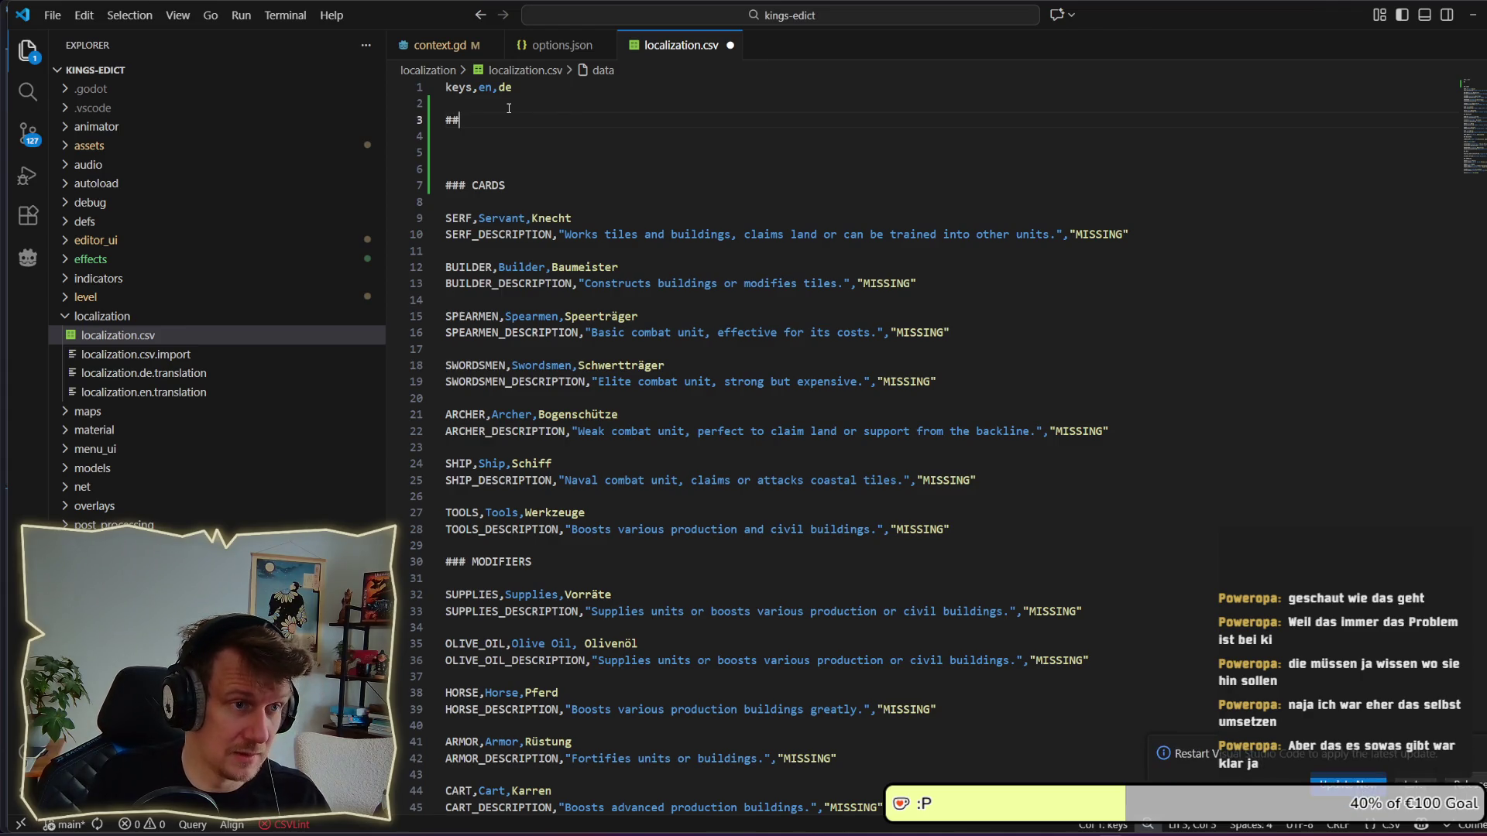
{"action": "type", "text": " MENU"}
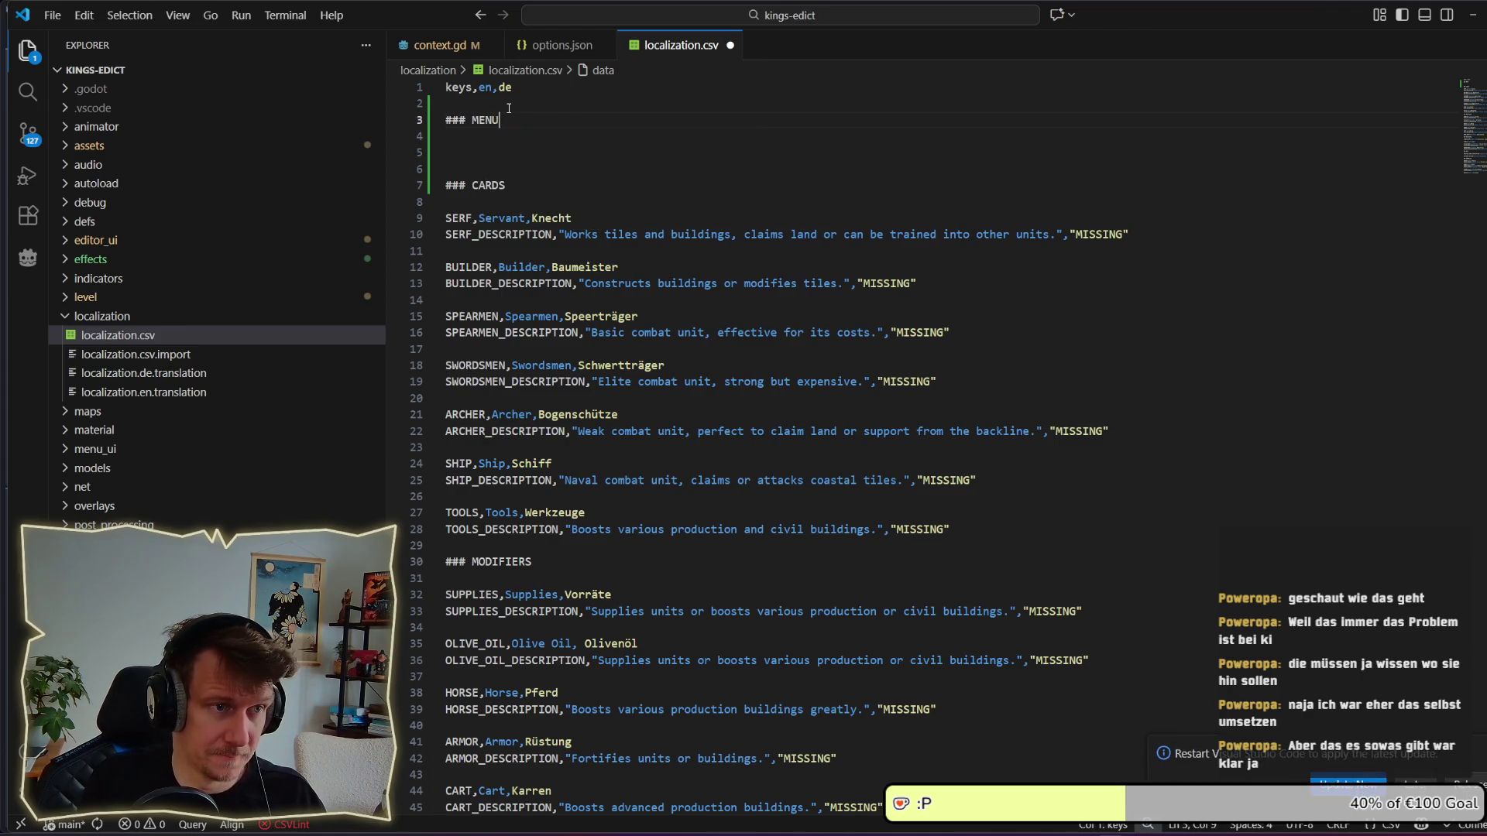
{"action": "key", "text": "Return"}
{"action": "key", "text": "Return"}
{"action": "type", "text": "TUR"}
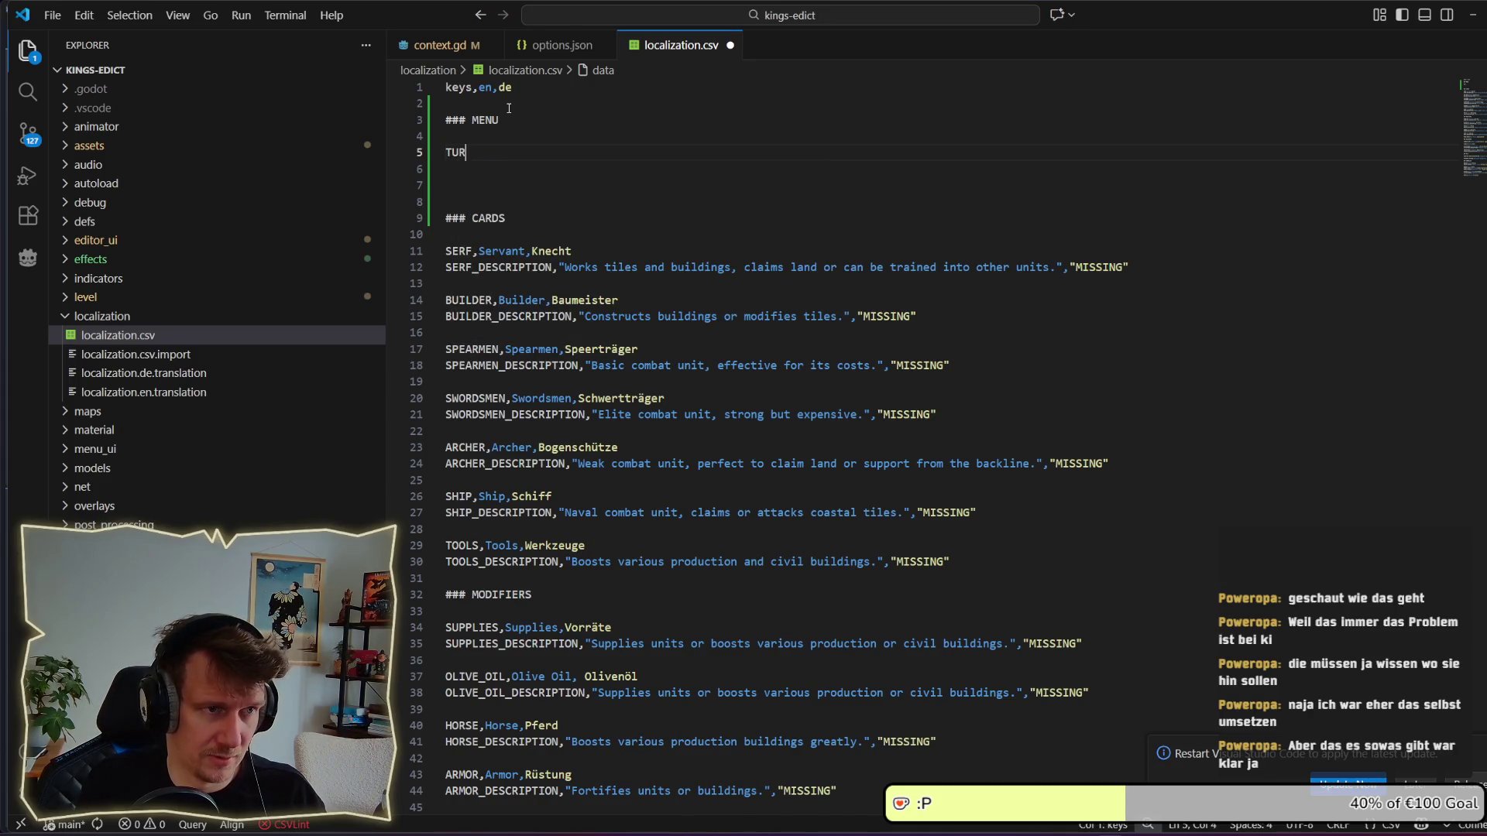
{"action": "type", "text": "TORIAL"}
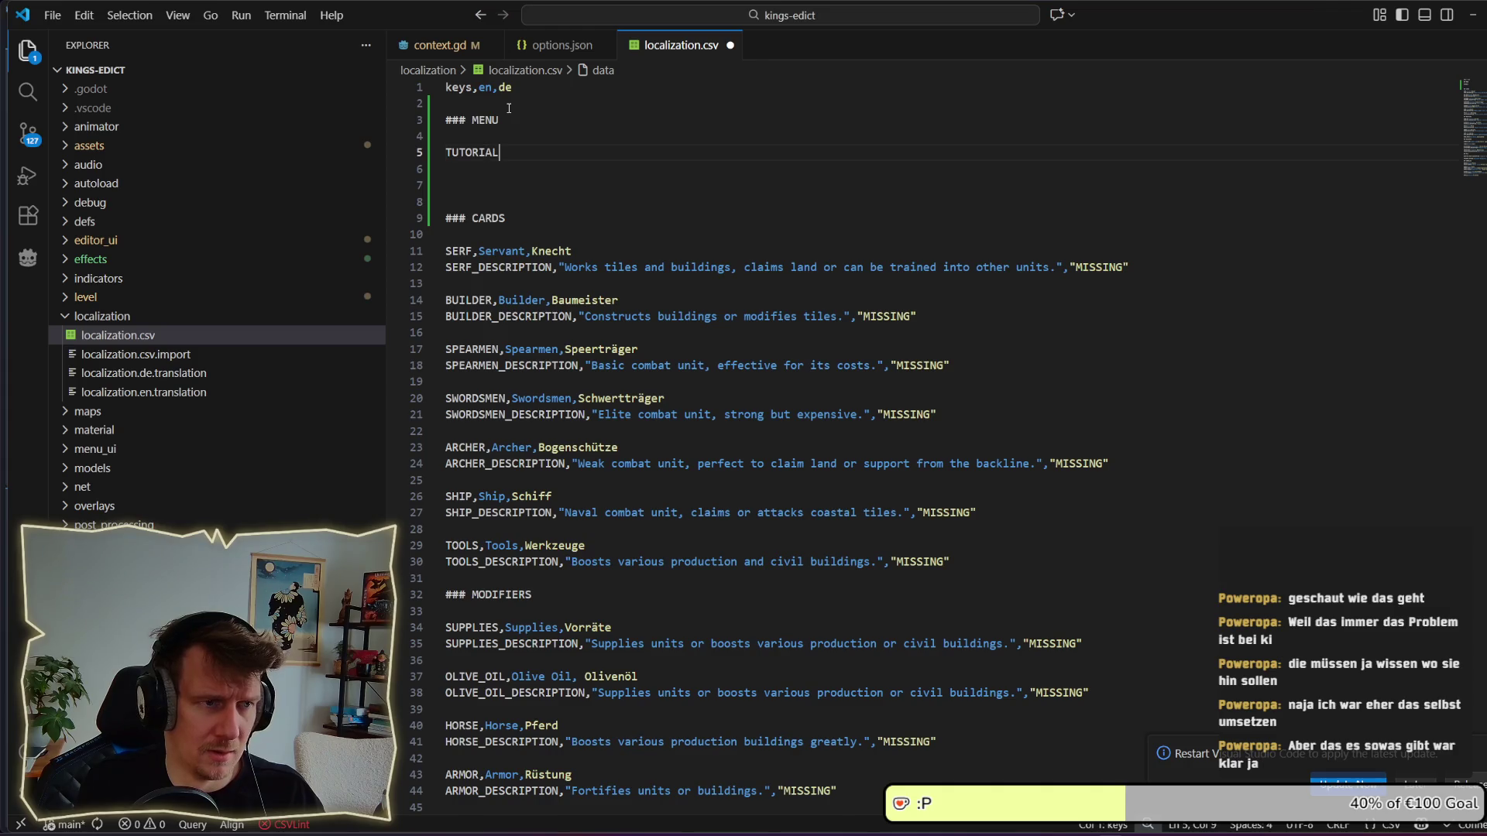
{"action": "type", "text": ", "}
{"action": "type", "text": "utora"}
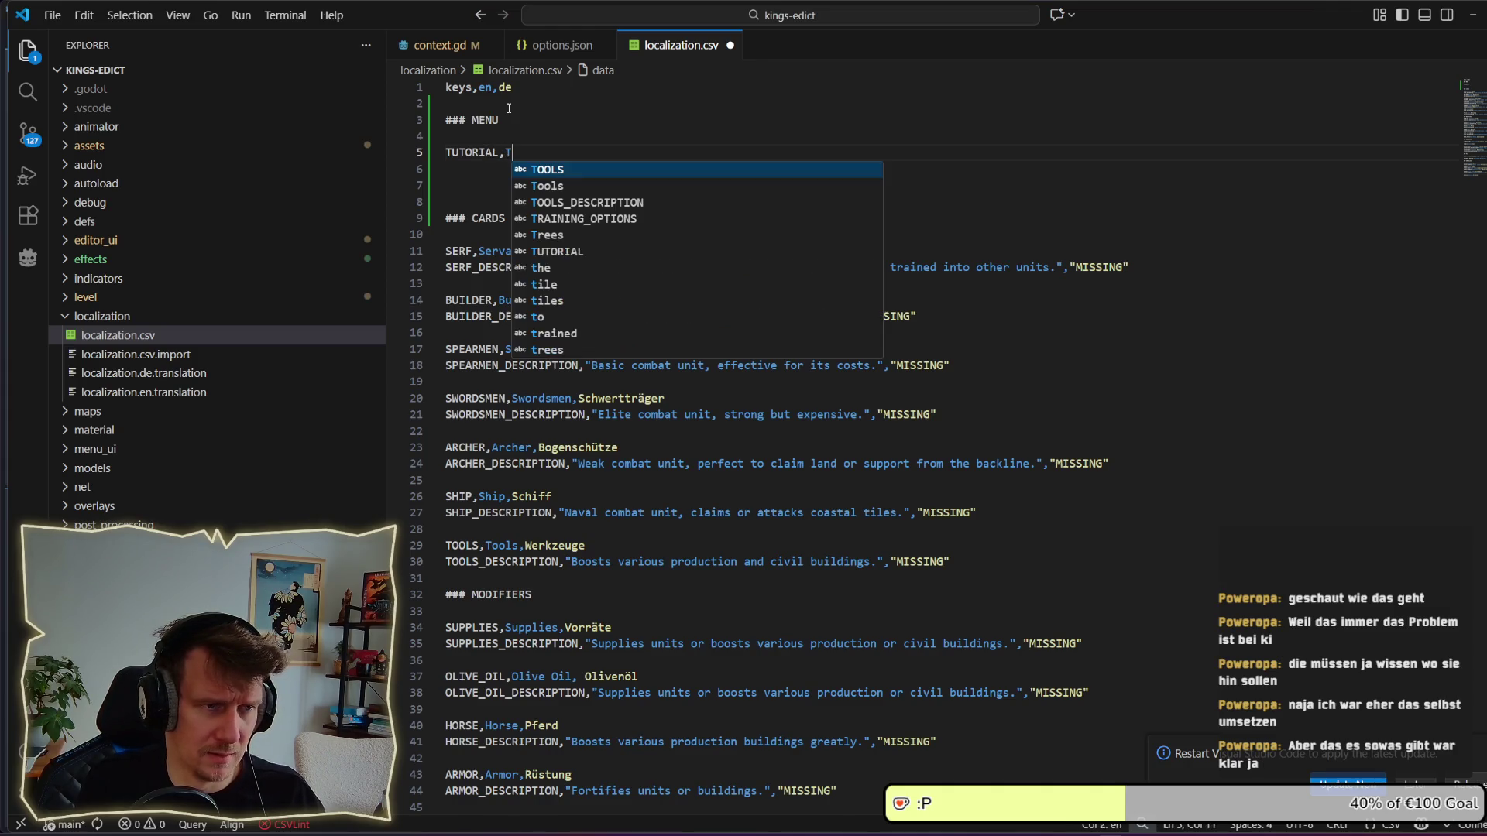
{"action": "key", "text": "BackSpace"}
{"action": "type", "text": "ial, "}
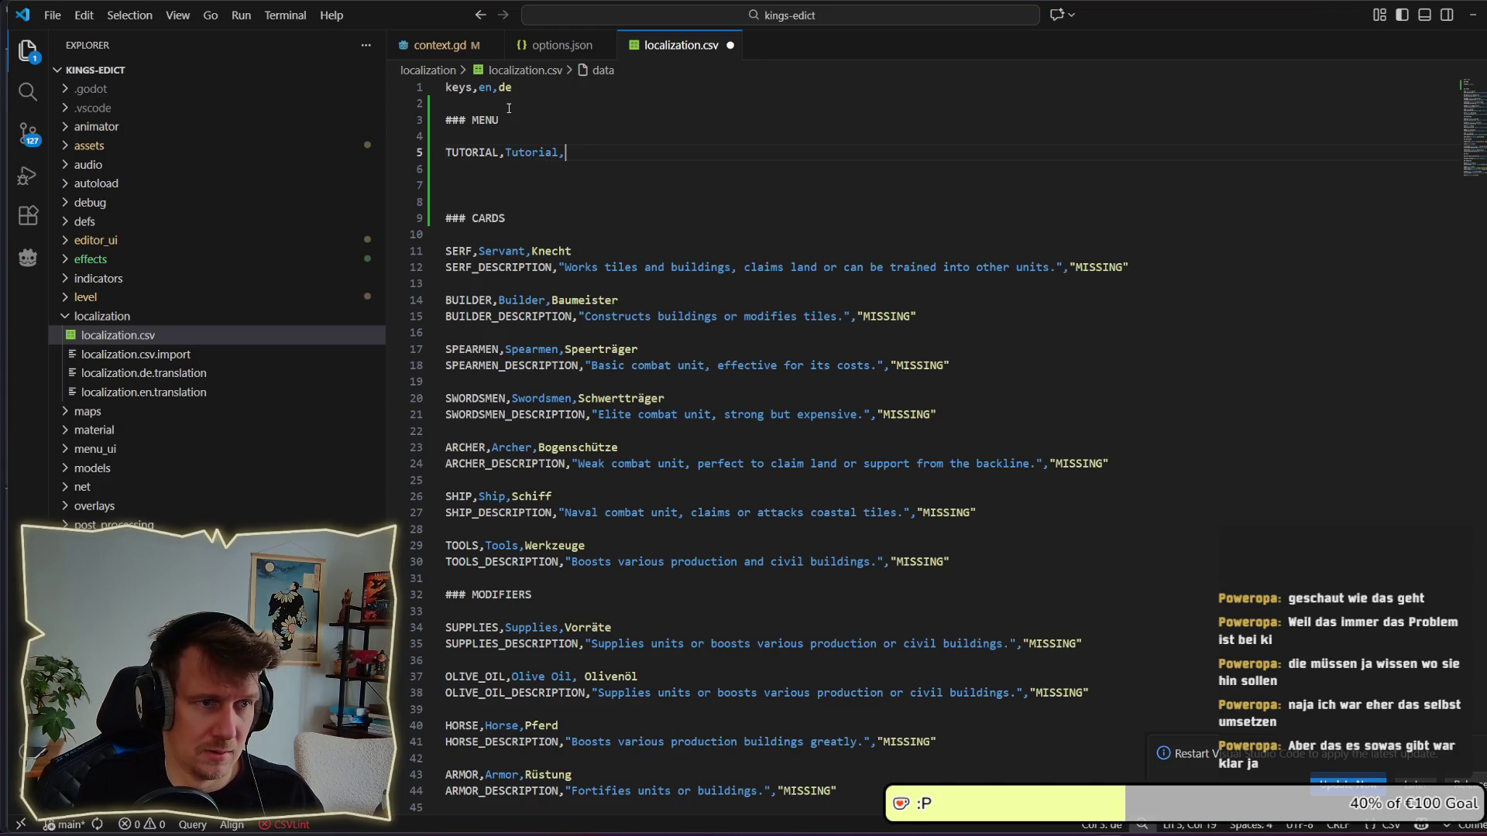
{"action": "type", "text": "Tutor"}
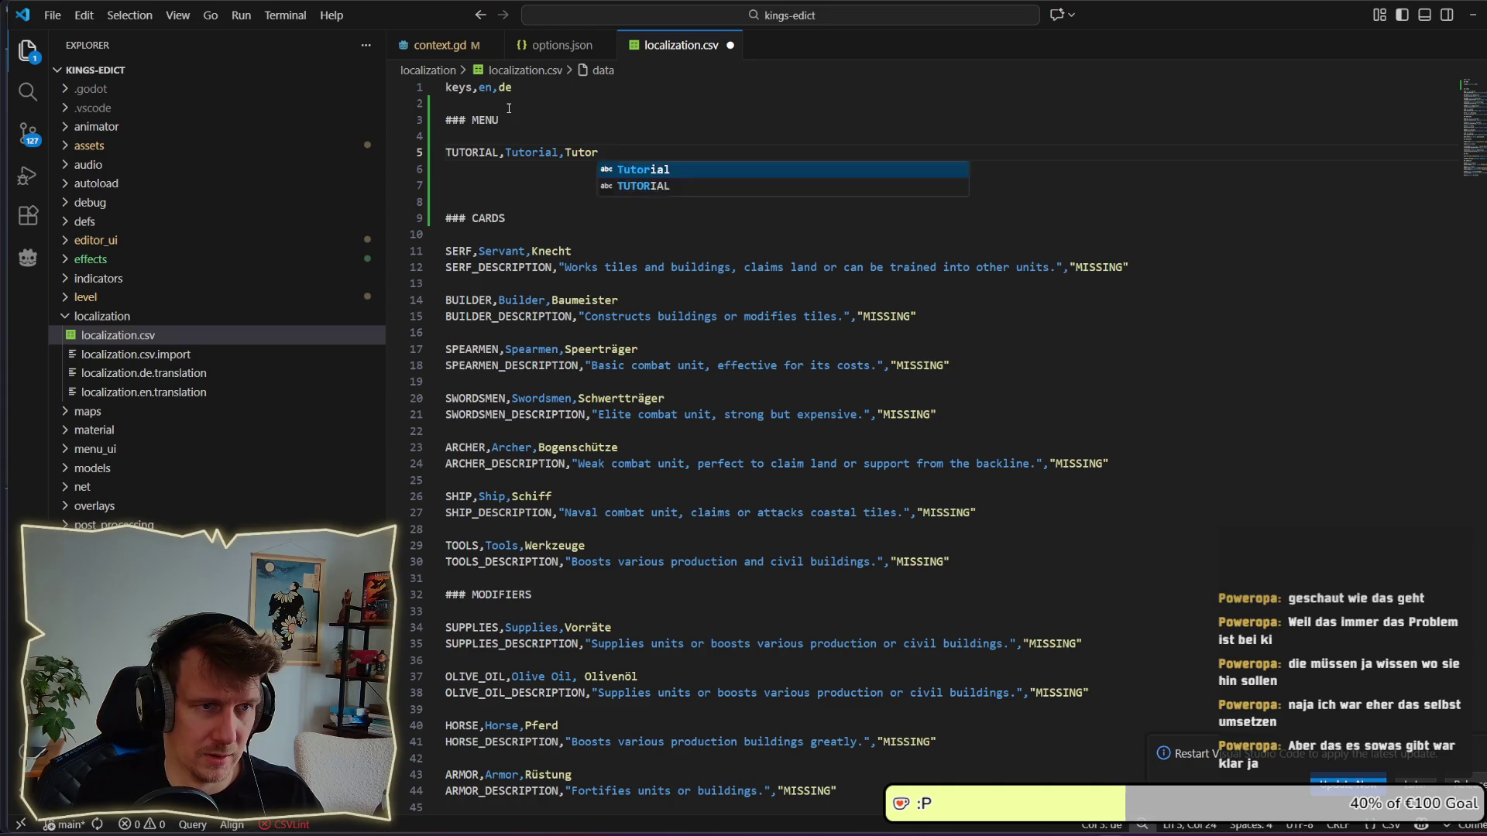
{"action": "key", "text": "Tab"}
{"action": "key", "text": "Return"}
Add the SINGLE_PLAYER row with Single Player and its German translation.
{"action": "type", "text": "SINGLE_PLA"}
{"action": "key", "text": "BackSpace"}
{"action": "key", "text": "BackSpace"}
{"action": "key", "text": "BackSpace"}
{"action": "type", "text": "P_PLAYER"}
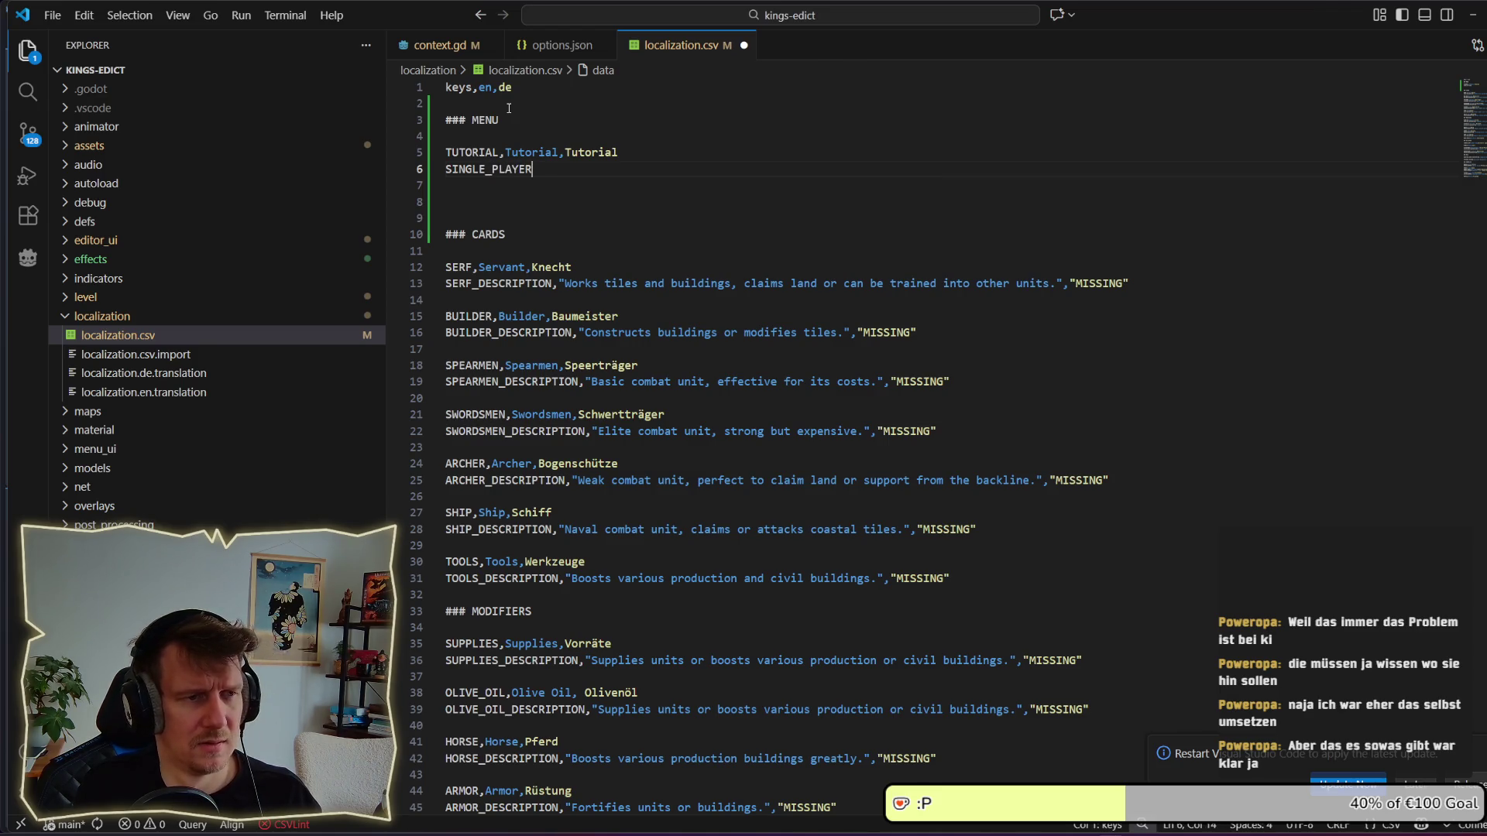
{"action": "type", "text": ","}
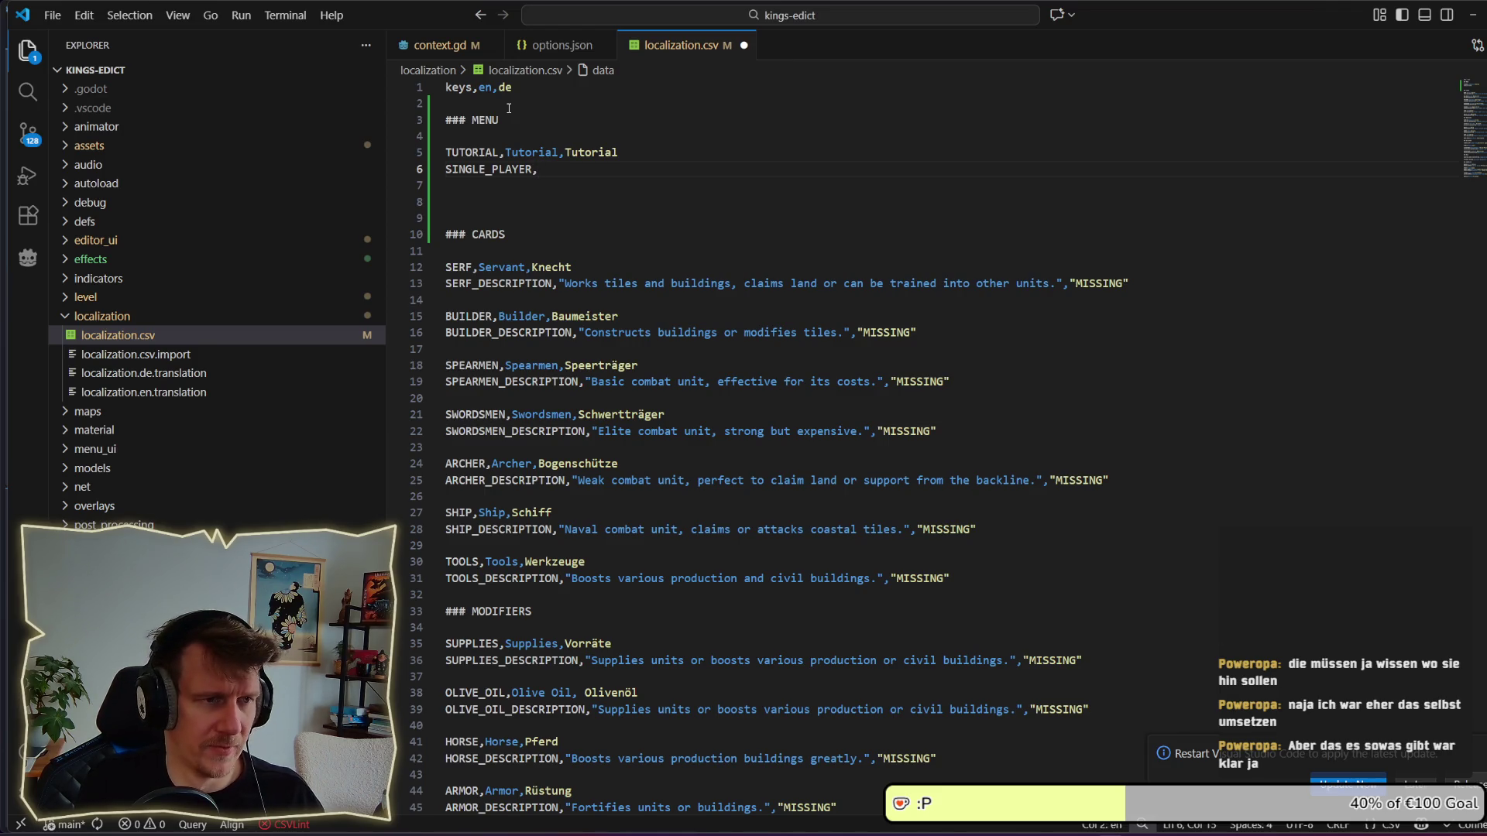
{"action": "type", "text": "Single Player,"}
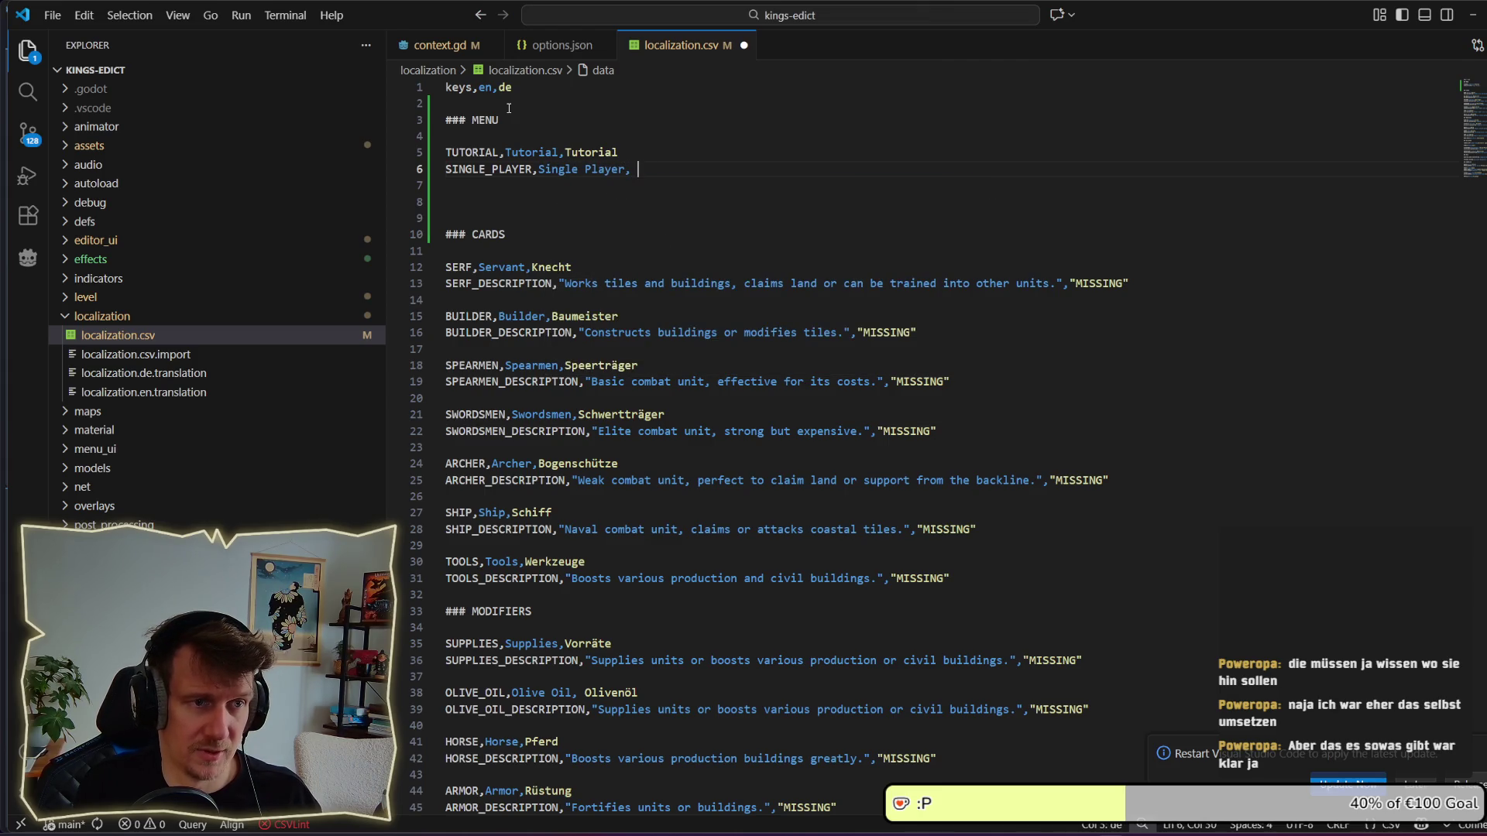
{"action": "type", "text": " Ei"}
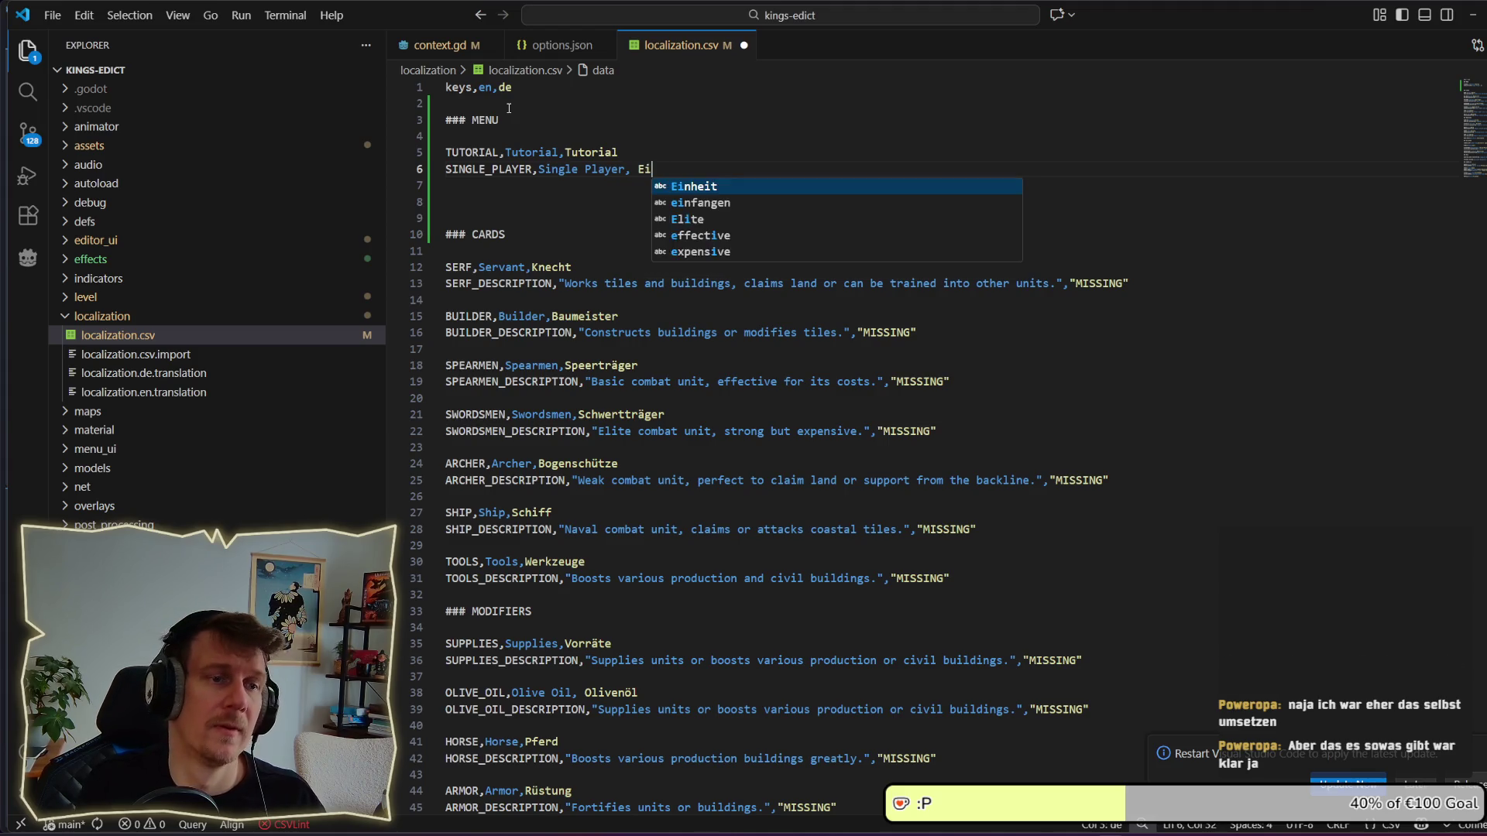
{"action": "type", "text": "nzespieler"}
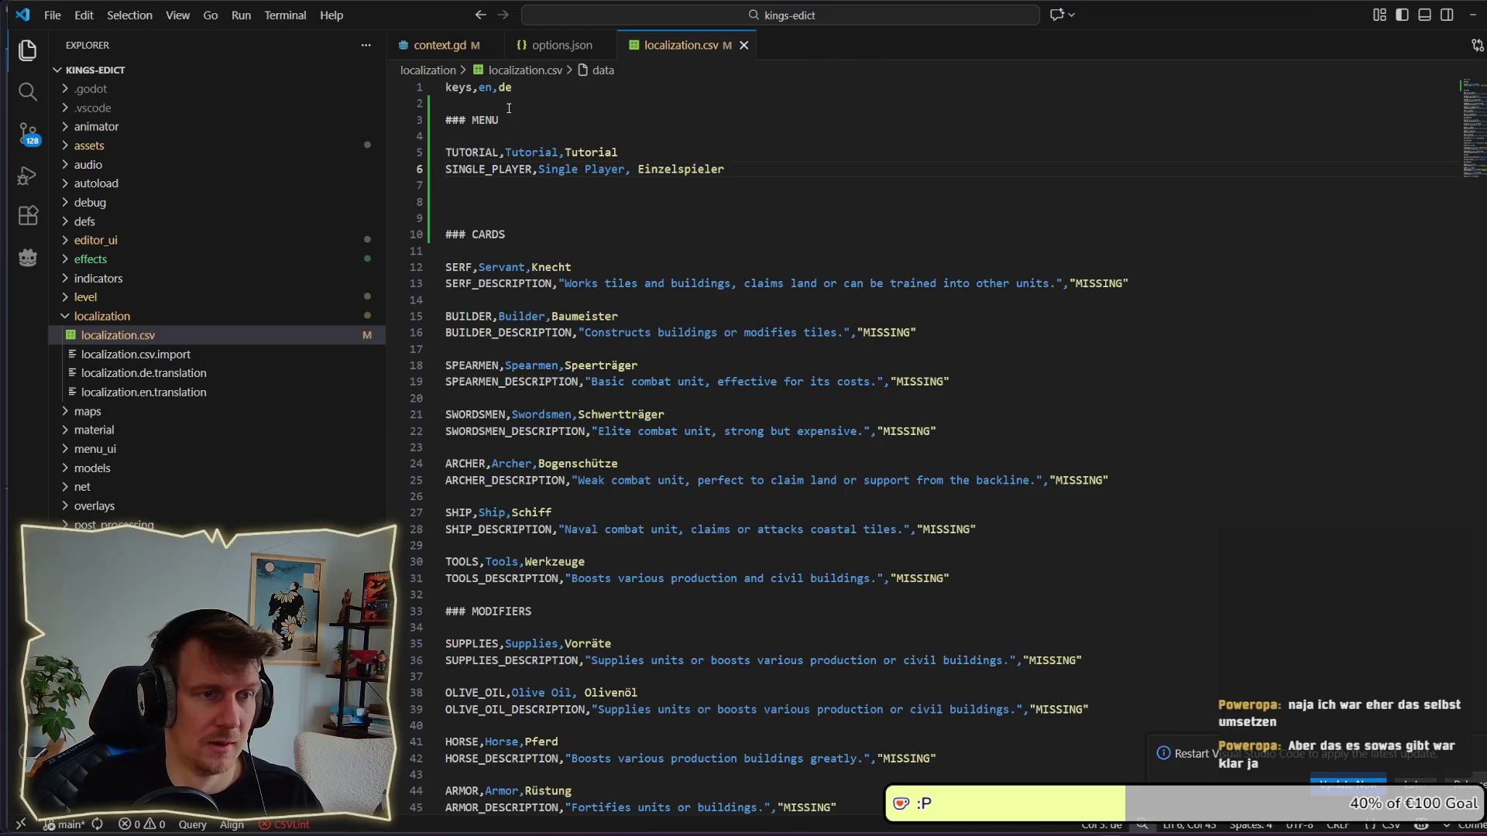
{"action": "key", "text": "Return"}
{"action": "left_click", "coordinate": [636, 168]}
{"action": "key", "text": "BackSpace"}
{"action": "key", "text": "Down"}
{"action": "key", "text": "Return"}
{"action": "key", "text": "BackSpace"}
Add MULTIPLAYER,Multiplayer,Mehrspieler, fix the Single Player spacing, and save.
{"action": "type", "text": "MUL"}
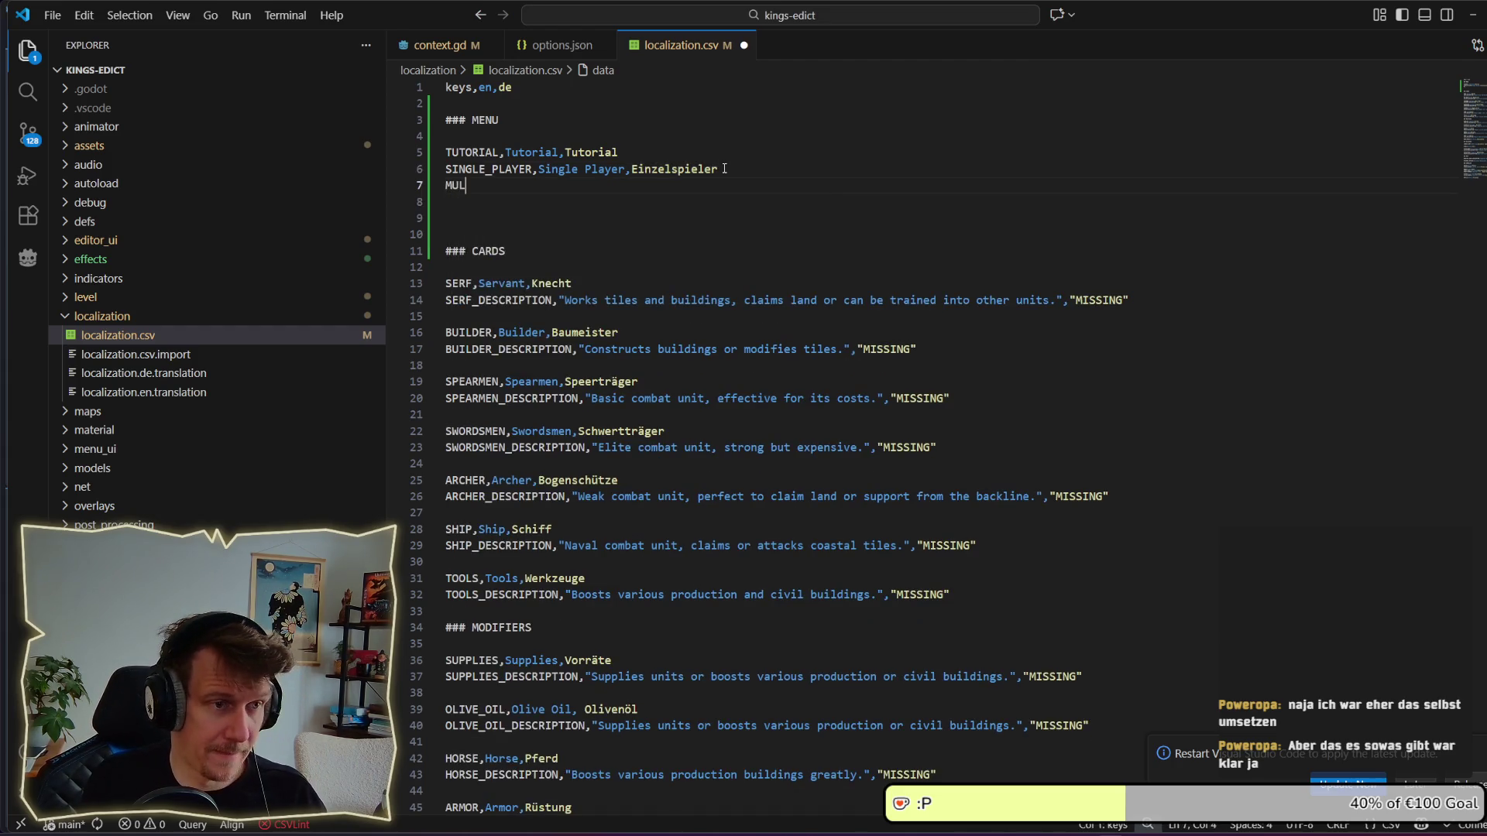
{"action": "type", "text": "TIPLAYER"}
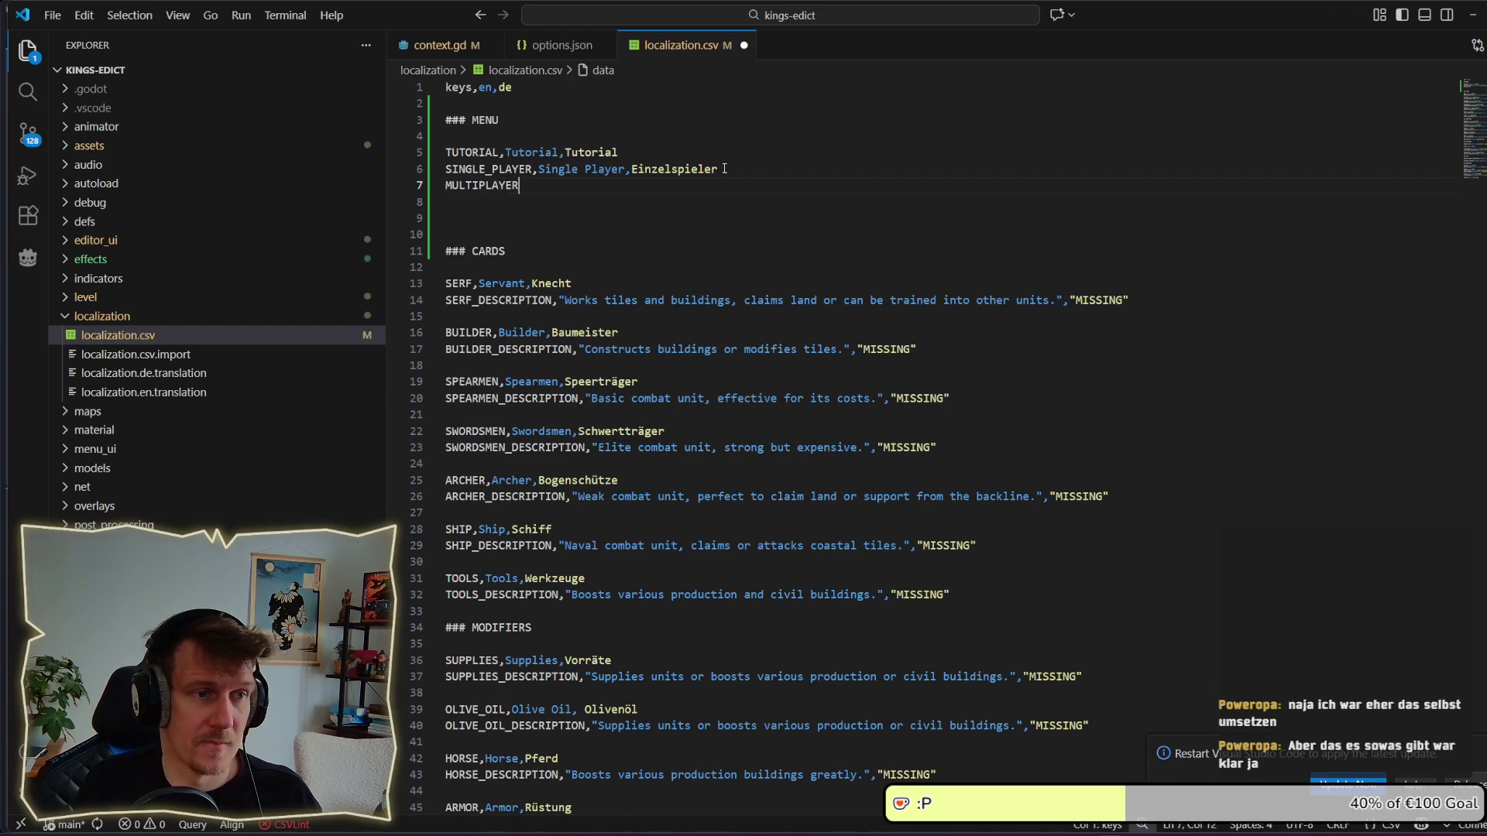
{"action": "type", "text": ",Multiplayer"}
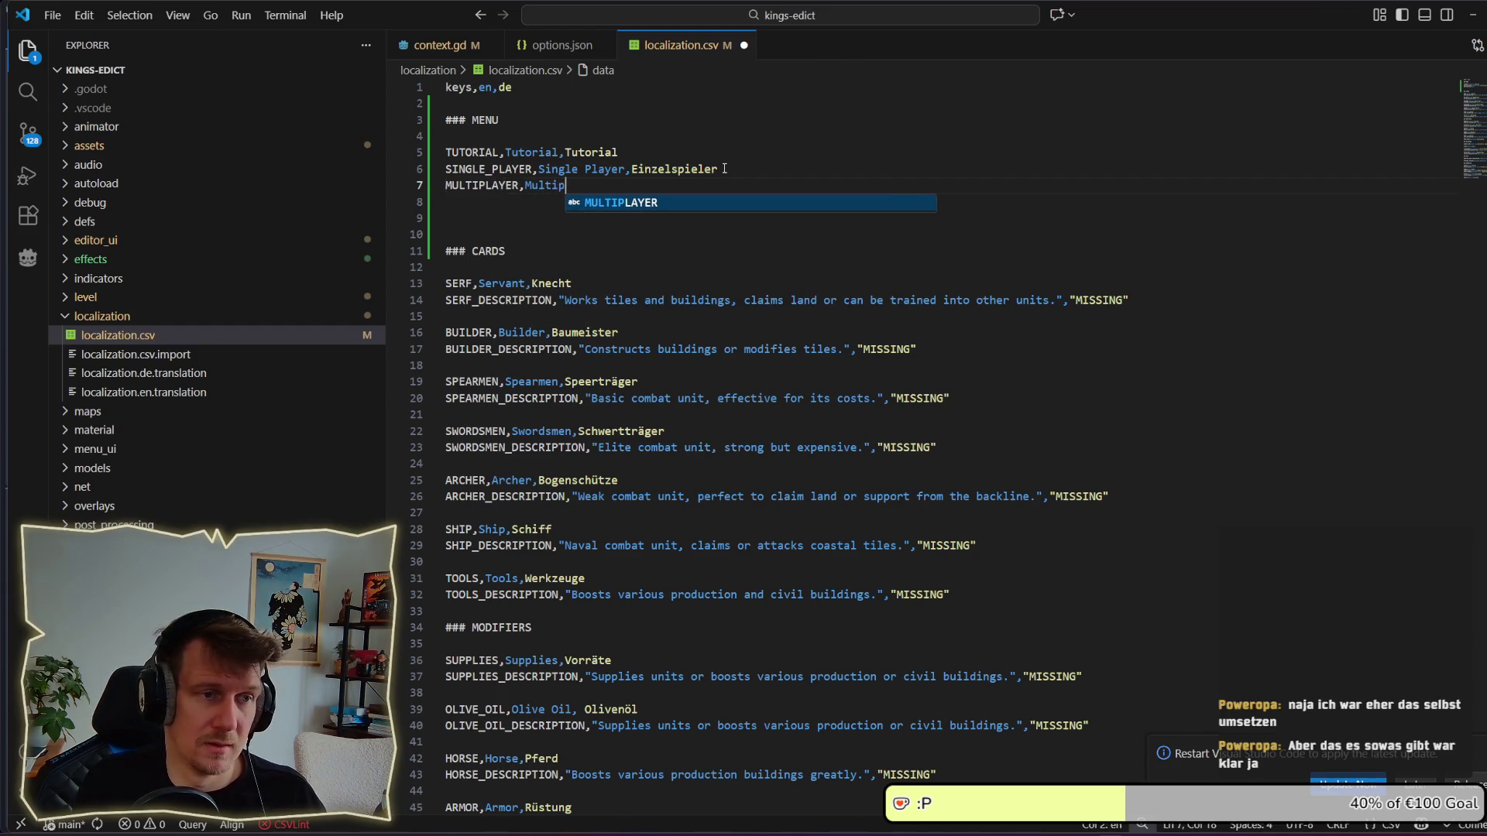
{"action": "key", "text": "Escape"}
{"action": "key", "text": "Up"}
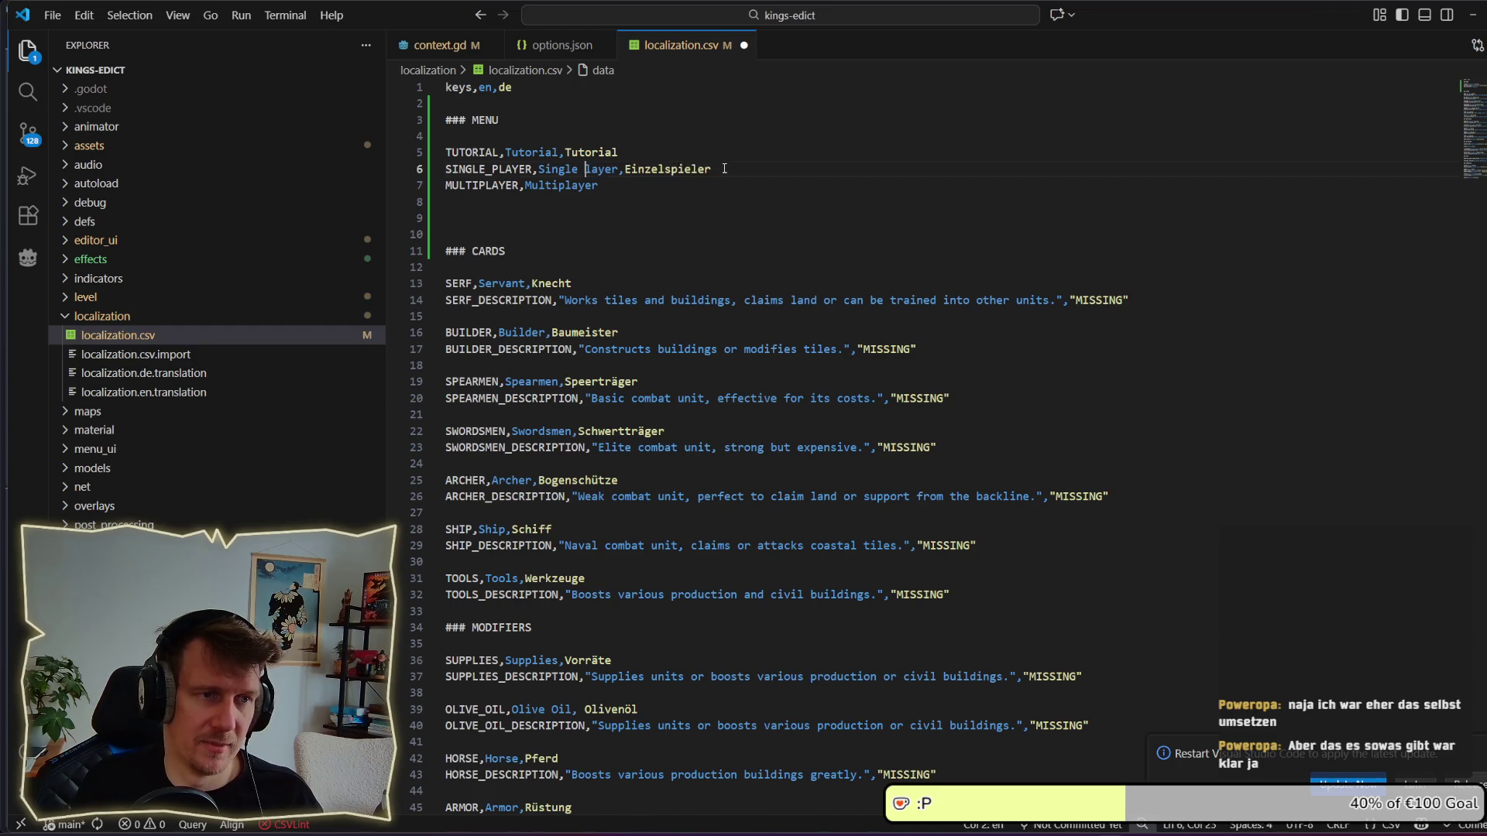
{"action": "key", "text": "BackSpace"}
{"action": "key", "text": "BackSpace"}
{"action": "type", "text": "p"}
{"action": "key", "text": "Down"}
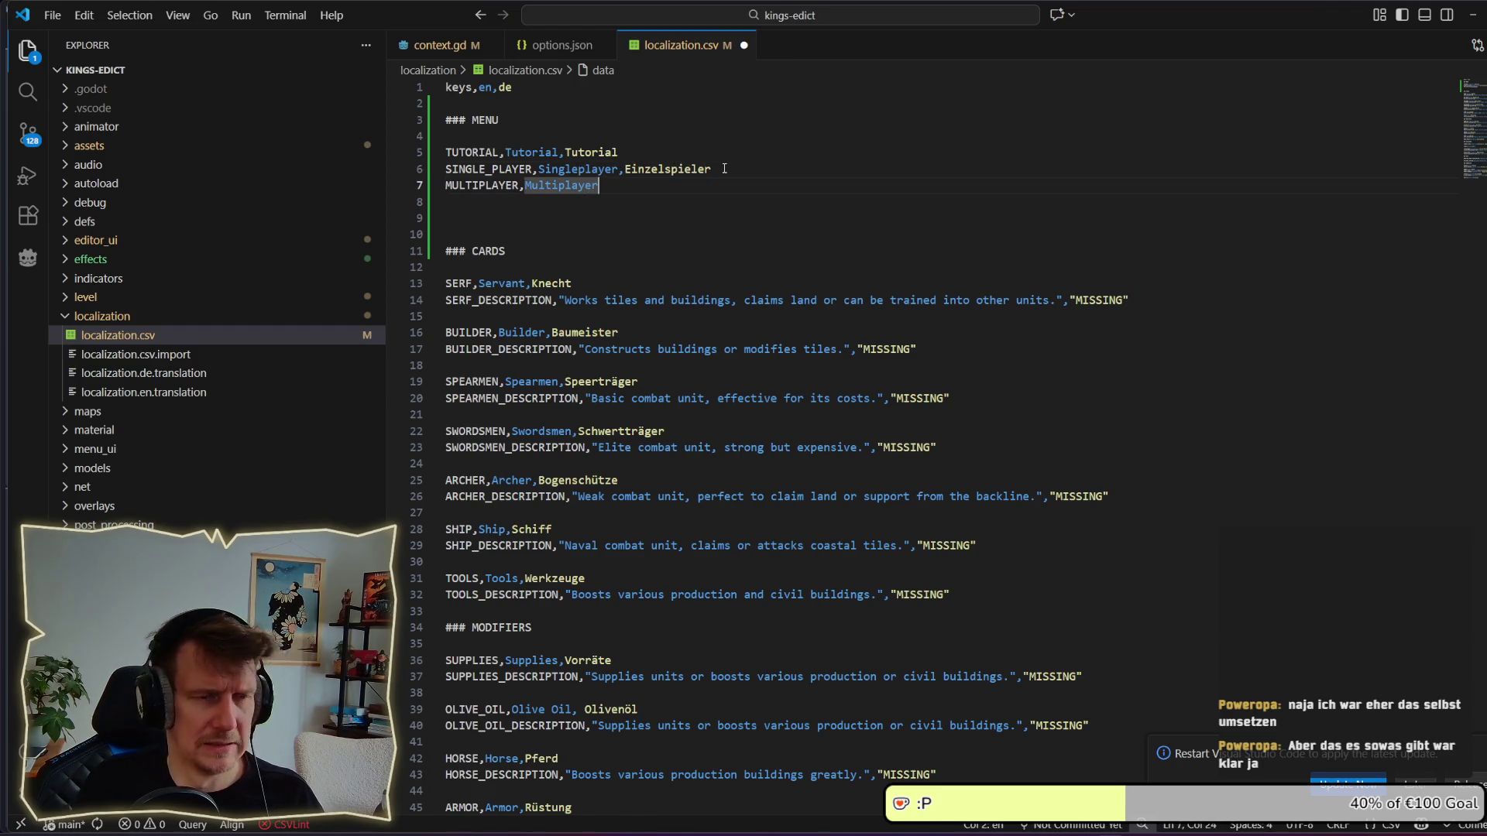
{"action": "type", "text": ","}
{"action": "type", "text": "Me"}
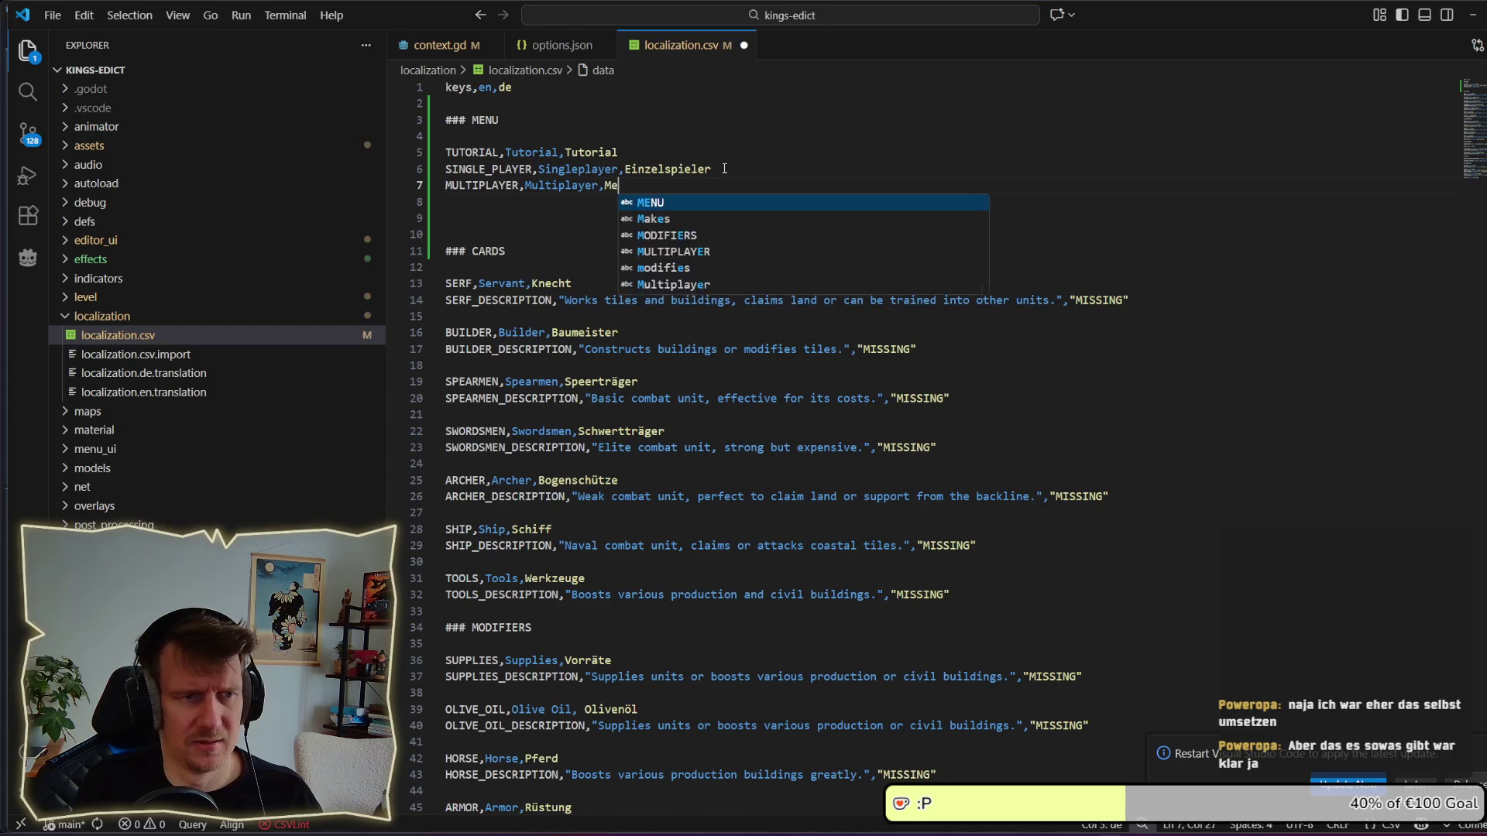
{"action": "type", "text": "hrspieler"}
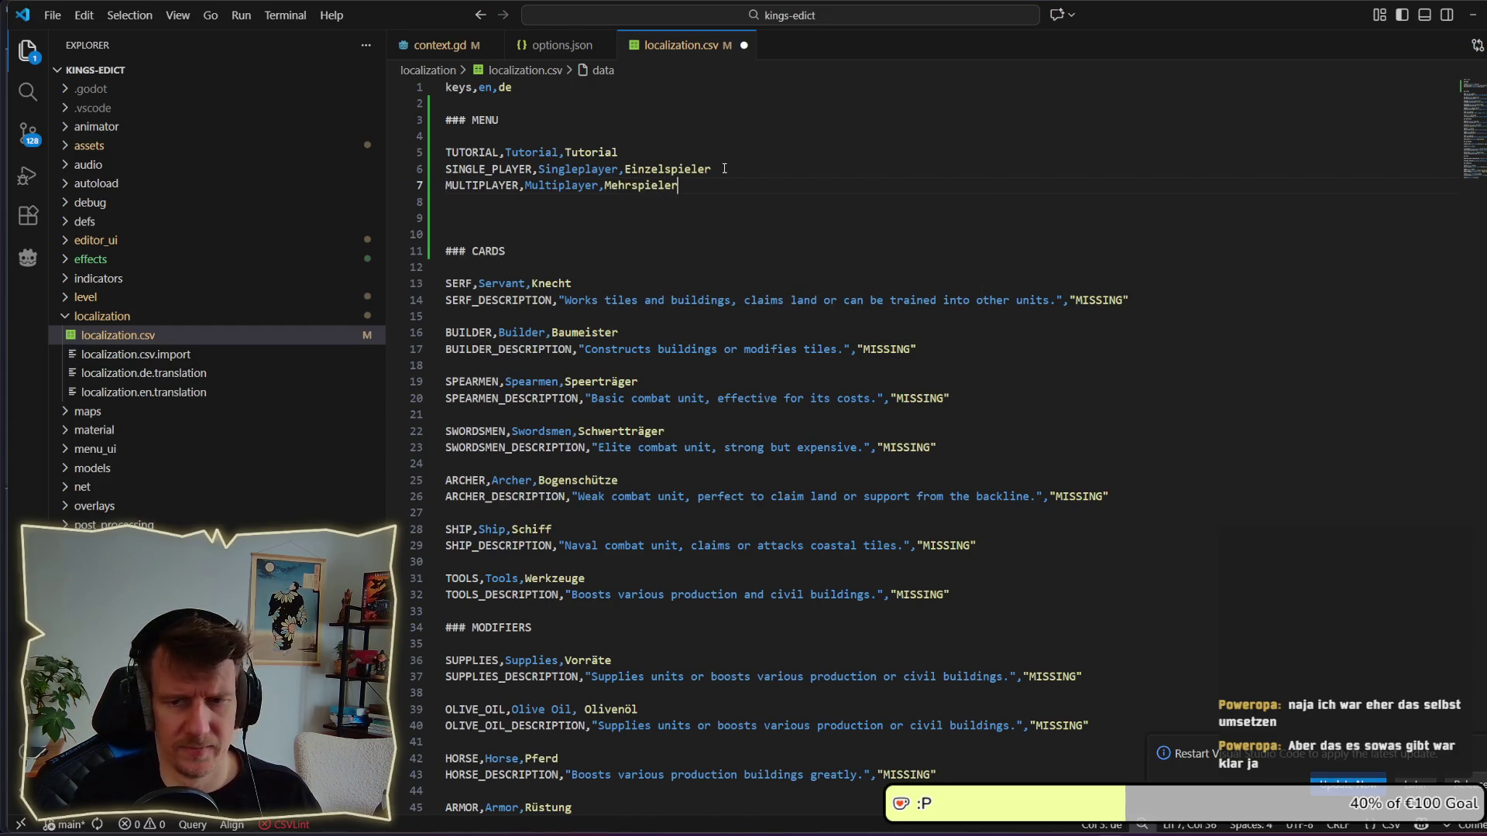
{"action": "key", "text": "ctrl+s"}
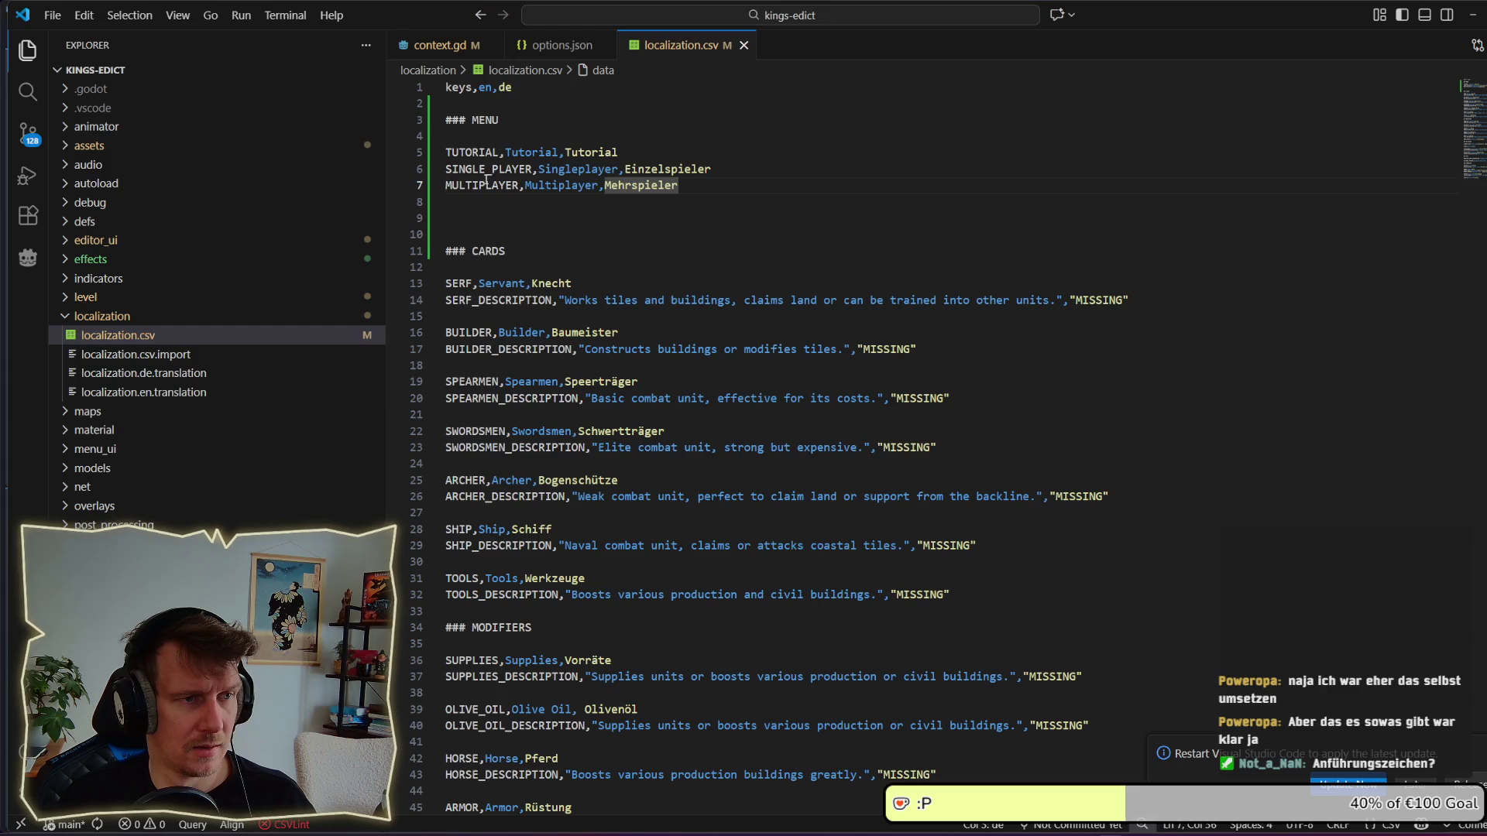
{"action": "left_click", "coordinate": [491, 206]}
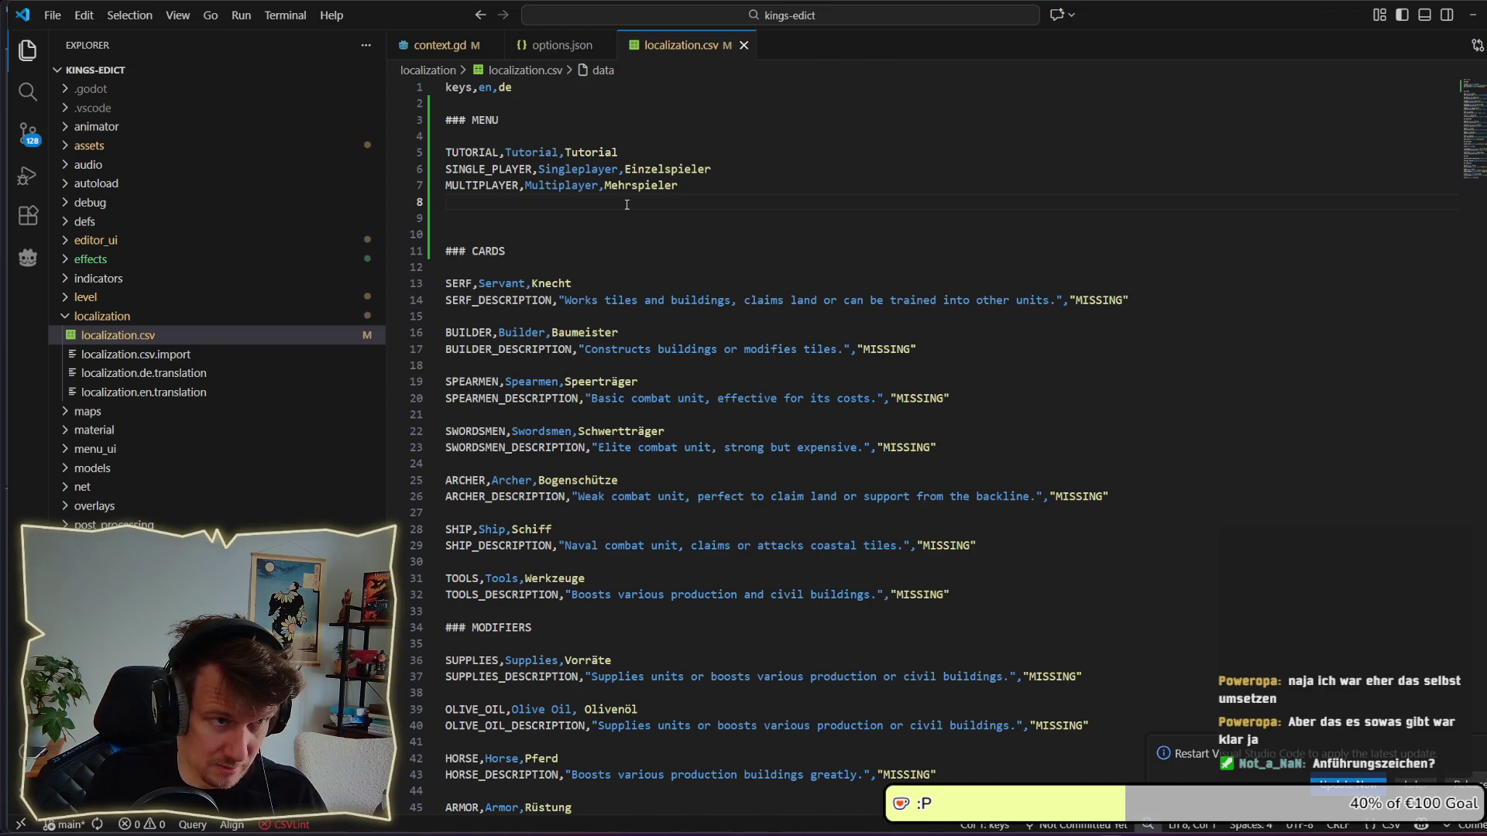
Add the SETTINGS,Settings,Einstellungen row and start a MAP_EDITOR key.
{"action": "type", "text": "SETTI"}
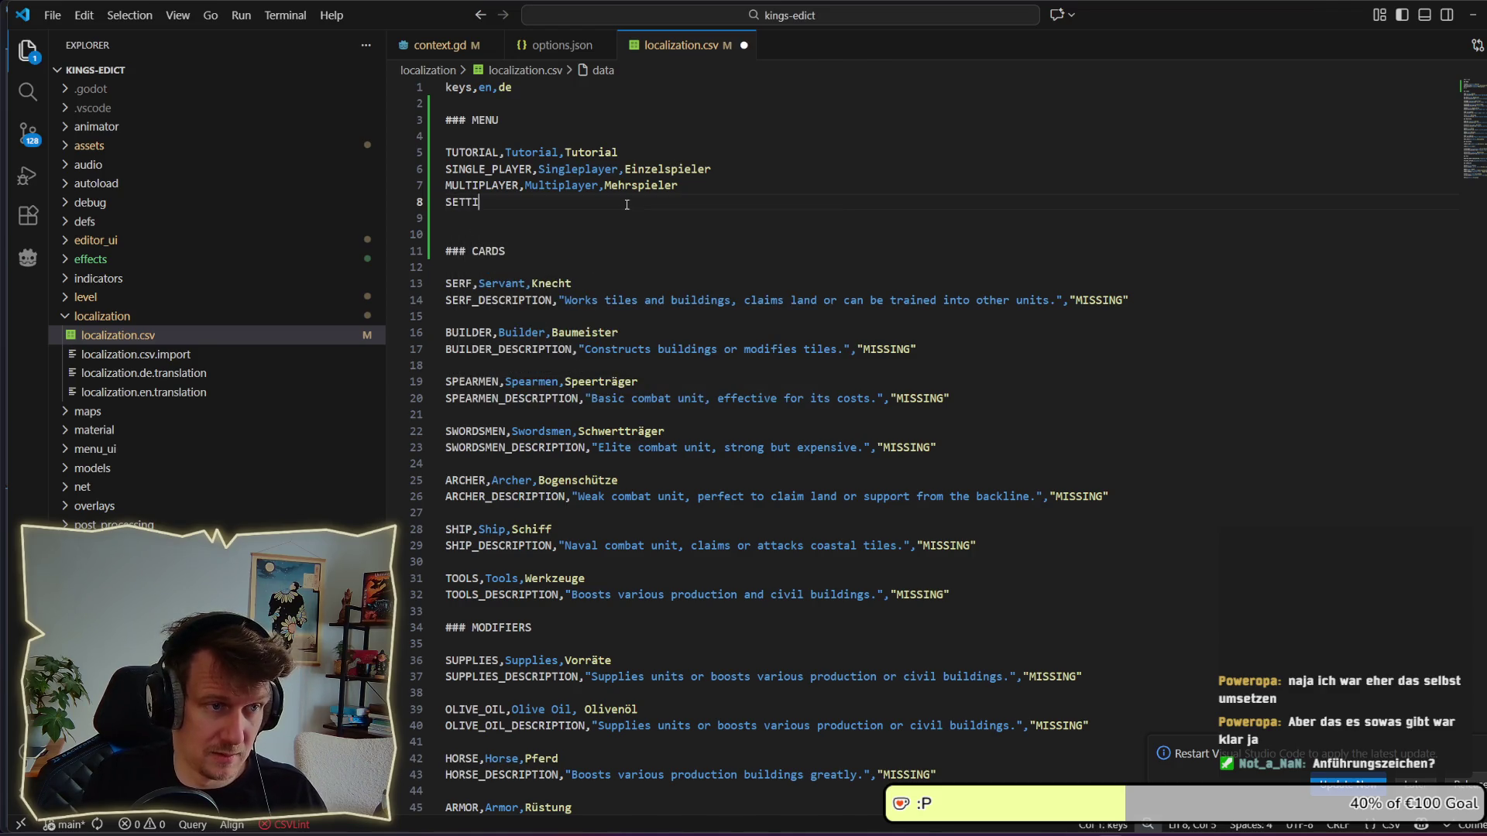
{"action": "type", "text": "NGS,Se"}
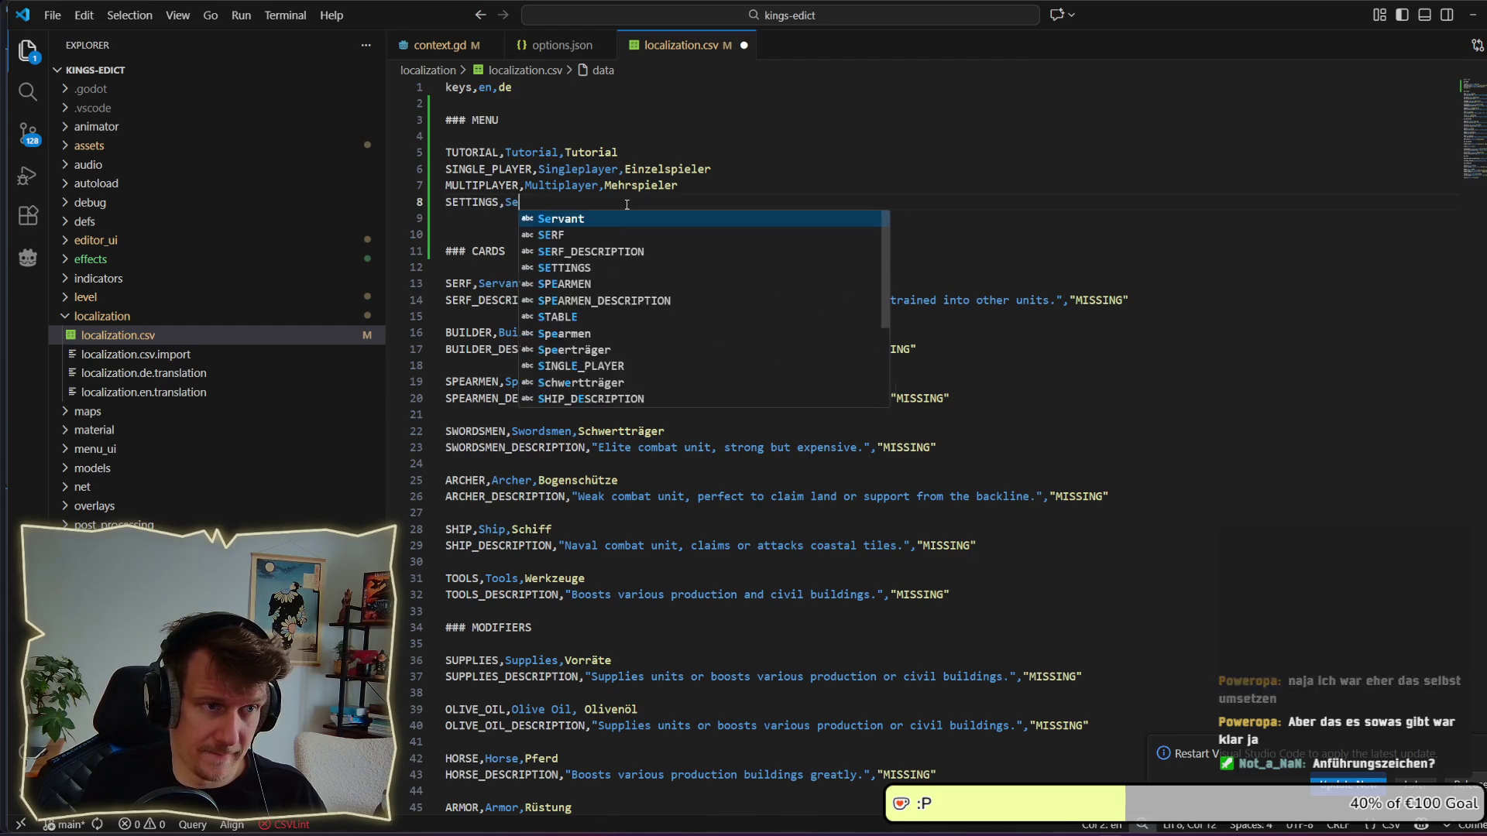
{"action": "type", "text": "ttings,E"}
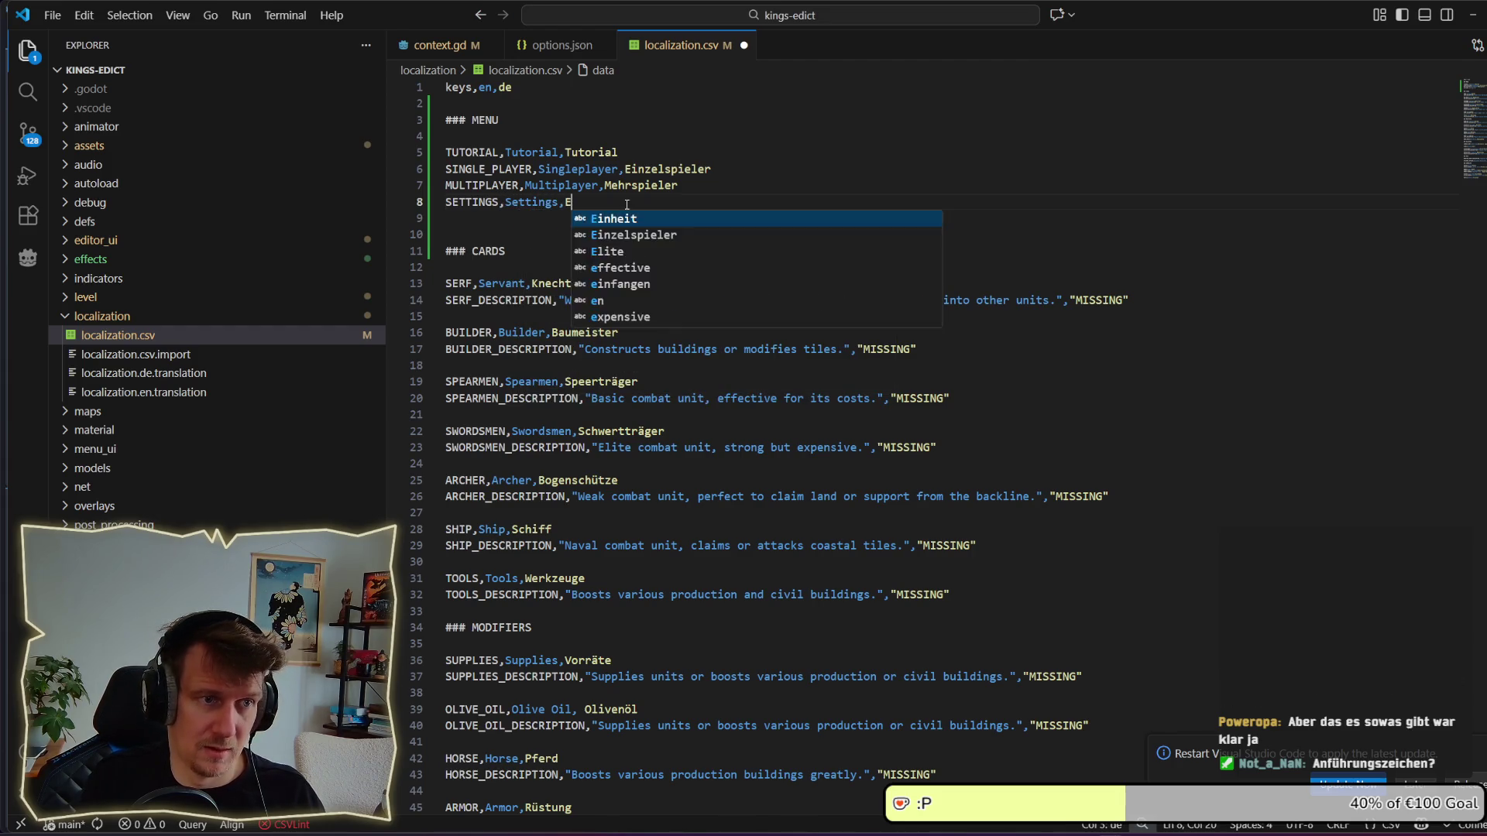
{"action": "type", "text": "instellungen"}
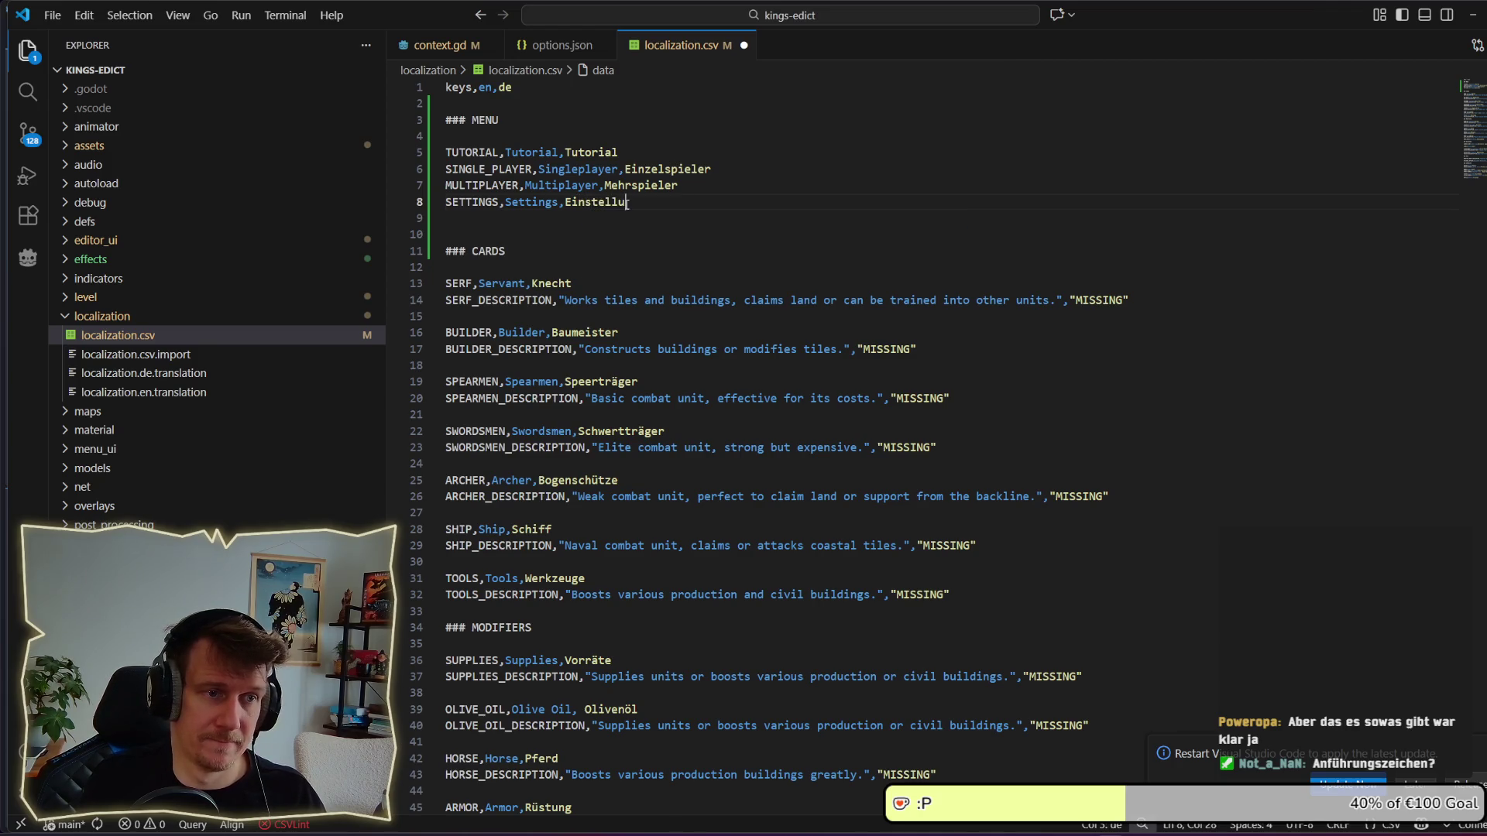
{"action": "key", "text": "Return"}
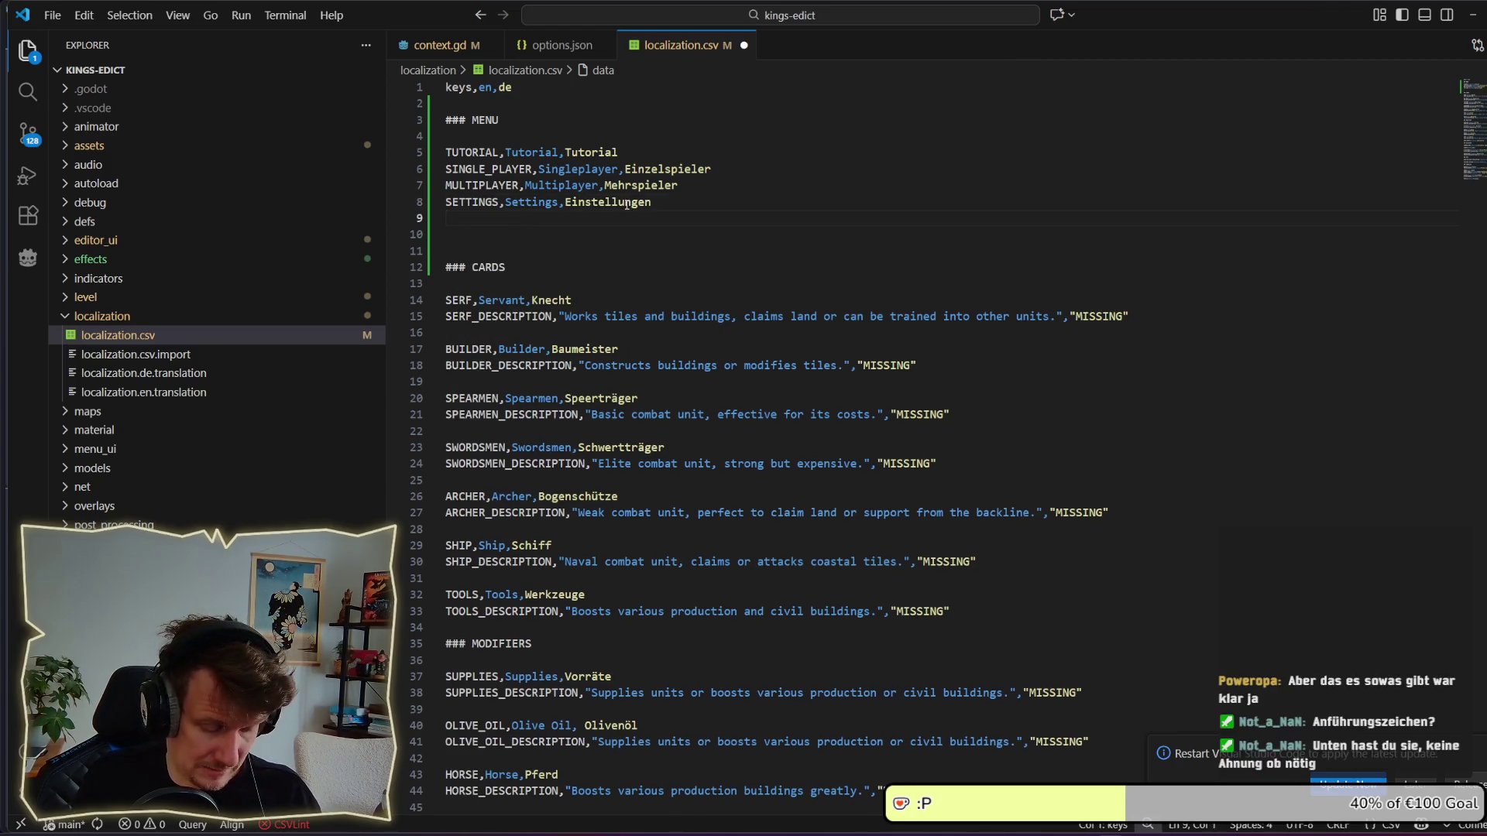
{"action": "type", "text": "MAP_E"}
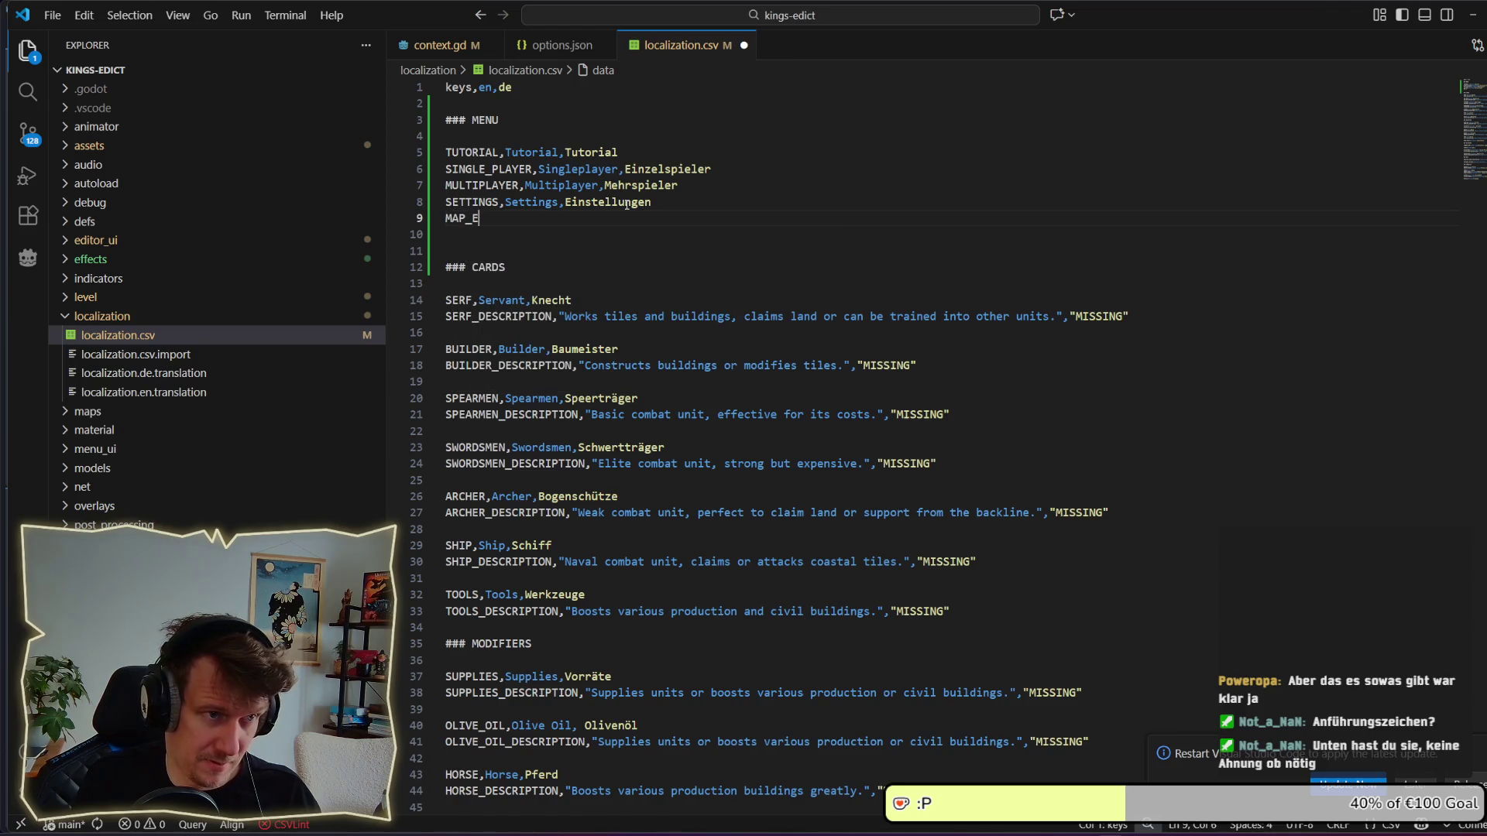
{"action": "type", "text": "DITOR"}
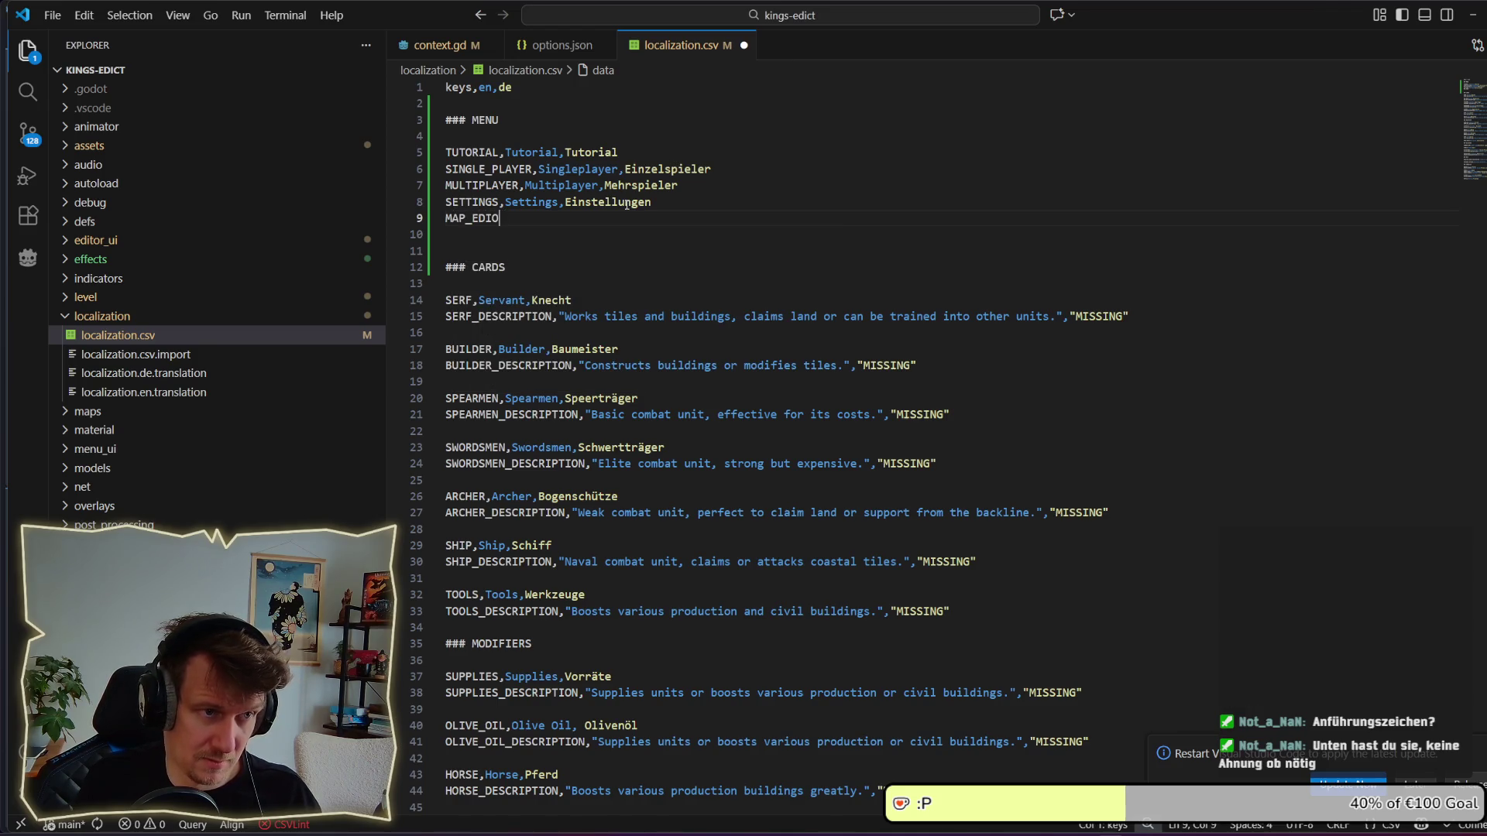
{"action": "key", "text": "BackSpace"}
{"action": "key", "text": "BackSpace"}
{"action": "type", "text": "OT"}
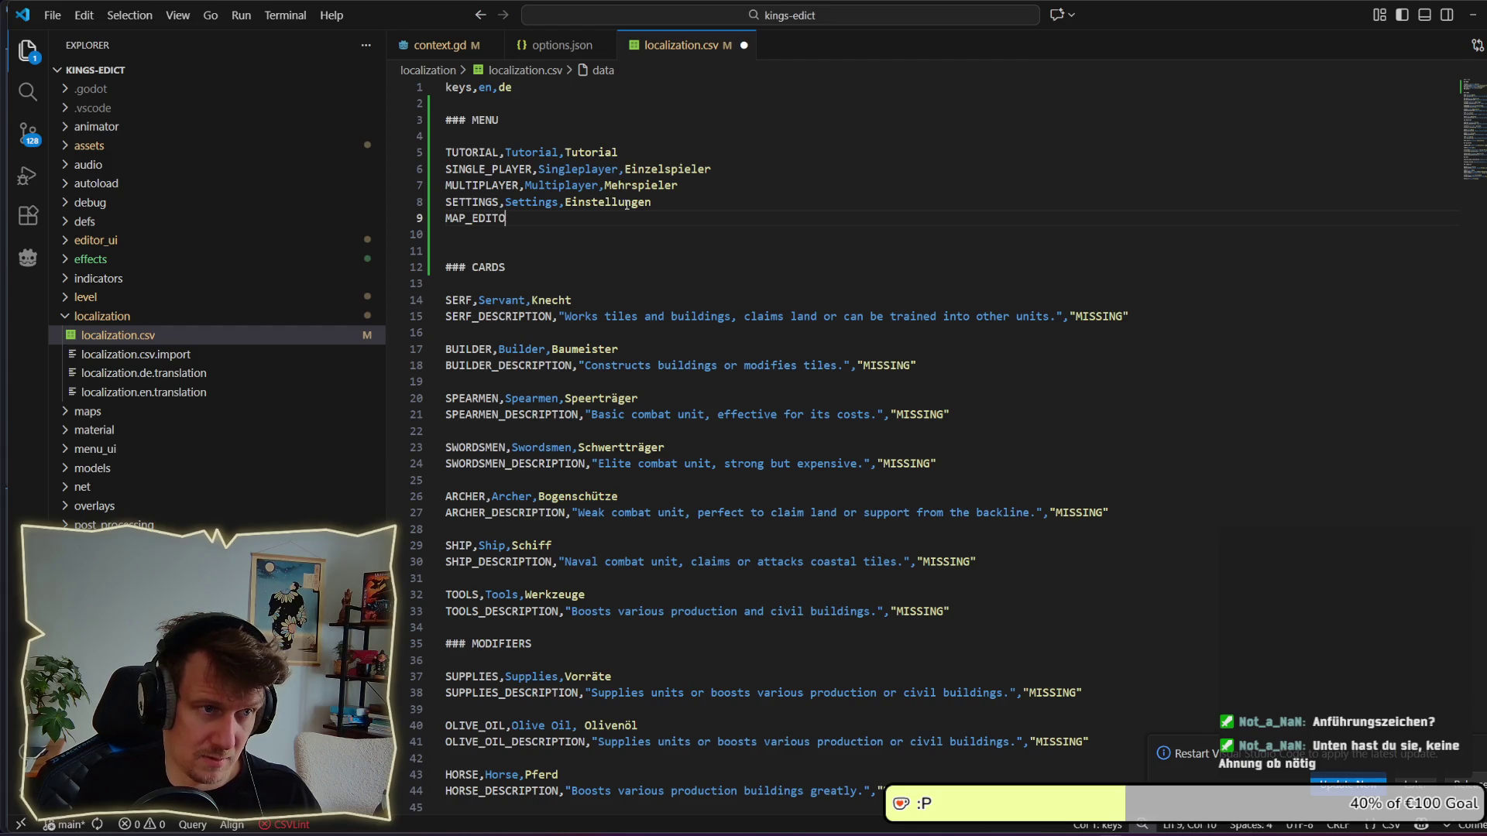
{"action": "key", "text": "BackSpace"}
{"action": "key", "text": "BackSpace"}
{"action": "type", "text": "TOR,"}
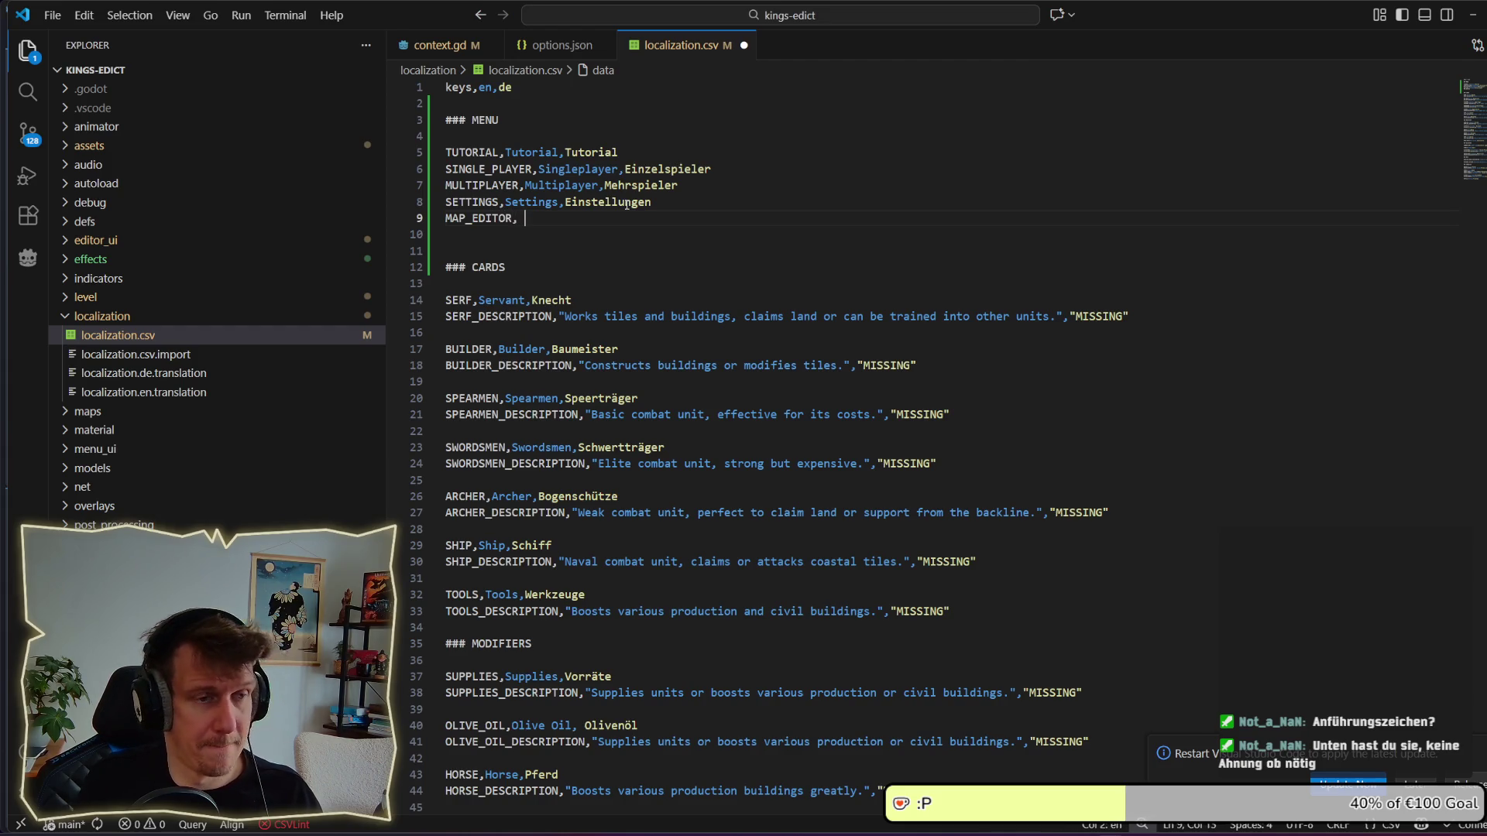
Complete the MAP_EDITOR row with 'Map Editor' in English and German.
{"action": "key", "text": "BackSpace"}
{"action": "type", "text": "Map Editor, "}
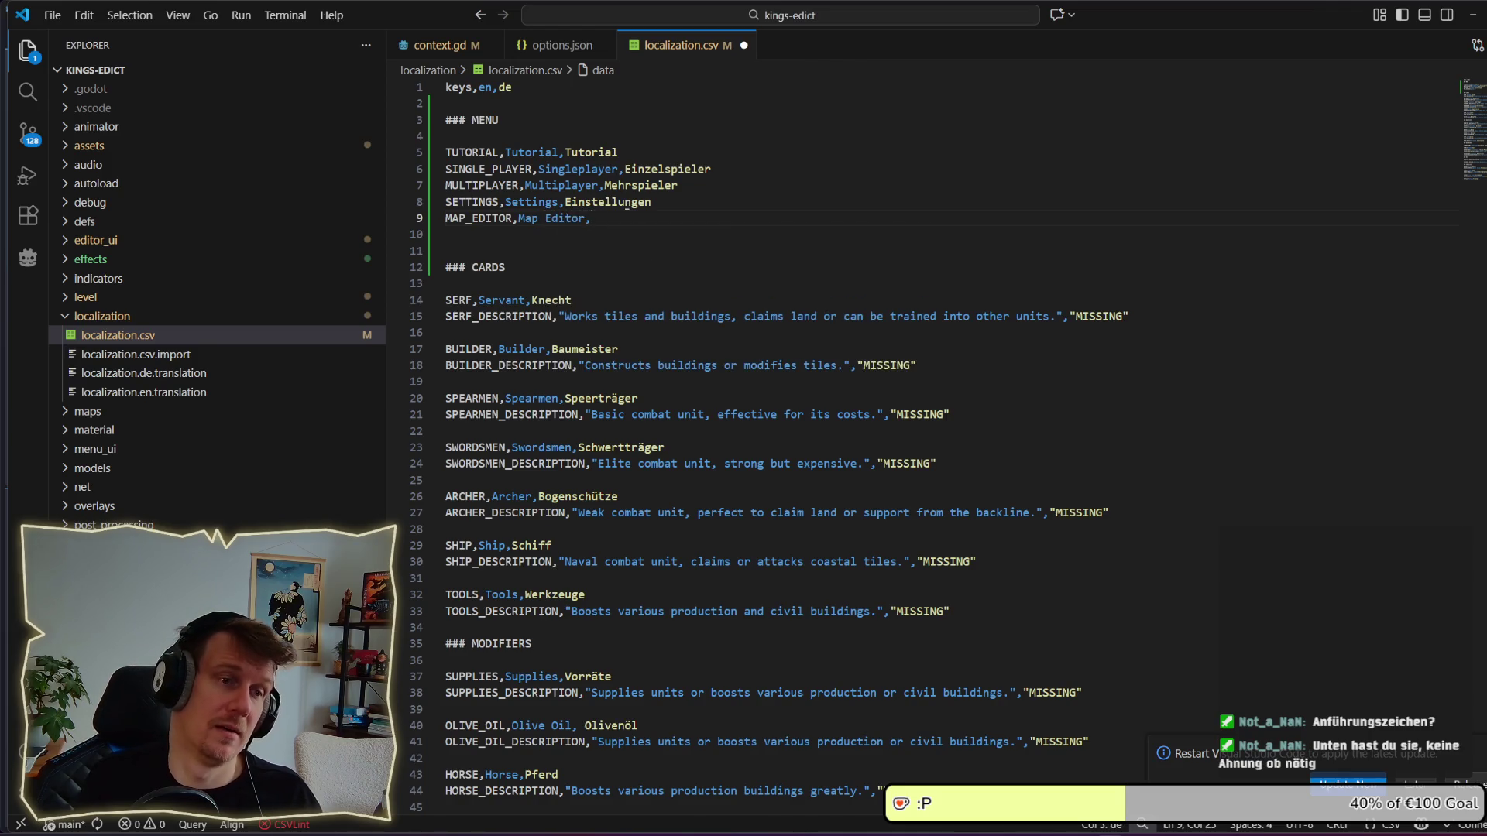
{"action": "type", "text": "Map"}
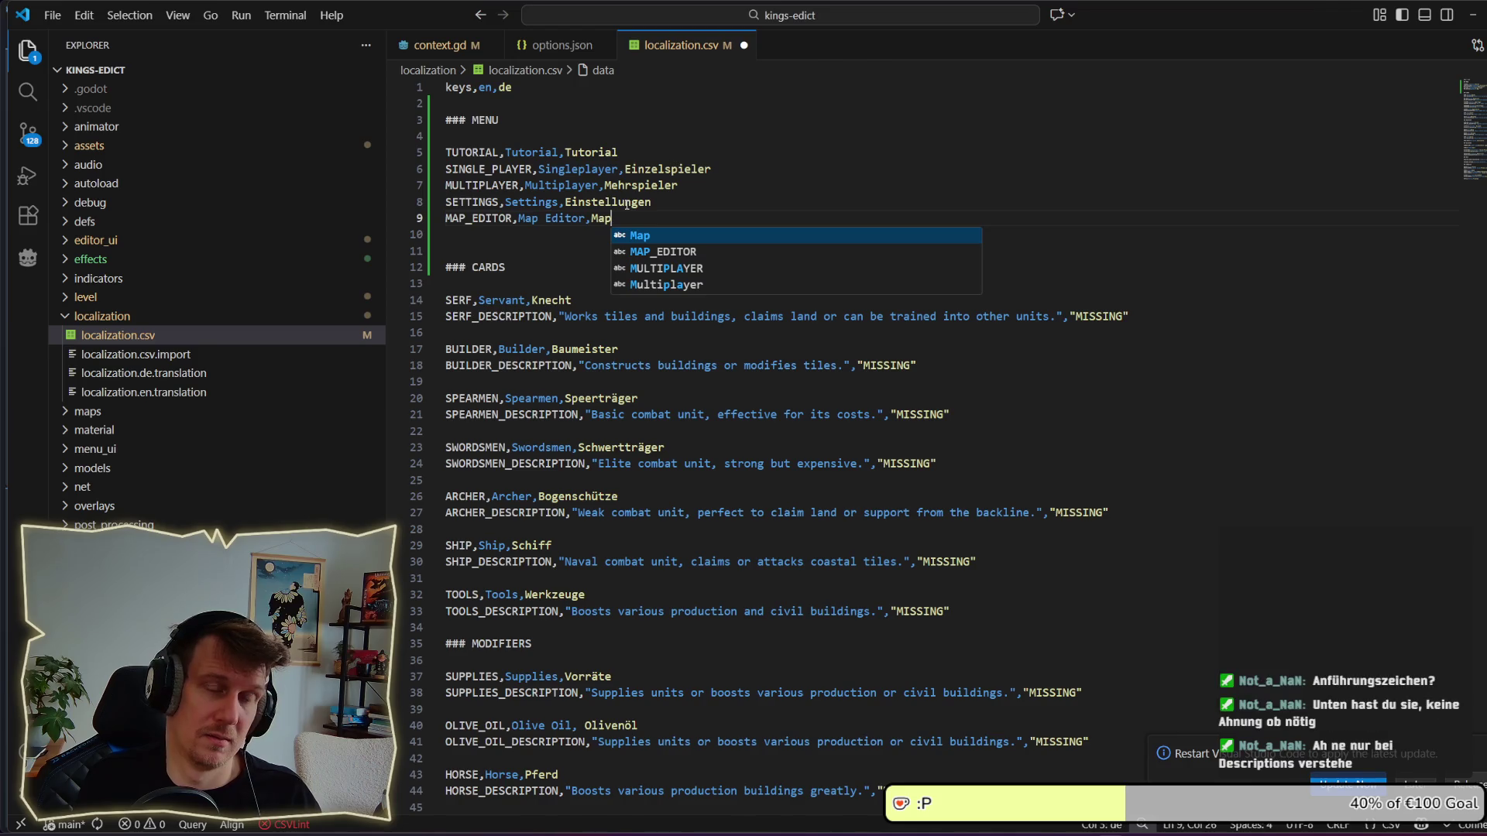
{"action": "type", "text": "e"}
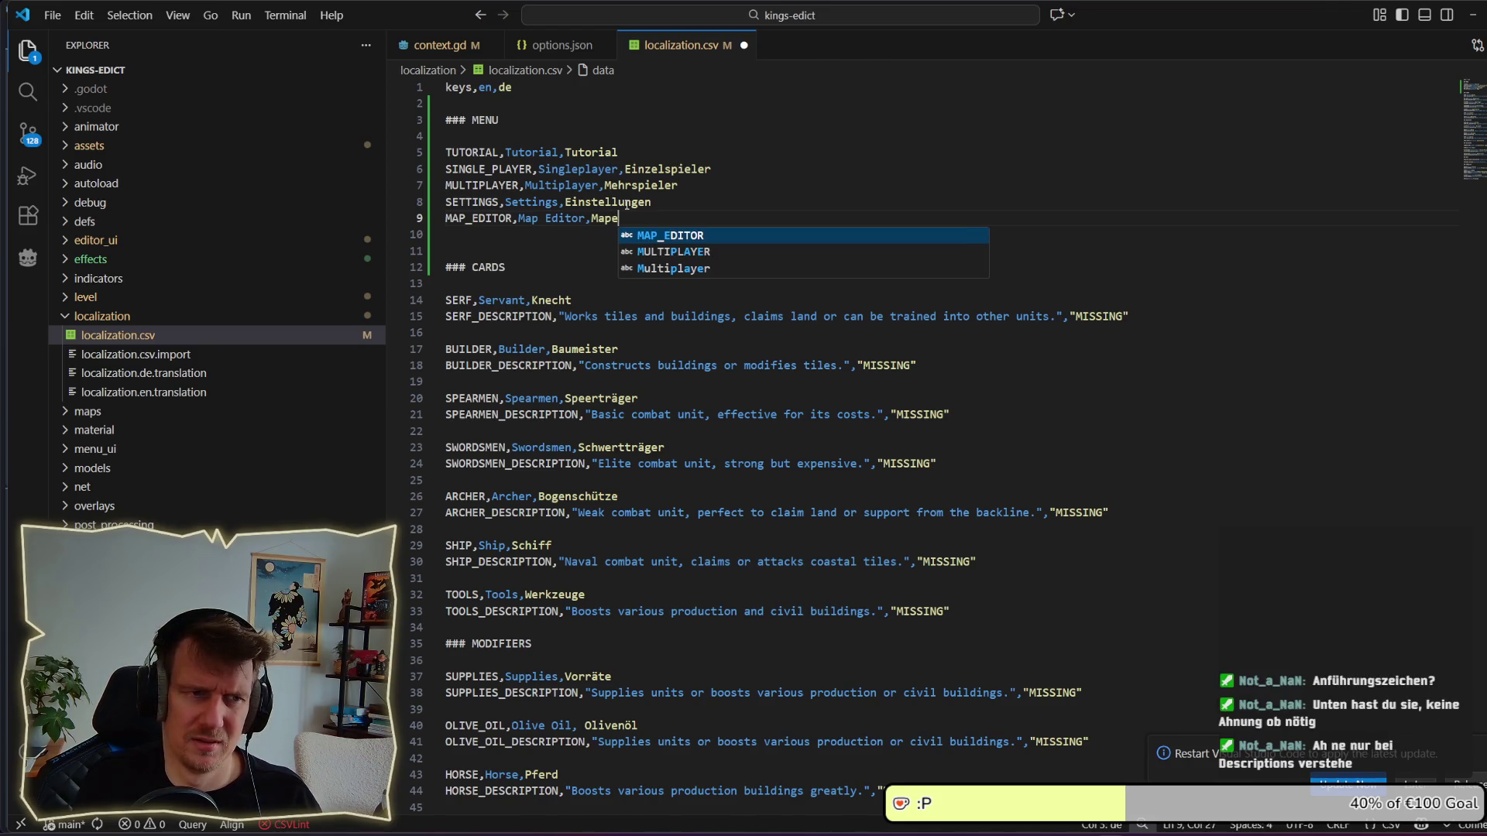
{"action": "key", "text": "BackSpace"}
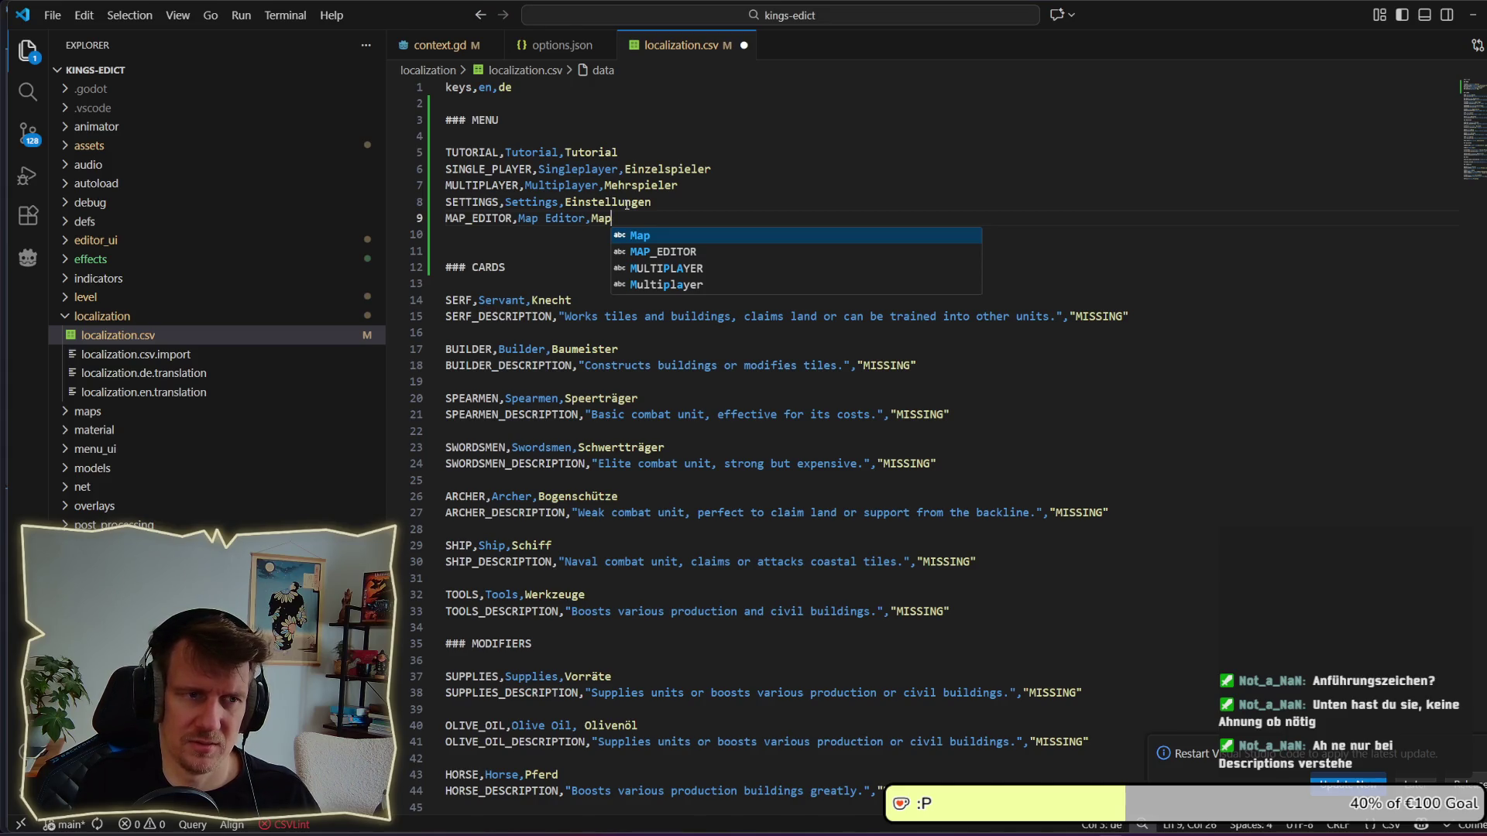
{"action": "type", "text": " Editor"}
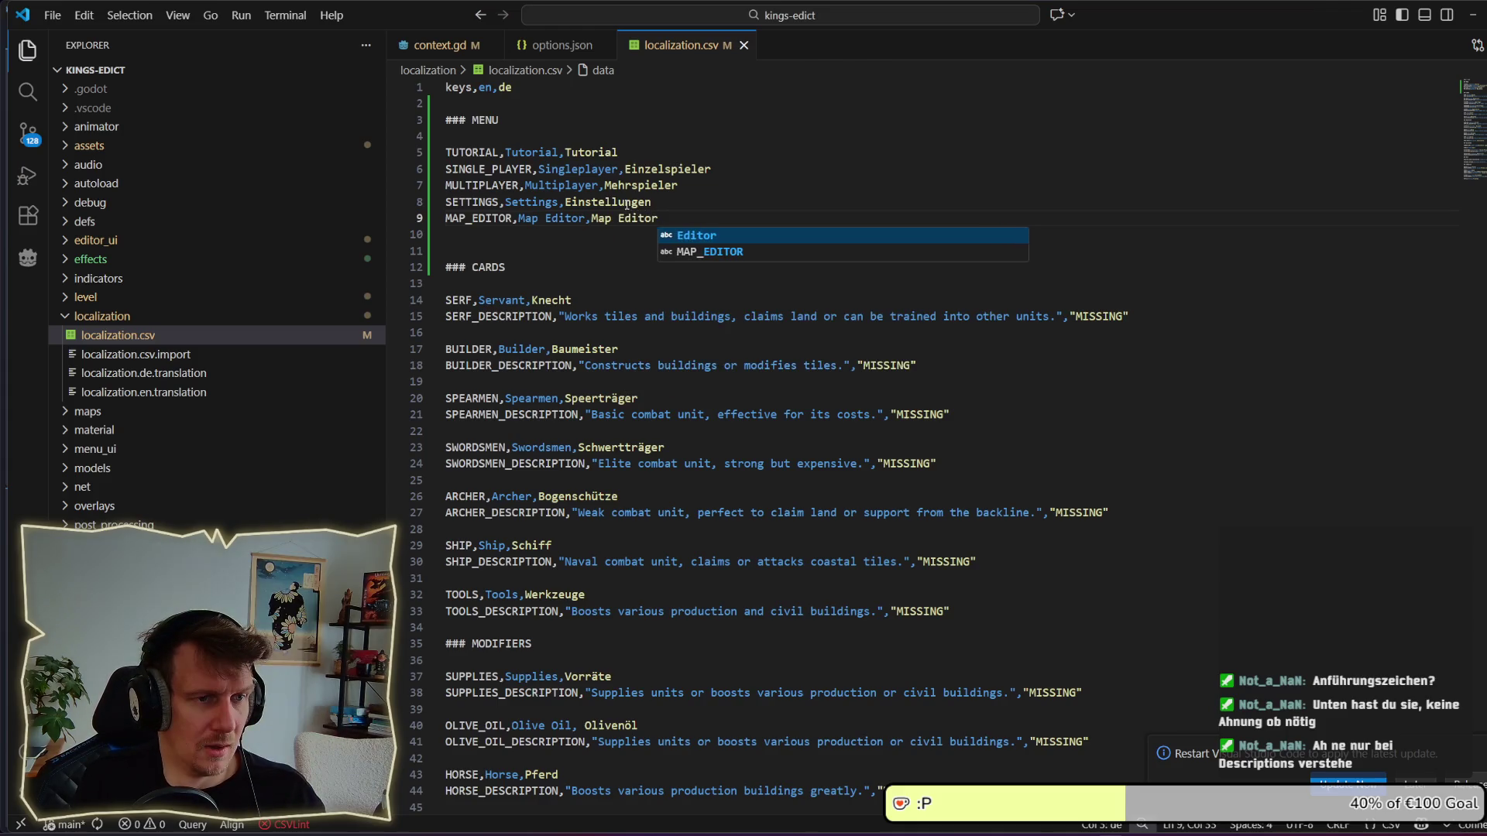
{"action": "key", "text": "Escape"}
{"action": "key", "text": "Return"}
{"action": "key", "text": "ctrl+space"}
{"action": "key", "text": "Escape"}
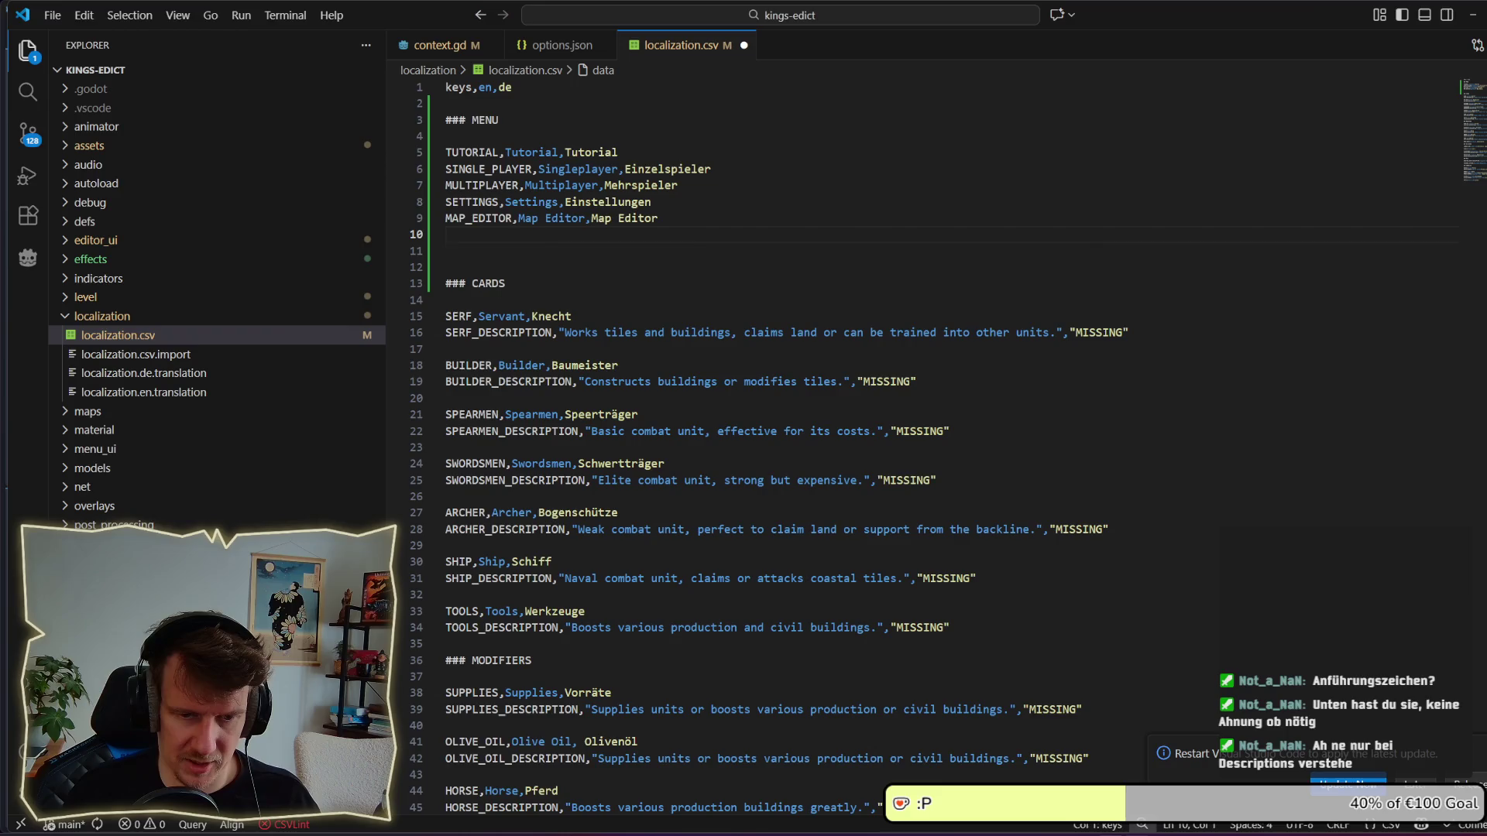
{"action": "key", "text": "alt+Tab"}
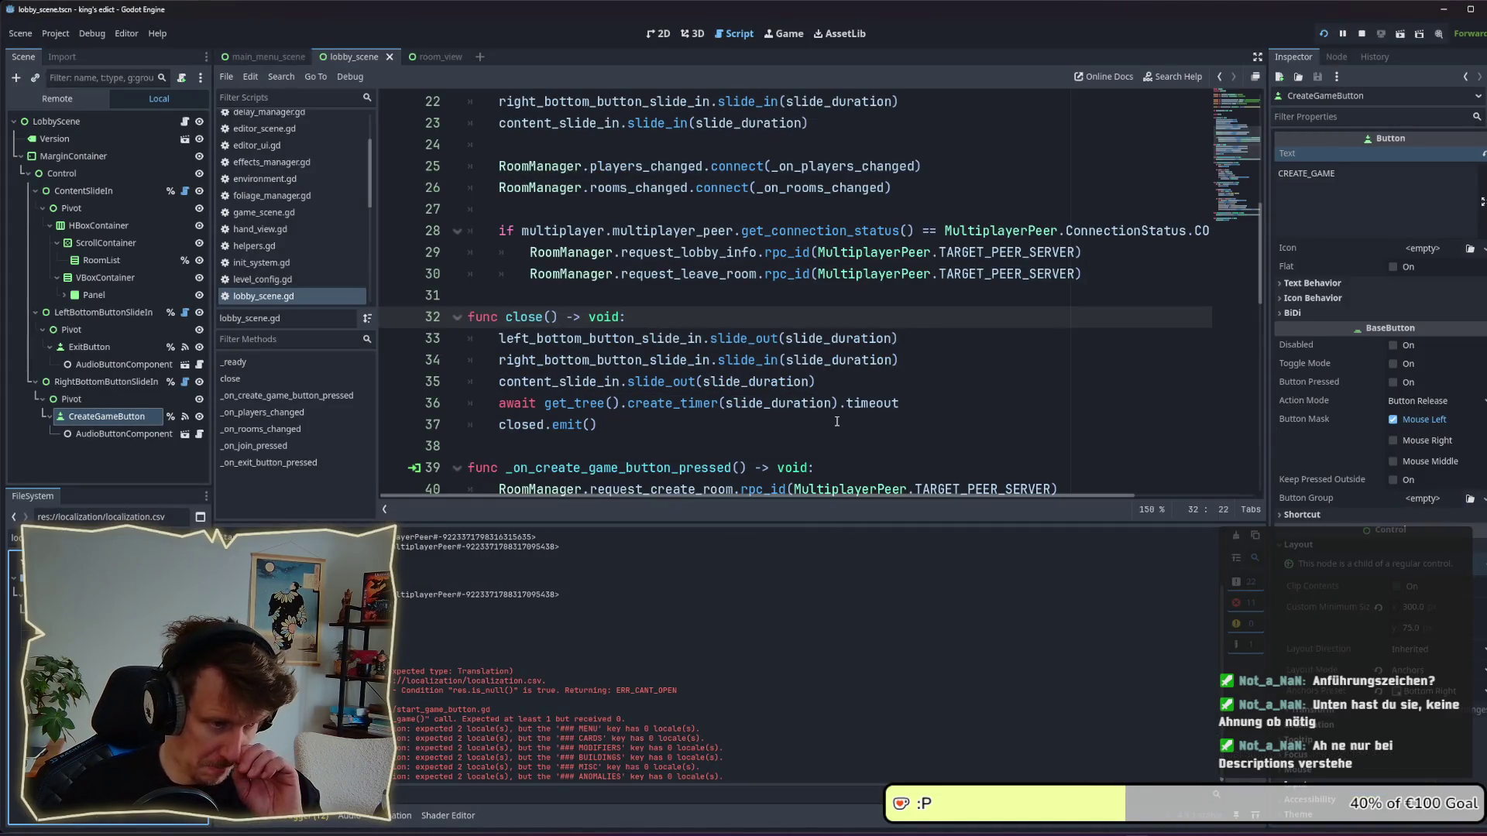
Restart the game to check the main menu labels, then return to localization.csv.
{"action": "scroll", "coordinate": [745, 364], "scroll_direction": "down", "scroll_amount": 5}
{"action": "scroll", "coordinate": [746, 364], "scroll_direction": "up", "scroll_amount": 4}
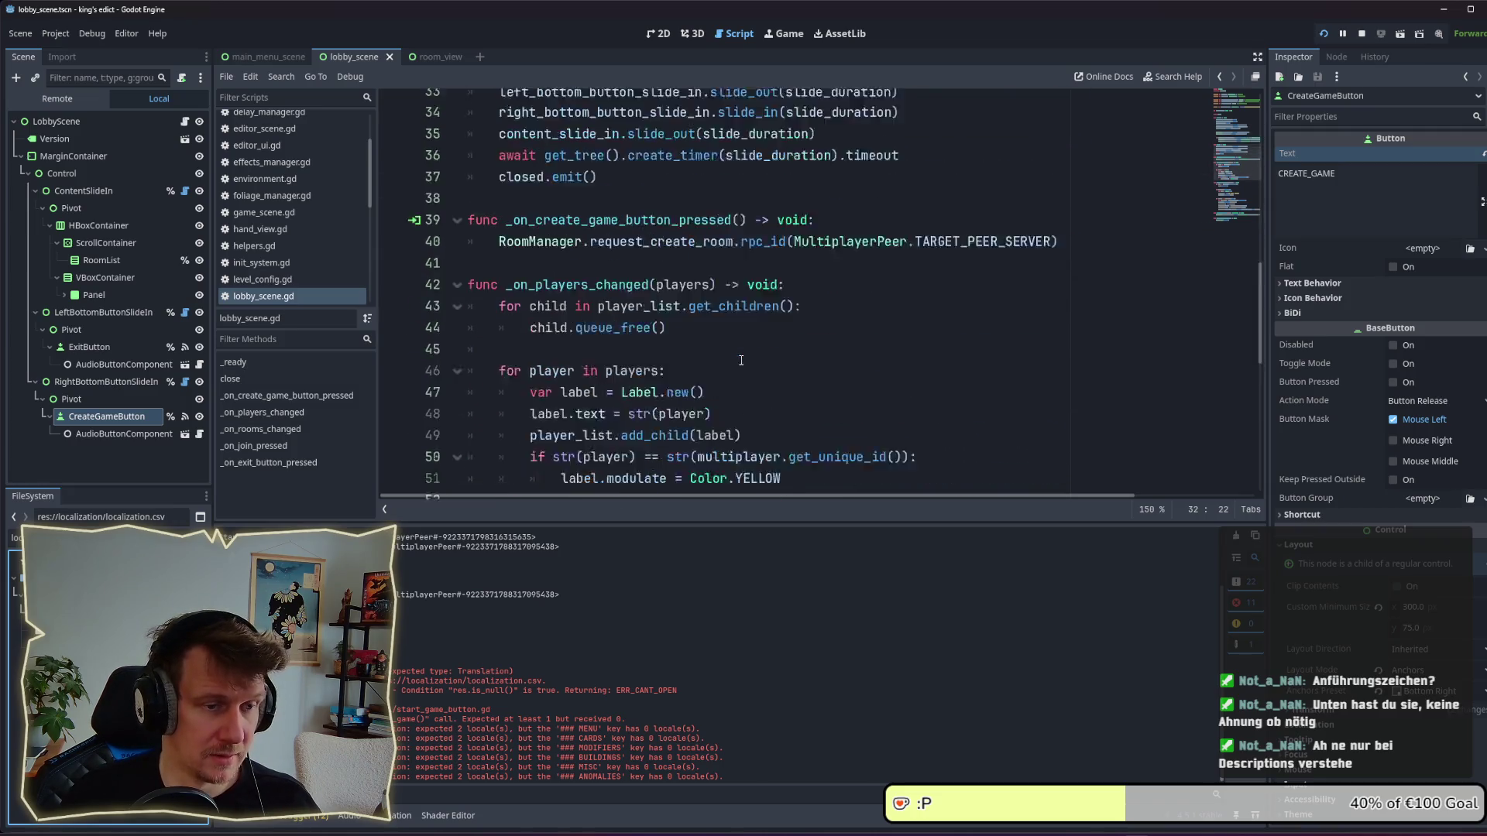
{"action": "left_click", "coordinate": [1324, 33]}
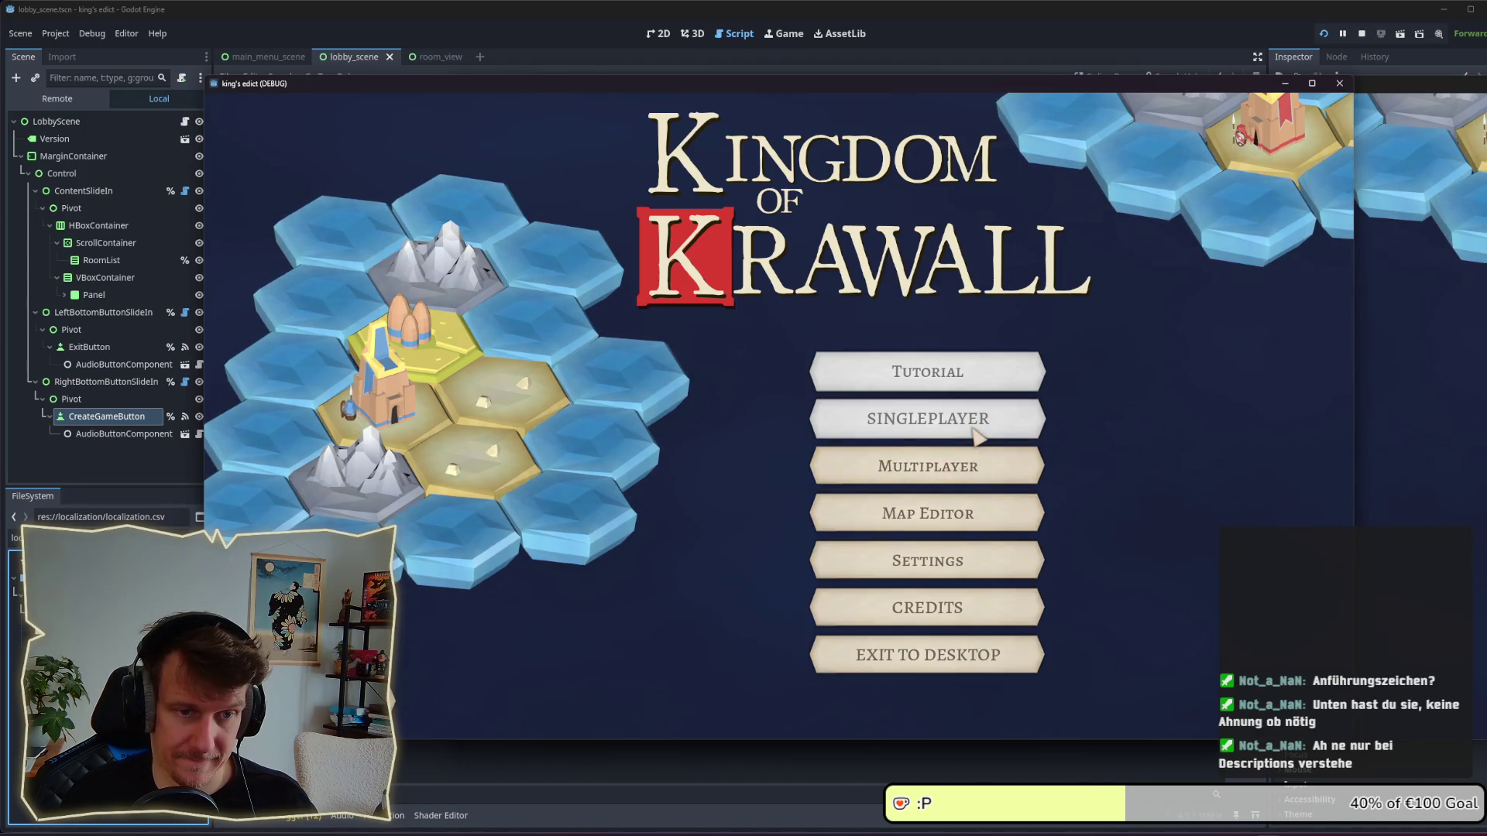
{"action": "key", "text": "alt+Tab"}
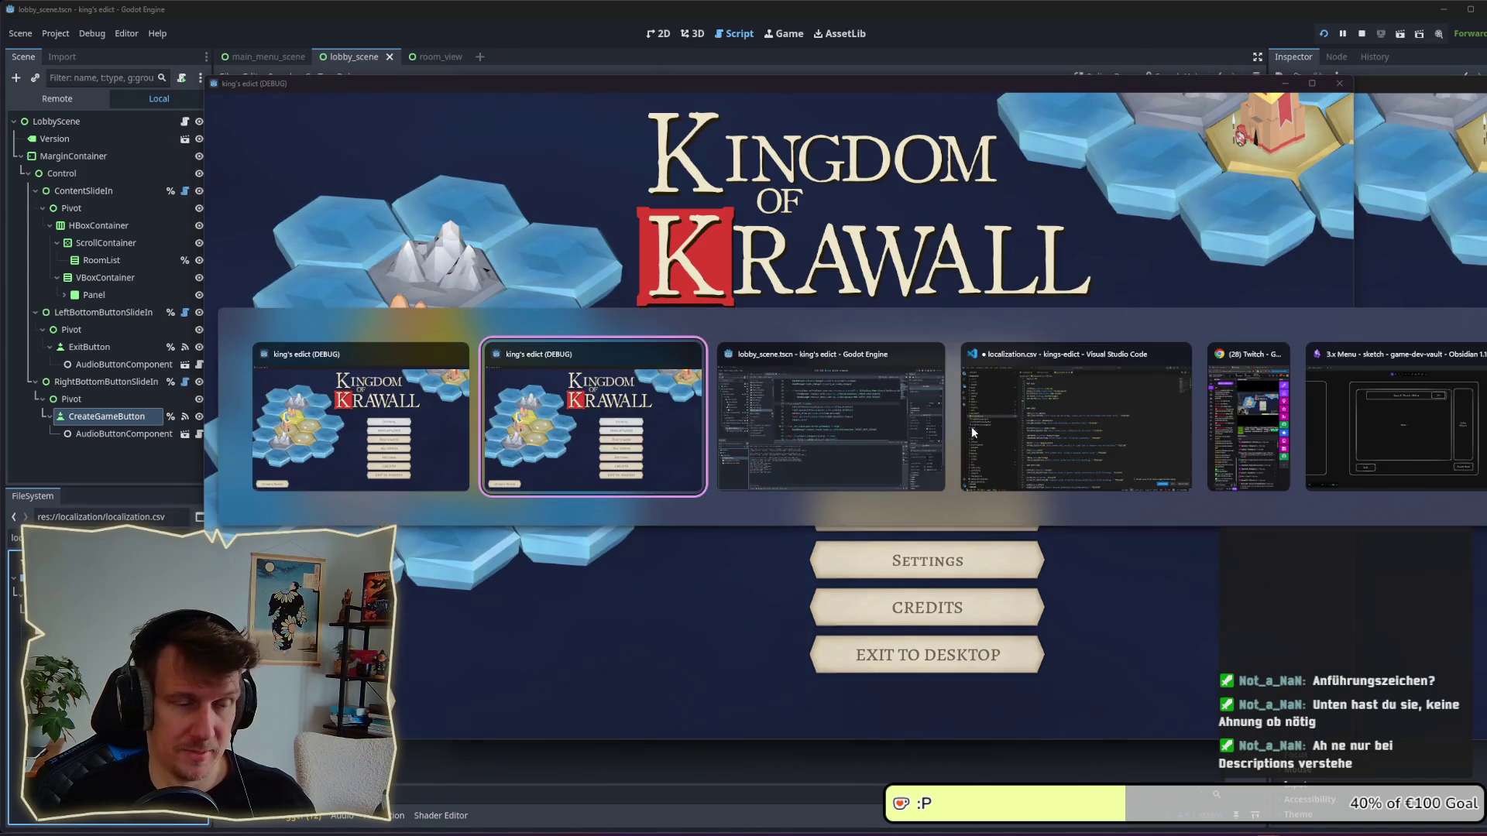
{"action": "key", "text": "alt+Tab"}
{"action": "key", "text": "alt+Tab"}
{"action": "key", "text": "alt+Tab"}
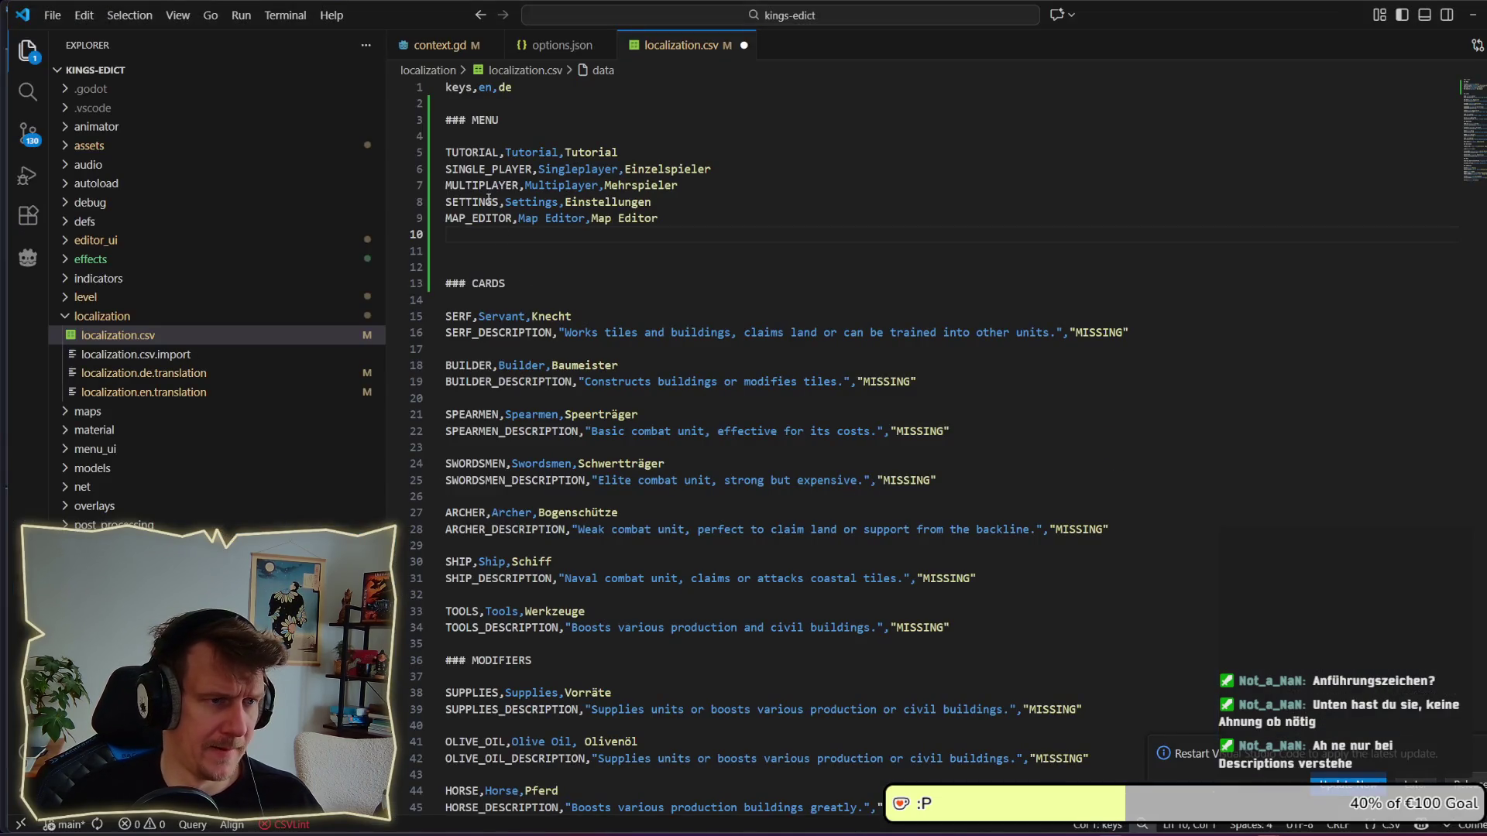
{"action": "left_click", "coordinate": [491, 169]}
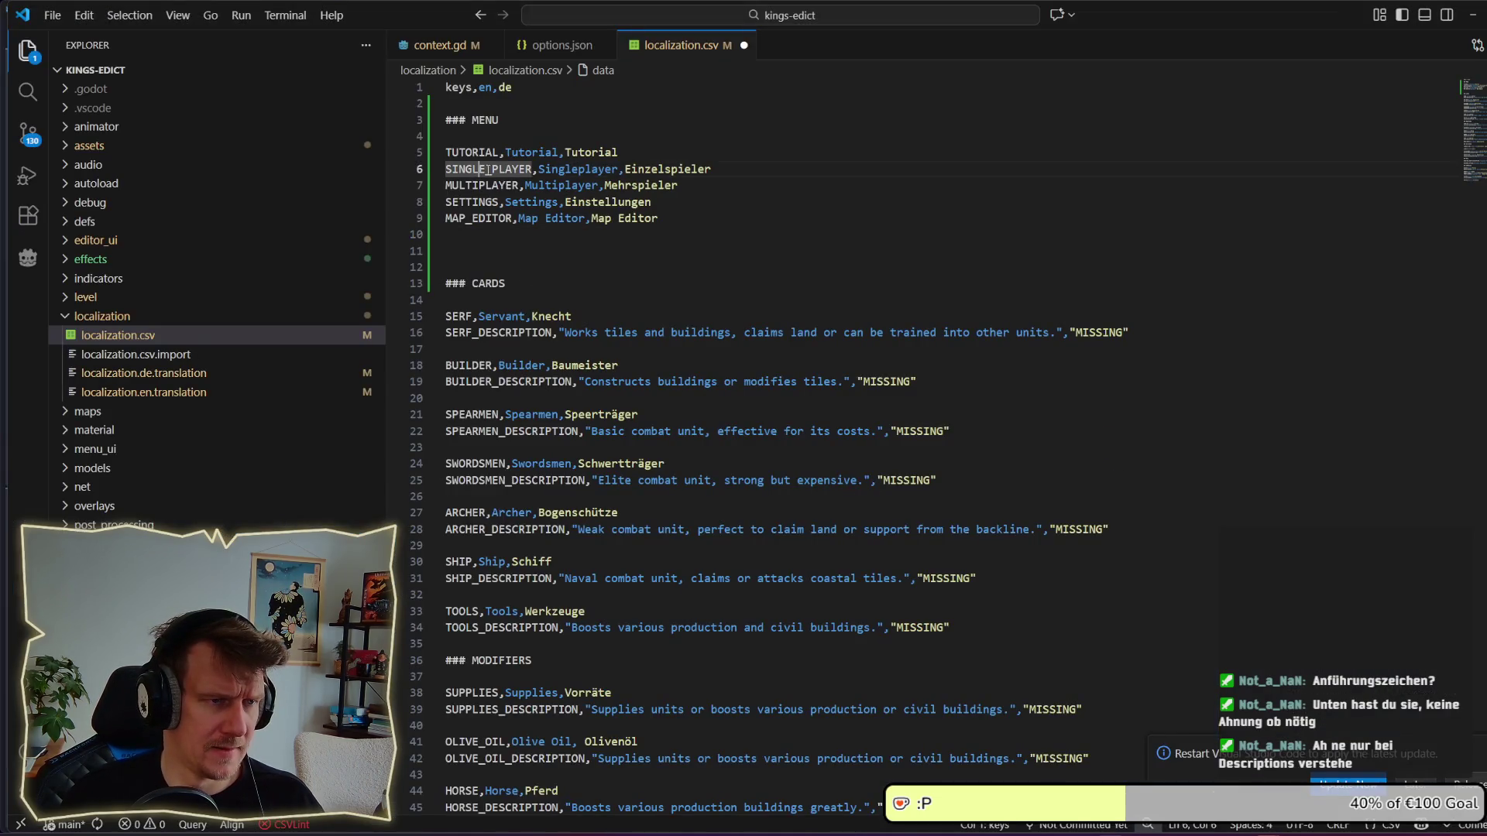
Rename SINGLE_PLAYER to SINGLEPLAYER, save, and type the key EXIT_TO_DESKTOP on line 10.
{"action": "key", "text": "BackSpace"}
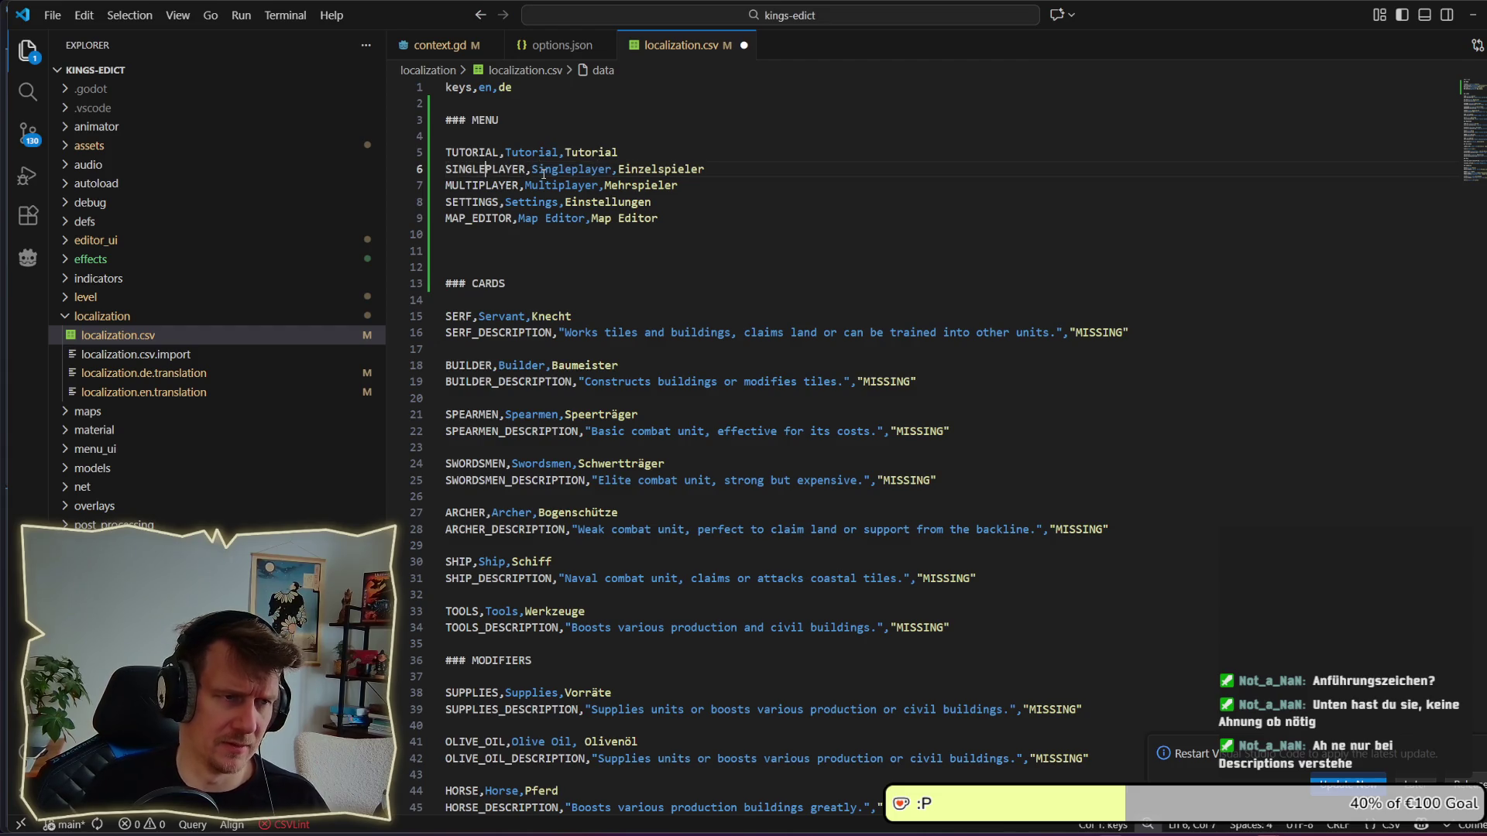
{"action": "key", "text": "ctrl+s"}
{"action": "left_click", "coordinate": [499, 232]}
{"action": "type", "text": "EX"}
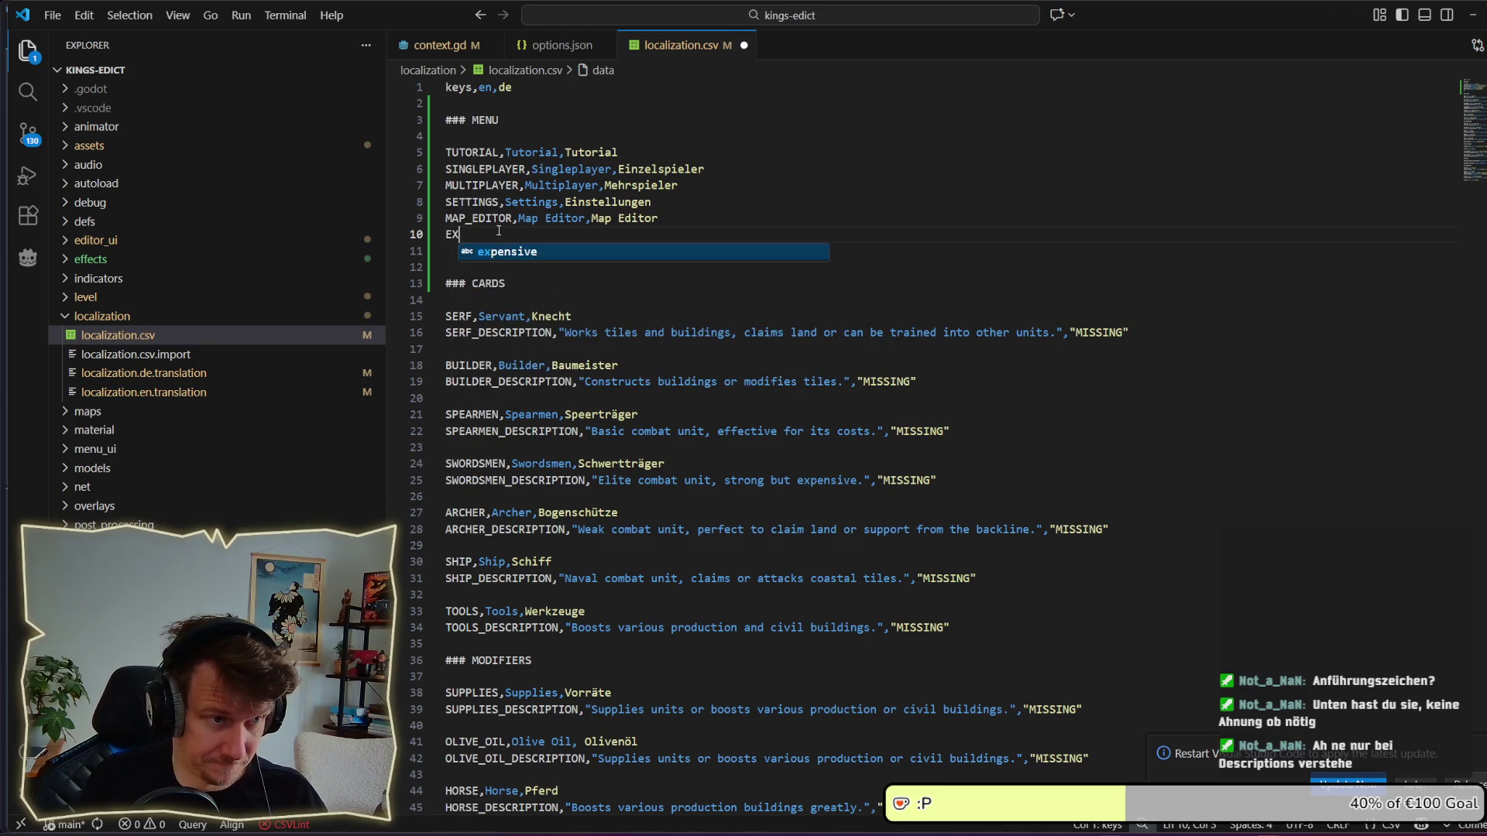
{"action": "type", "text": "IT_TO_DESP"}
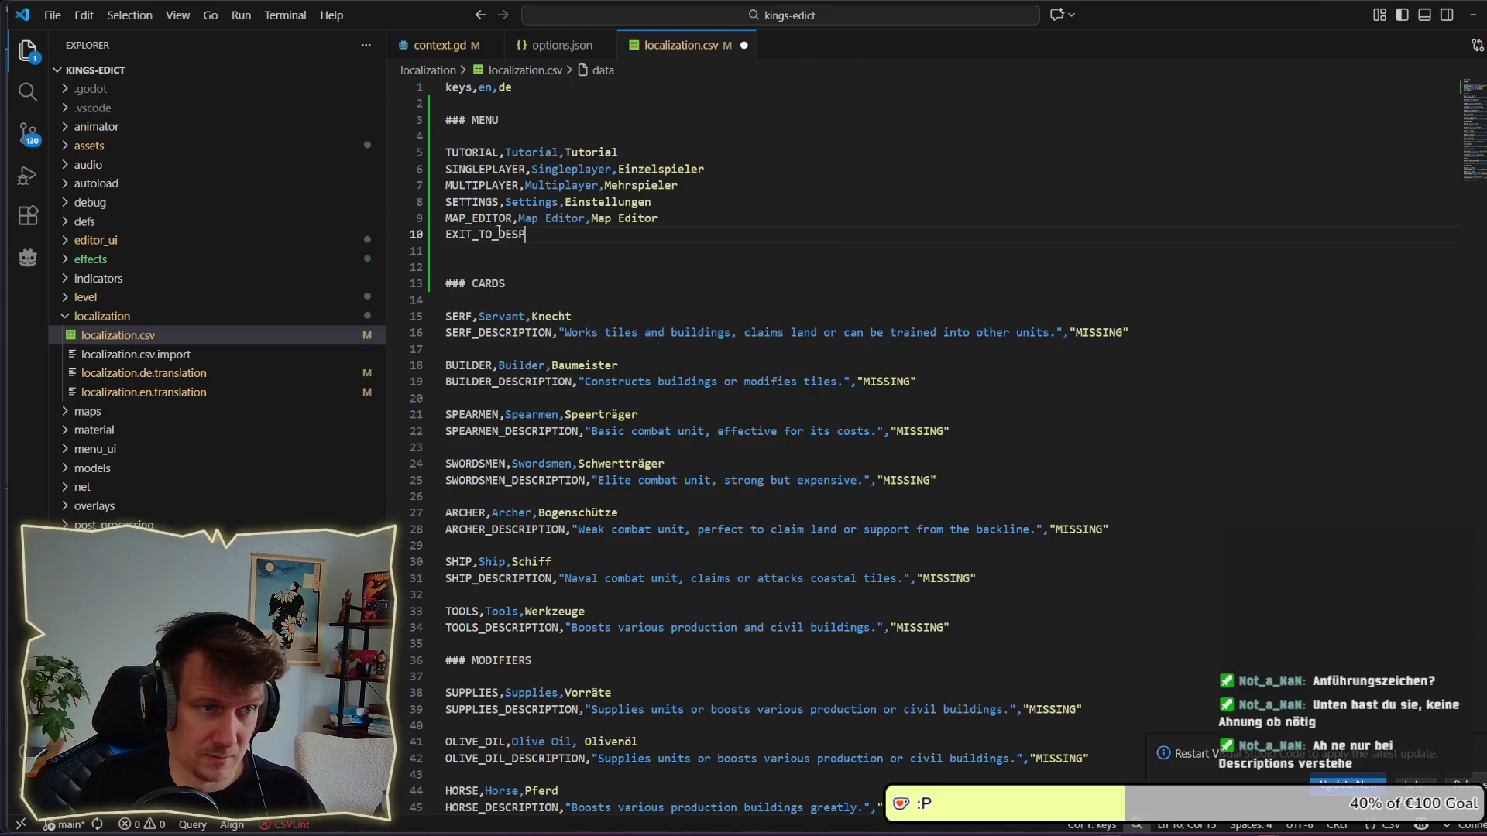
{"action": "key", "text": "BackSpace"}
{"action": "type", "text": "KT"}
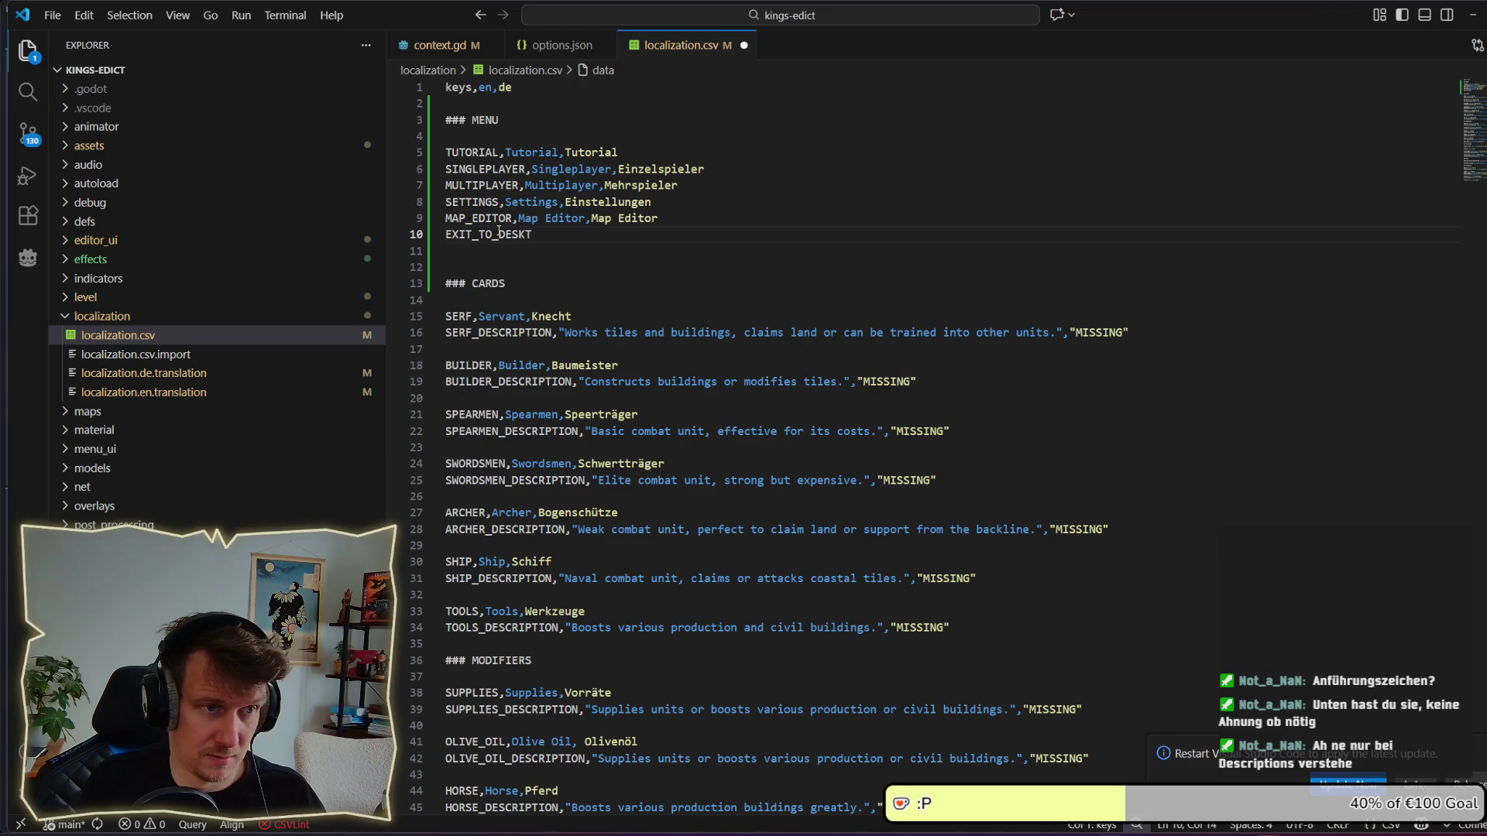
{"action": "key", "text": "BackSpace"}
{"action": "key", "text": "BackSpace"}
{"action": "type", "text": "OPO"}
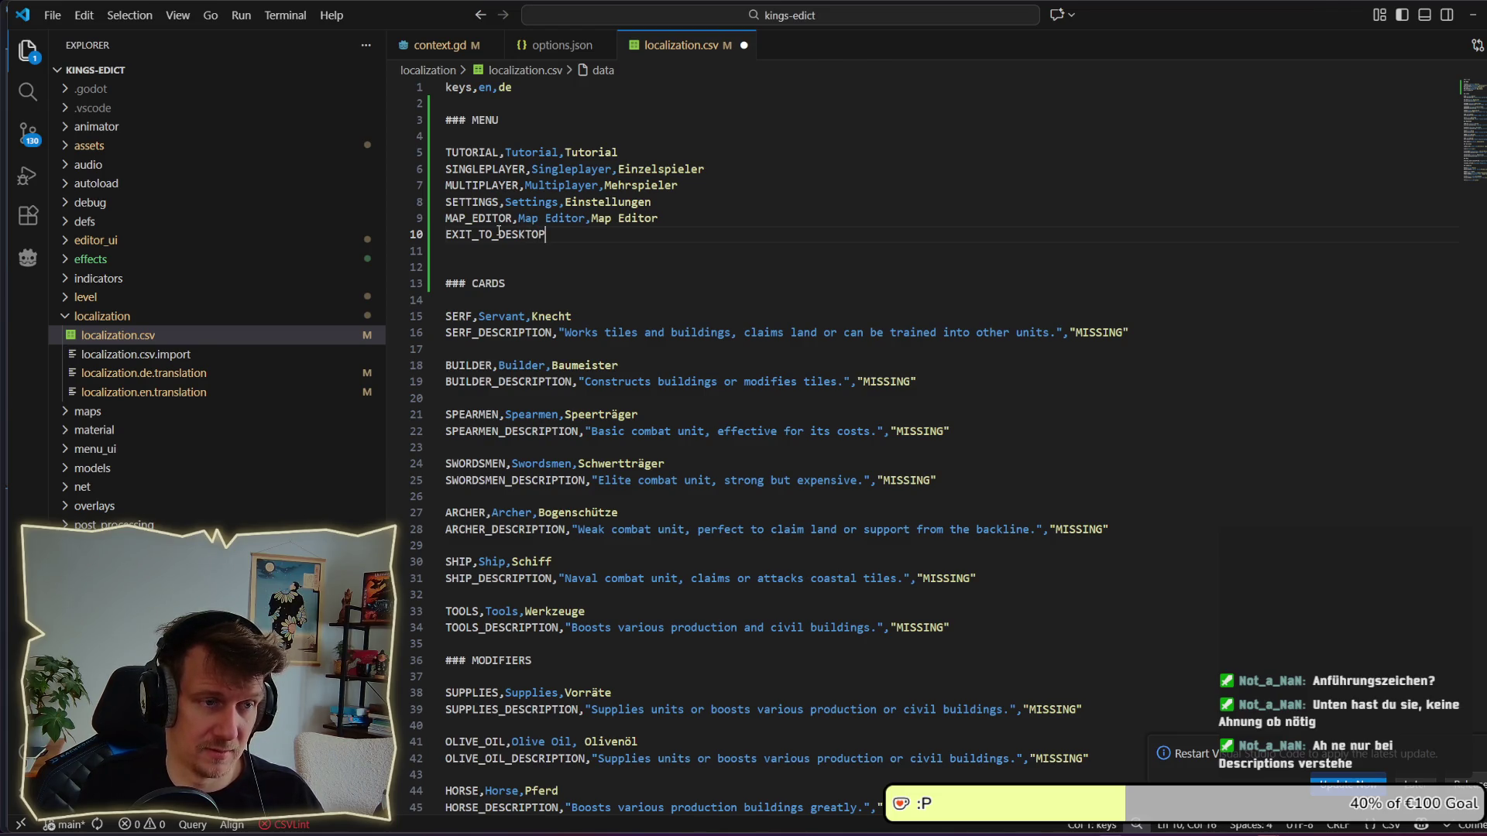
Check the game's exit label, then give EXIT_TO_DESKTOP the English text Quit.
{"action": "key", "text": "alt+Tab"}
{"action": "left_click", "coordinate": [830, 429]}
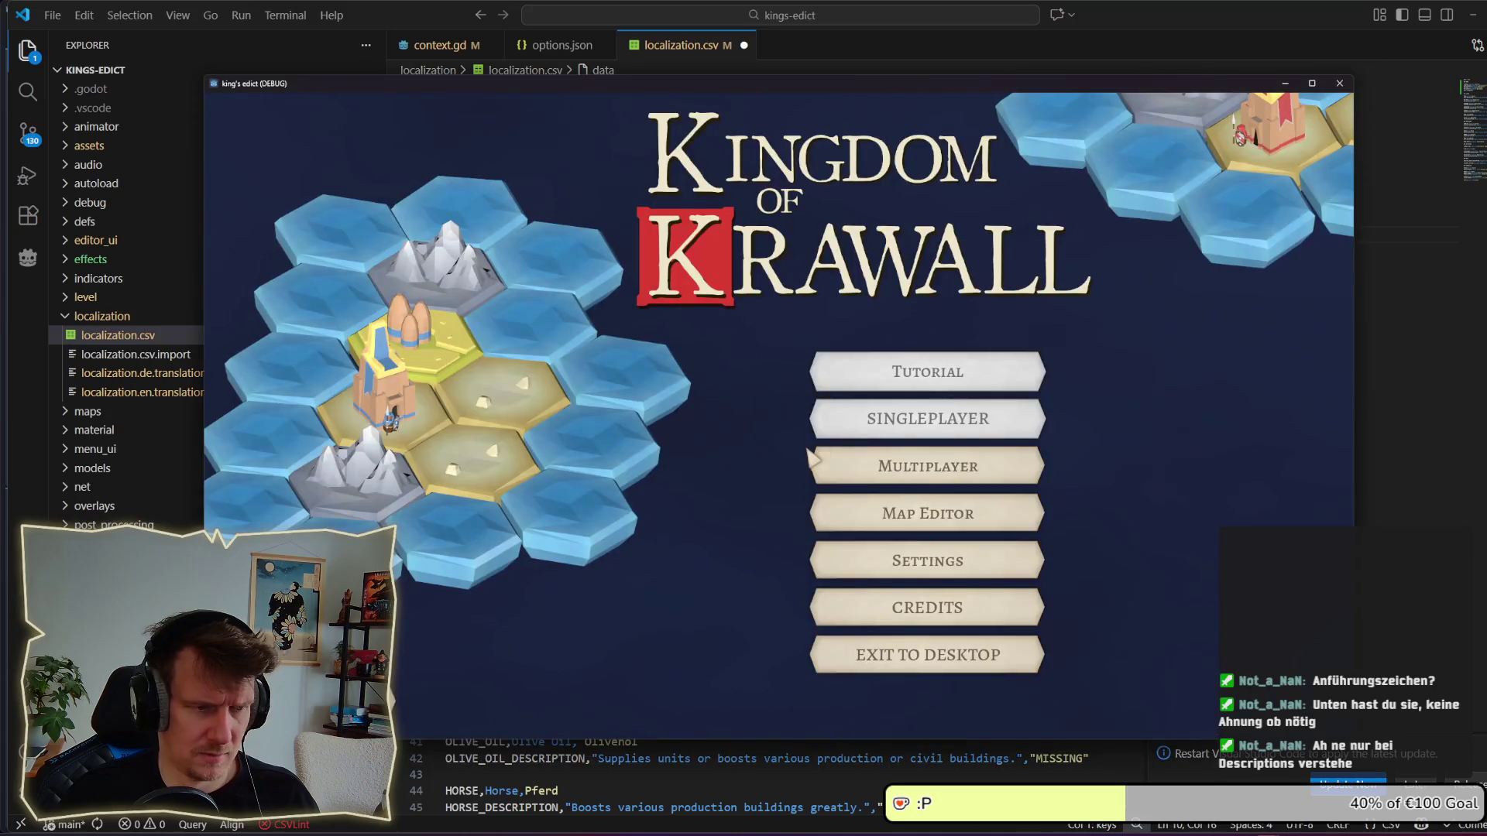
{"action": "key", "text": "alt+Tab"}
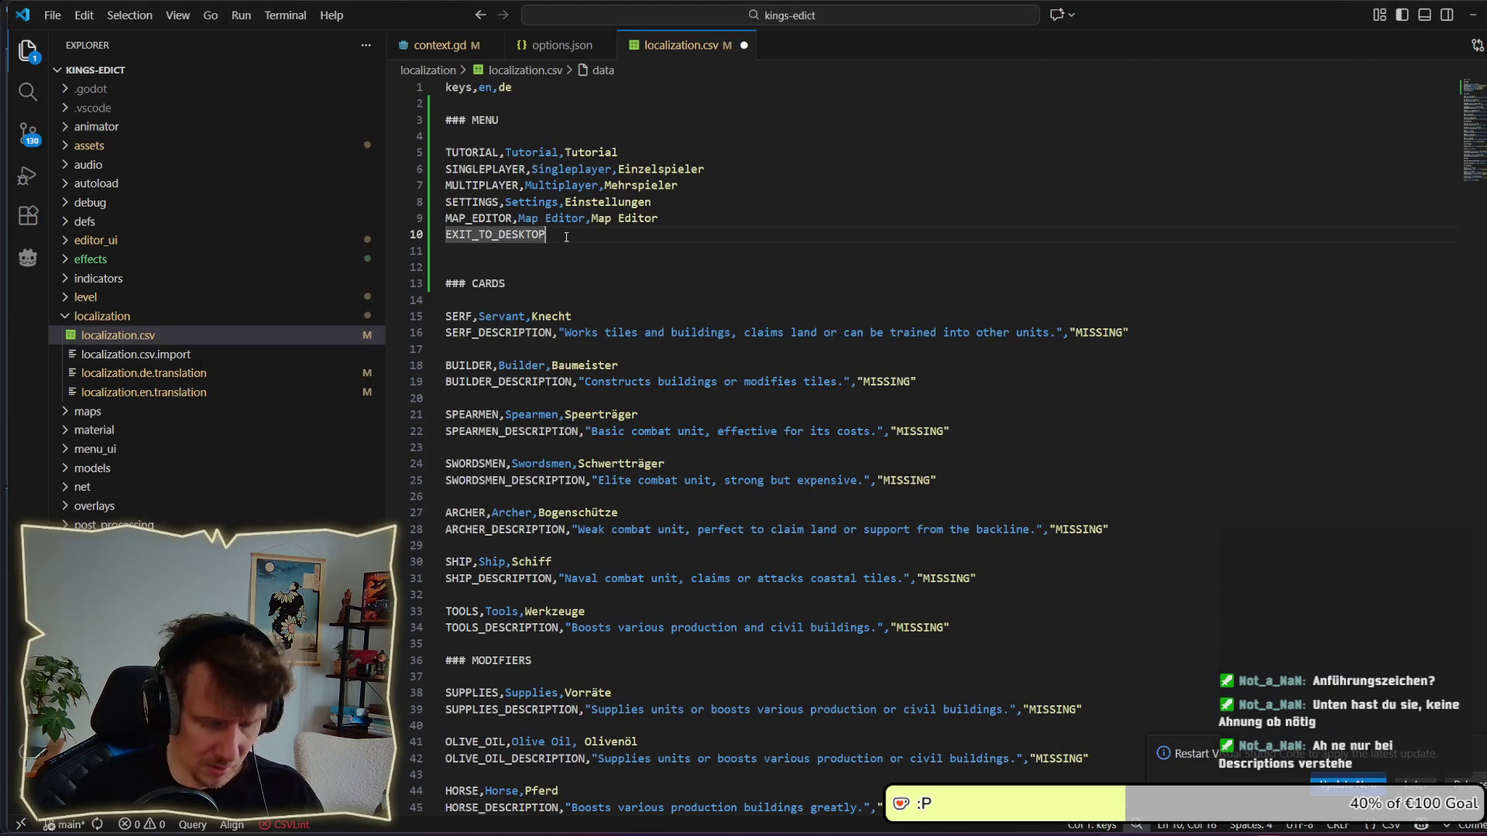
{"action": "type", "text": ", Quite"}
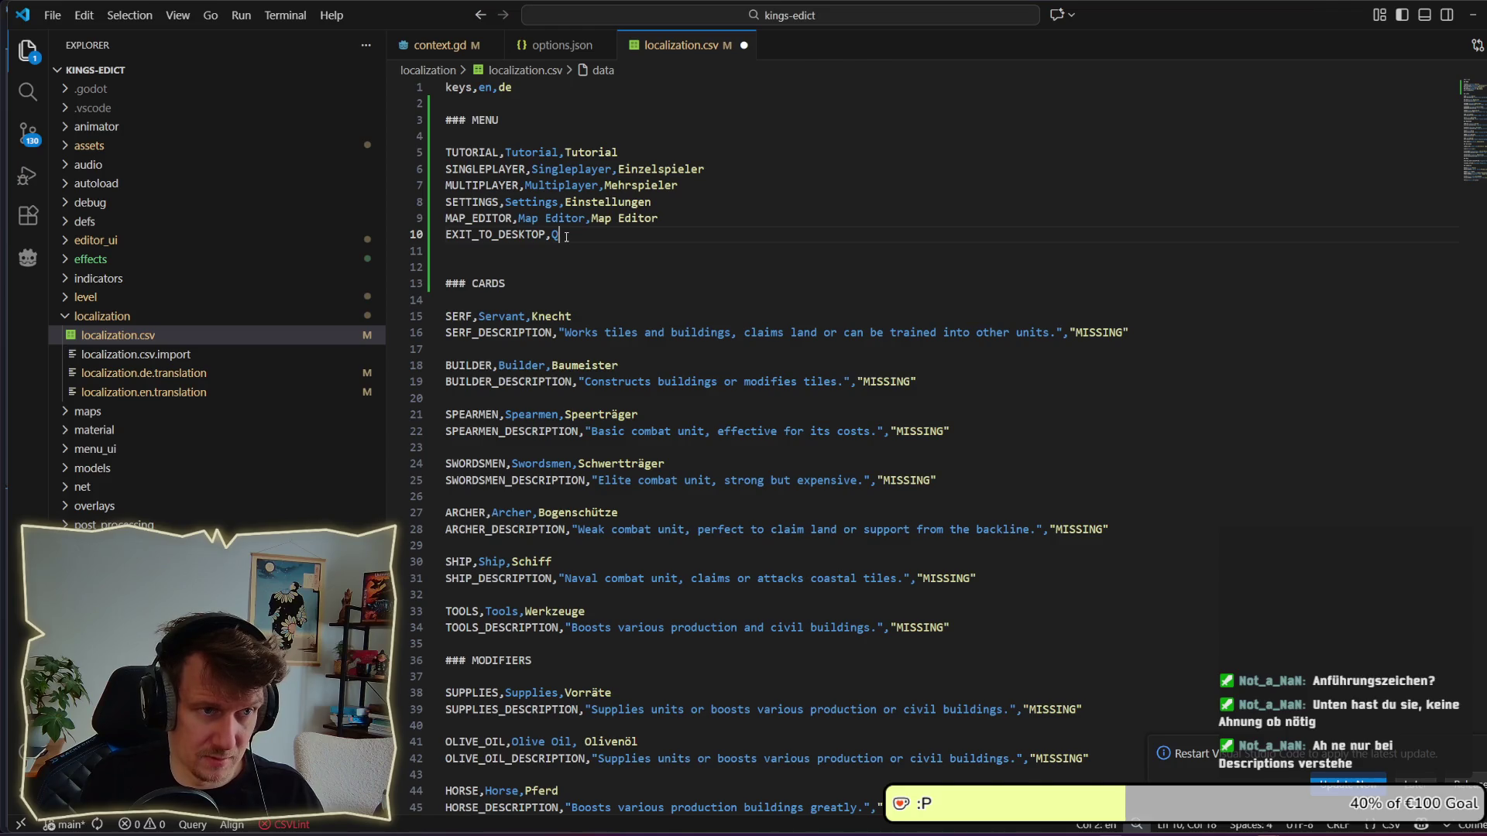
{"action": "key", "text": "BackSpace"}
{"action": "type", "text": ","}
{"action": "key", "text": "ctrl+space"}
{"action": "key", "text": "Escape"}
Try Schließen, Beenden and Raus Hier as German text, settle on Verlasse, and add a blank line above.
{"action": "type", "text": "Sch"}
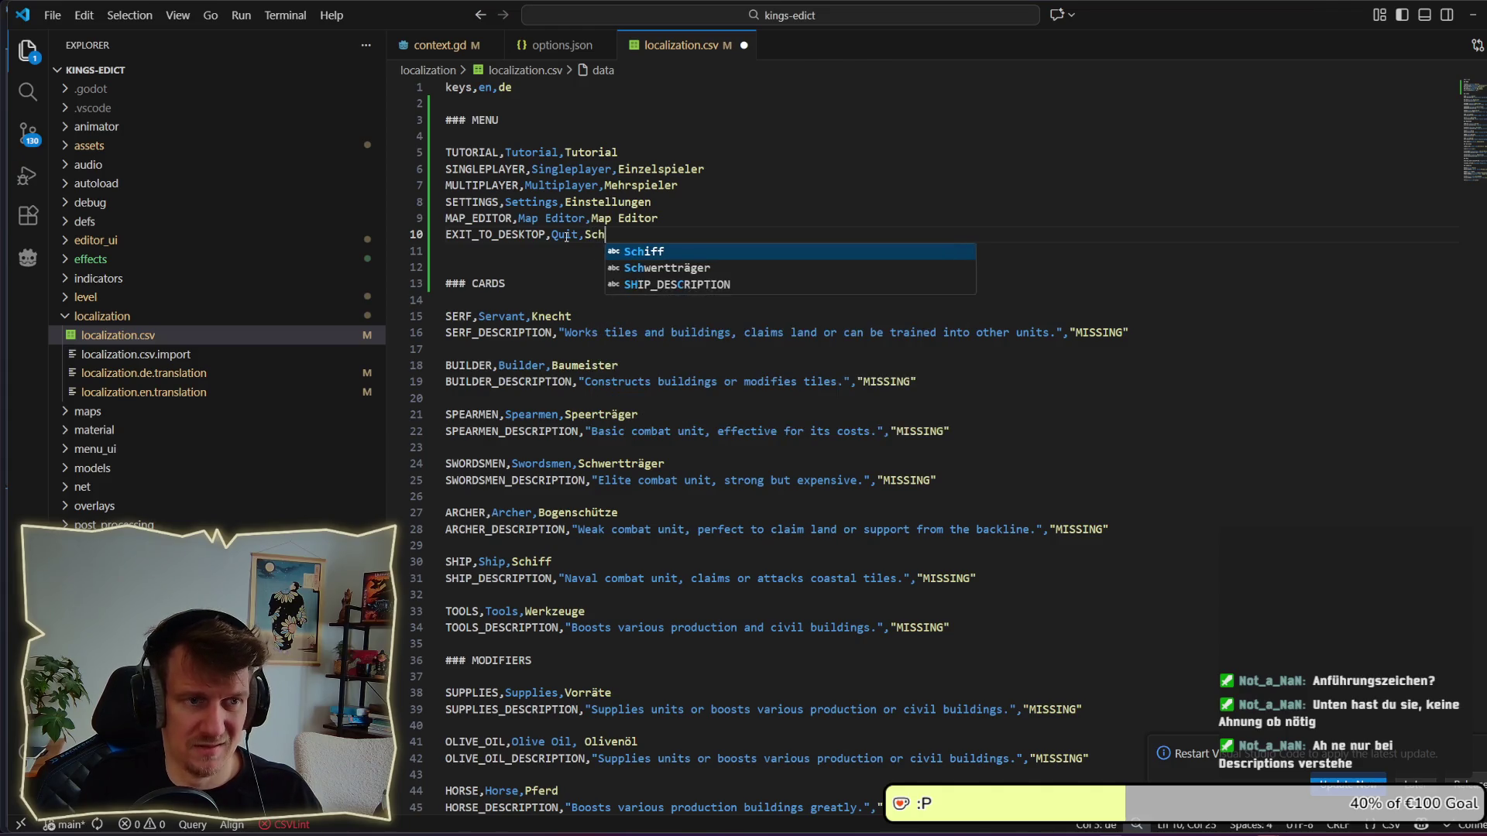
{"action": "type", "text": "ließen"}
{"action": "key", "text": "ctrl+s"}
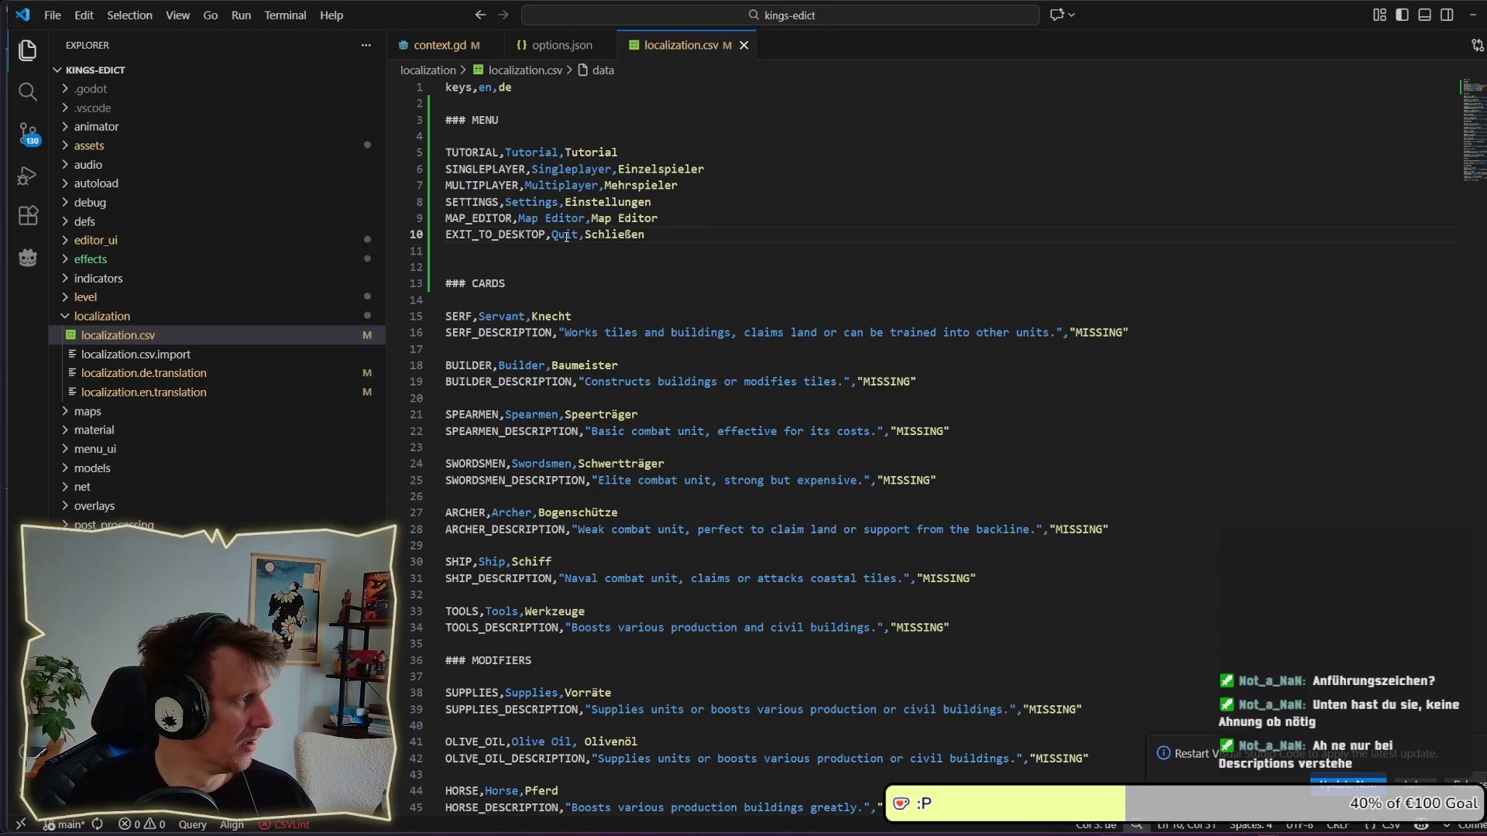
{"action": "key", "text": "ctrl+BackSpace"}
{"action": "type", "text": "Been"}
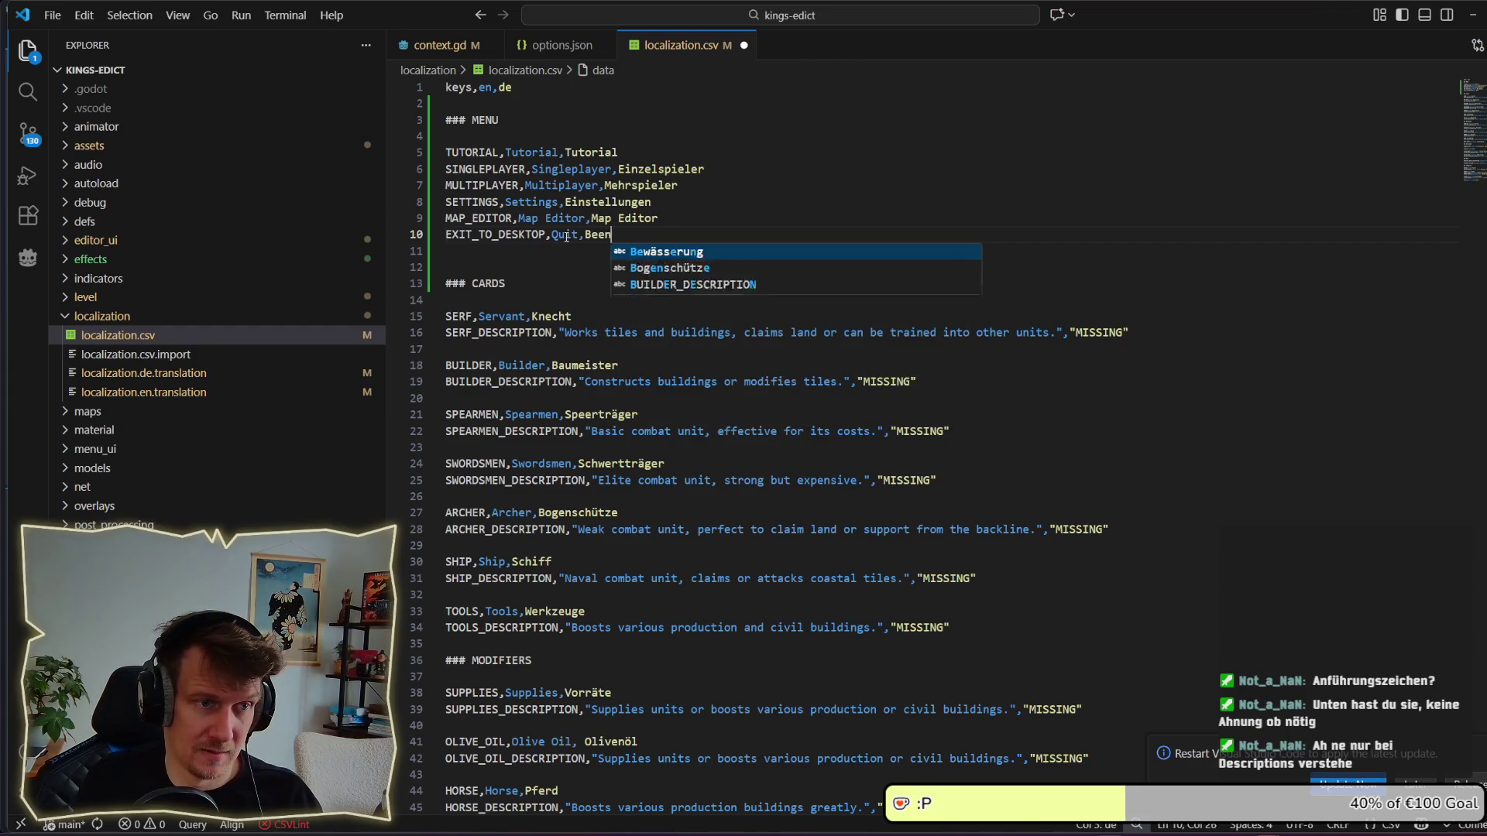
{"action": "type", "text": "den"}
{"action": "key", "text": "ctrl+s"}
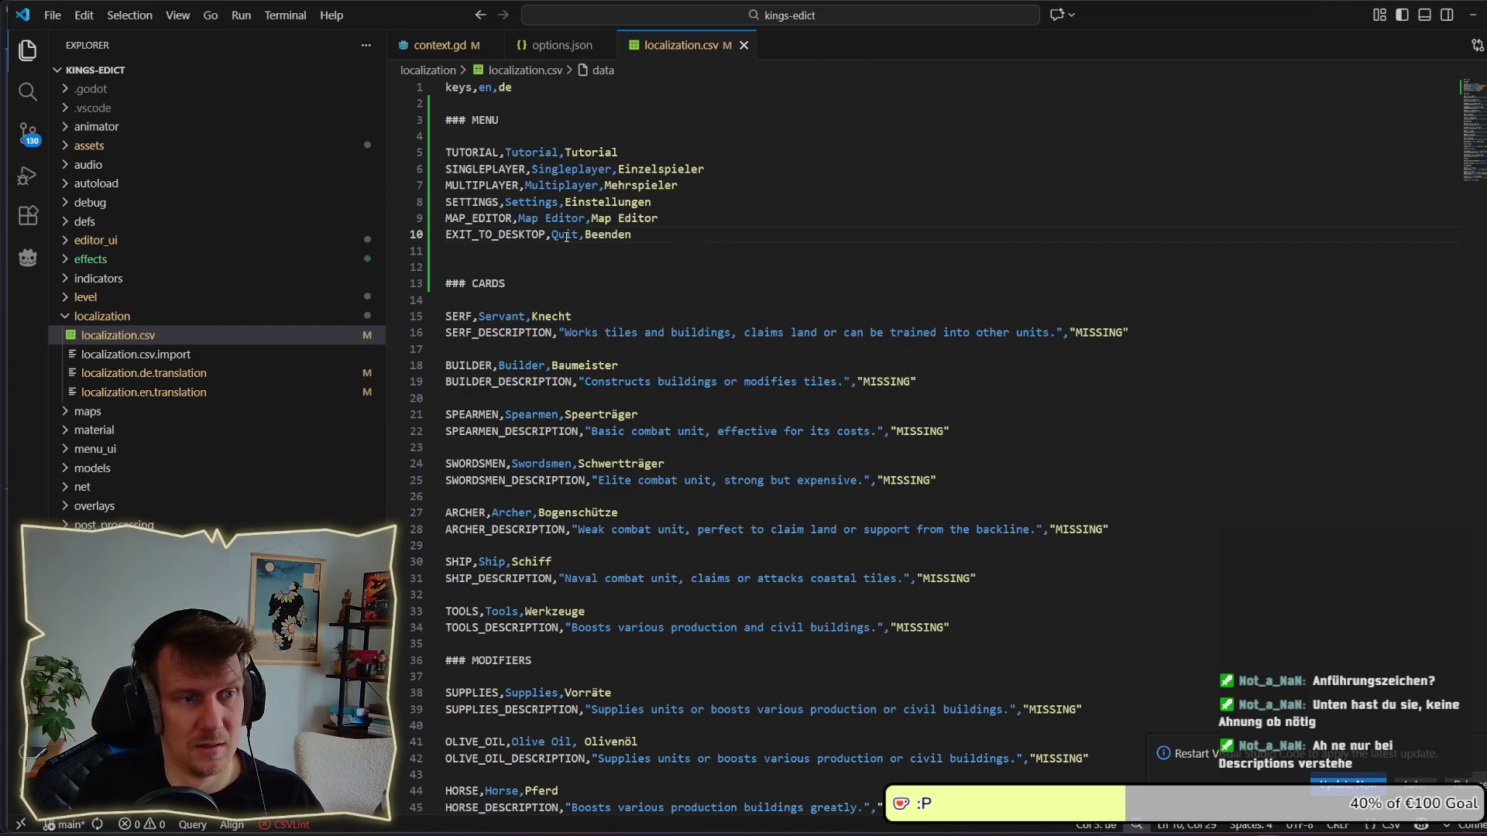
{"action": "key", "text": "ctrl+BackSpace"}
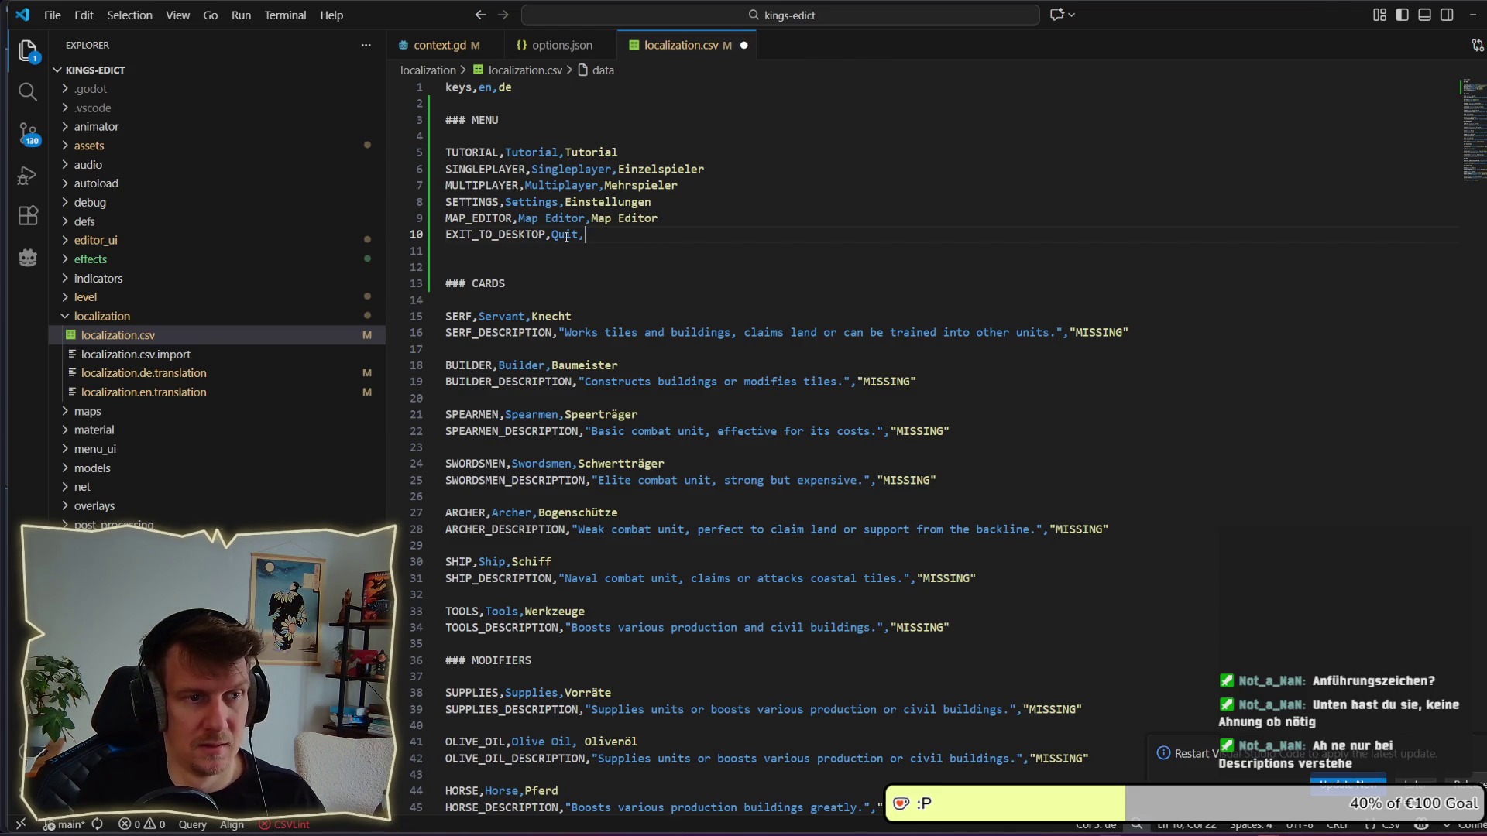
{"action": "type", "text": "Raus Hier"}
{"action": "key", "text": "ctrl+s"}
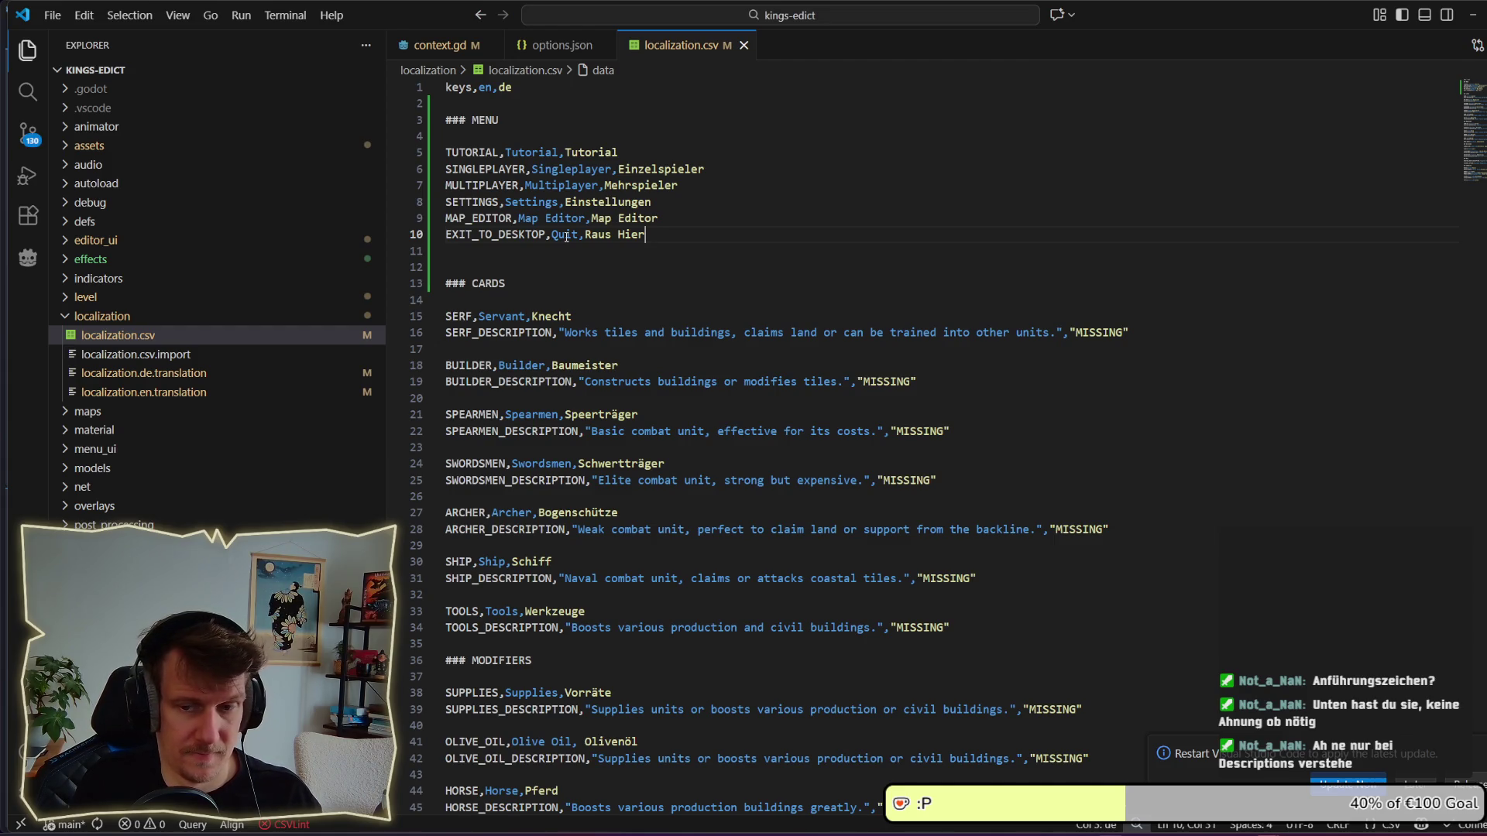
{"action": "key", "text": "ctrl+BackSpace"}
{"action": "key", "text": "ctrl+BackSpace"}
{"action": "type", "text": "Verlasse"}
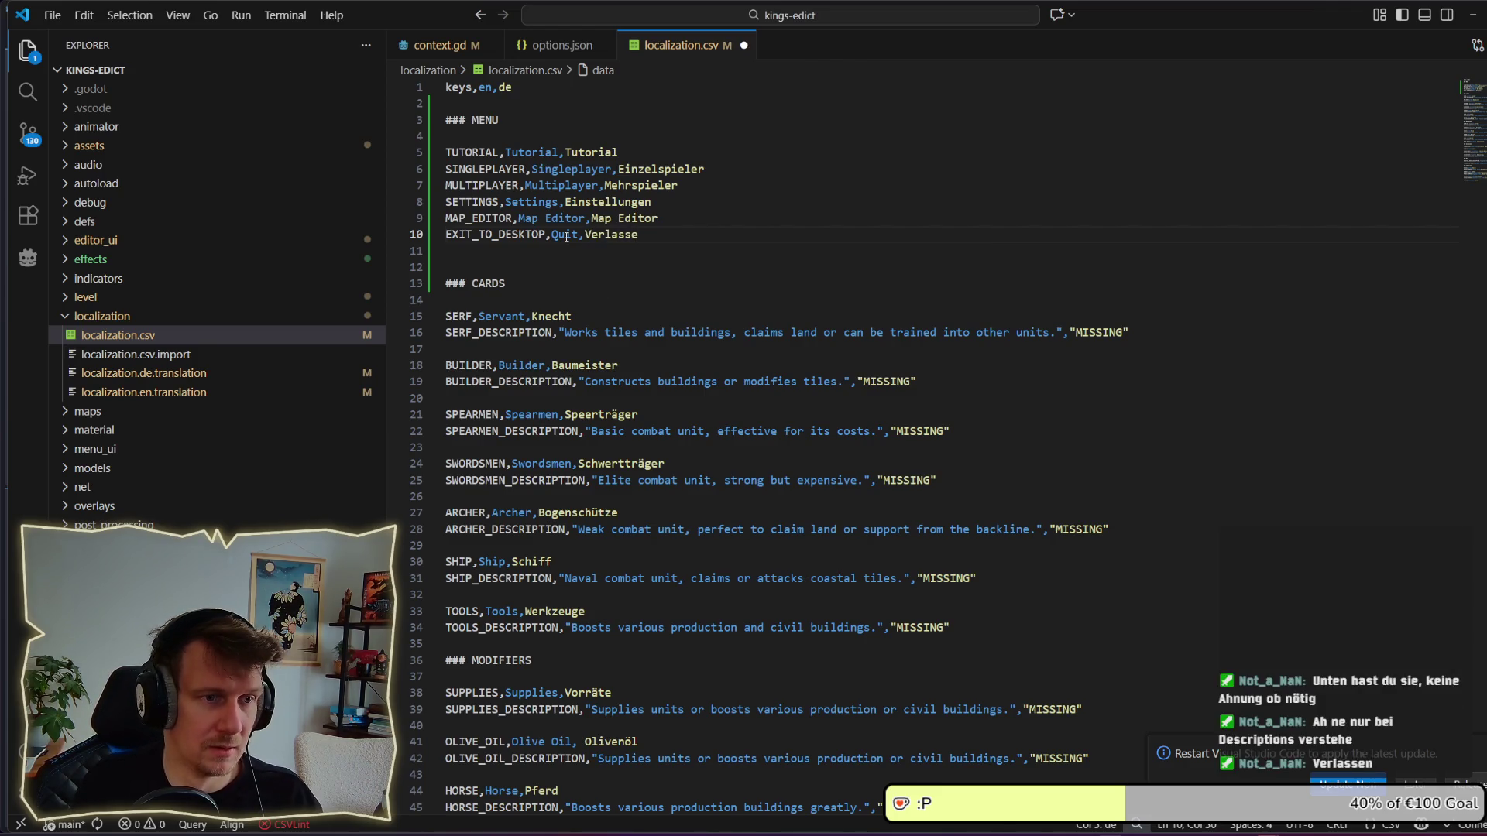
{"action": "key", "text": "ctrl+shift+Return"}
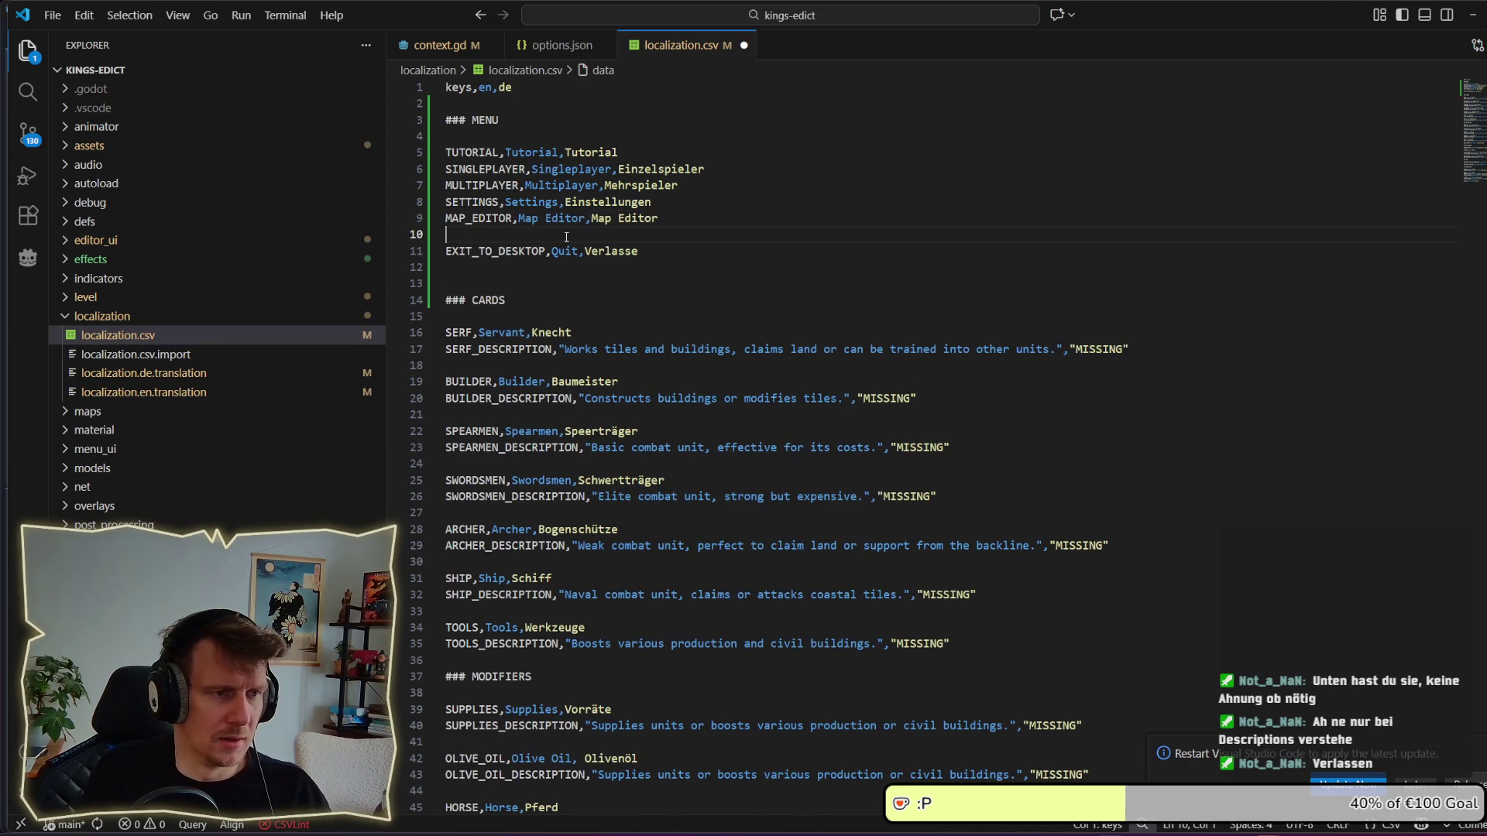
Add the row CREDITS,Credits,Credits and save localization.csv.
{"action": "type", "text": "Cre"}
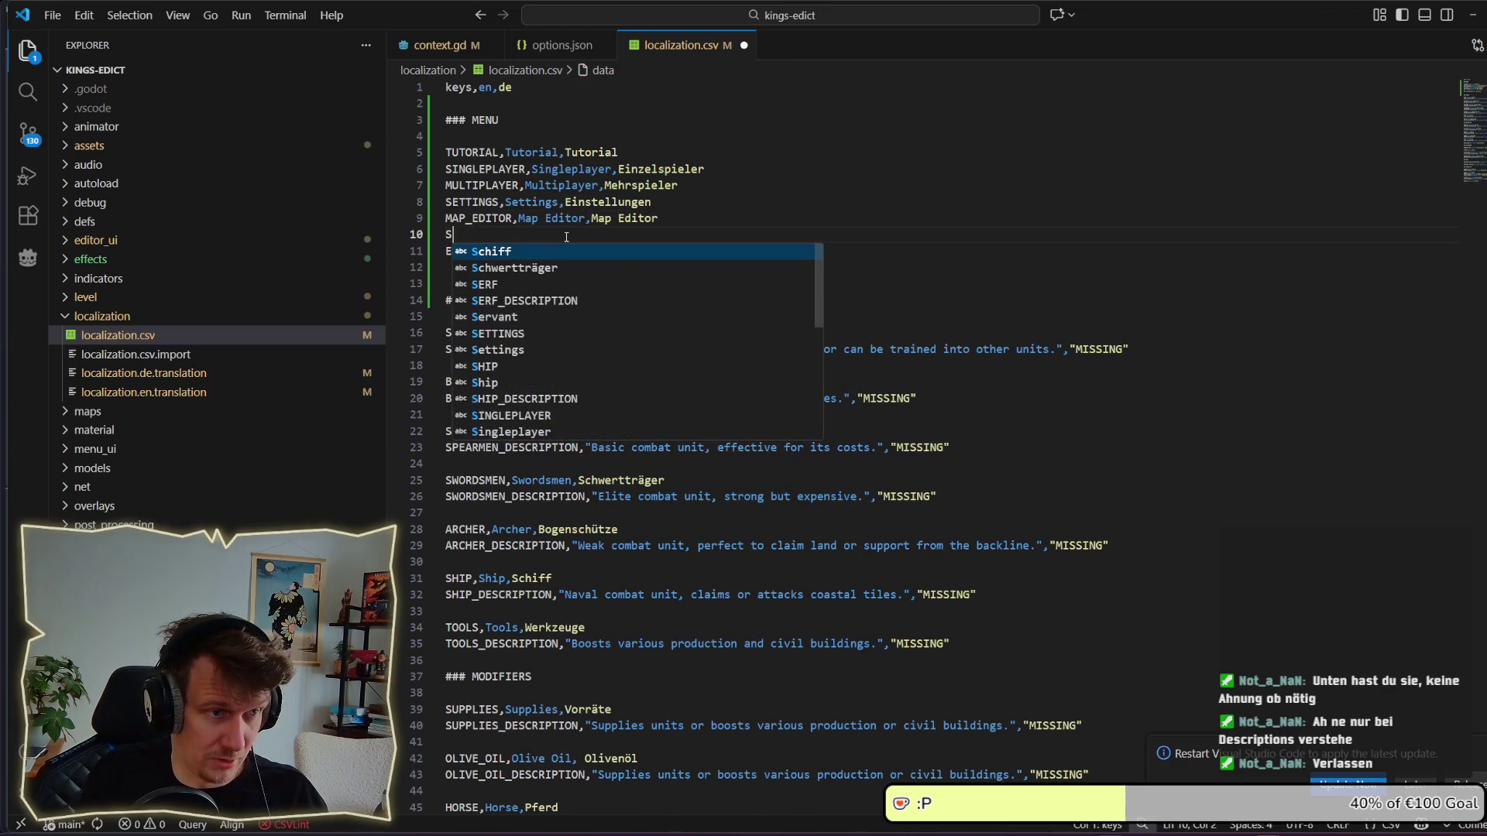
{"action": "key", "text": "BackSpace"}
{"action": "key", "text": "BackSpace"}
{"action": "type", "text": "REDITS,"}
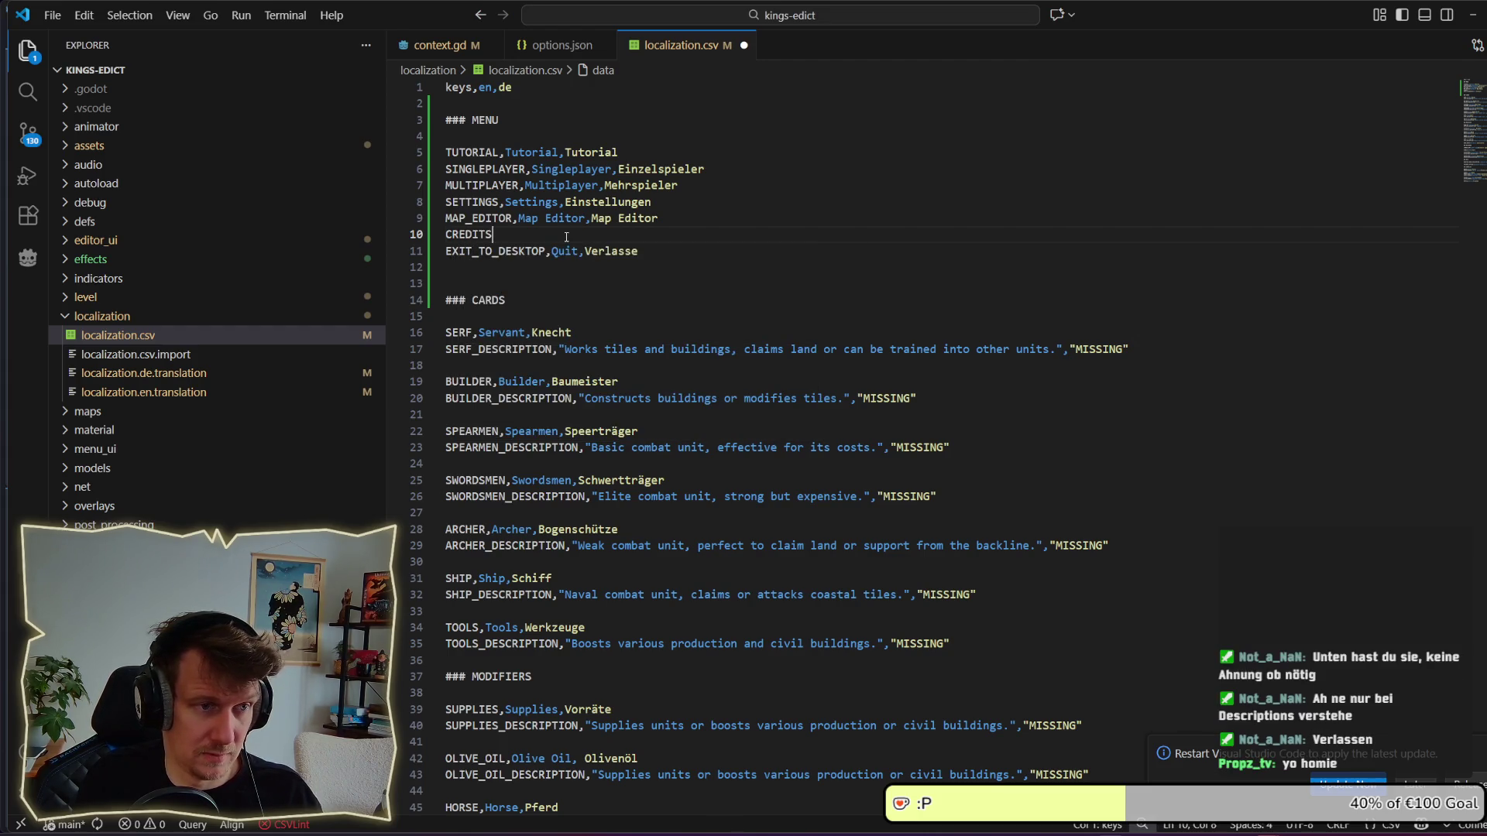
{"action": "key", "text": "BackSpace"}
{"action": "type", "text": "Credits,"}
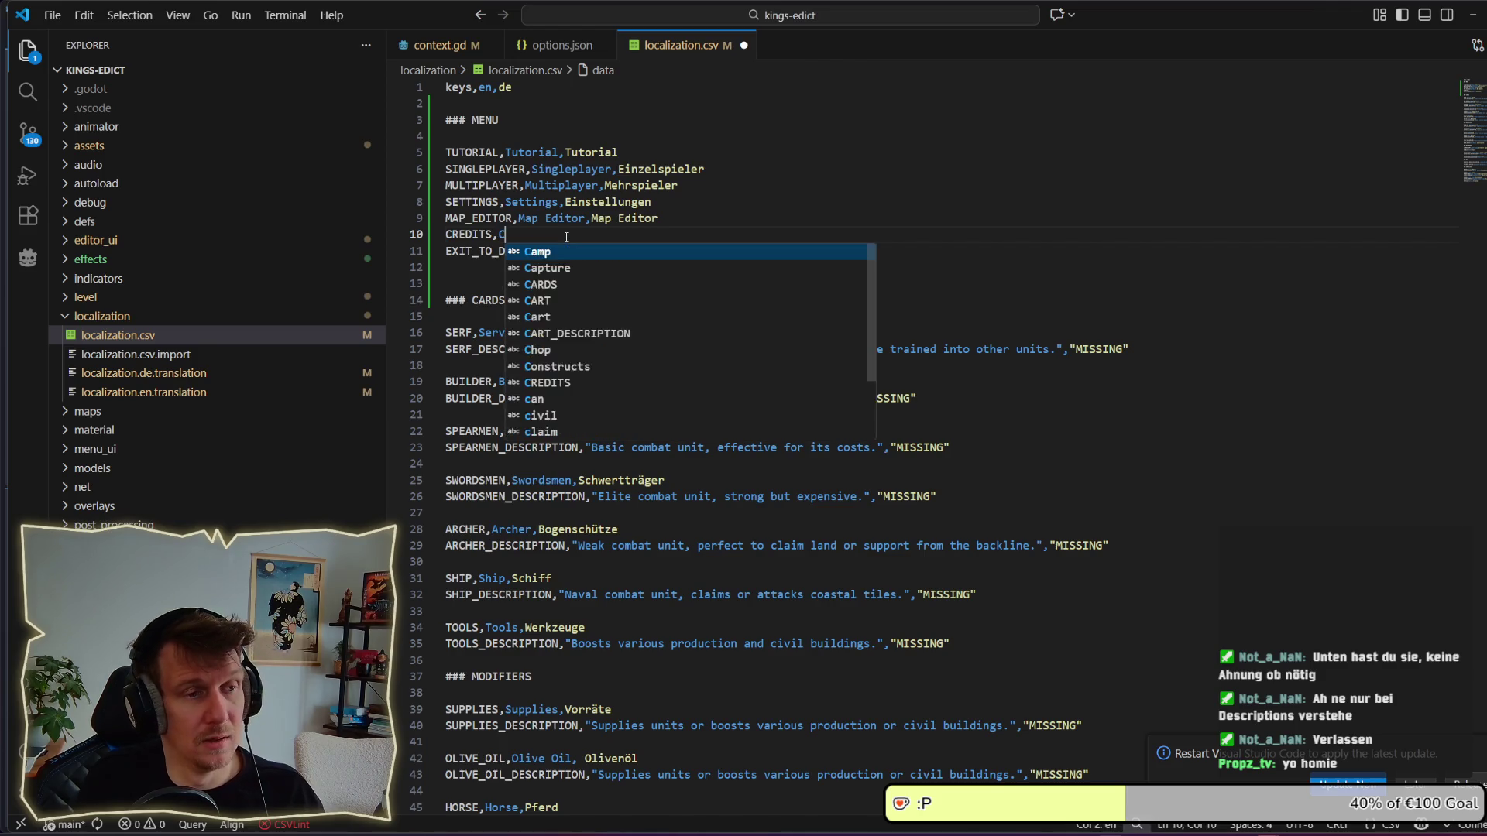
{"action": "type", "text": "Credits,C"}
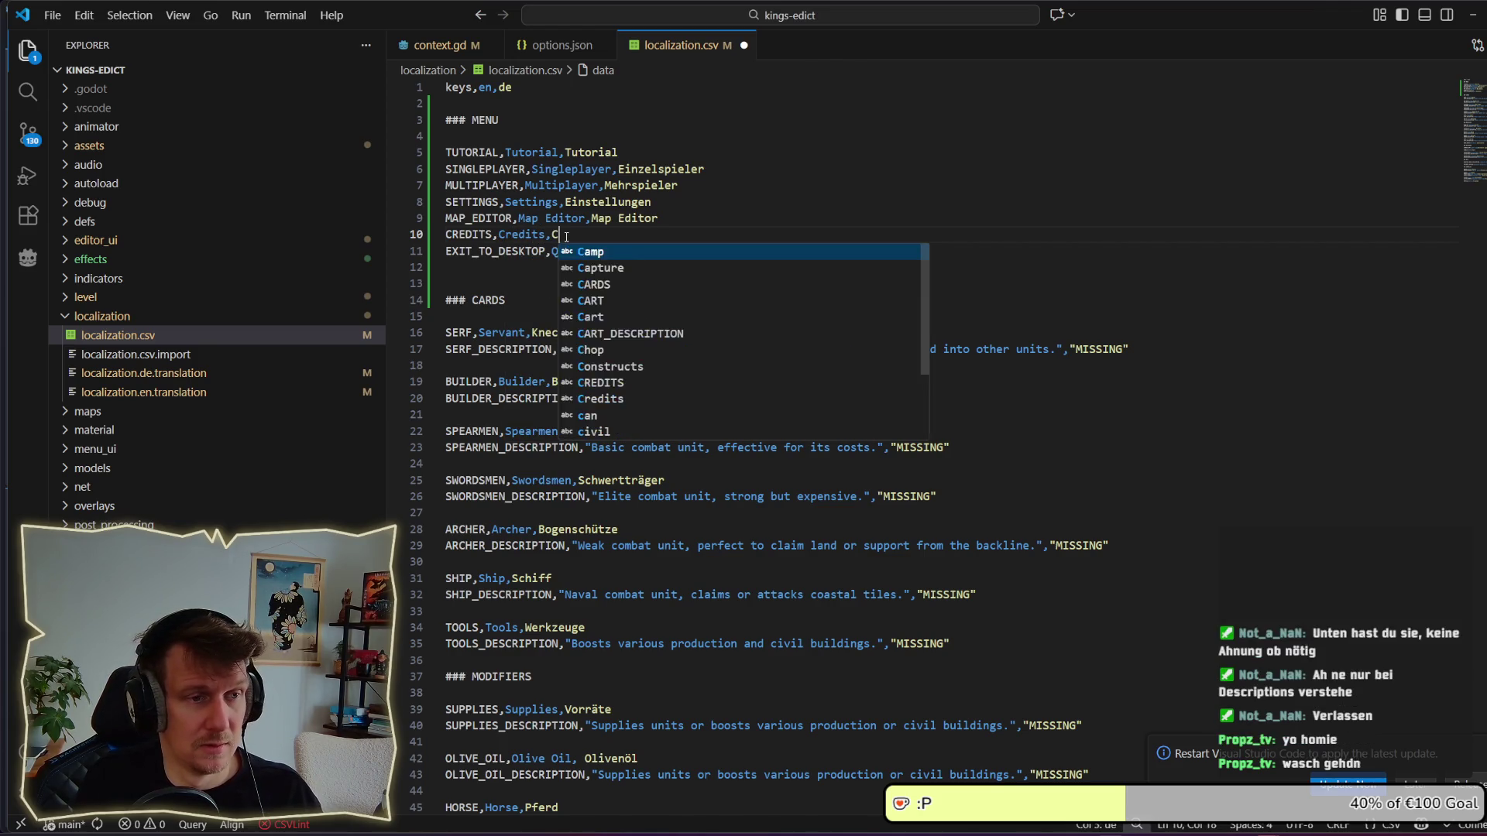
{"action": "type", "text": "redits"}
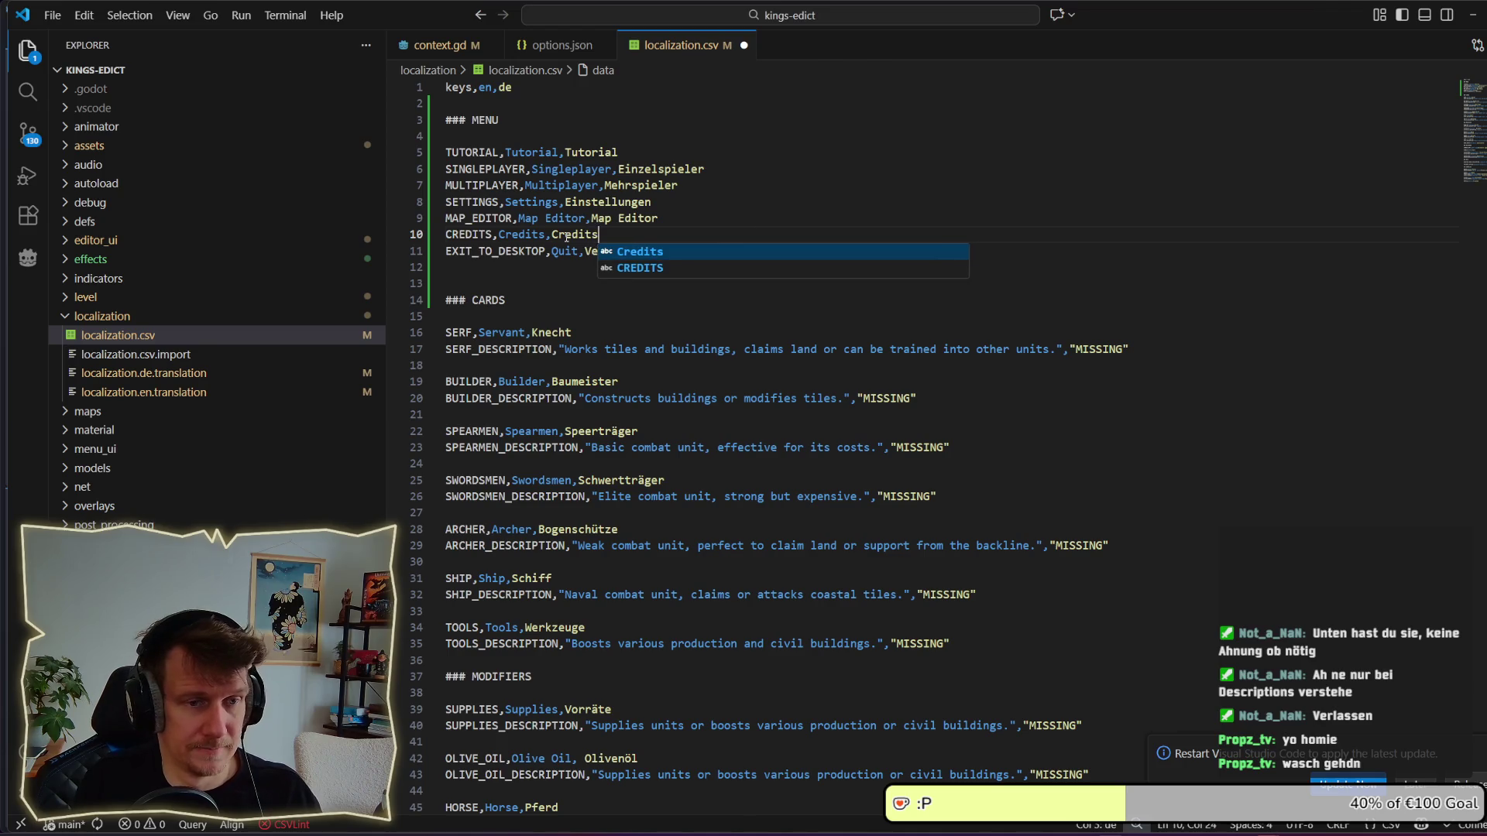
{"action": "key", "text": "ctrl+s"}
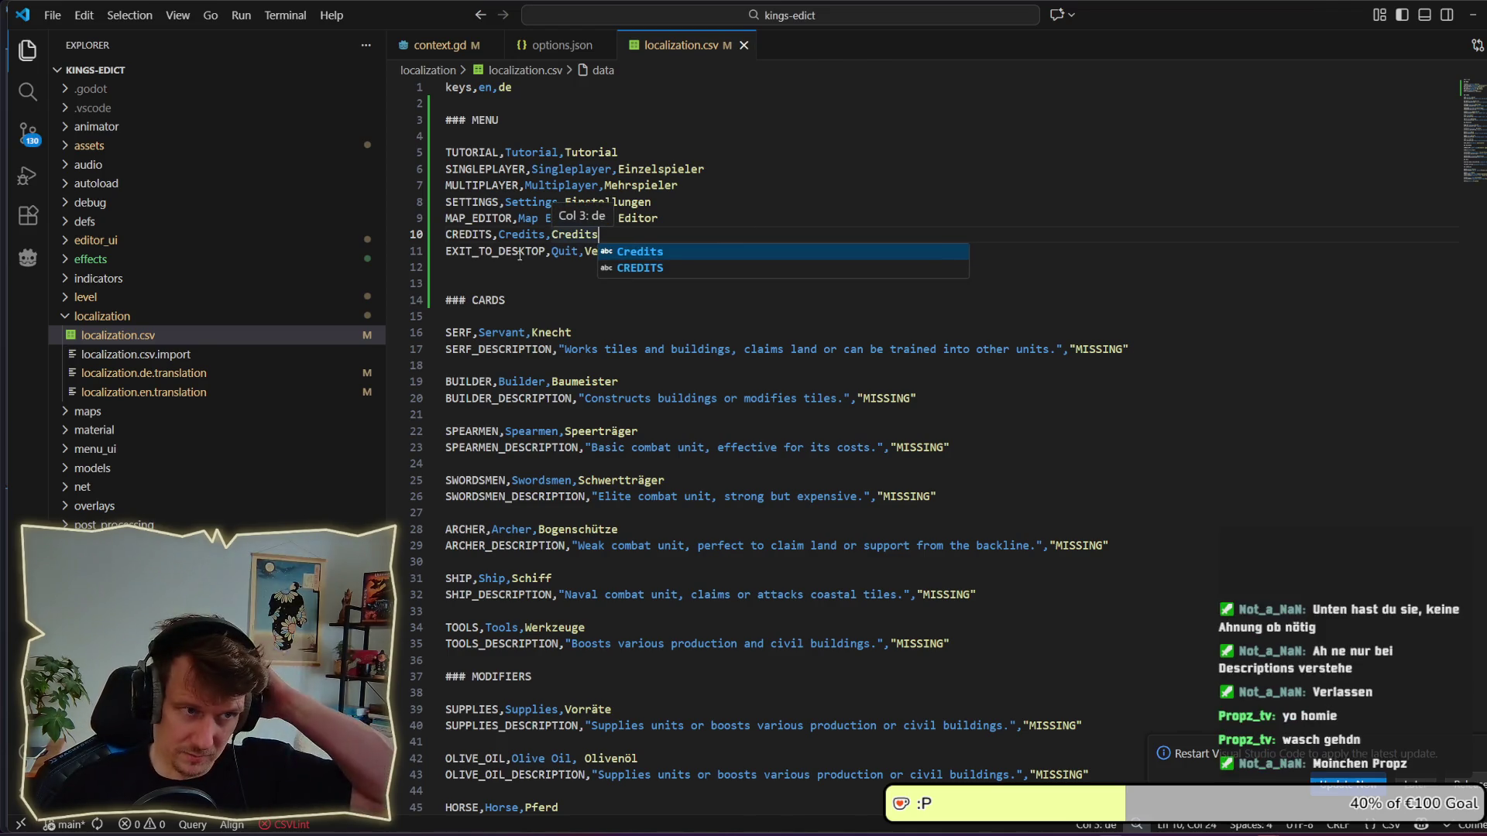
Move the caret to empty line 12 and bring the running game's window forward.
{"action": "left_click", "coordinate": [479, 267]}
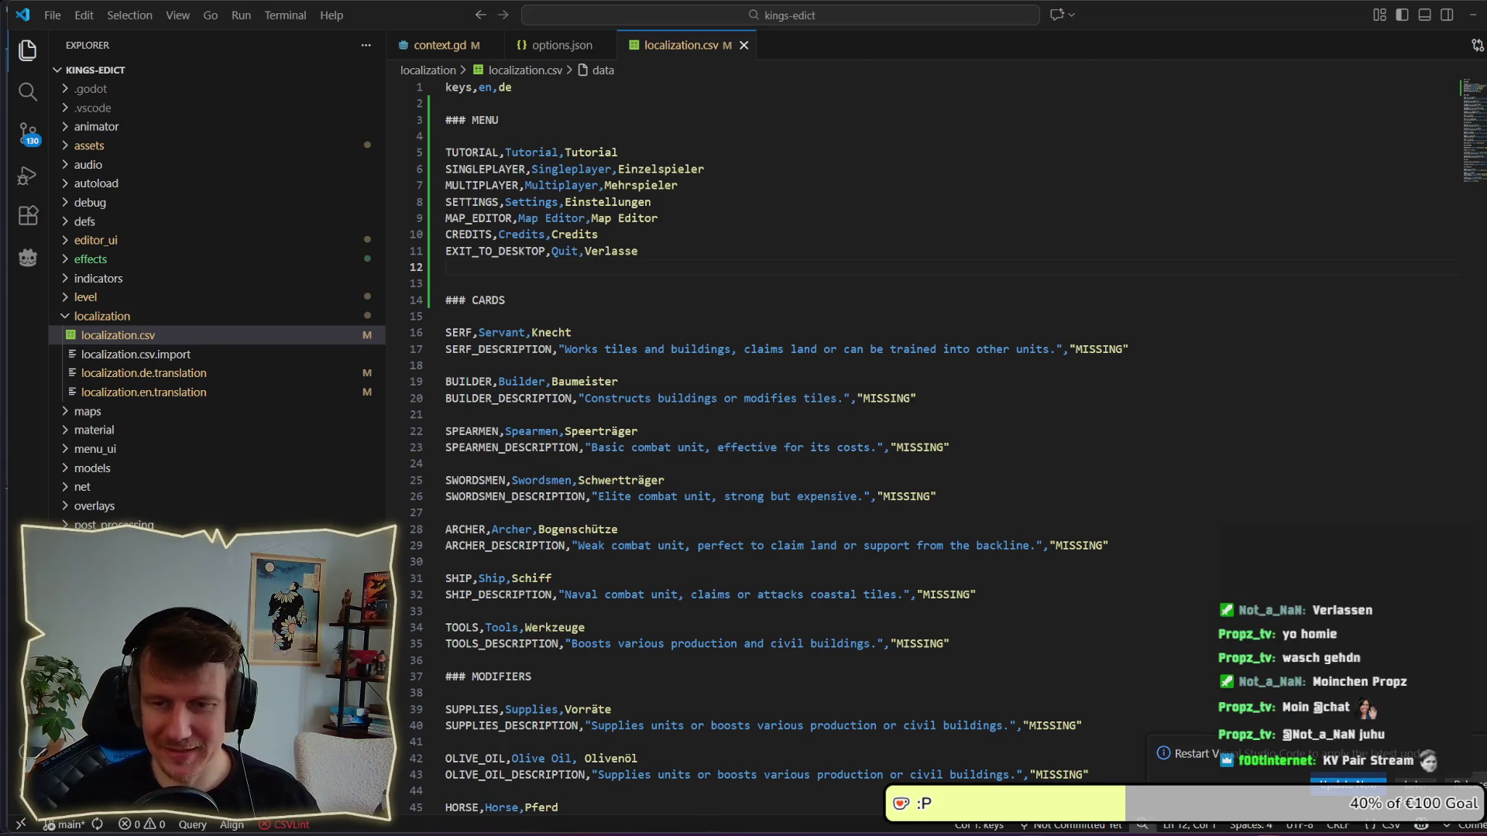
{"action": "left_click", "coordinate": [624, 271]}
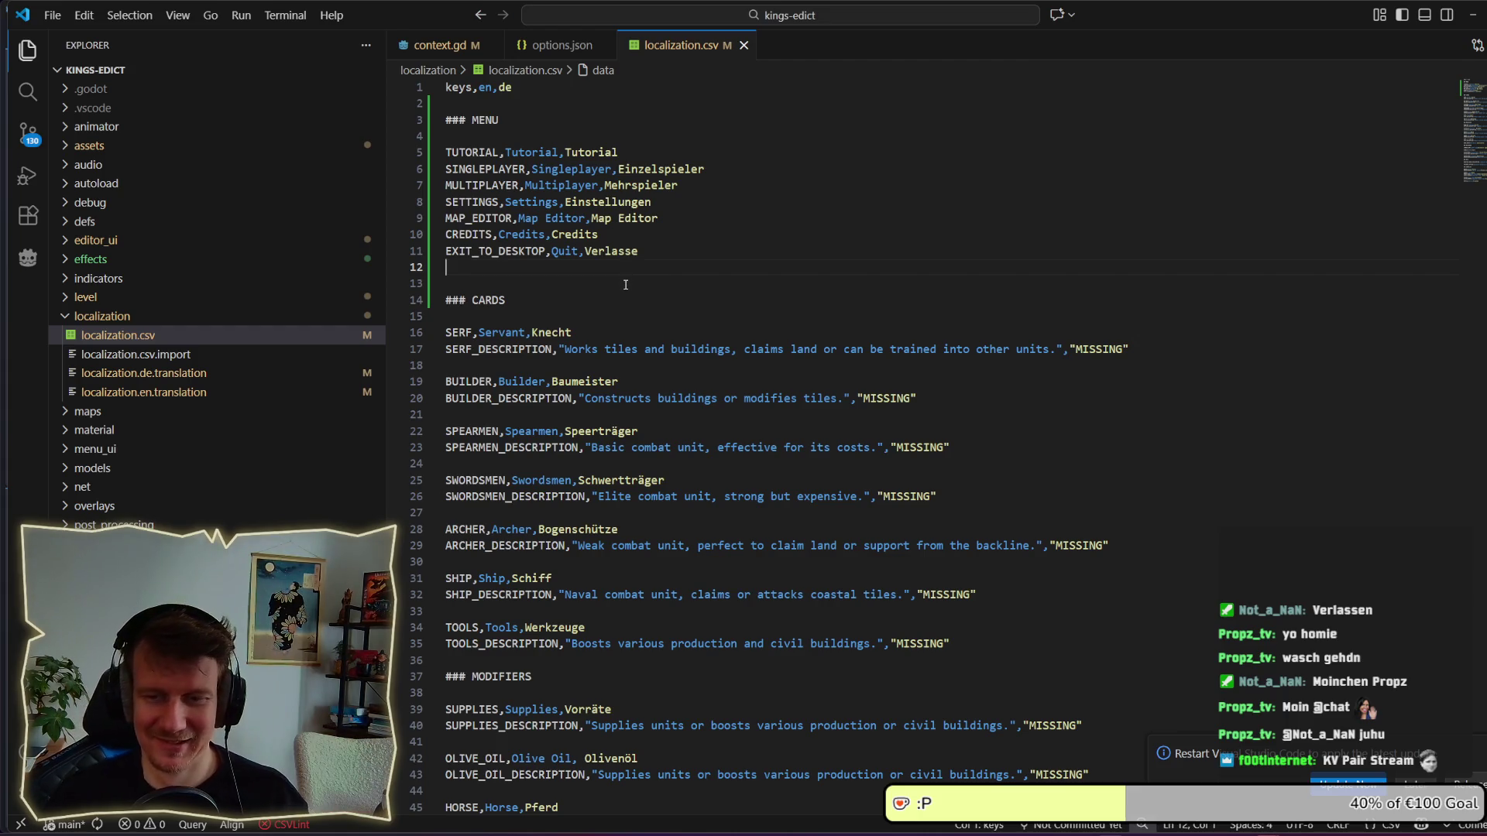
{"action": "left_click", "coordinate": [625, 285]}
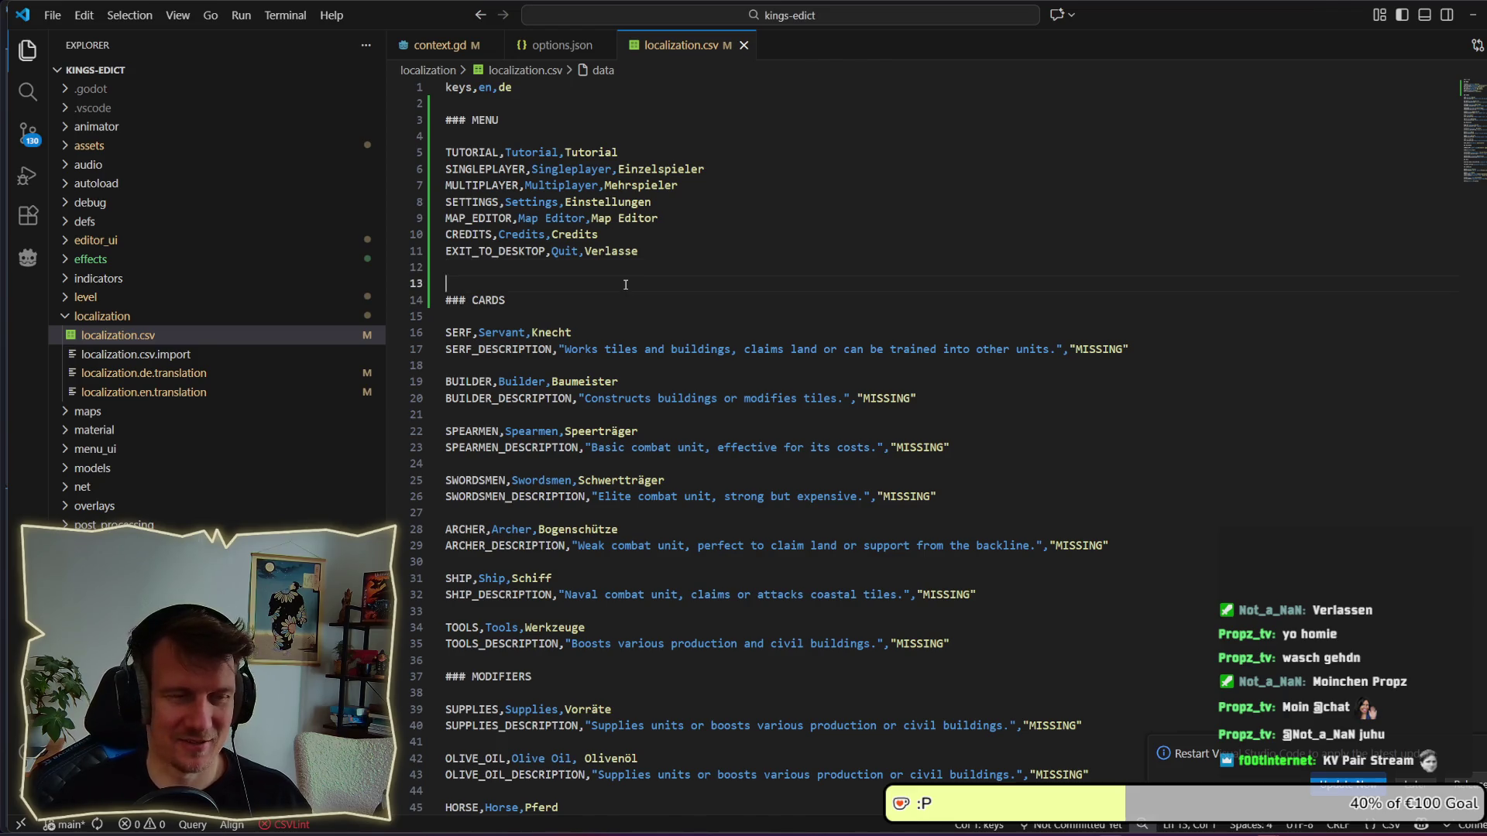
{"action": "left_click", "coordinate": [604, 268]}
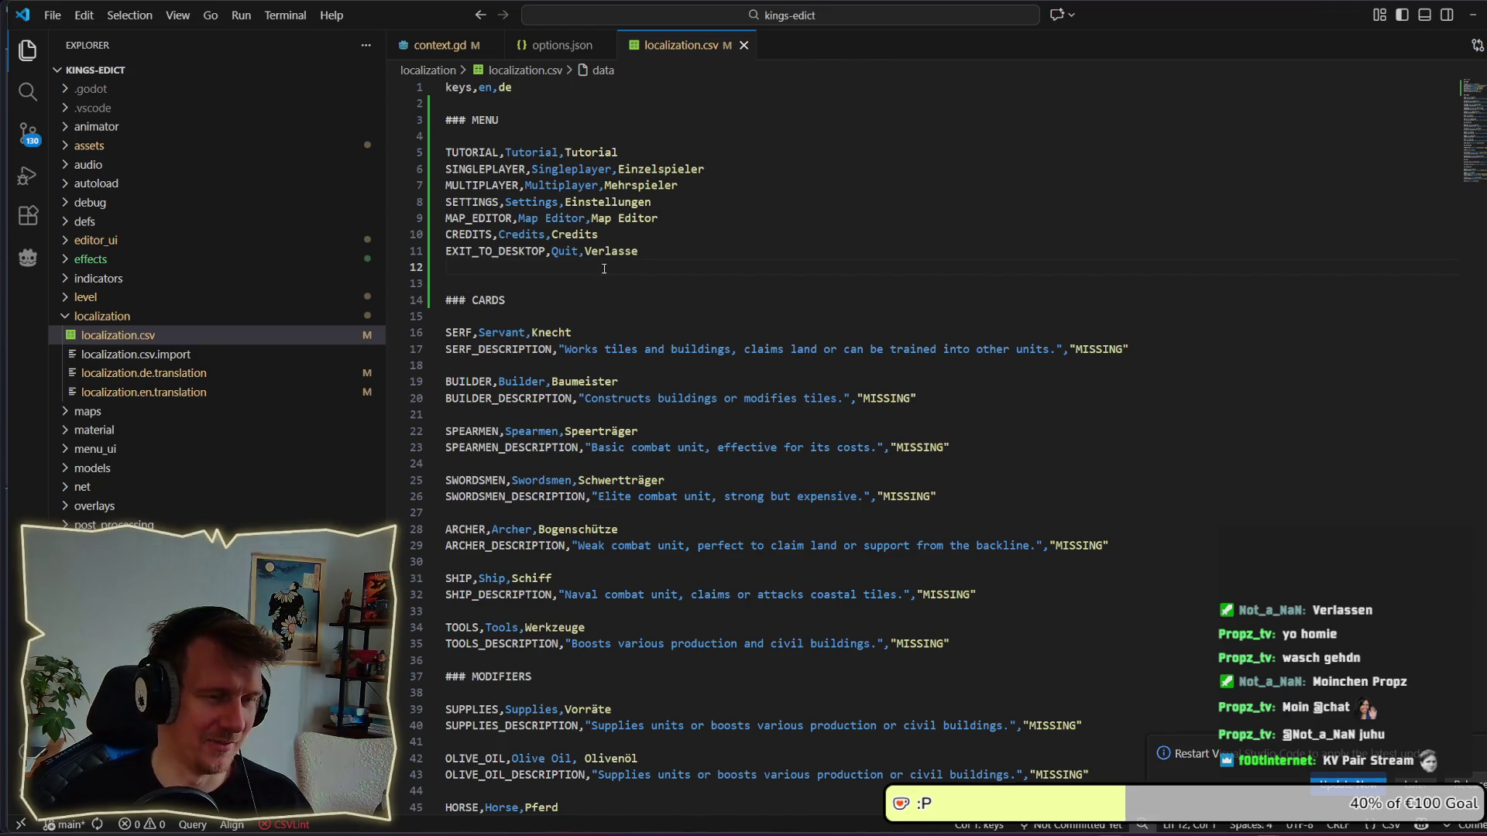
{"action": "key", "text": "alt+Tab"}
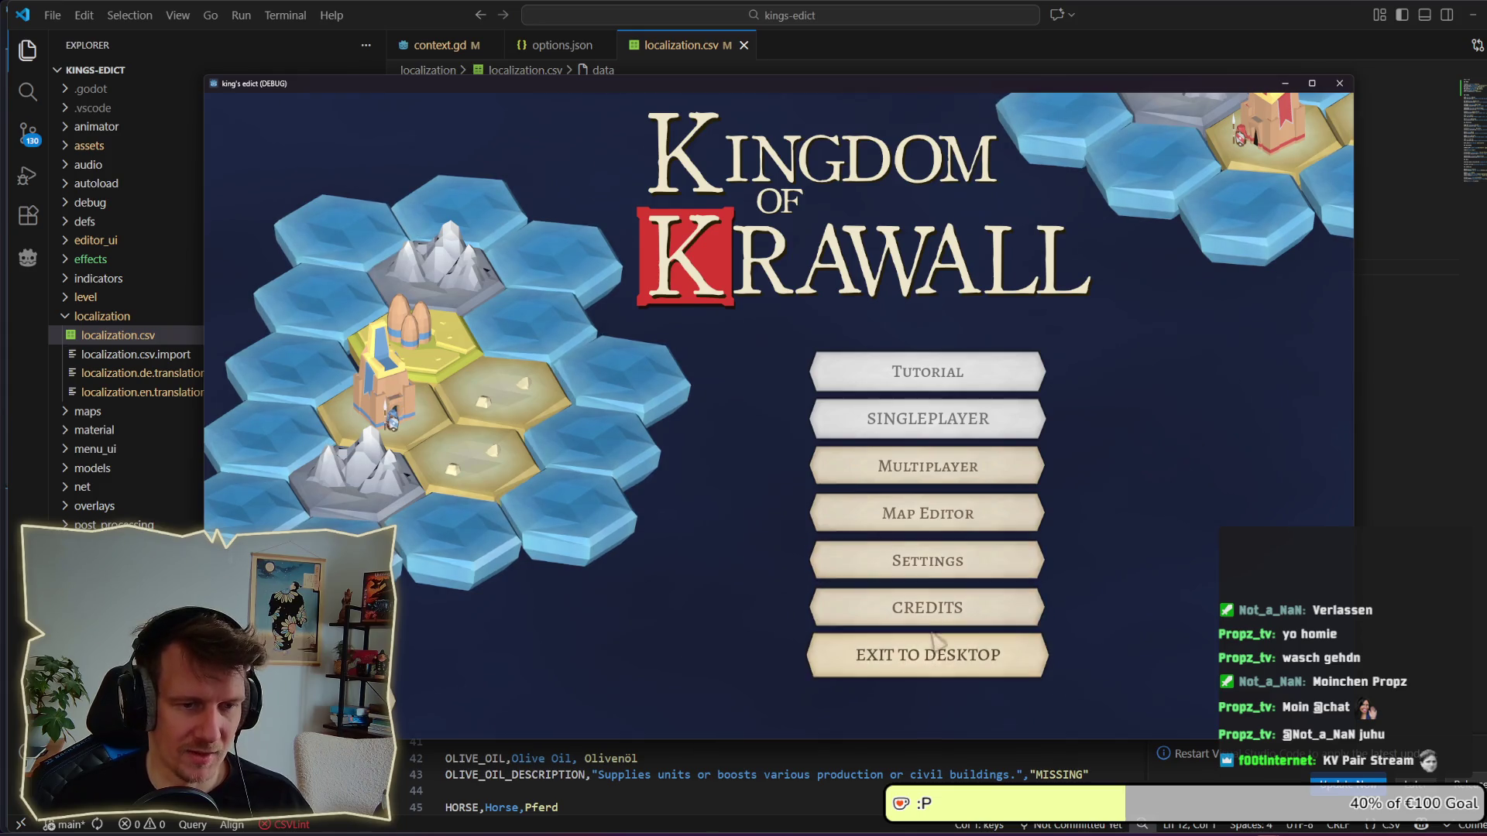
Open the MULTIPLAYER lobby showing 'No Games exist', then return to the CREDITS row in the CSV.
{"action": "left_click", "coordinate": [918, 466]}
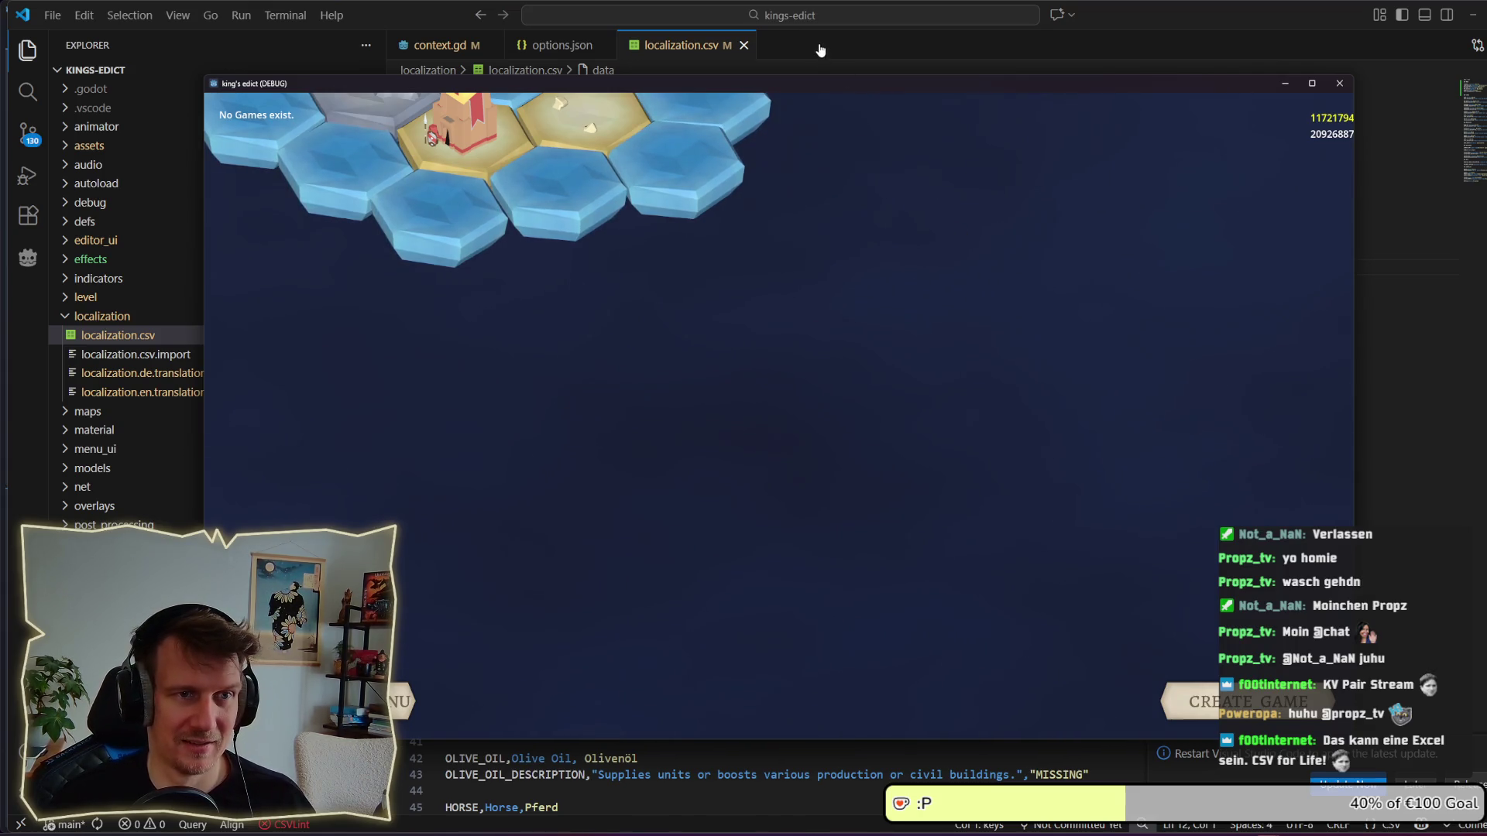
{"action": "left_click", "coordinate": [681, 49]}
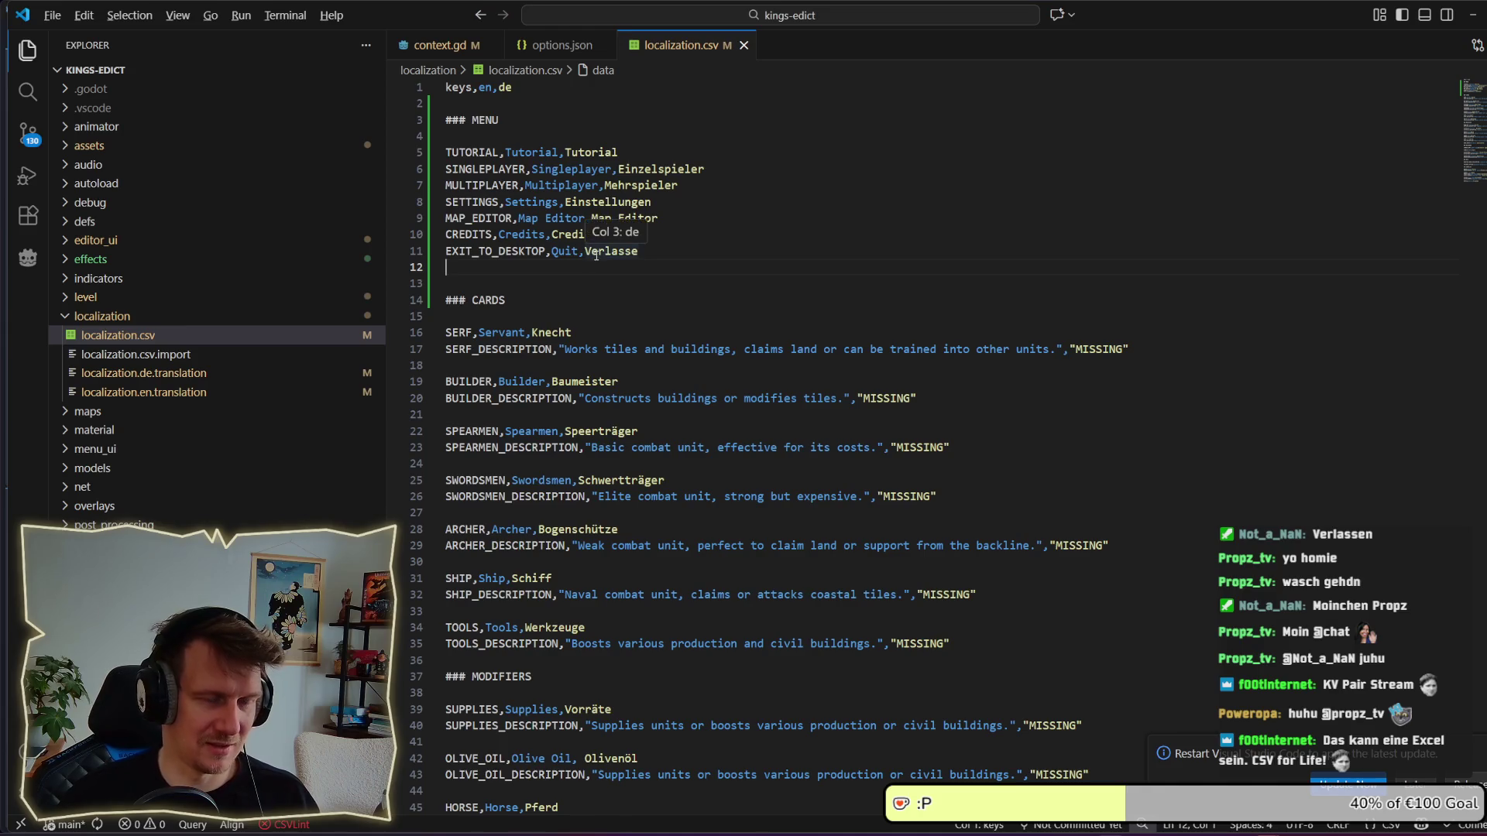
{"action": "key", "text": "alt+Tab"}
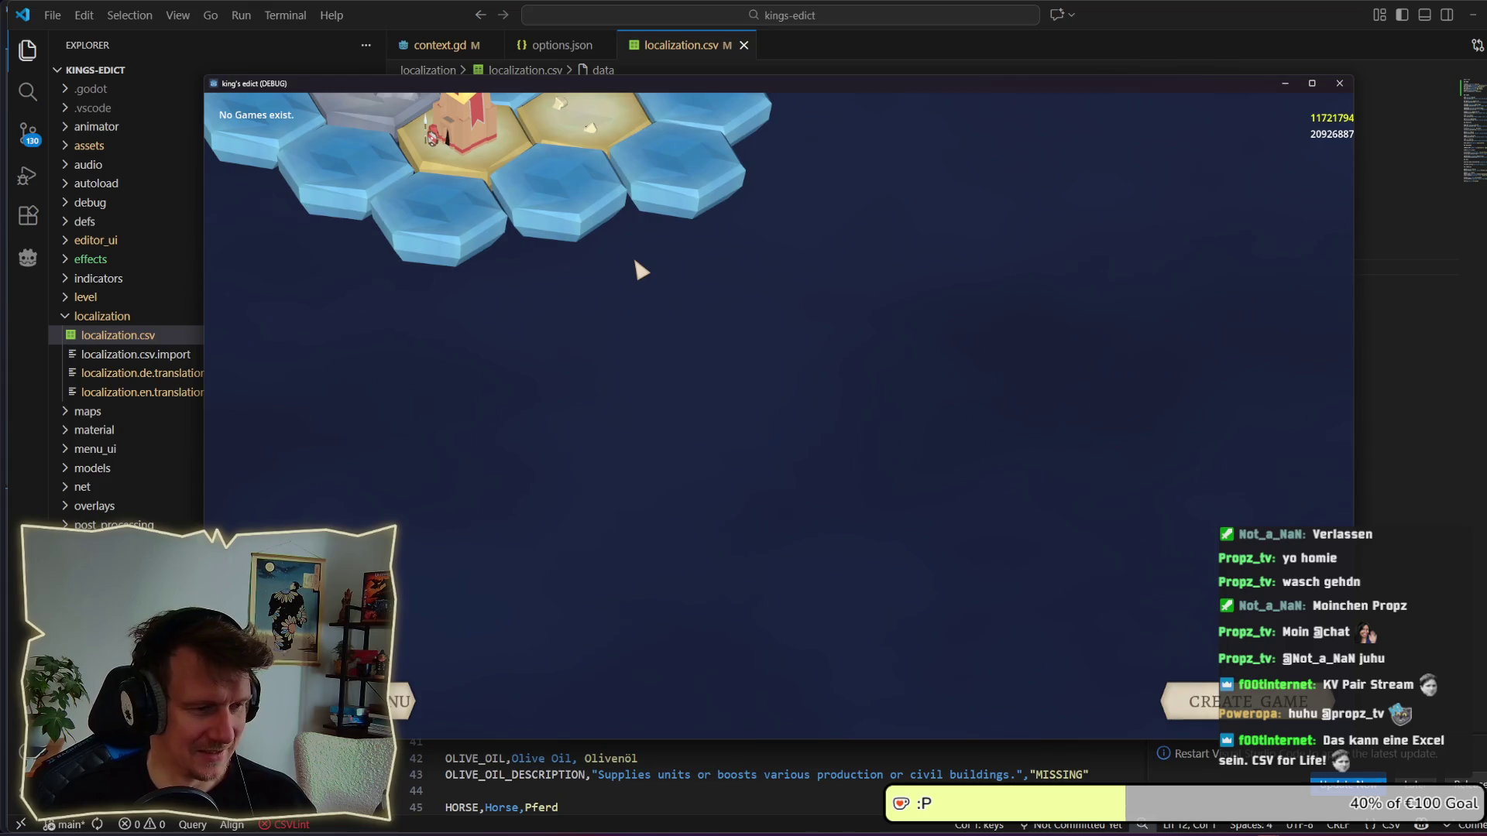
{"action": "key", "text": "alt+Tab"}
{"action": "left_click", "coordinate": [626, 235]}
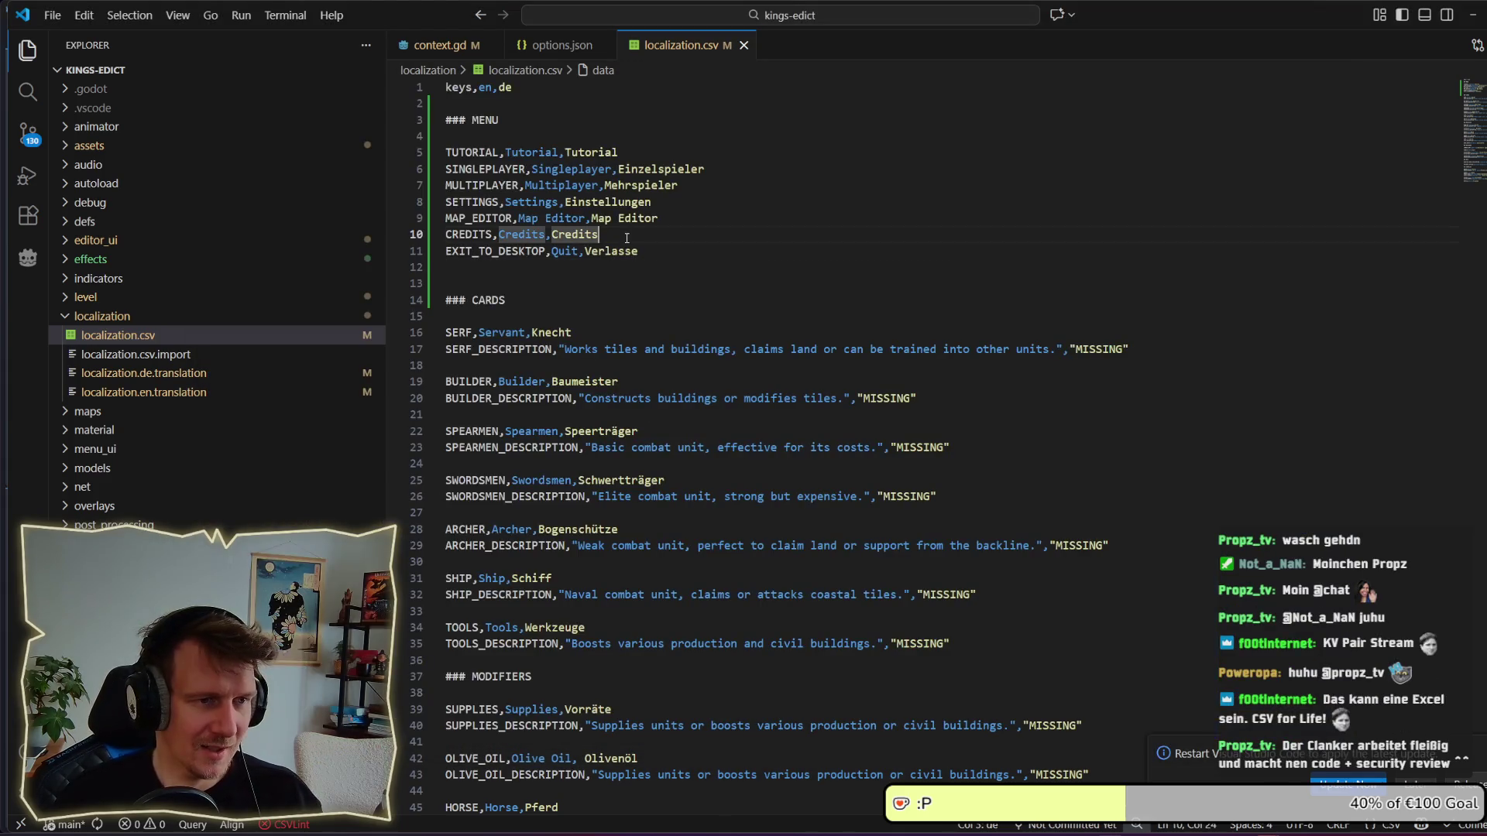
Start a row on line 12, shortening the typed BACK_TO_MENU key to BACK.
{"action": "key", "text": "Down"}
{"action": "key", "text": "End"}
{"action": "key", "text": "Down"}
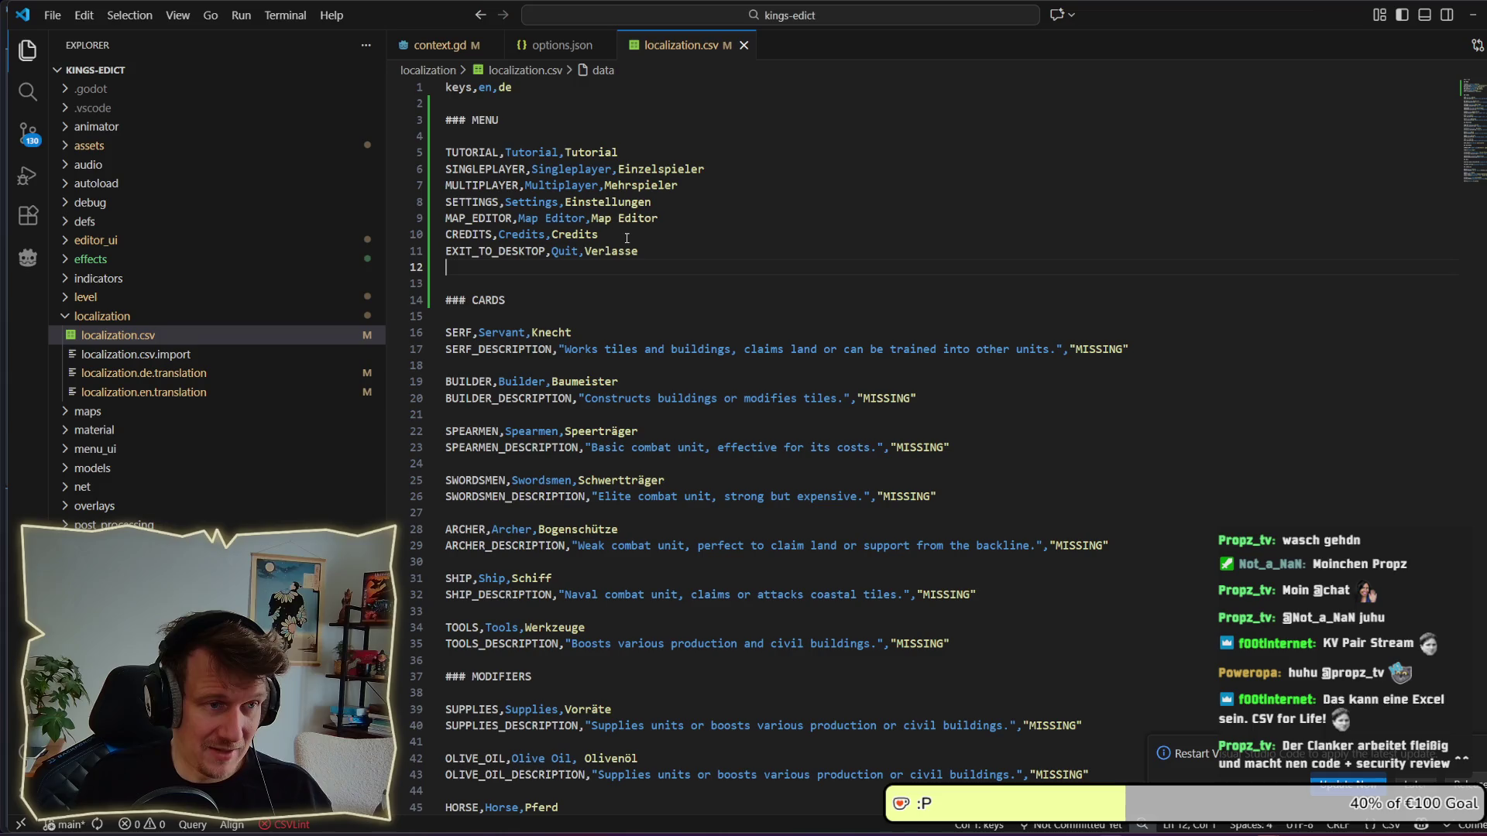
{"action": "type", "text": "BAC"}
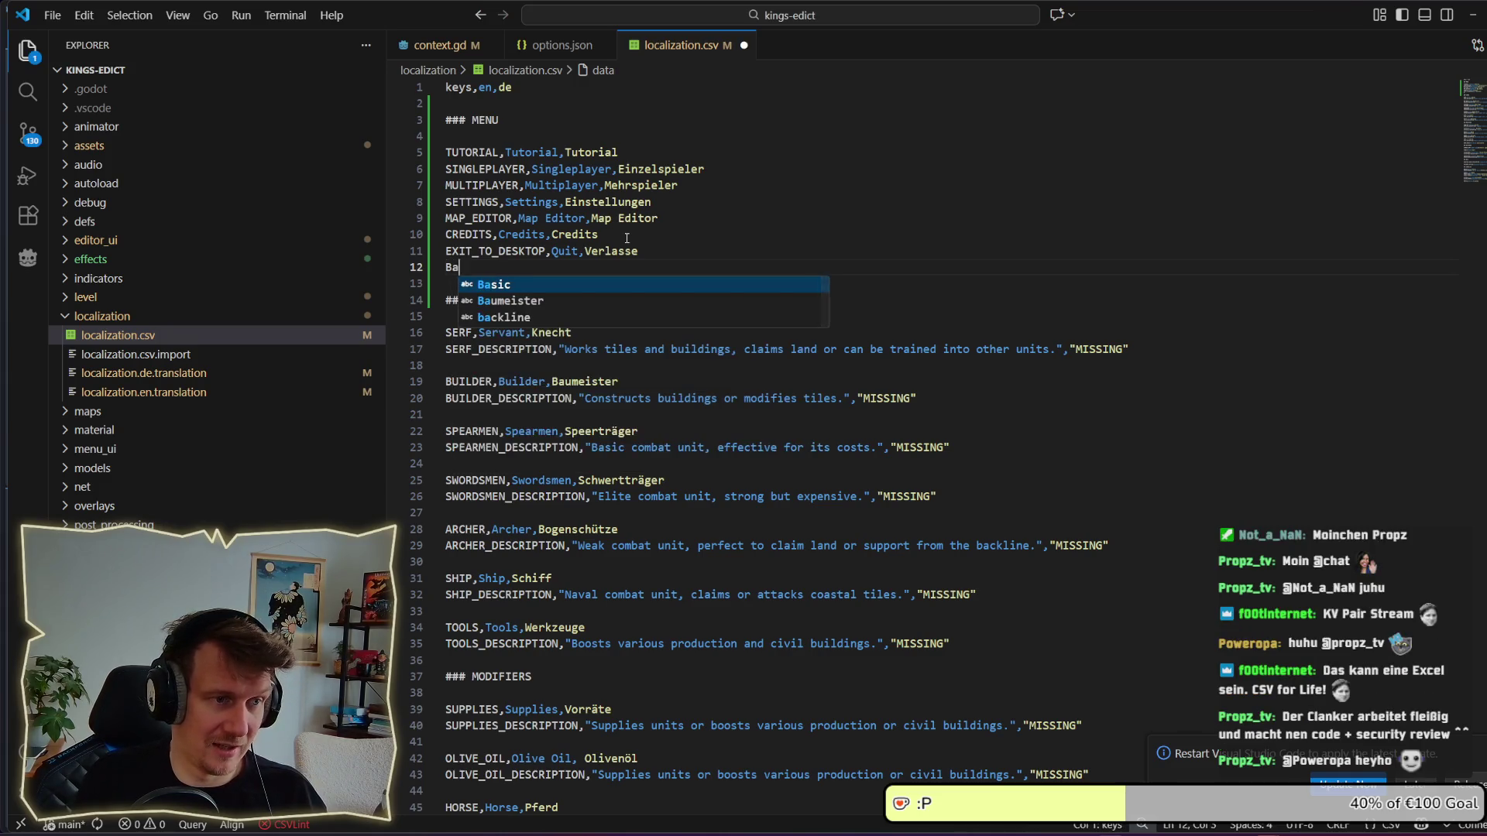
{"action": "type", "text": "K_T"}
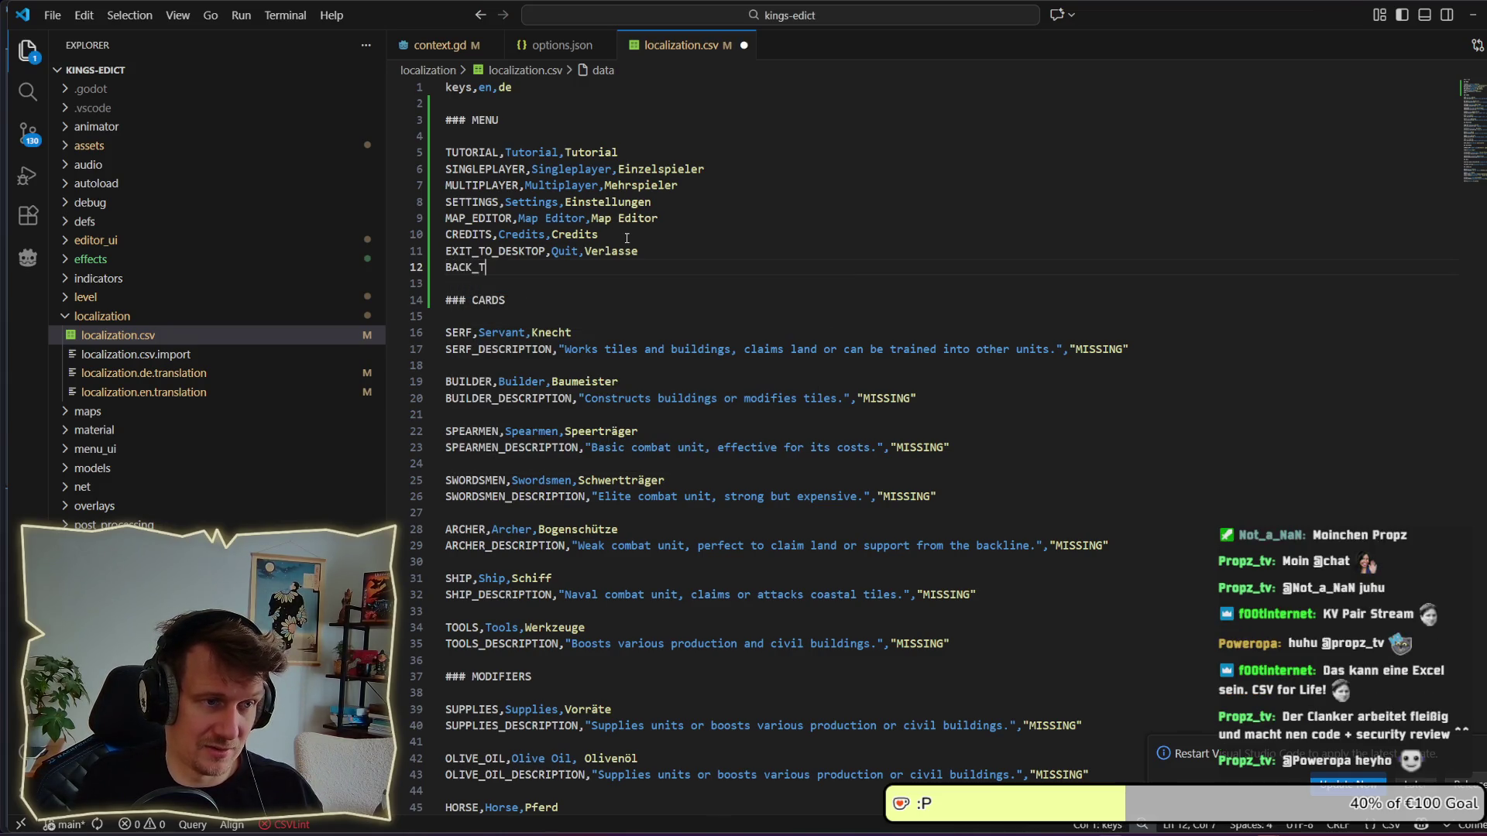
{"action": "type", "text": "O_MENU,"}
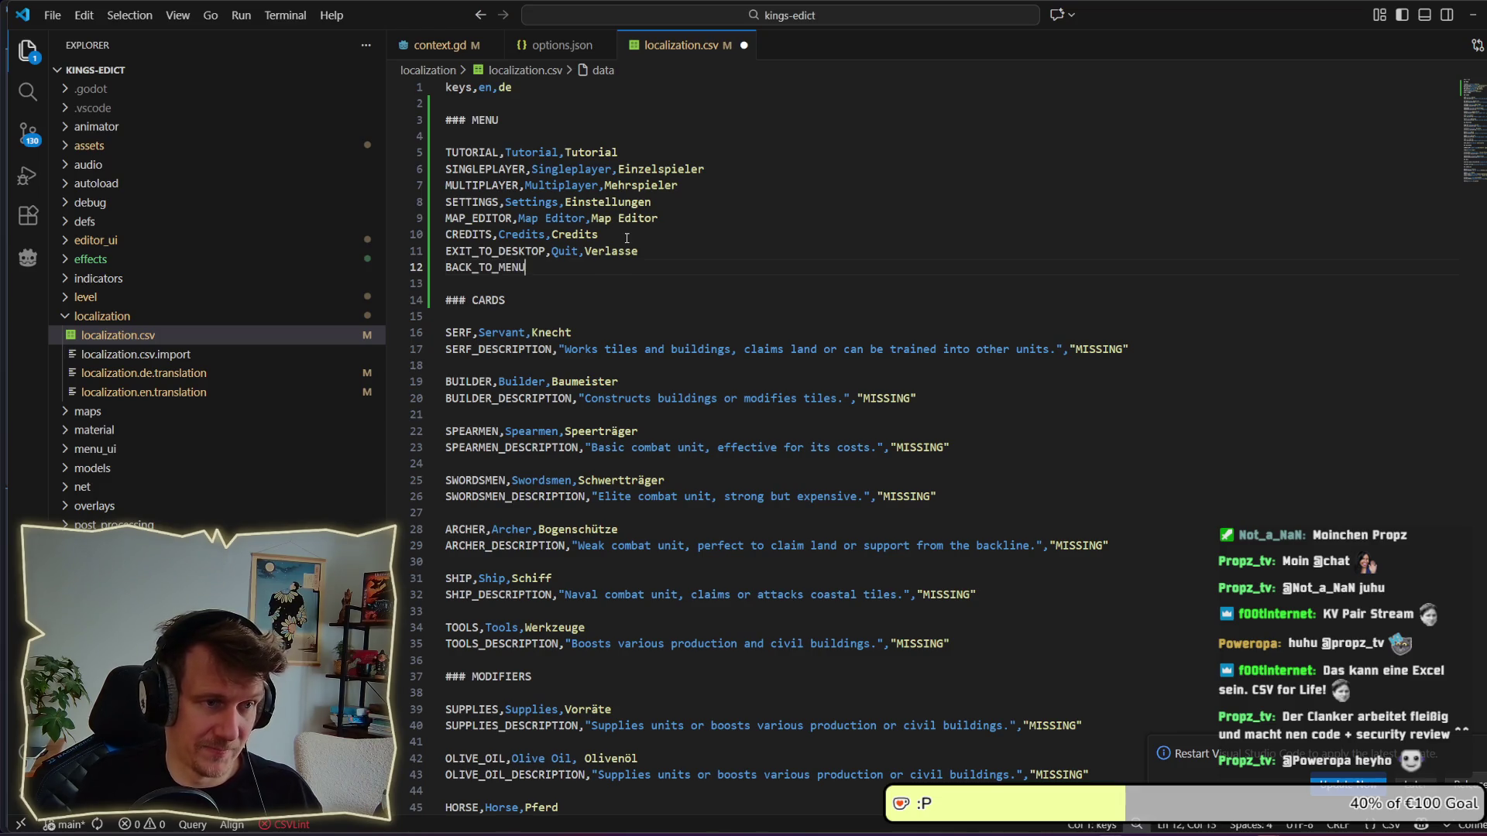
{"action": "key", "text": "BackSpace"}
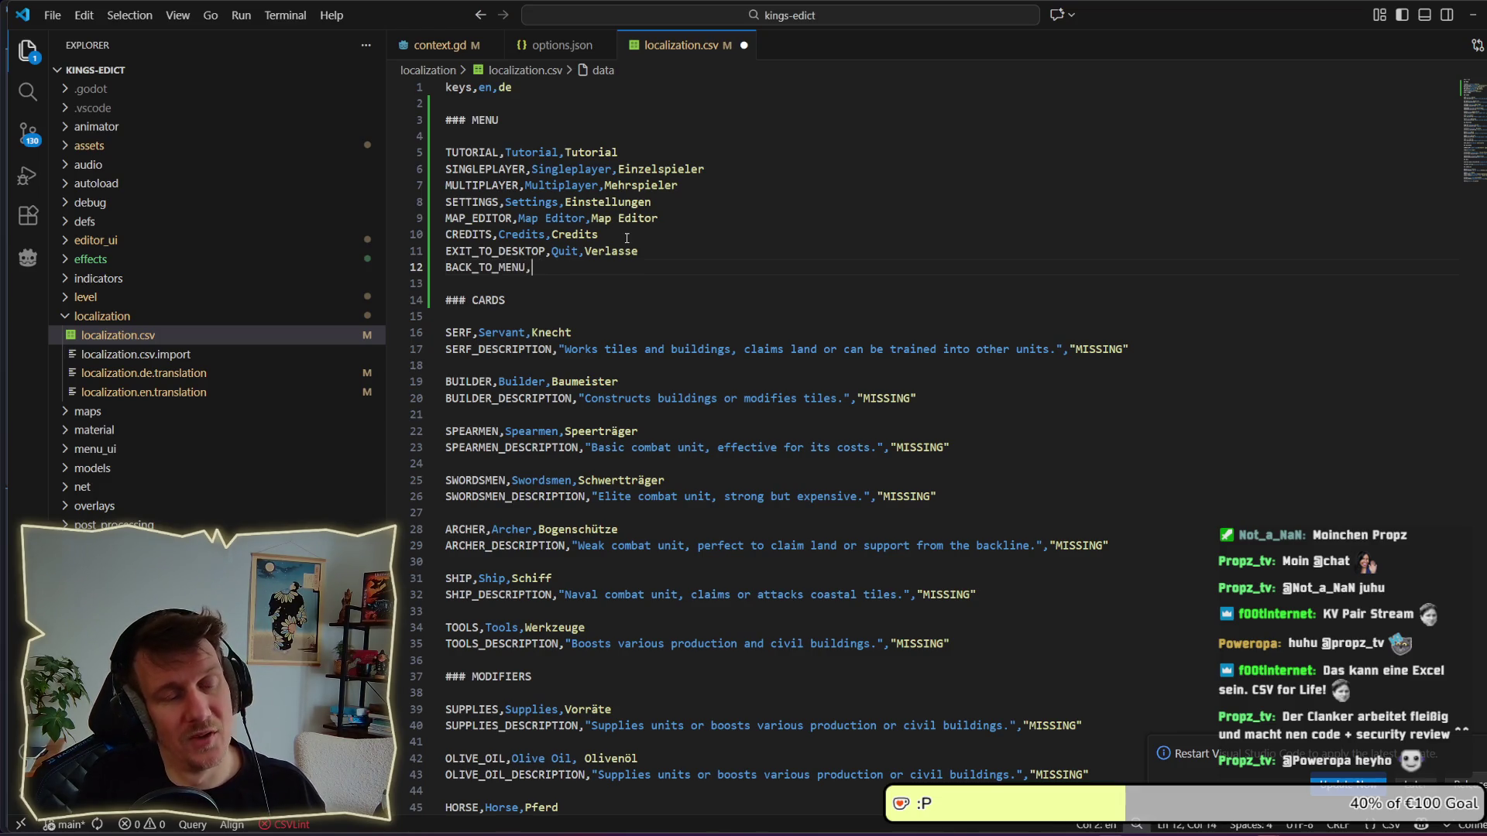
{"action": "key", "text": "Left"}
{"action": "key", "text": "Left"}
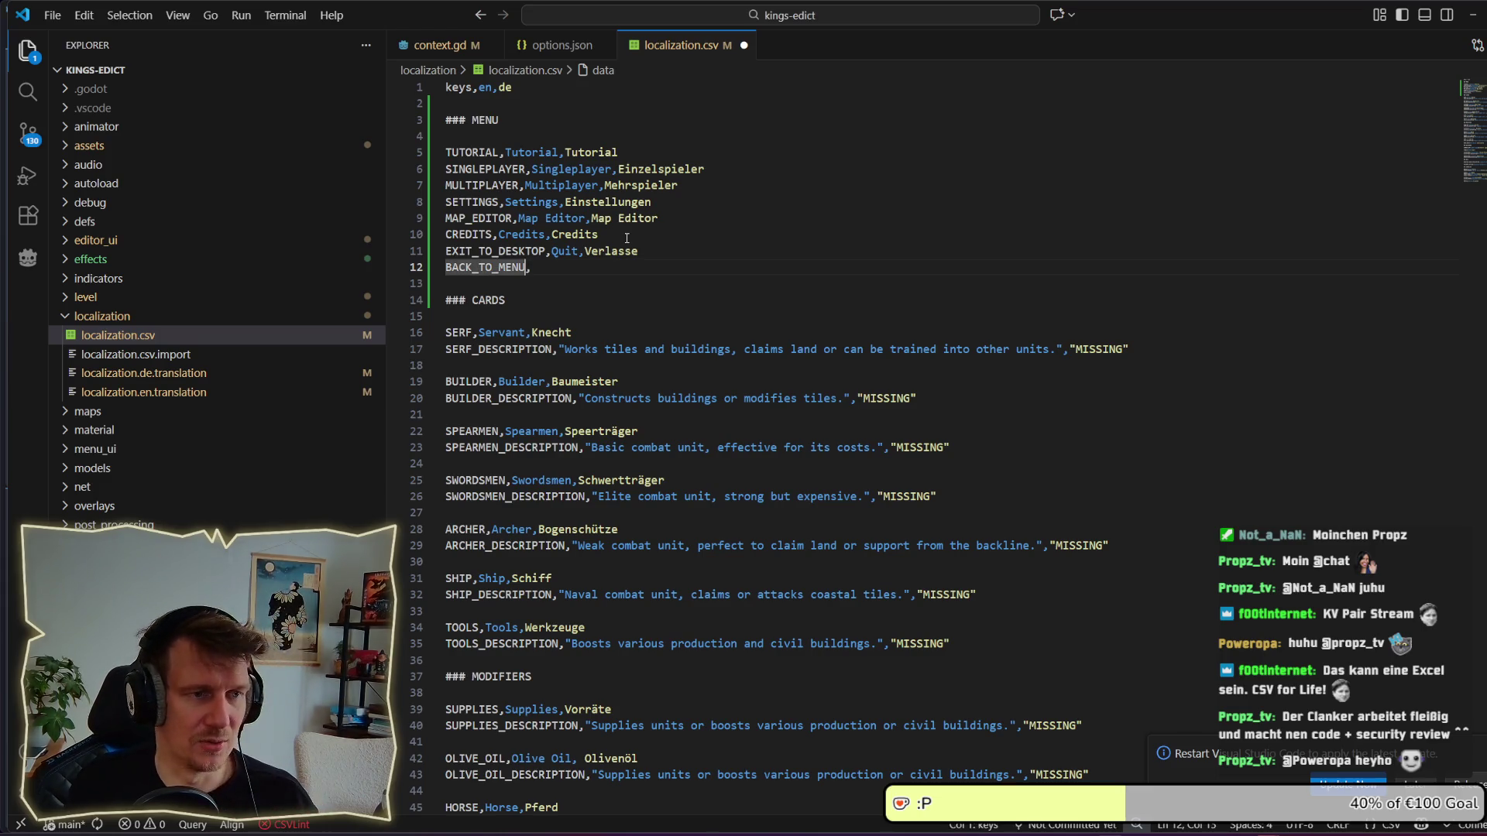
{"action": "key", "text": "BackSpace"}
{"action": "key", "text": "BackSpace"}
{"action": "key", "text": "BackSpace"}
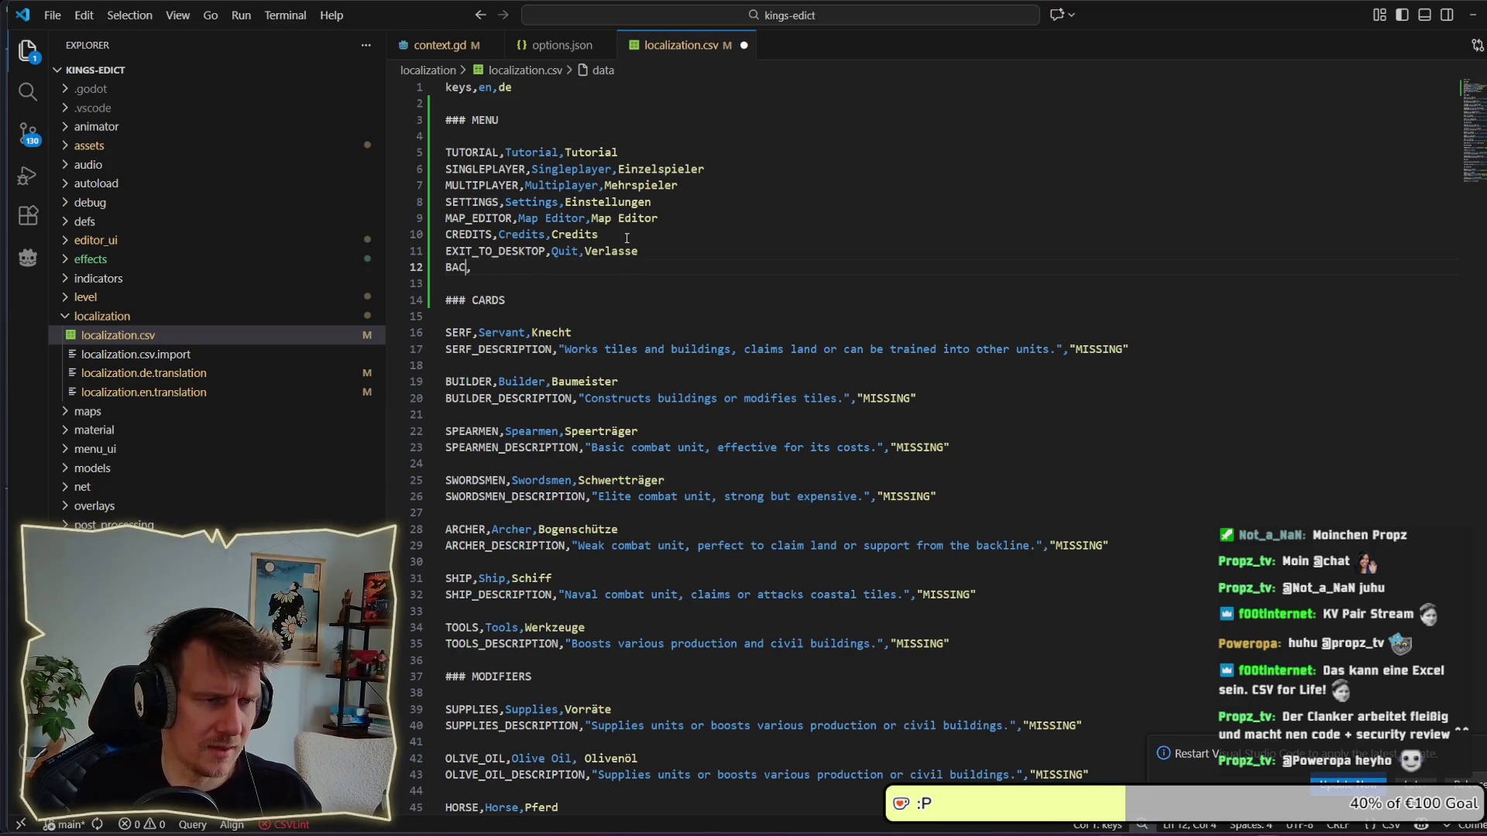
{"action": "type", "text": "K"}
Give BACK the texts Back and Zurück, save, and begin the CREATE_GAME row below.
{"action": "key", "text": "End"}
{"action": "type", "text": "Back,"}
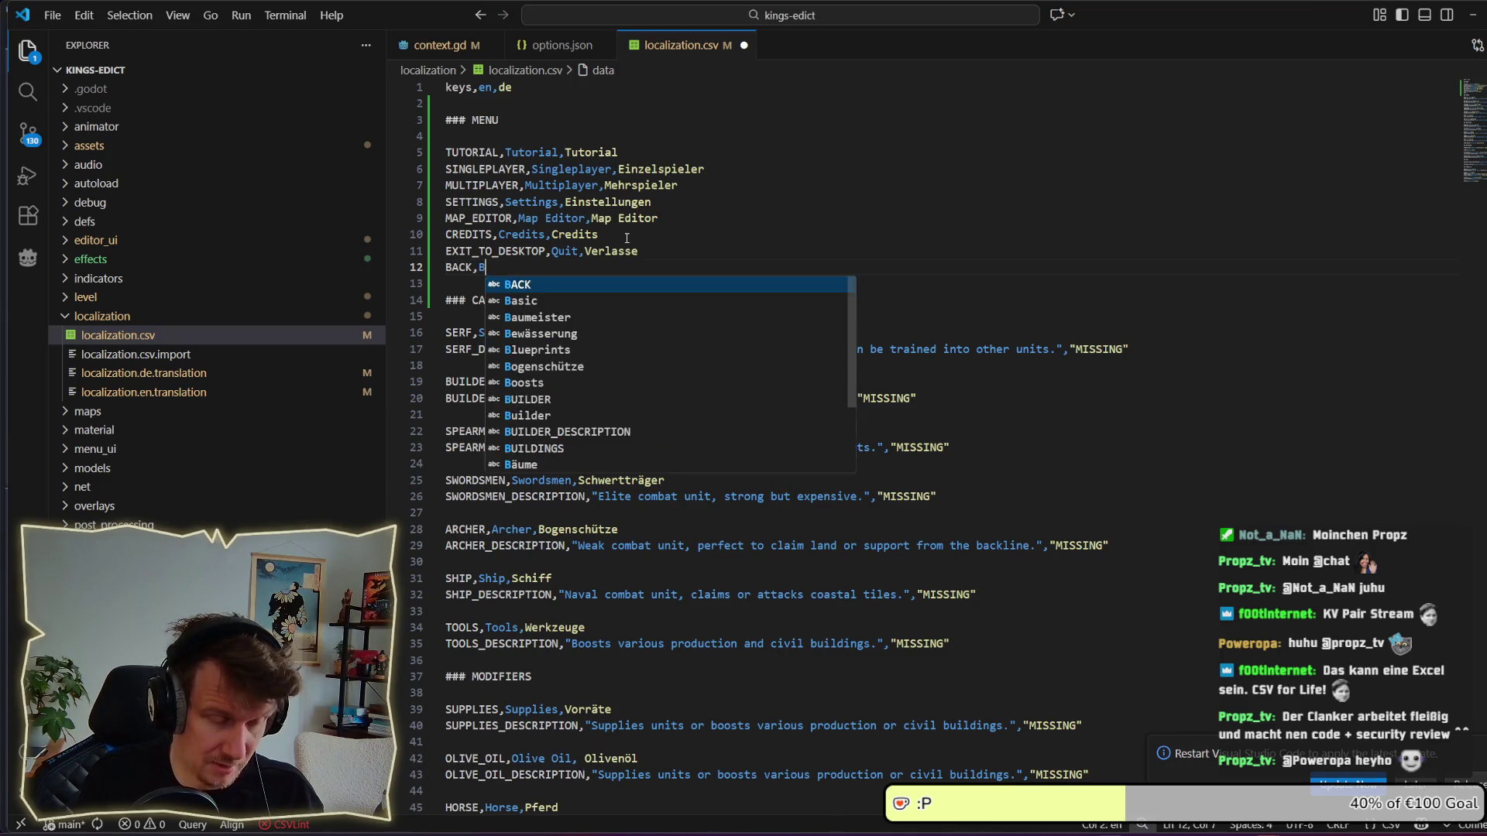
{"action": "type", "text": "Zurück"}
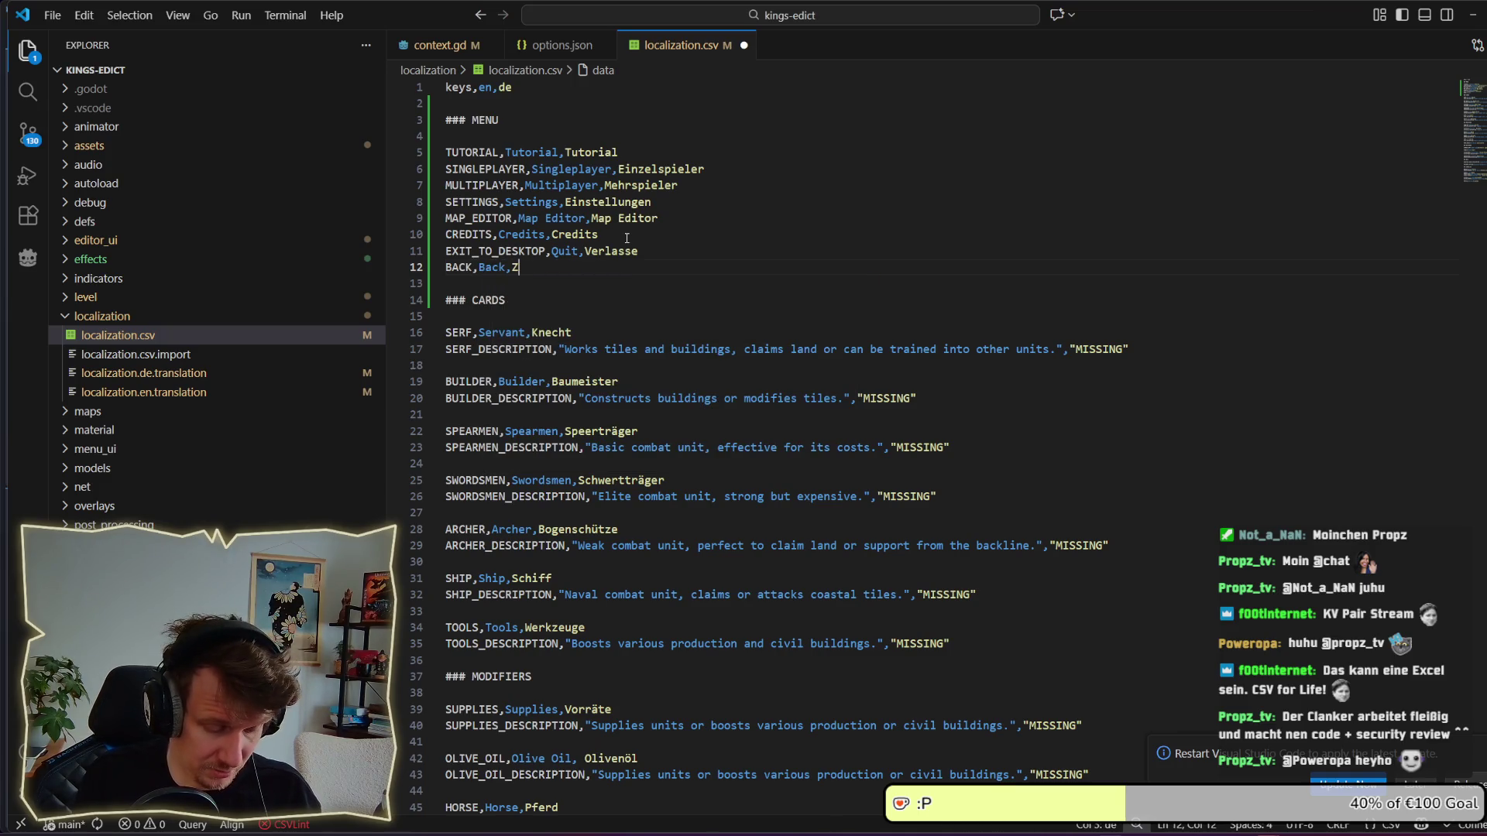
{"action": "key", "text": "ctrl+s"}
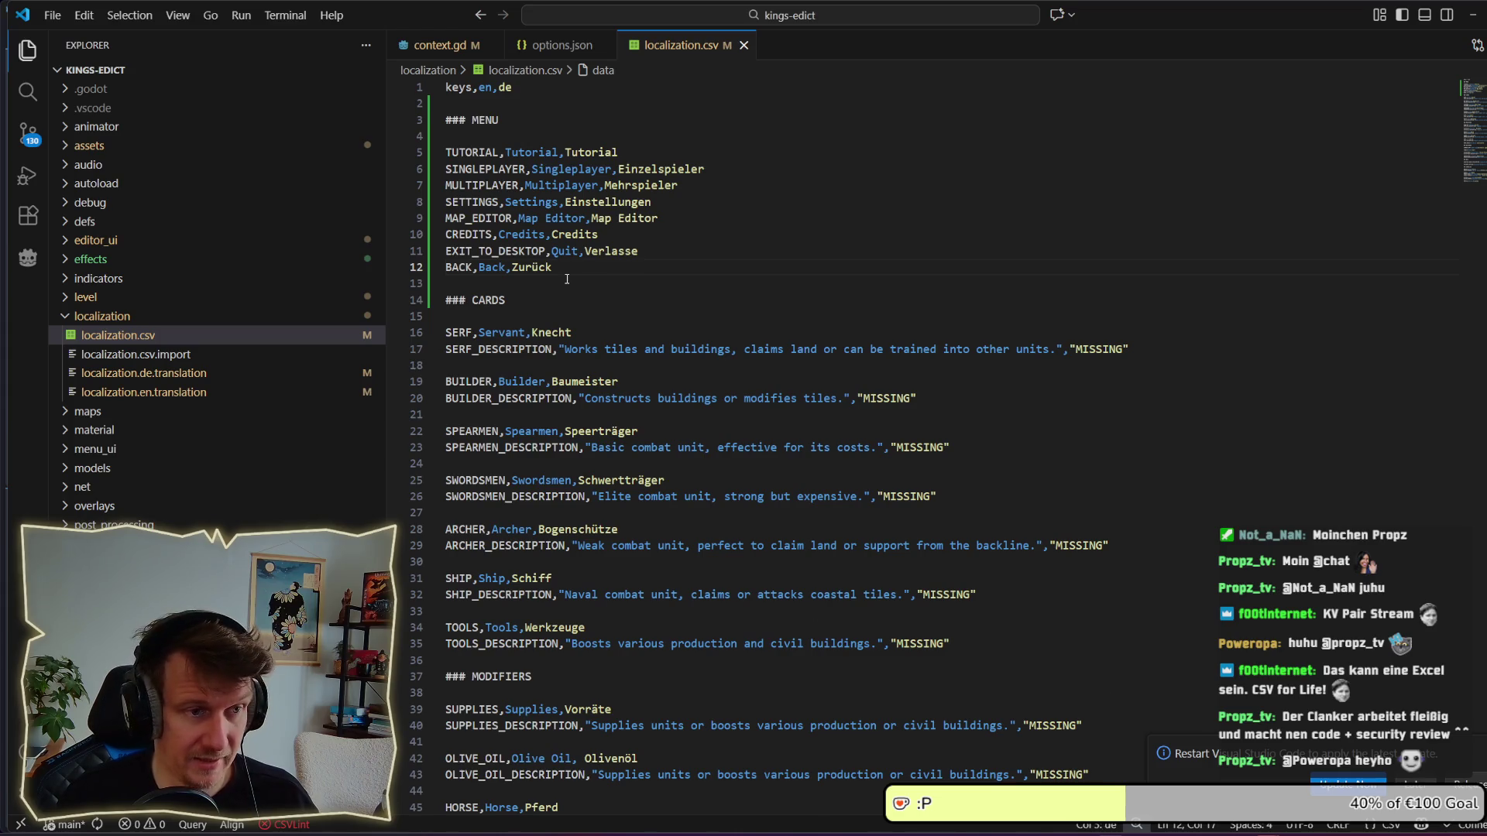
{"action": "key", "text": "Return"}
{"action": "type", "text": "CREATE_GAME,"}
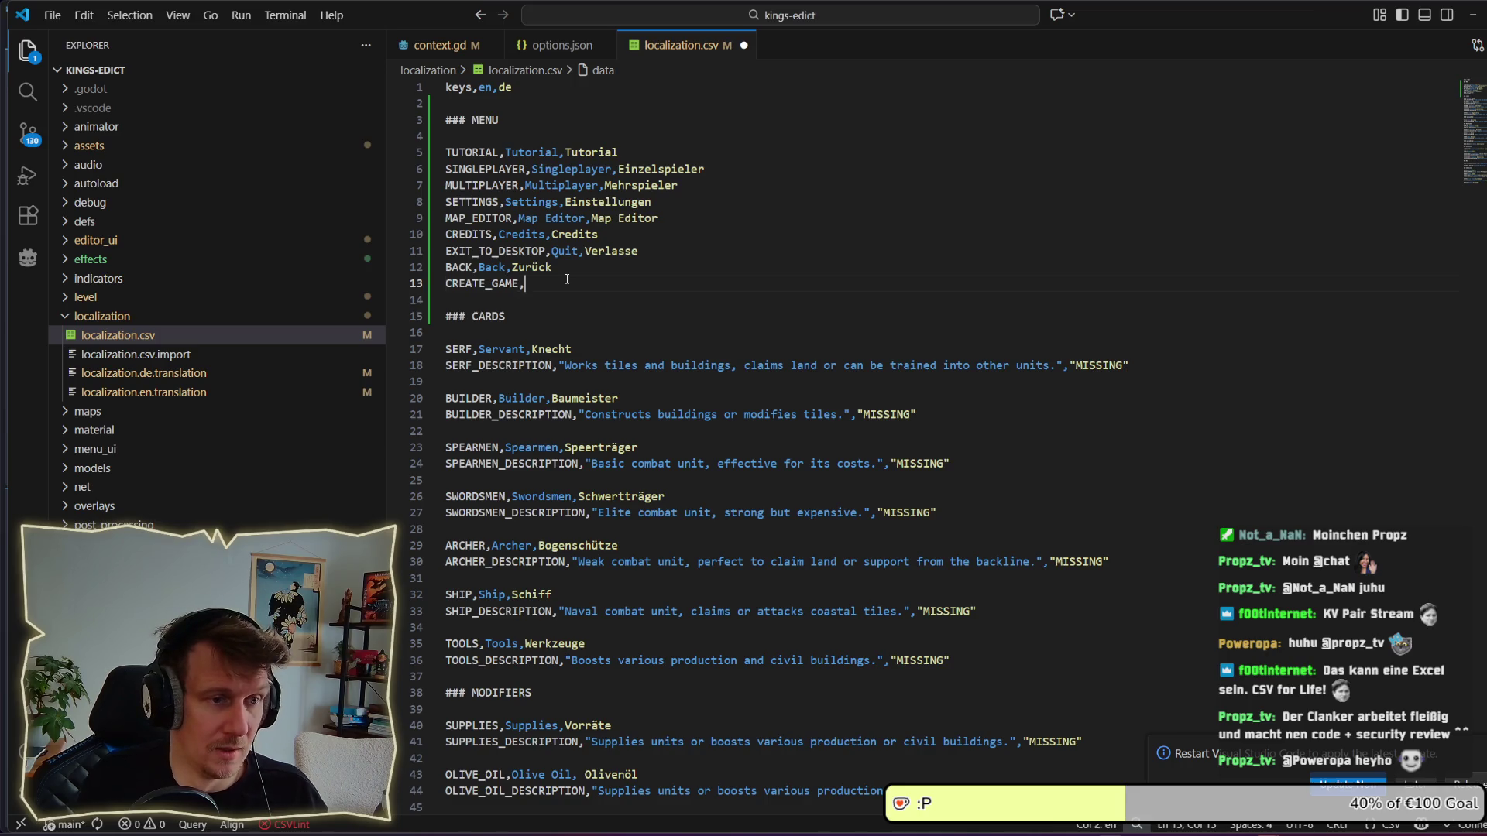
{"action": "type", "text": "Create Game, "}
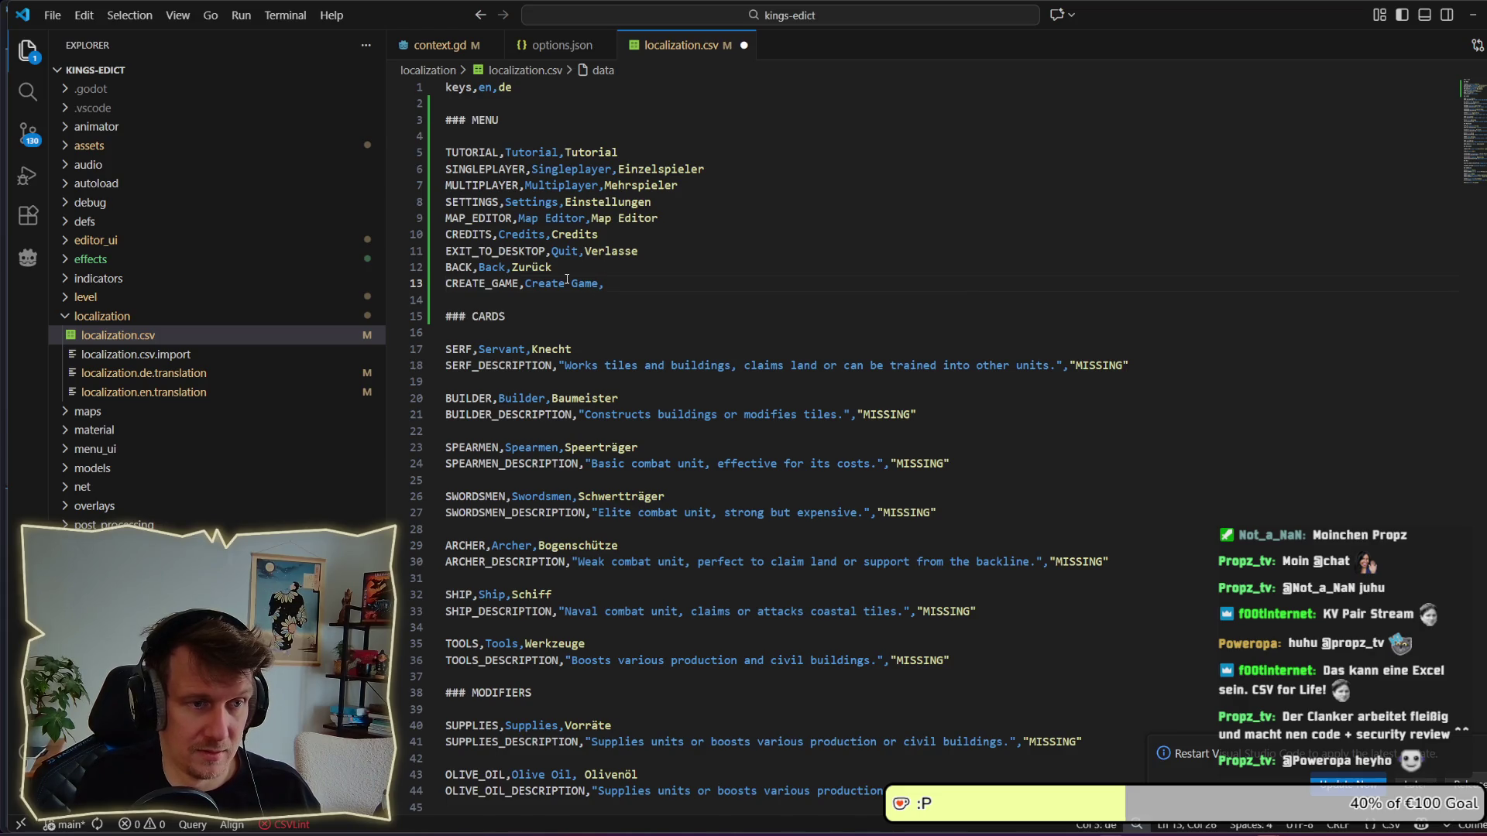
{"action": "type", "text": "Spiel Er"}
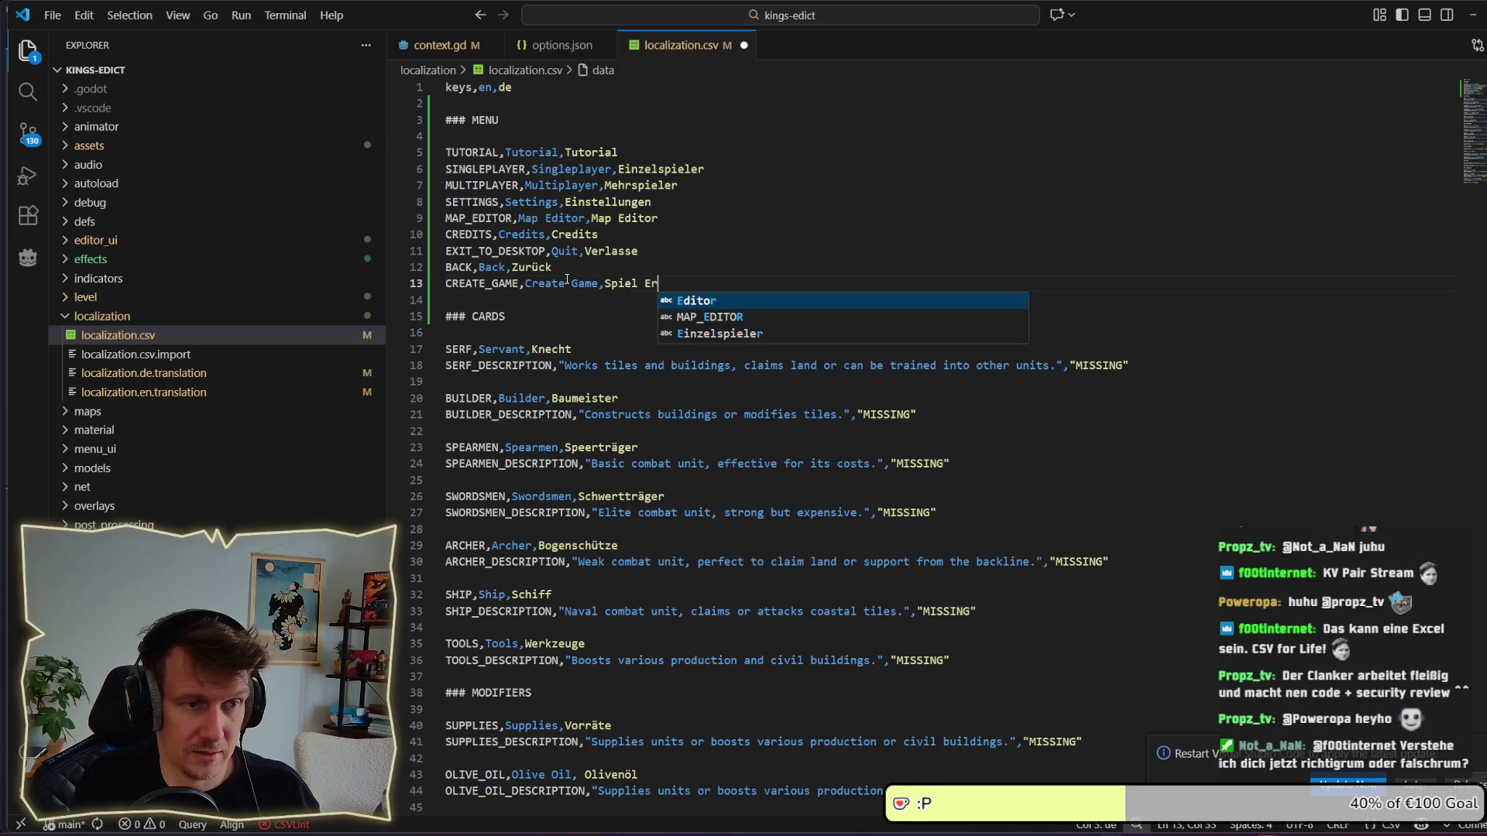
{"action": "type", "text": "stellen"}
Save the CREATE_GAME row, then change Verlasse to Verlassen on line 11 and save again.
{"action": "key", "text": "ctrl+s"}
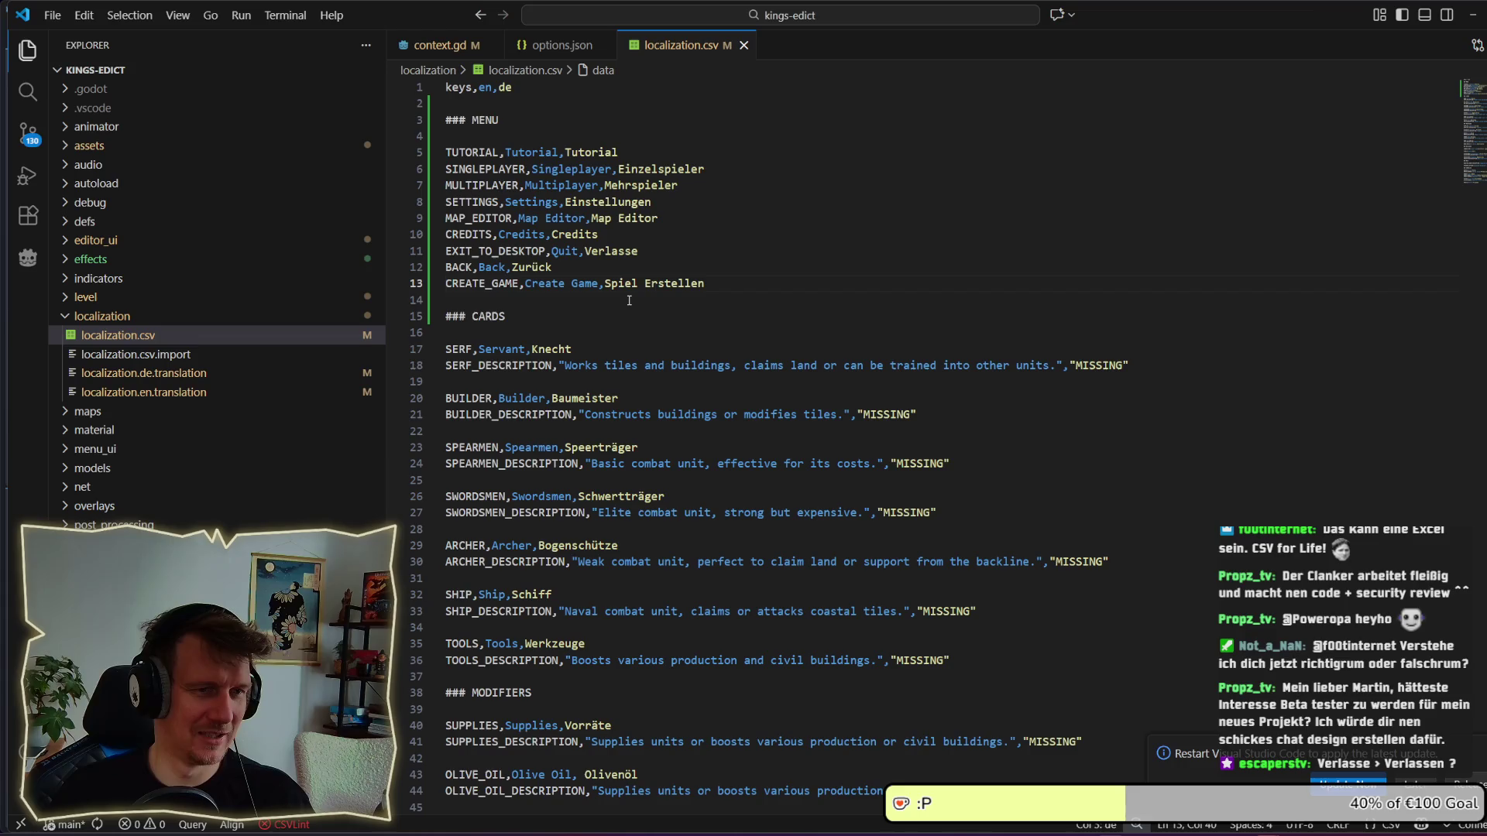
{"action": "left_click", "coordinate": [628, 299]}
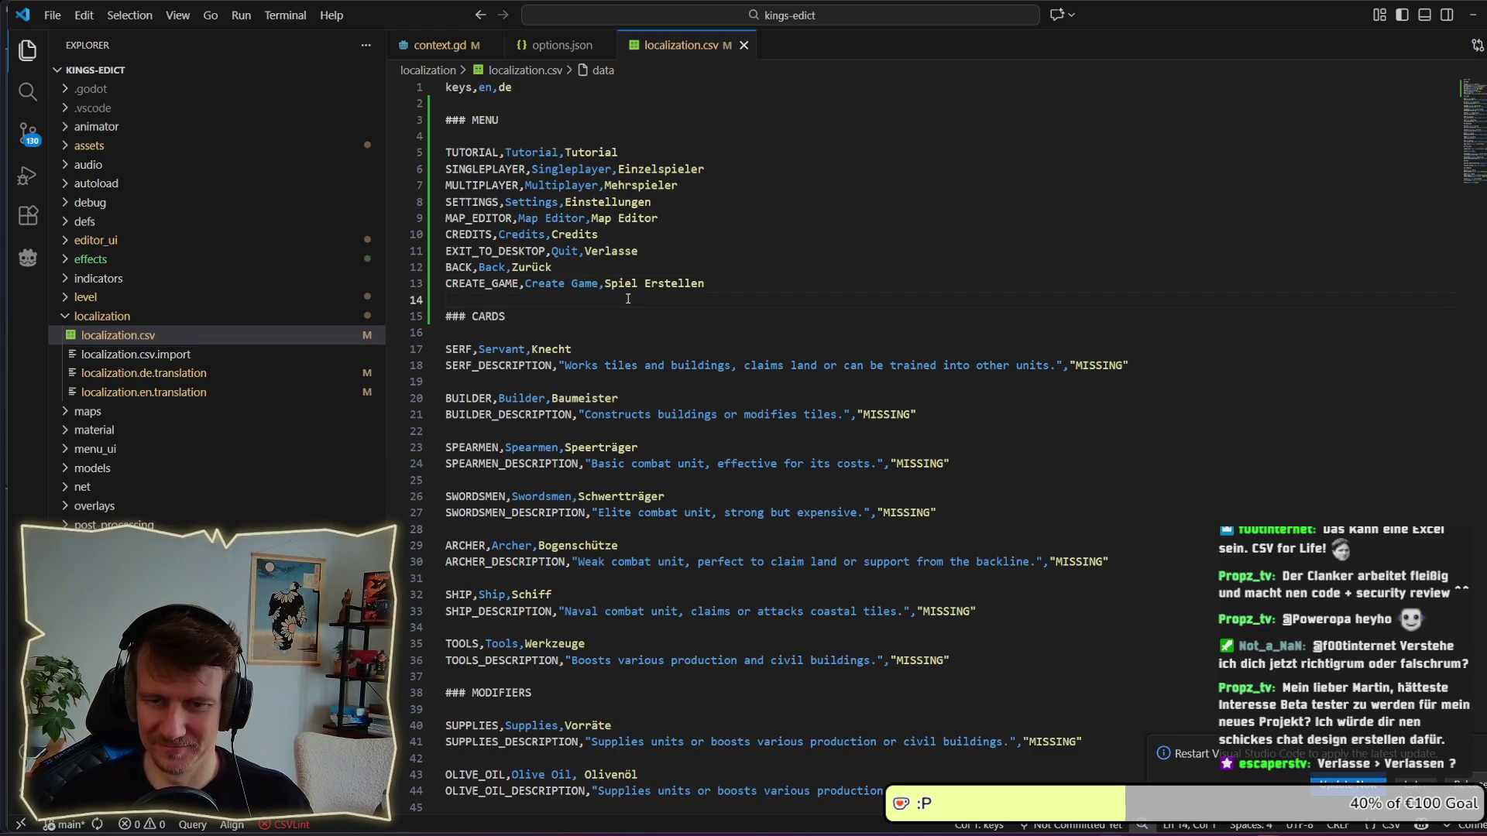
{"action": "double_click", "coordinate": [611, 251]}
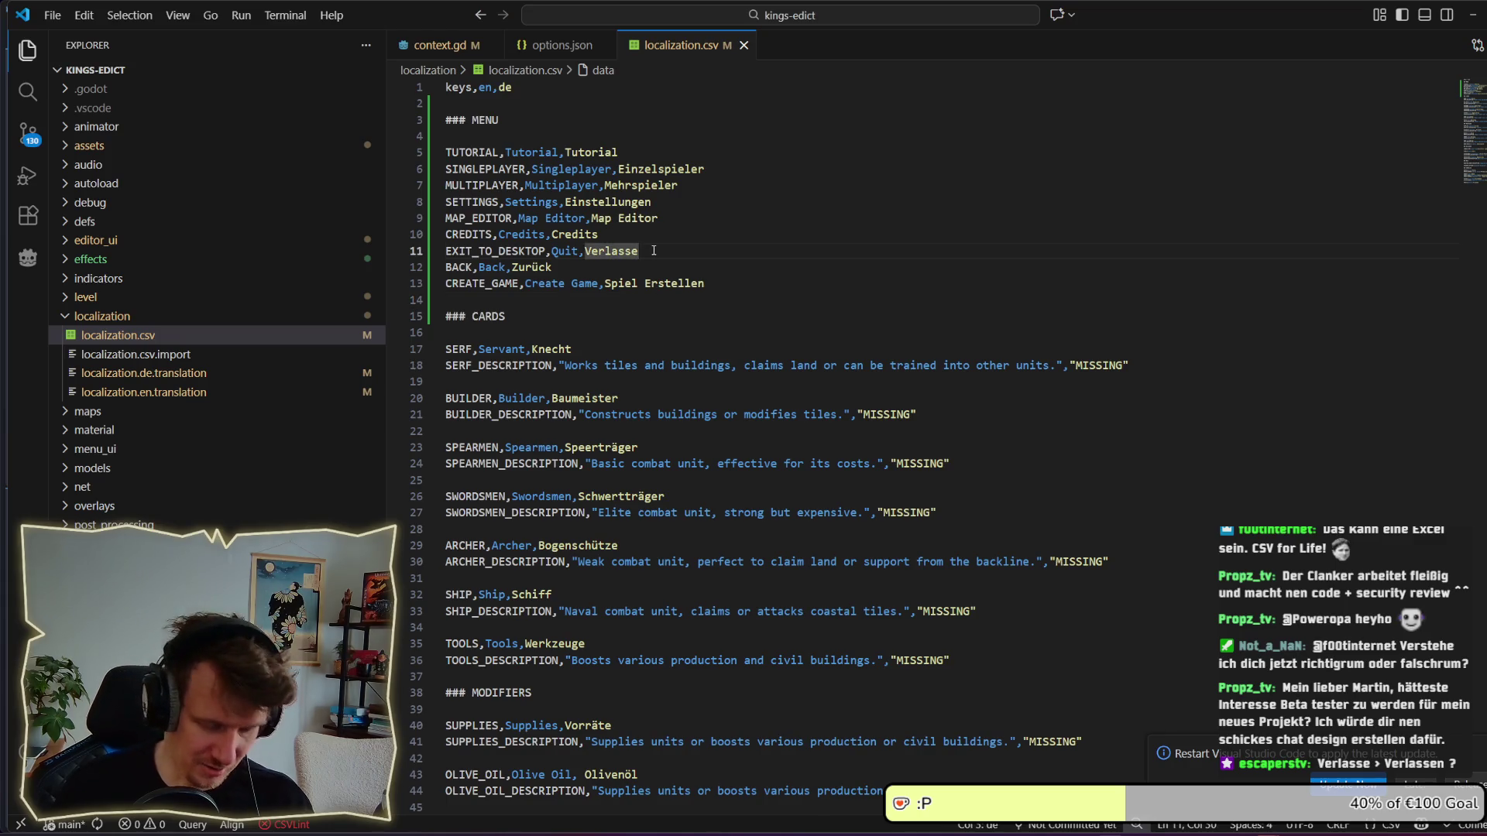
{"action": "type", "text": "Verlassen"}
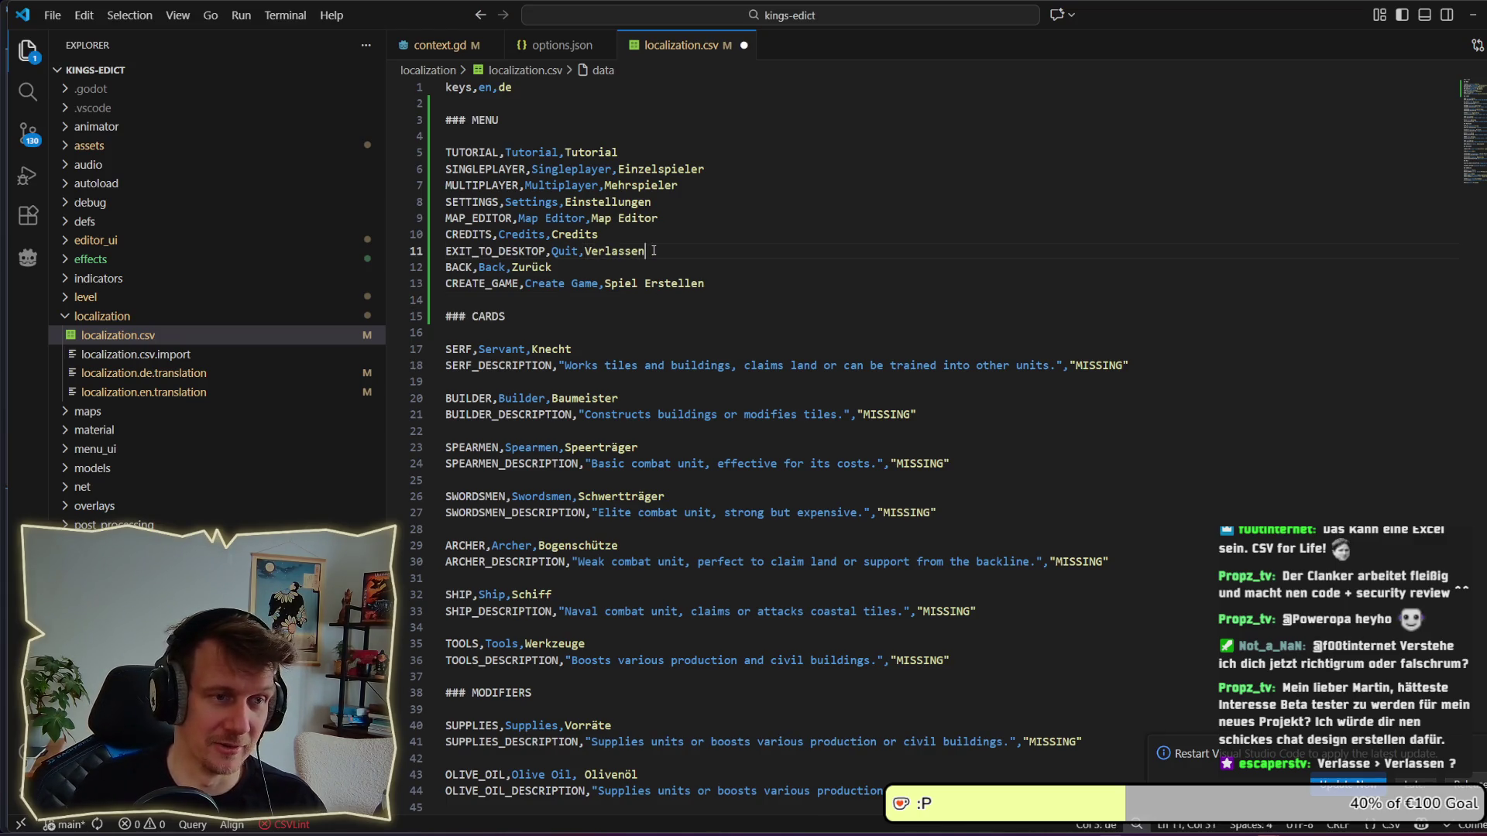
{"action": "key", "text": "ctrl+s"}
{"action": "left_click", "coordinate": [635, 265]}
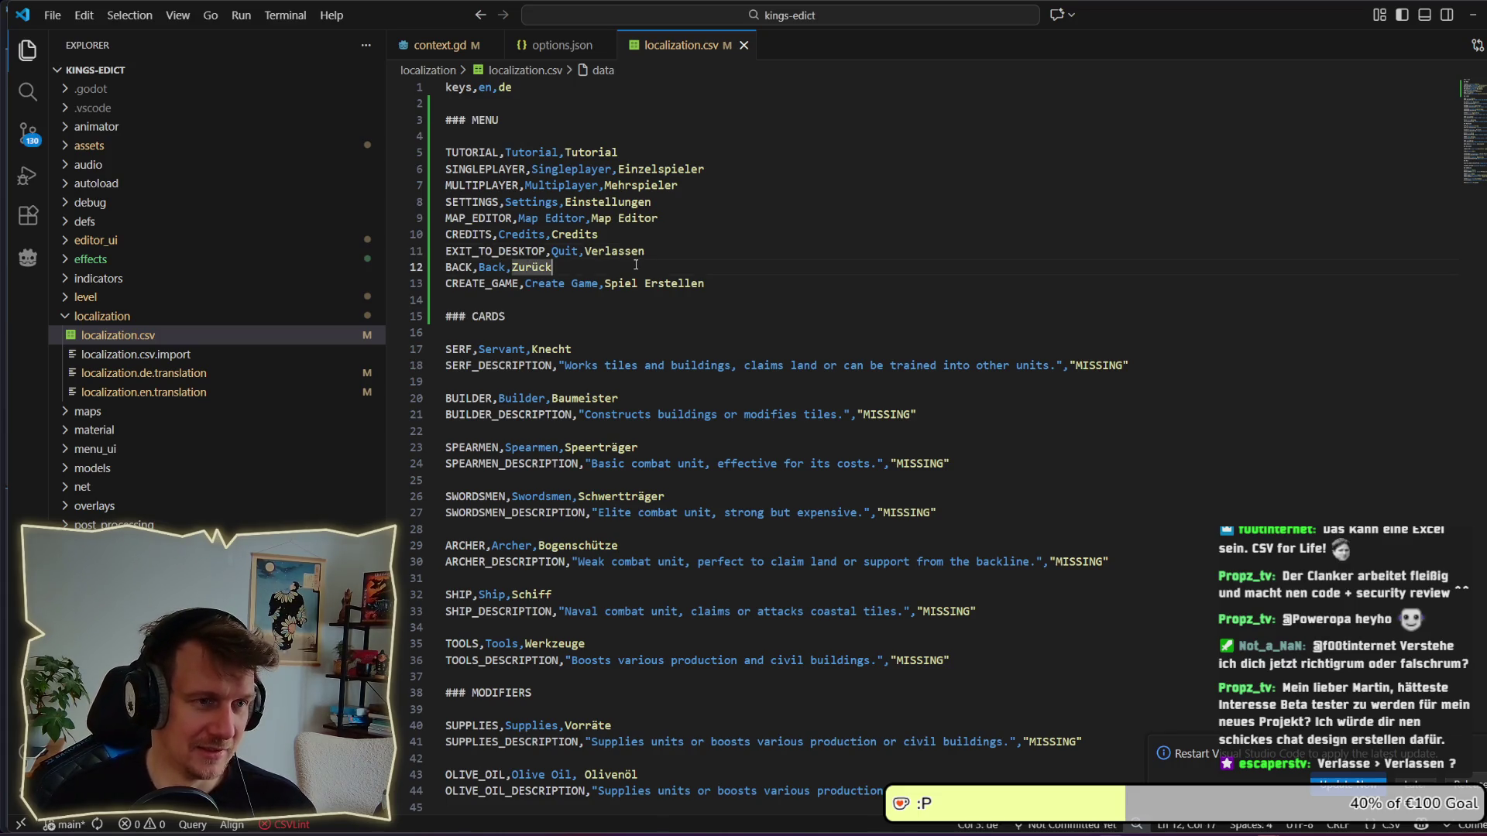
In the running game, return to the main menu, open Multiplayer and join the open room.
{"action": "key", "text": "alt+Tab"}
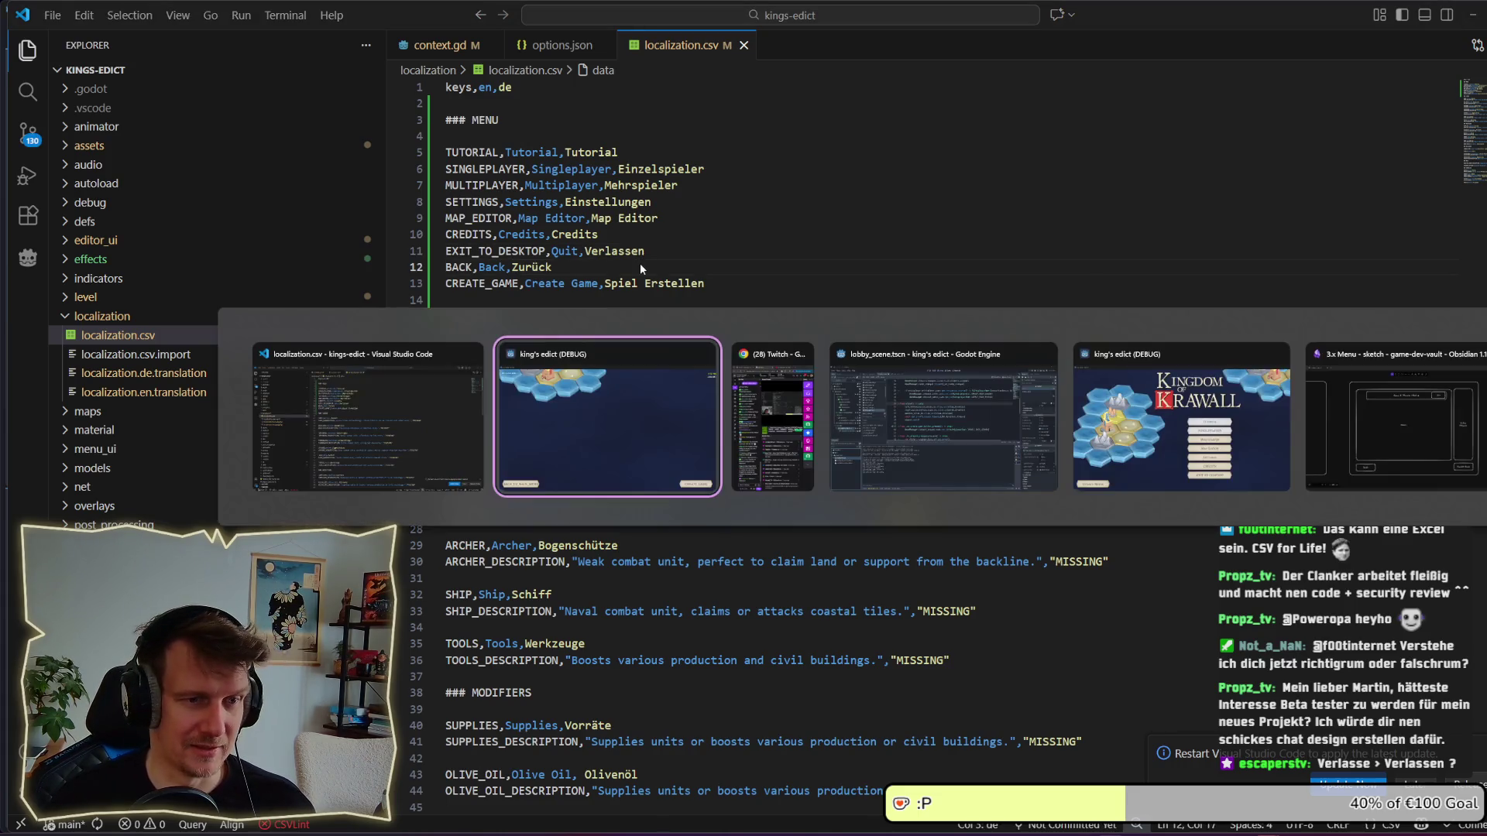
{"action": "left_click", "coordinate": [401, 701]}
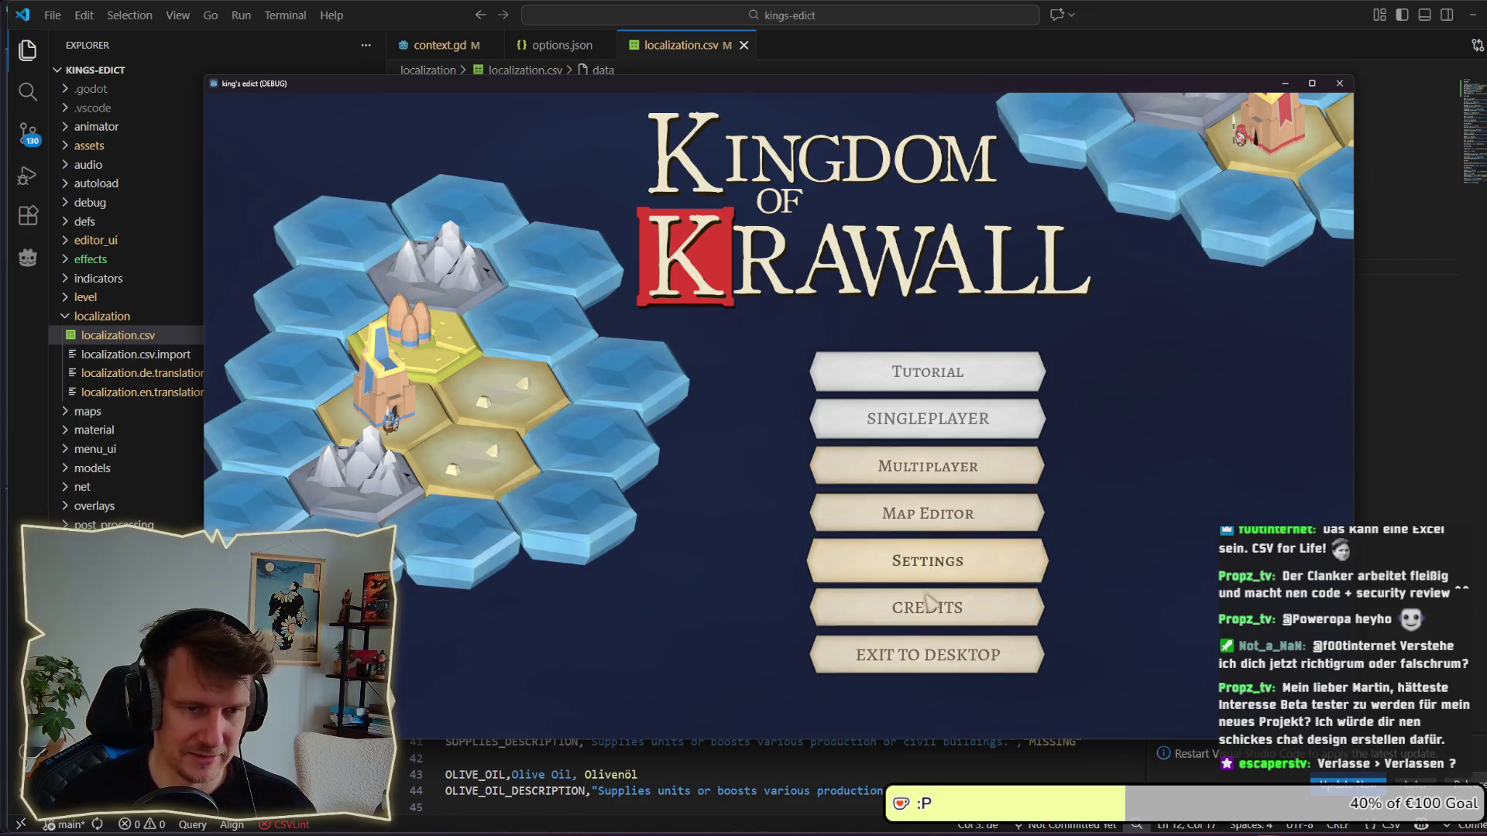
{"action": "left_click", "coordinate": [916, 467]}
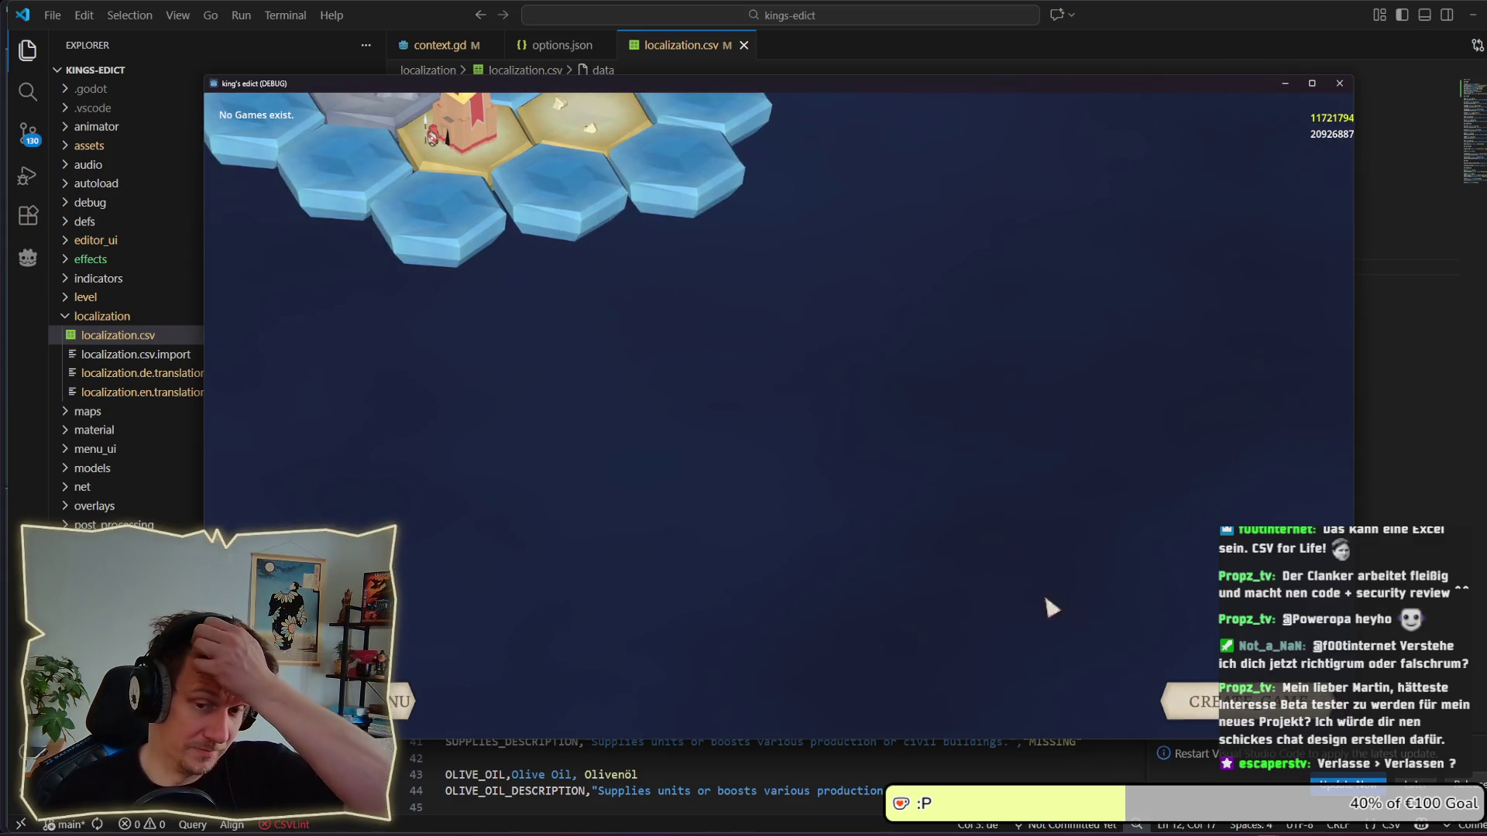
{"action": "left_click", "coordinate": [1050, 139]}
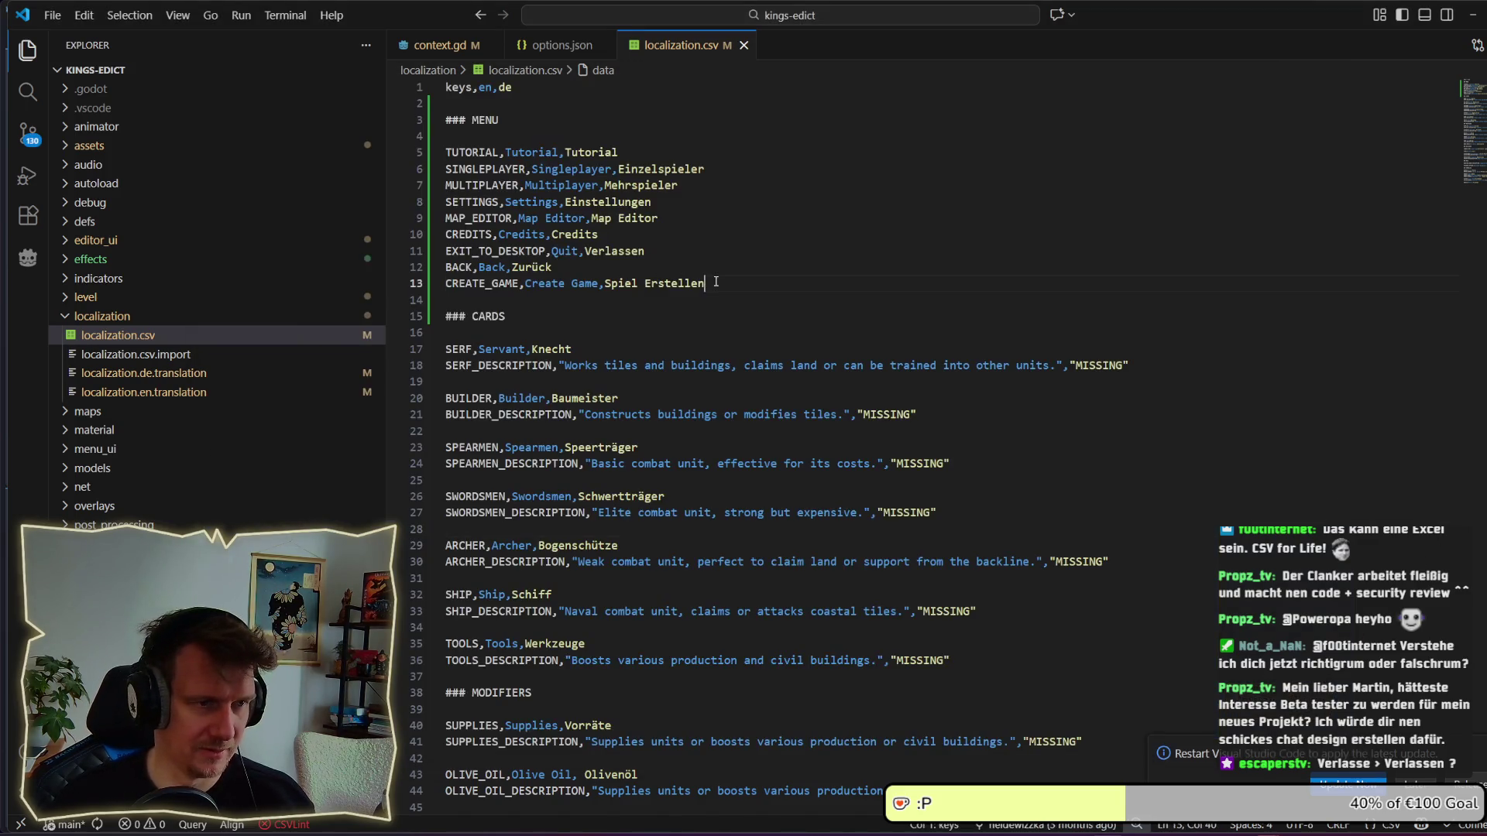
Insert a blank line above the CREATE_GAME row in localization.csv.
{"action": "double_click", "coordinate": [674, 283]}
{"action": "left_click", "coordinate": [716, 282]}
{"action": "key", "text": "Return"}
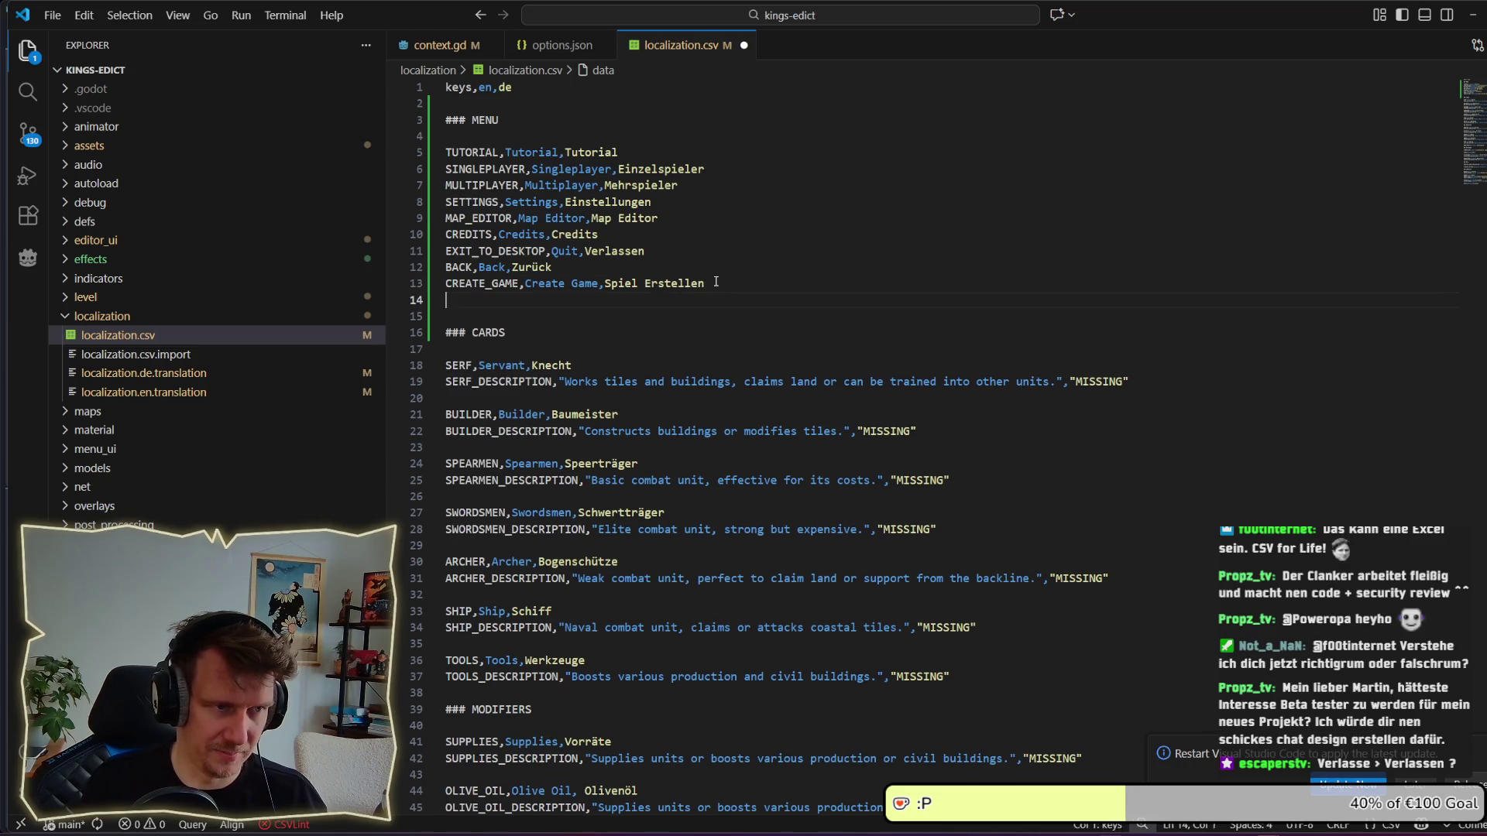
{"action": "key", "text": "Up"}
{"action": "key", "text": "Home"}
{"action": "key", "text": "Return"}
{"action": "key", "text": "Up"}
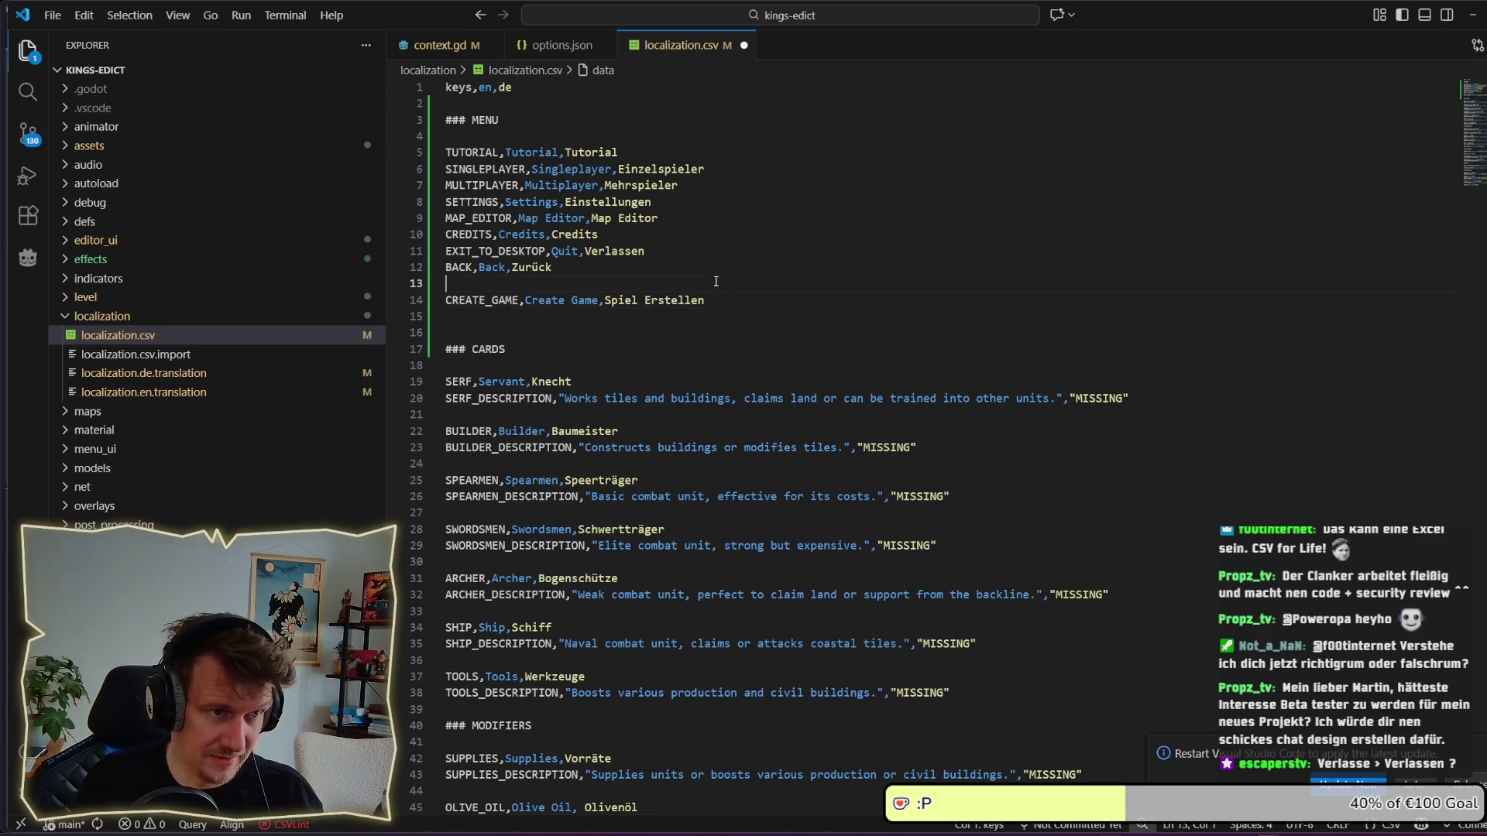
Drop the started LEAVE row and add START_GAME,Start Game,Spiel Starten below CREATE_GAME.
{"action": "type", "text": "LEAVE,Leave,"}
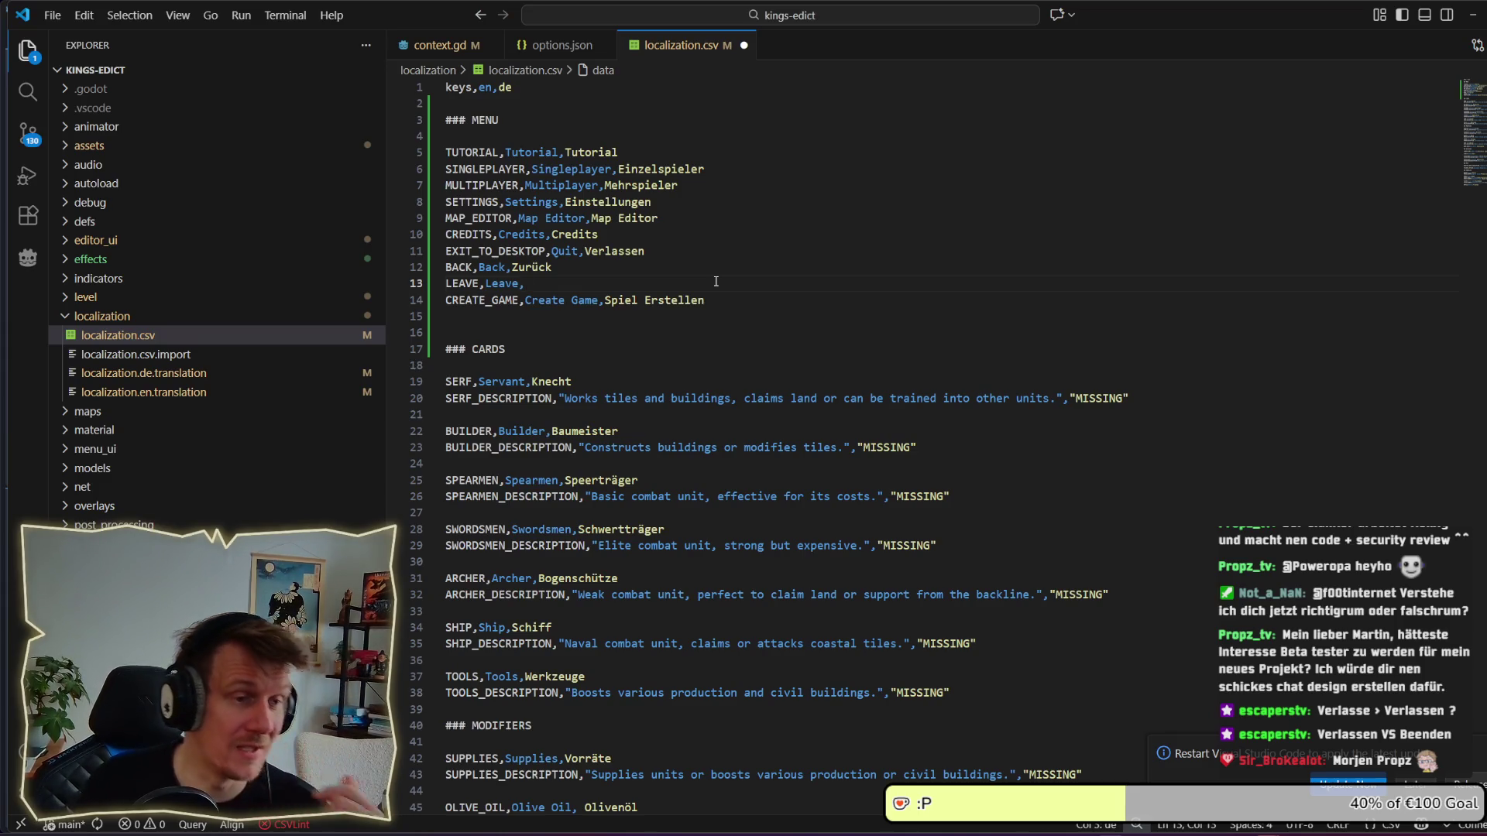
{"action": "triple_click", "coordinate": [578, 284]}
{"action": "key", "text": "BackSpace"}
{"action": "left_click", "coordinate": [705, 283]}
{"action": "key", "text": "Return"}
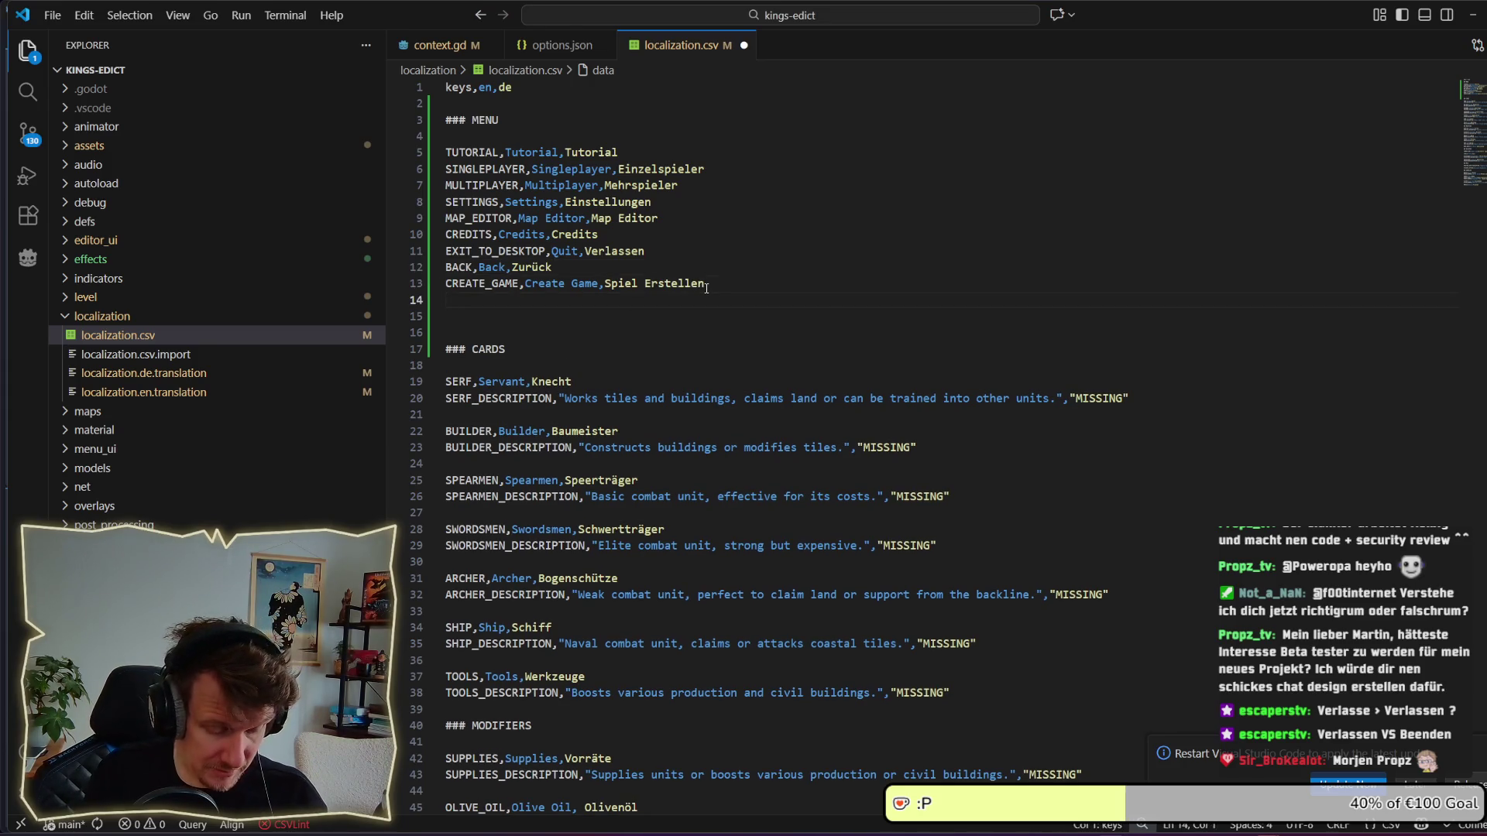
{"action": "type", "text": "START"}
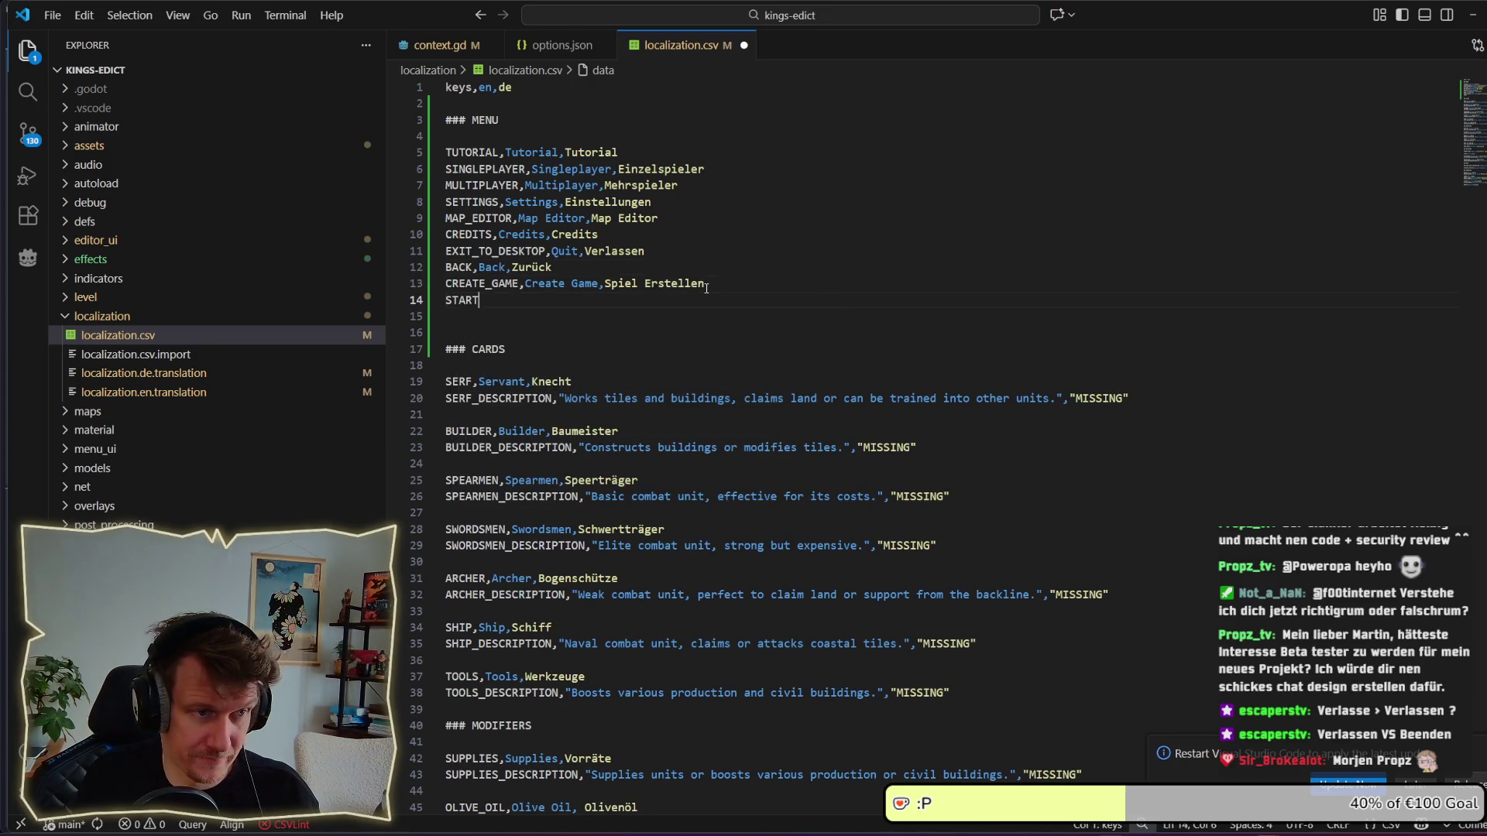
{"action": "type", "text": "_GAME,"}
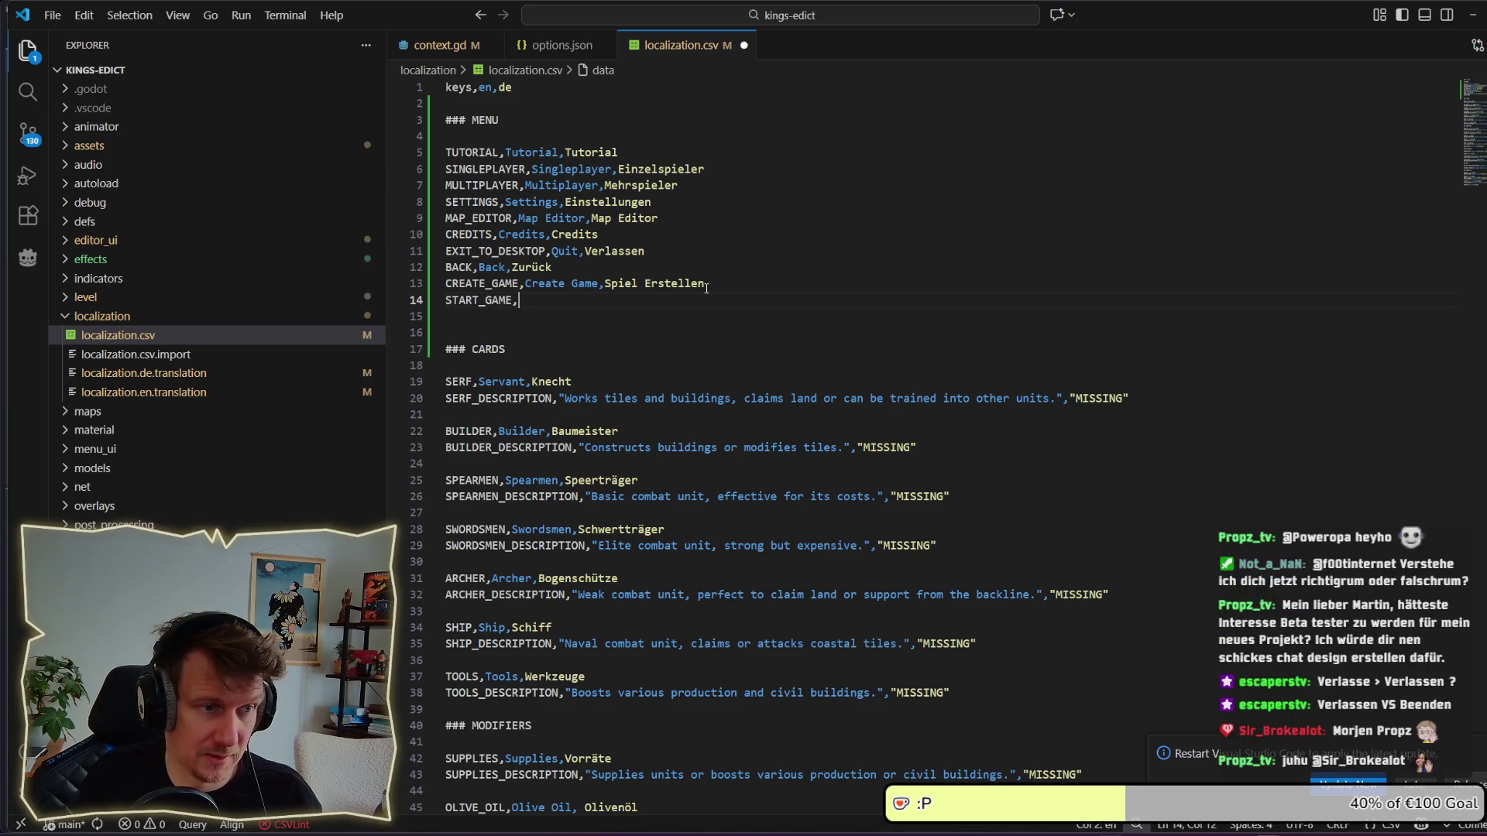
{"action": "type", "text": "Start Game,Start"}
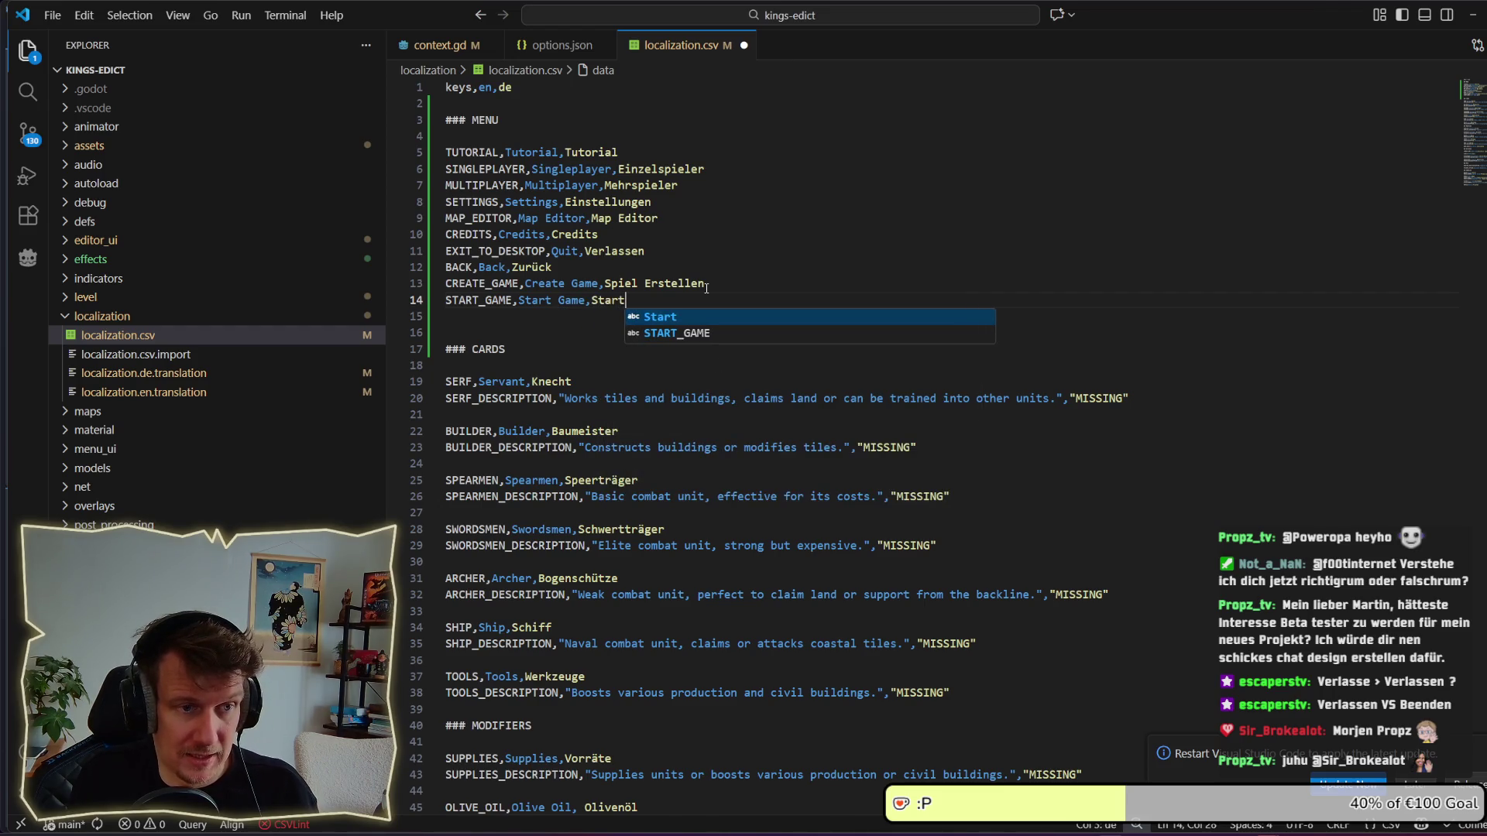
{"action": "key", "text": "BackSpace"}
{"action": "type", "text": "Spiel S"}
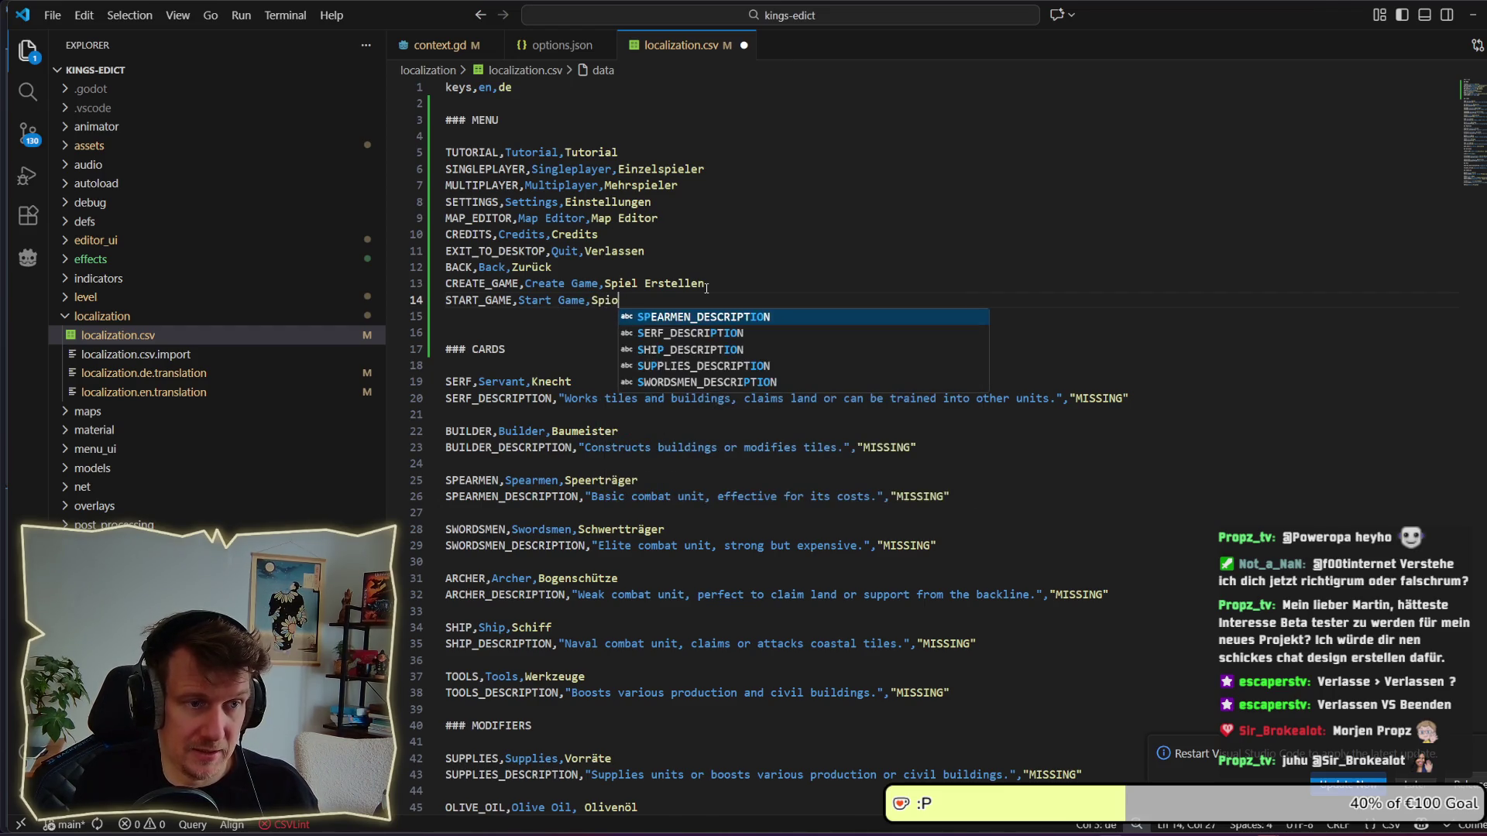
{"action": "type", "text": "tarten"}
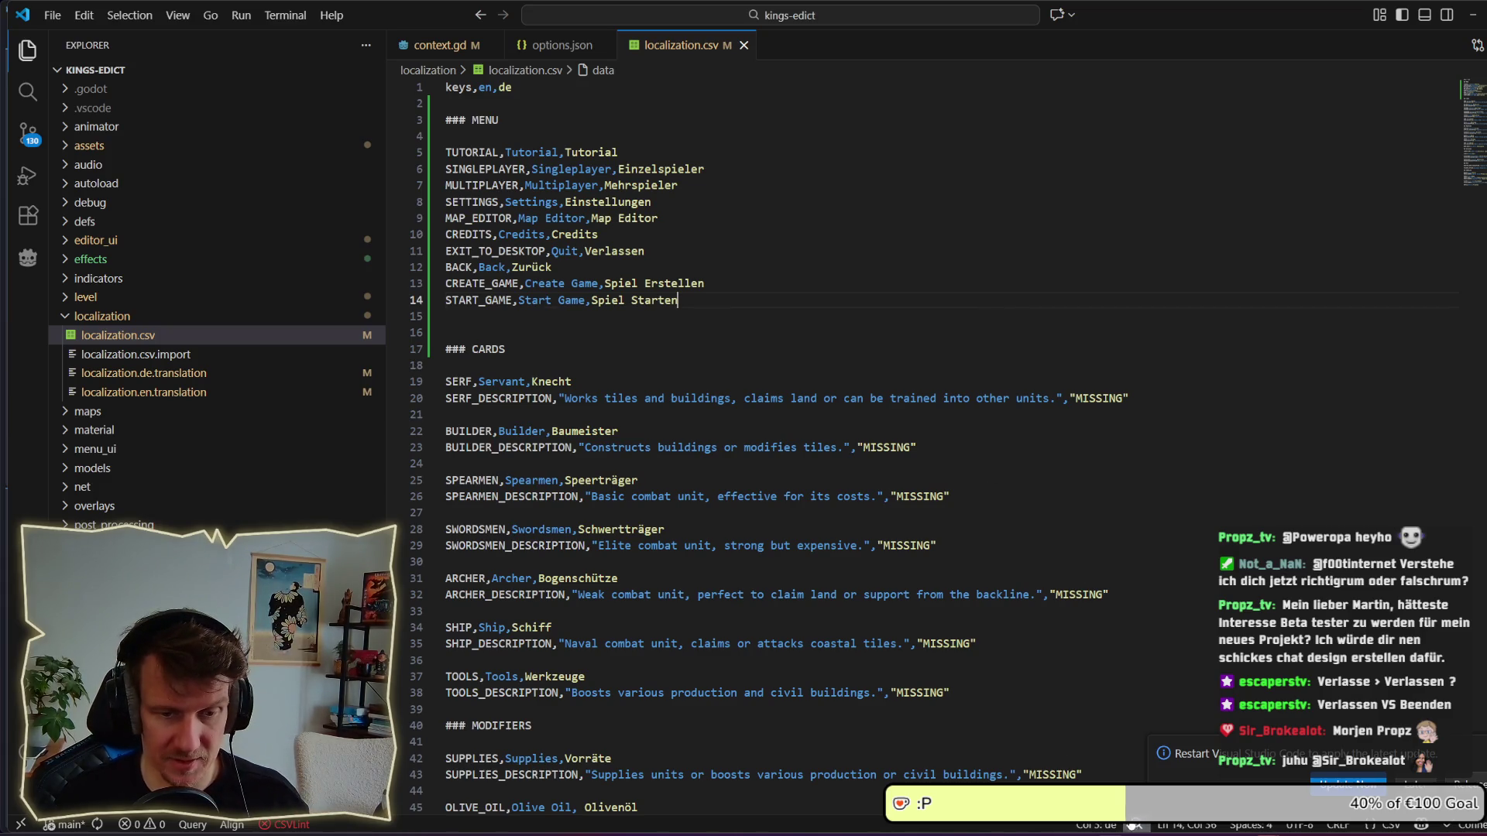
{"action": "key", "text": "alt+Tab"}
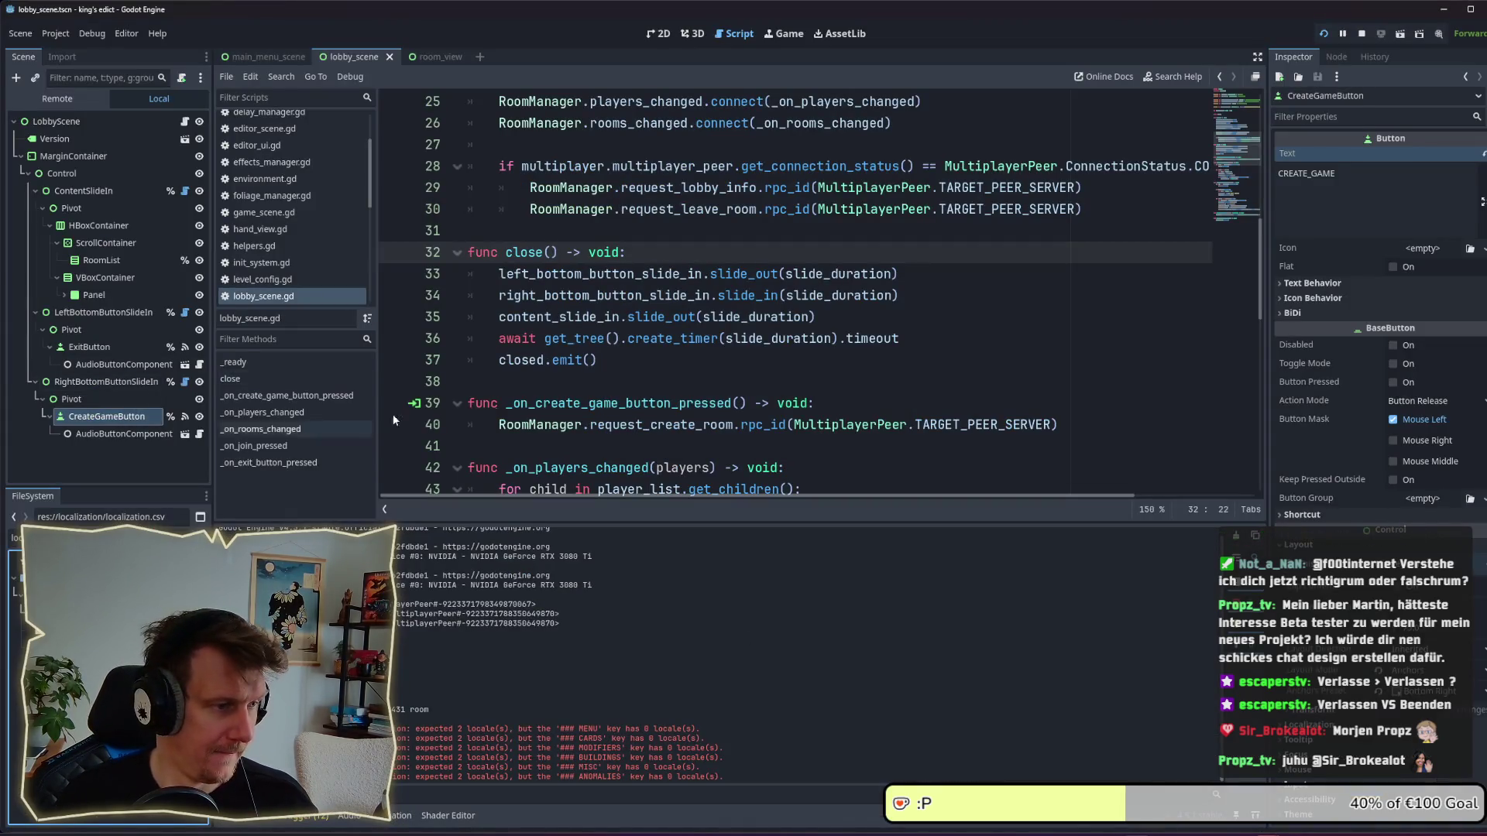
Cut the lobby ExitButton's text from BACK_TO_MAIN_MENU down to the BACK key.
{"action": "left_click", "coordinate": [89, 347]}
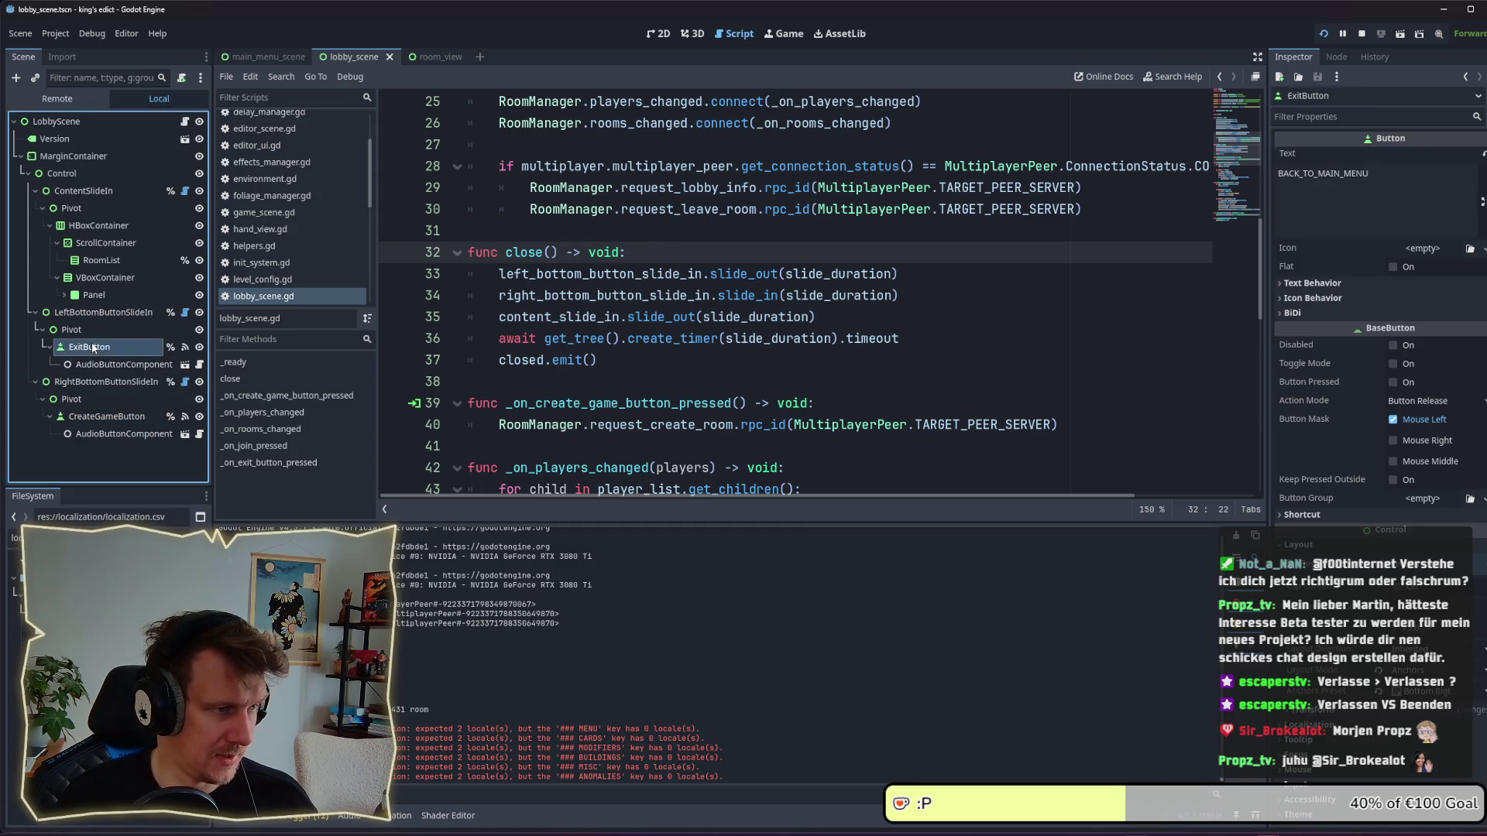
{"action": "left_click_drag", "start_coordinate": [1363, 192], "coordinate": [1333, 175]}
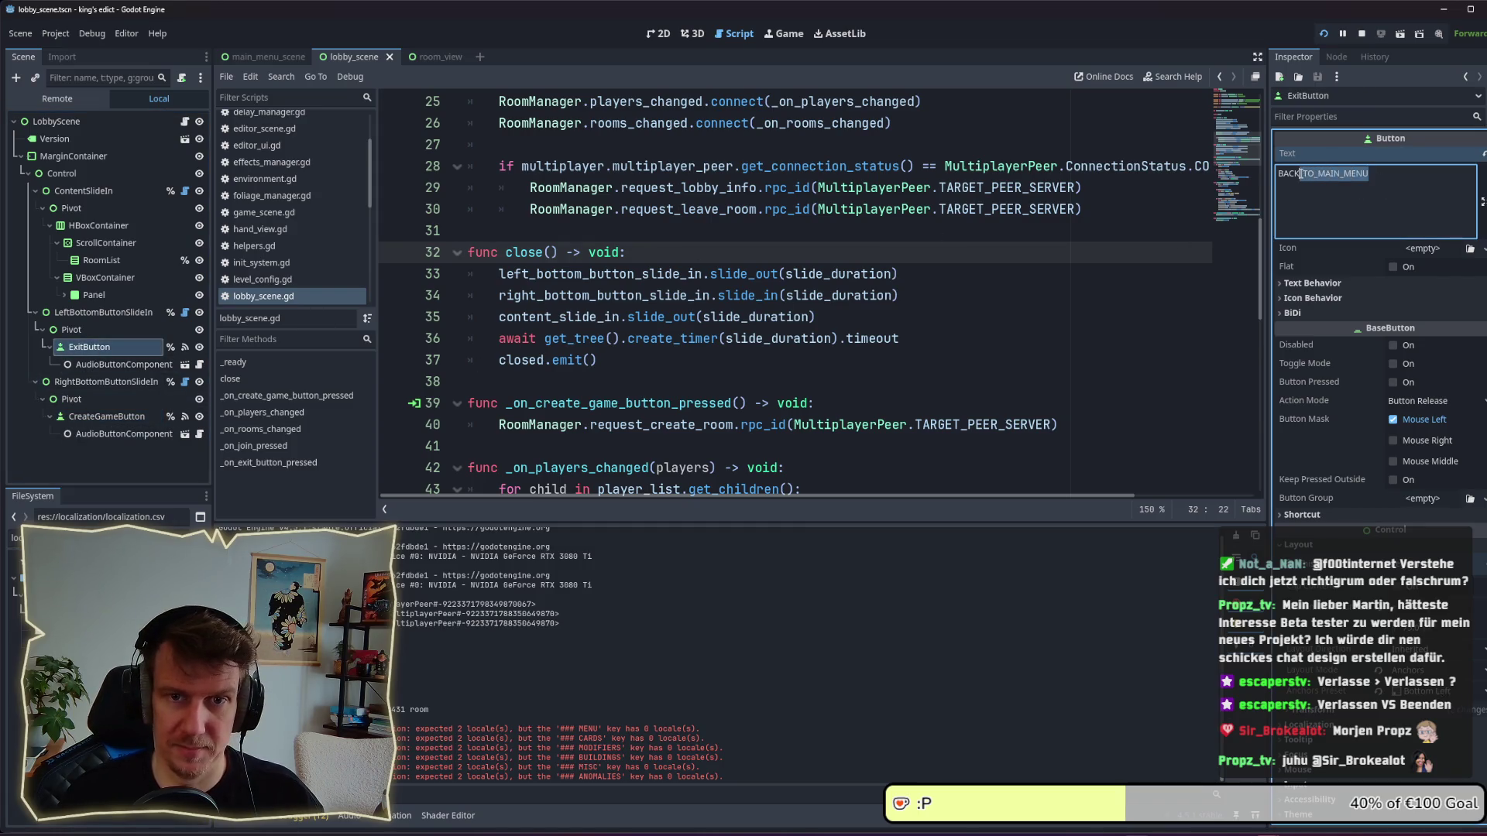
{"action": "key", "text": "BackSpace"}
{"action": "left_click", "coordinate": [845, 321]}
In room_view, set StartGameButton's text to START_GAME and save the scene.
{"action": "left_click", "coordinate": [429, 57]}
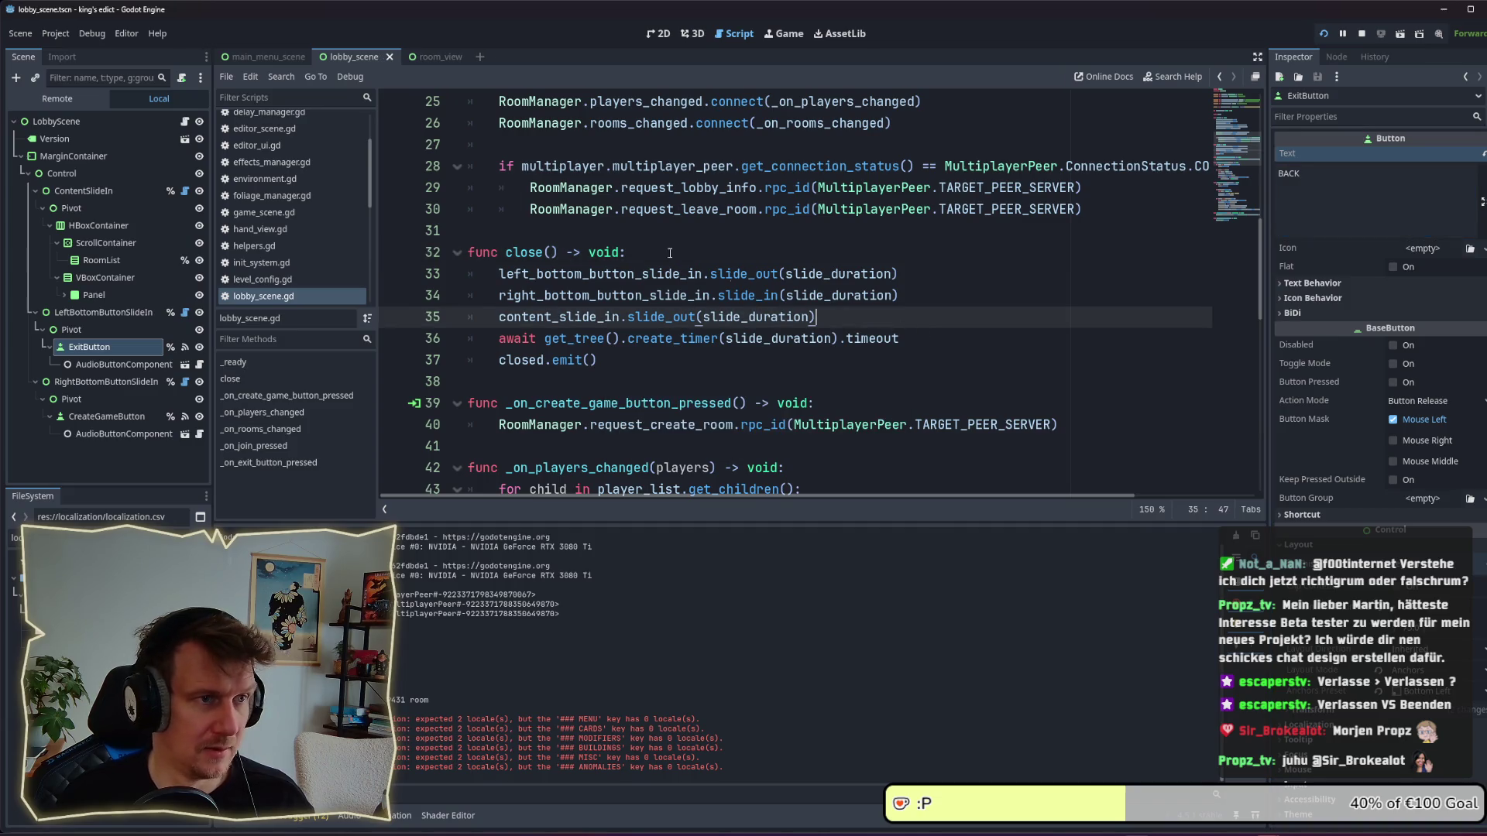
{"action": "left_click", "coordinate": [103, 313]}
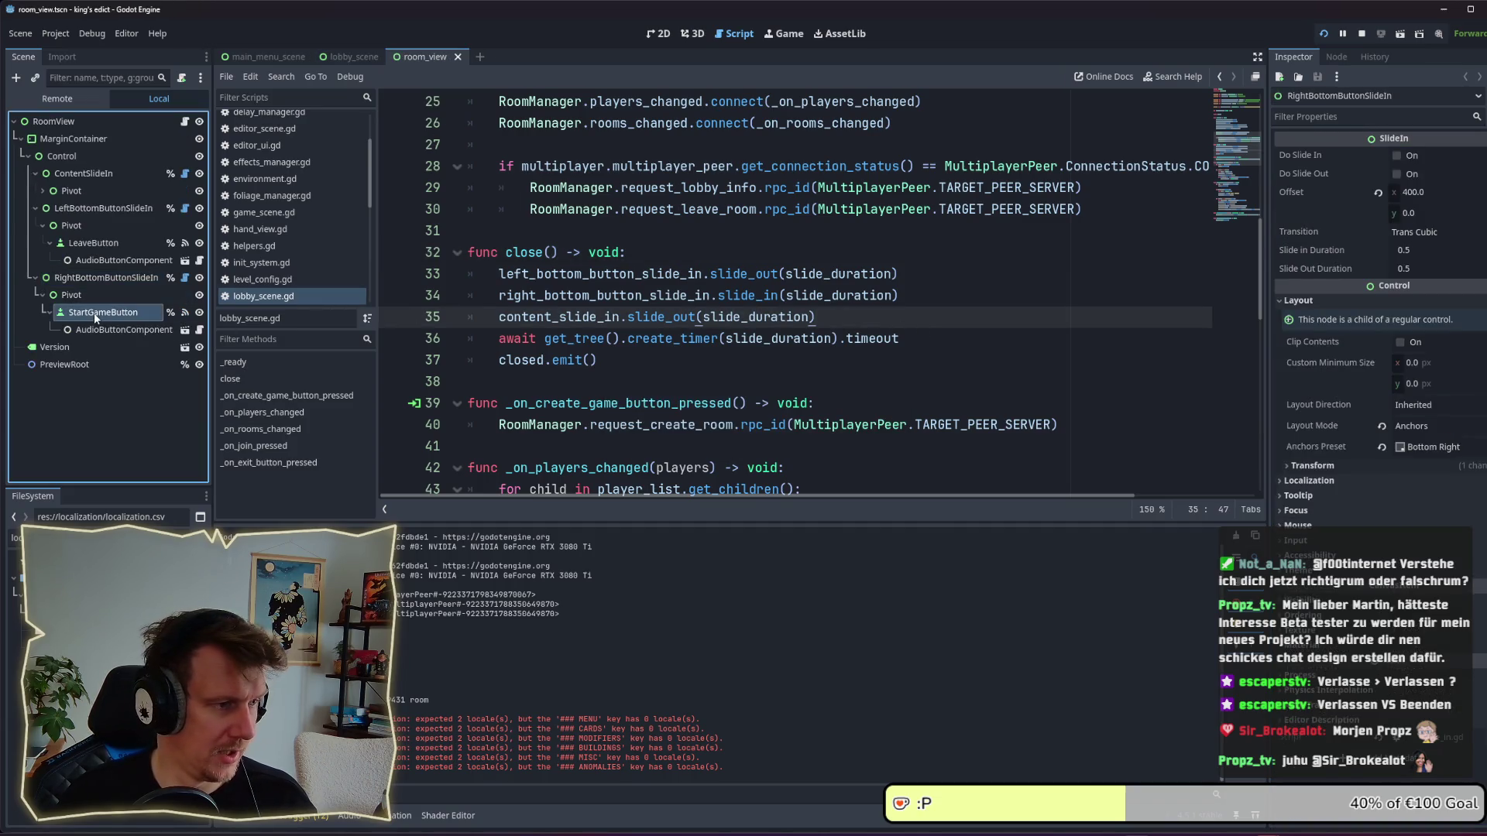
{"action": "left_click", "coordinate": [1352, 176]}
{"action": "key", "text": "ctrl+a"}
{"action": "type", "text": "S"}
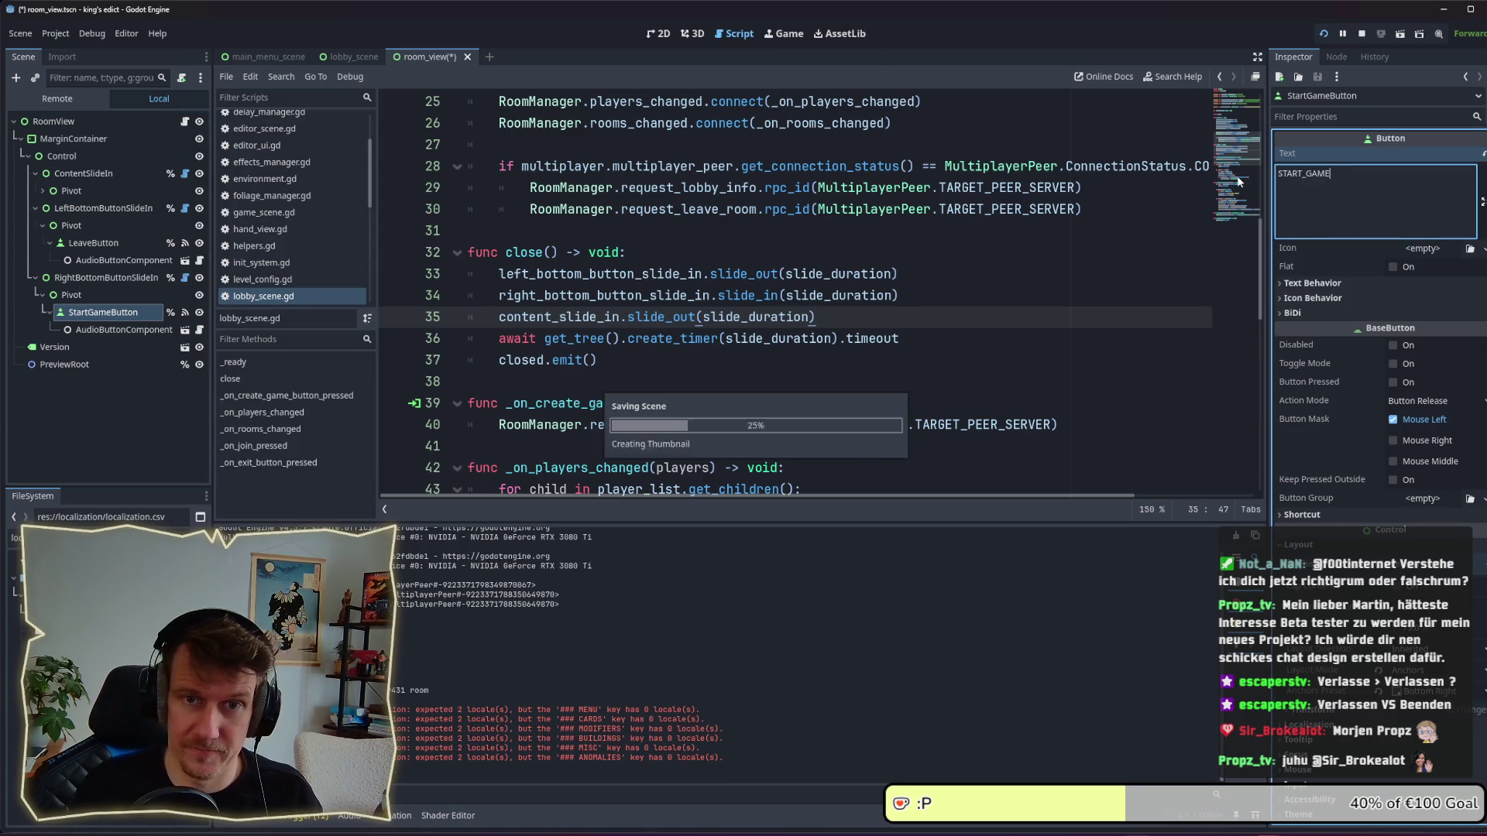
{"action": "key", "text": "ctrl+s"}
Set room_view's LeaveButton text to BACK, then check CreateGameButton back in lobby_scene.
{"action": "left_click", "coordinate": [116, 244]}
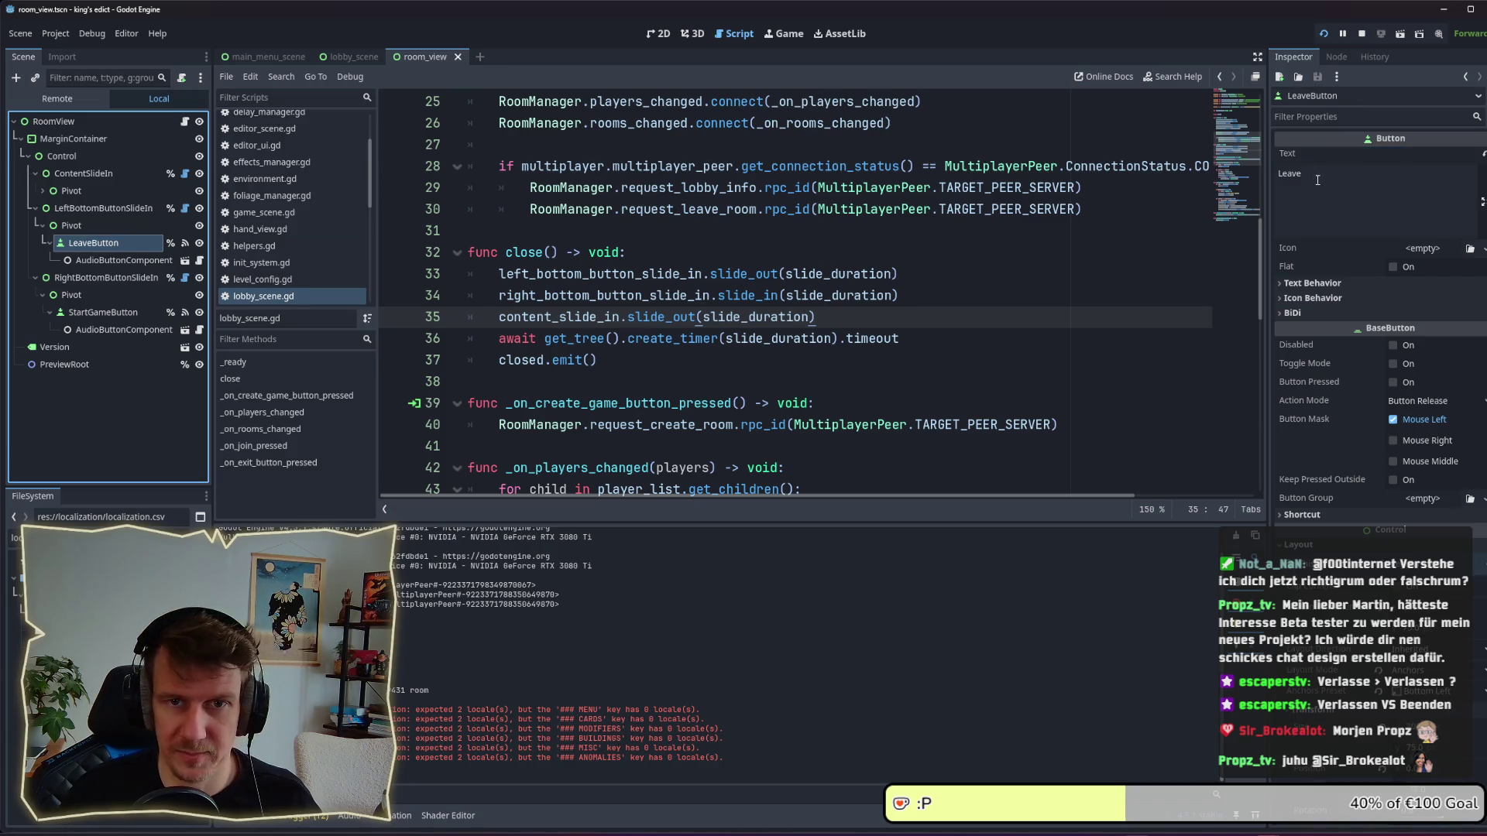
{"action": "left_click_drag", "start_coordinate": [1308, 174], "coordinate": [1266, 177]}
{"action": "type", "text": "BACK"}
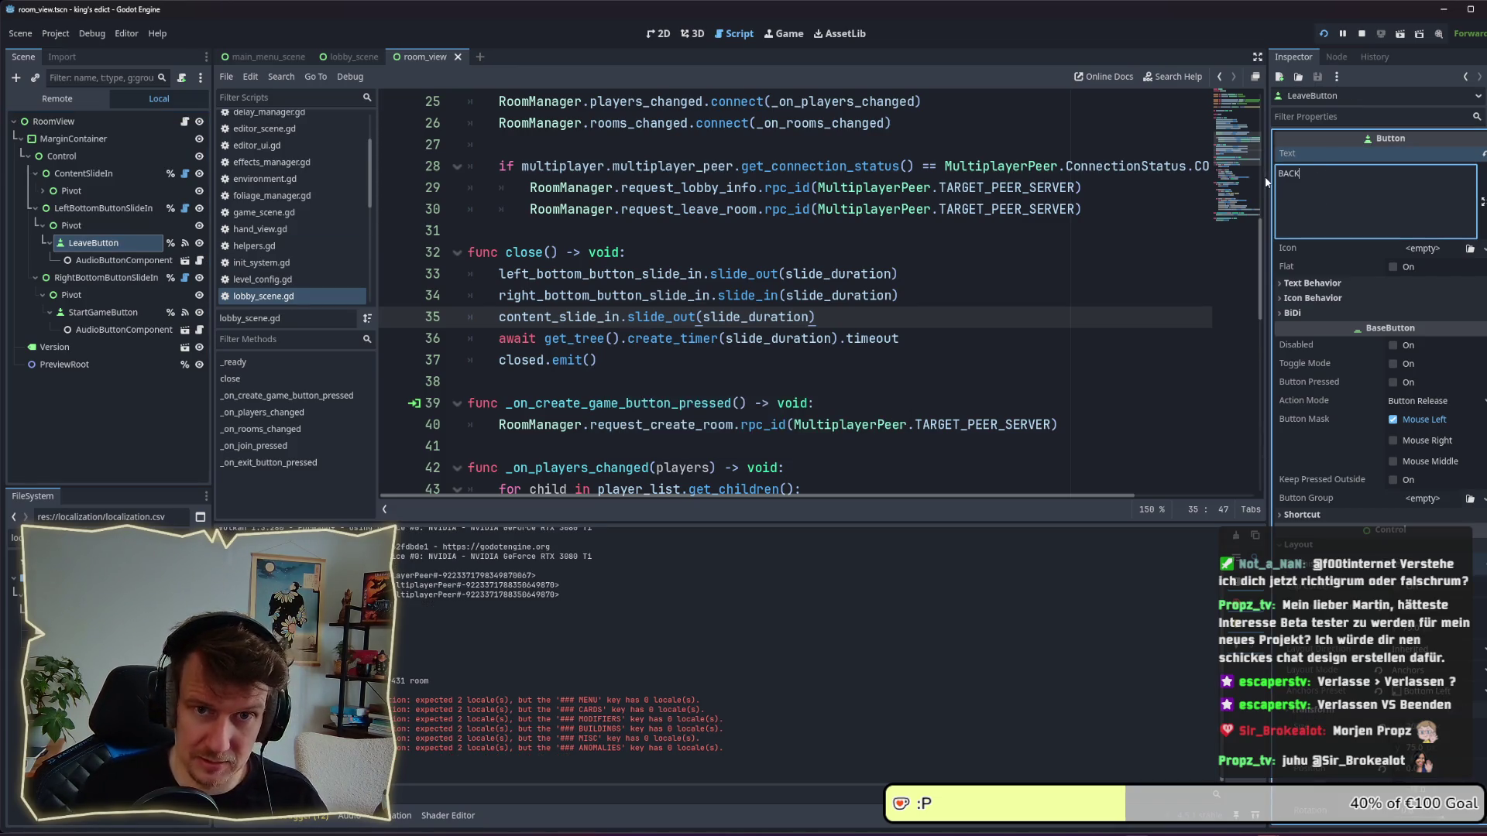
{"action": "left_click", "coordinate": [286, 59]}
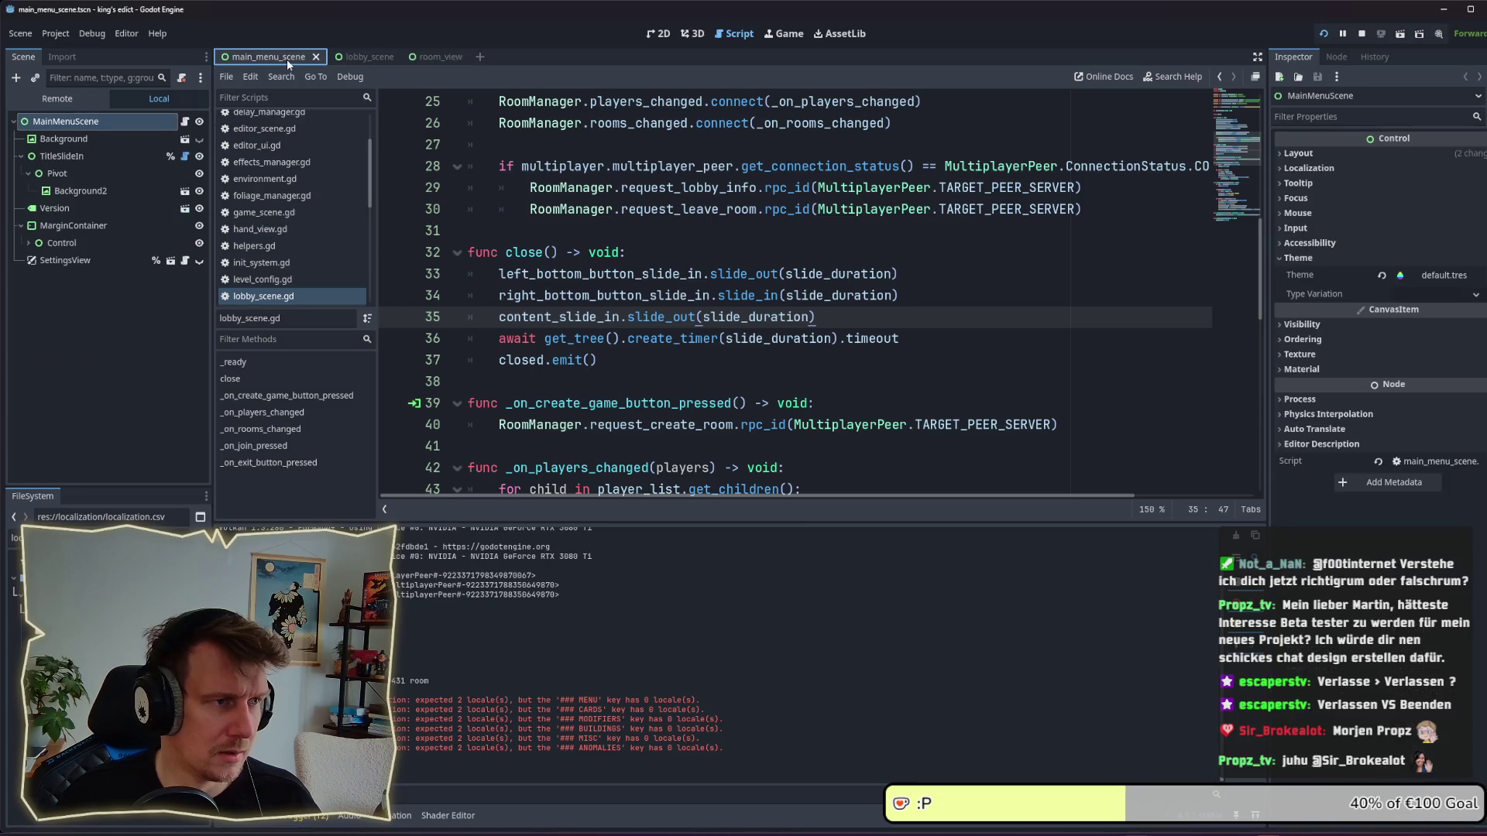
{"action": "left_click", "coordinate": [365, 57]}
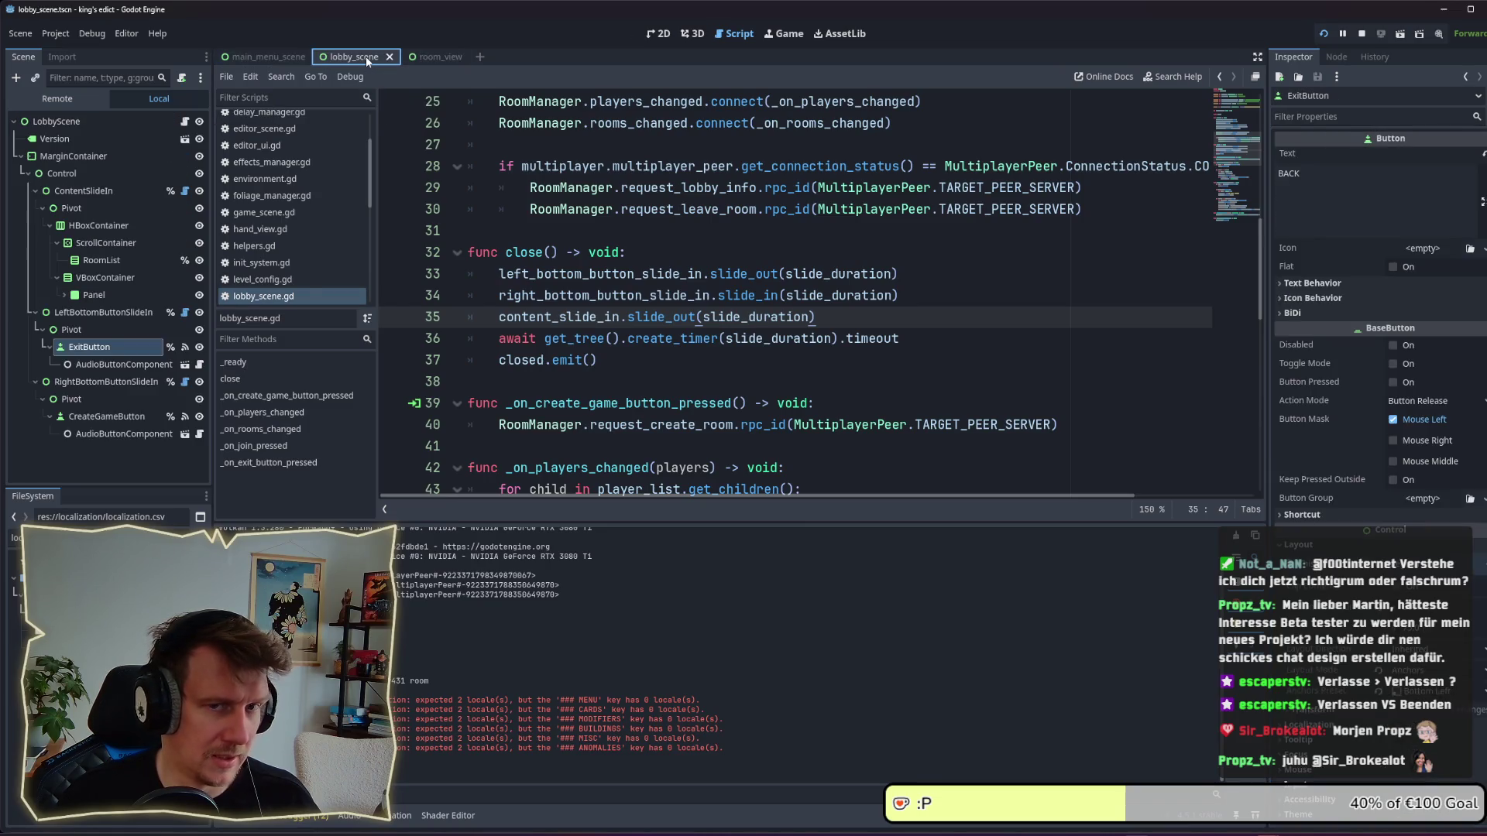
{"action": "left_click", "coordinate": [109, 418]}
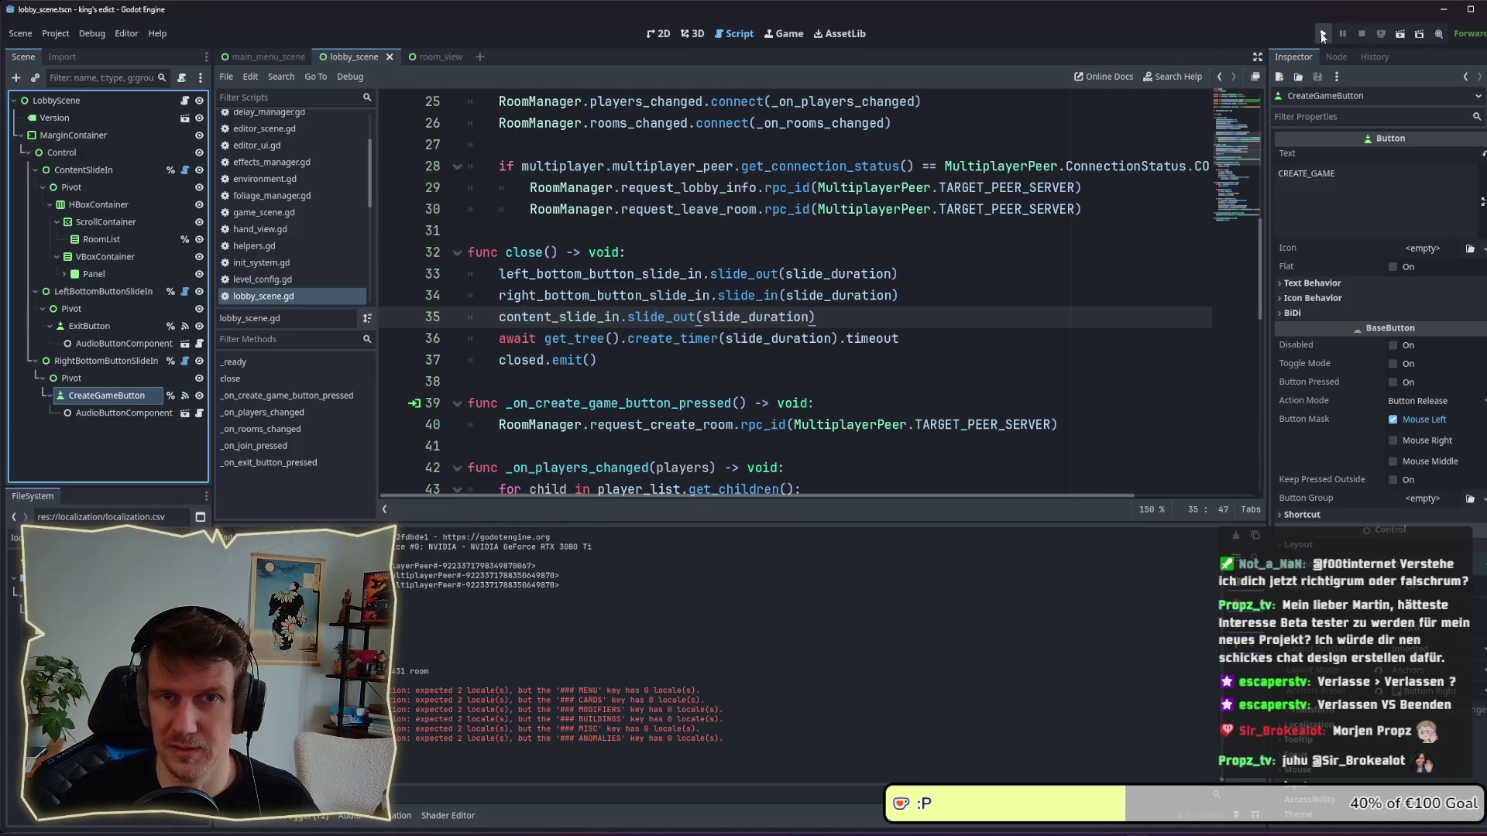
Launch the game to check the menu text, then quit it.
{"action": "left_click", "coordinate": [1323, 35]}
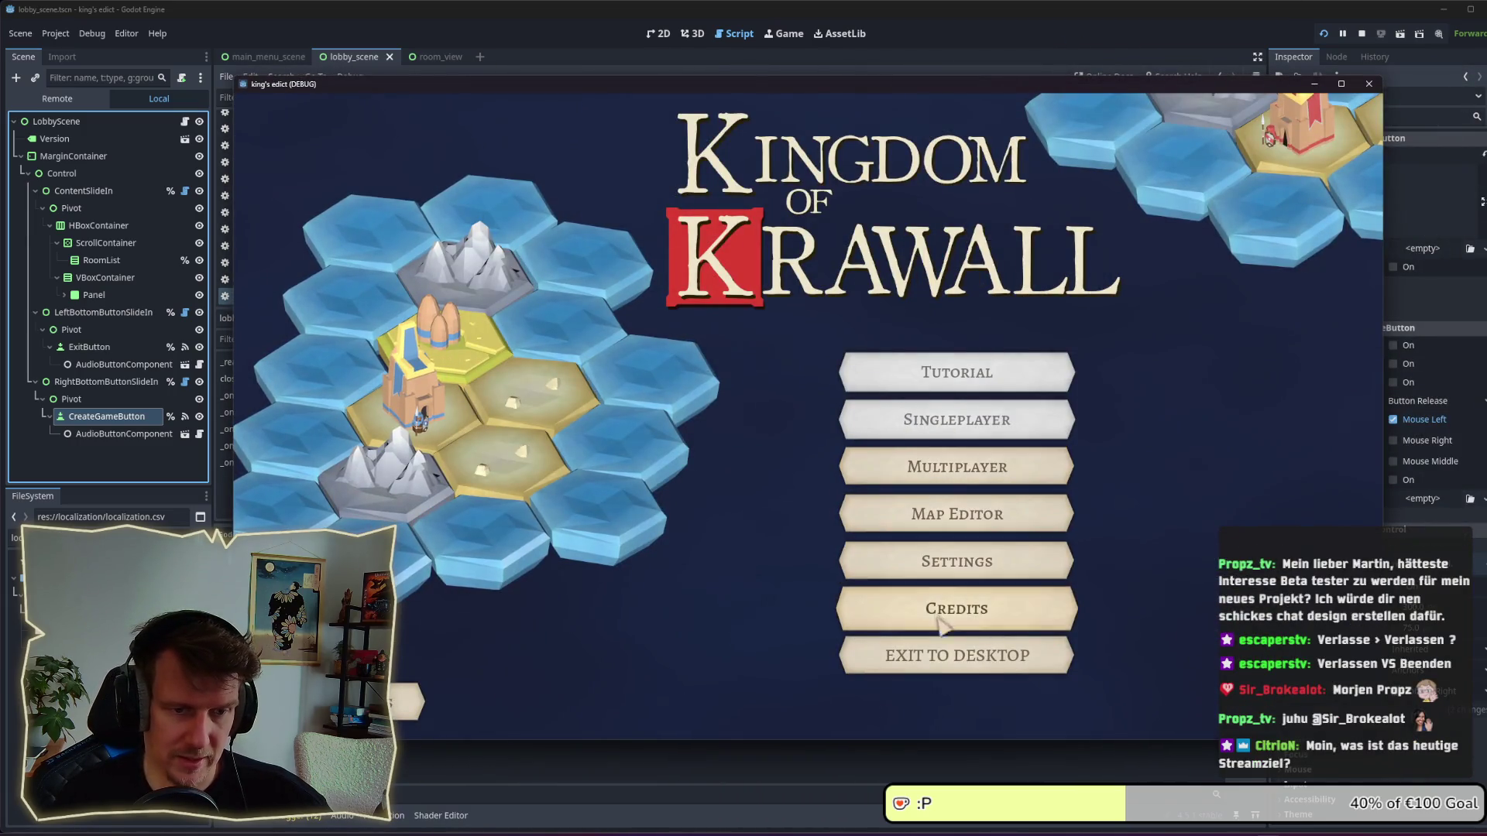
{"action": "left_click", "coordinate": [952, 664]}
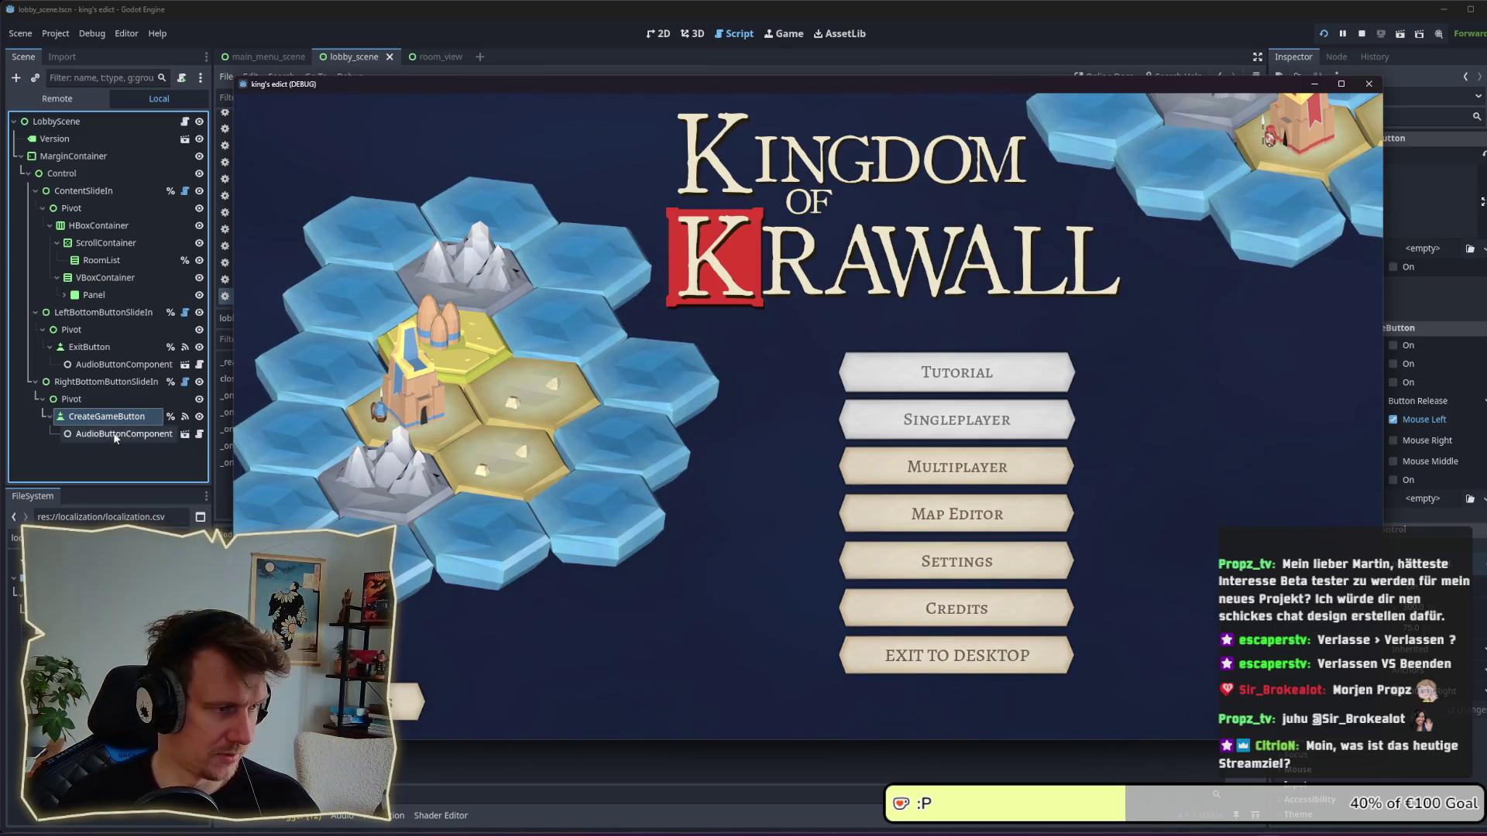
{"action": "left_click", "coordinate": [106, 417]}
In main_menu_scene, replace the Exit button's EXIT TO DESKTOP text with EXIT and save.
{"action": "left_click", "coordinate": [265, 54]}
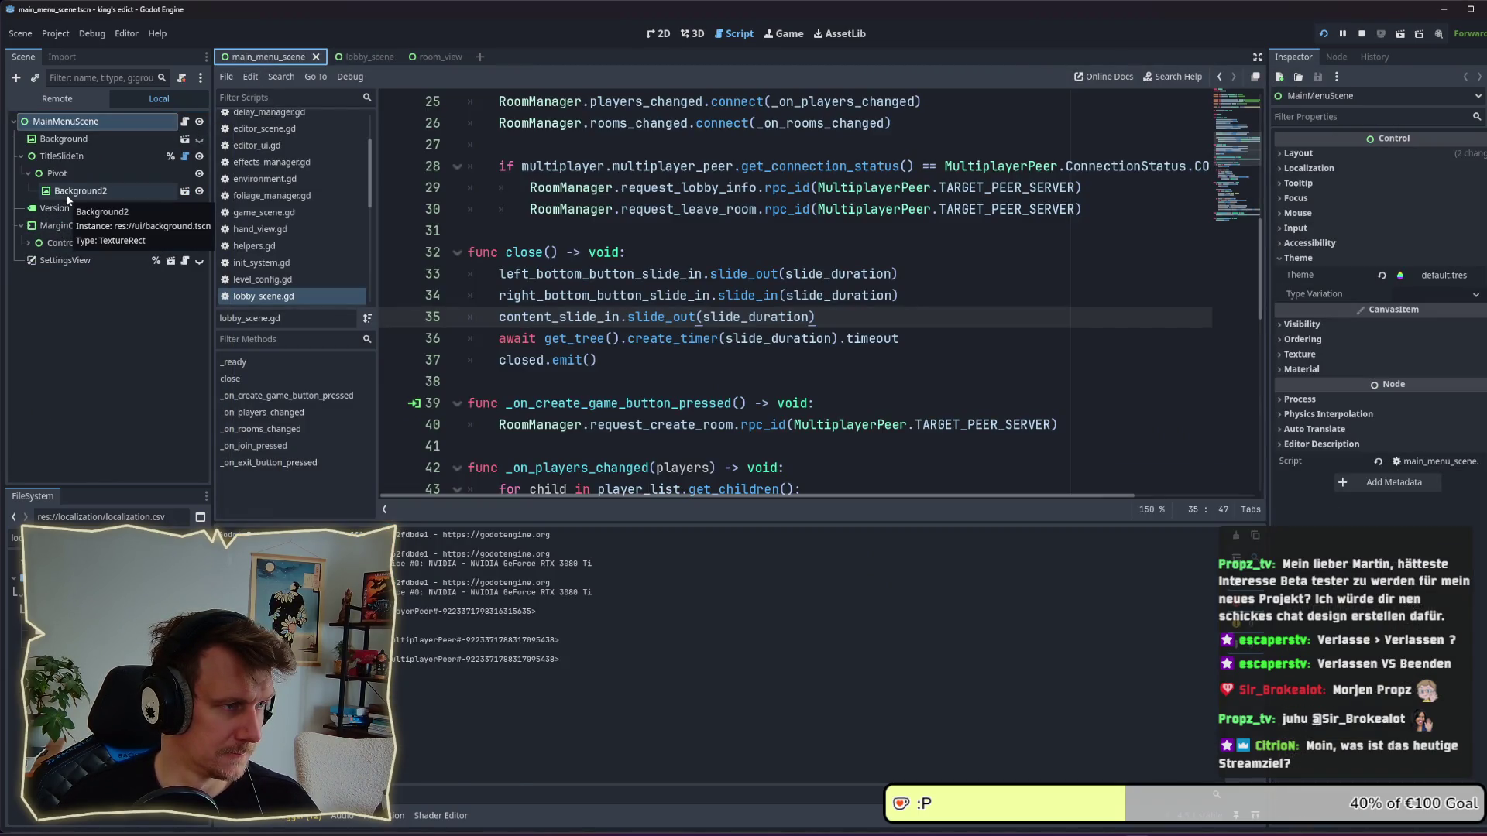
{"action": "left_click", "coordinate": [28, 243]}
{"action": "left_click", "coordinate": [79, 416]}
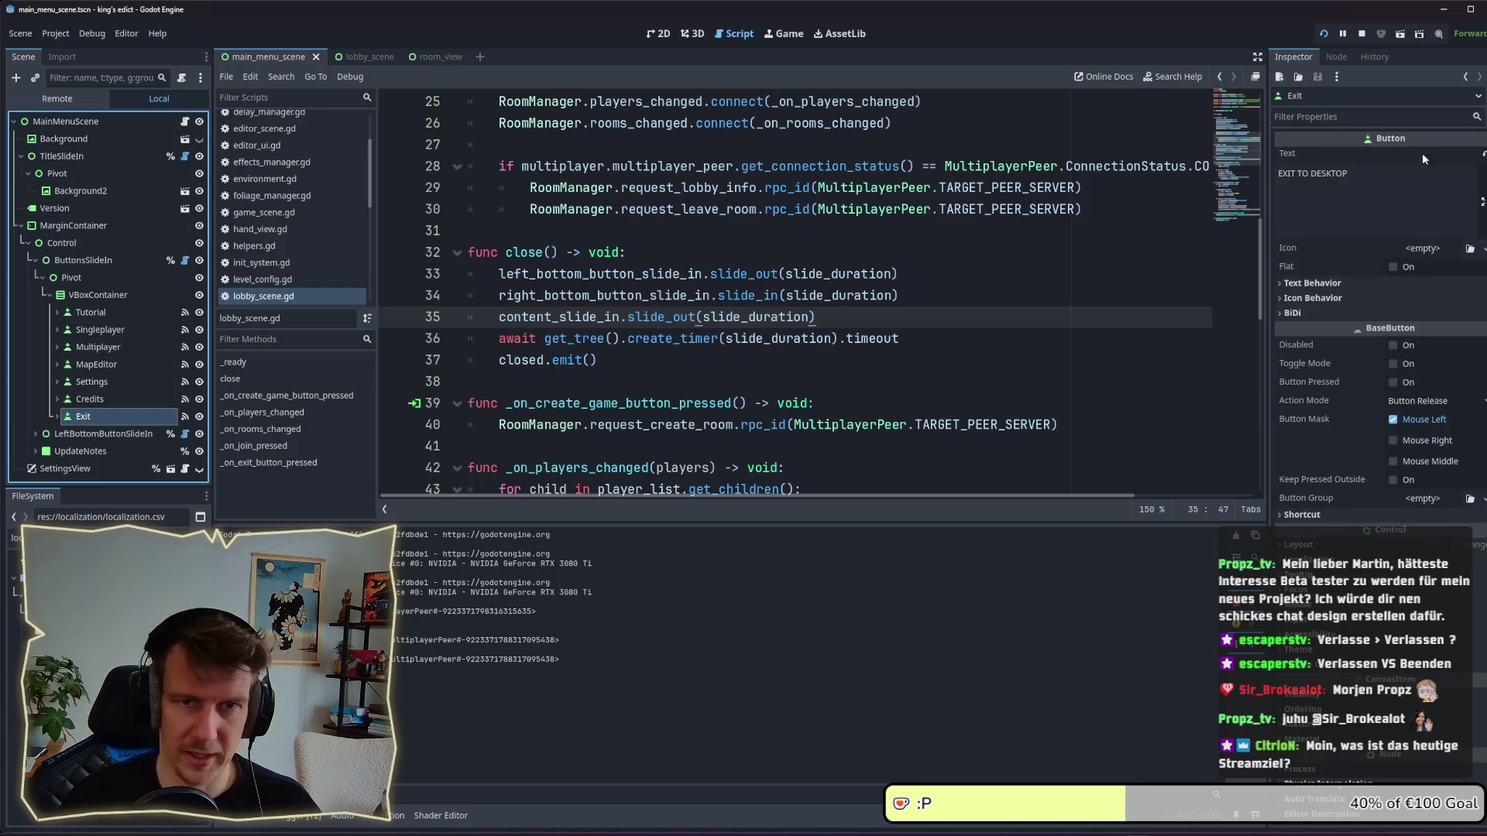
{"action": "left_click", "coordinate": [1377, 174]}
{"action": "key", "text": "ctrl+a"}
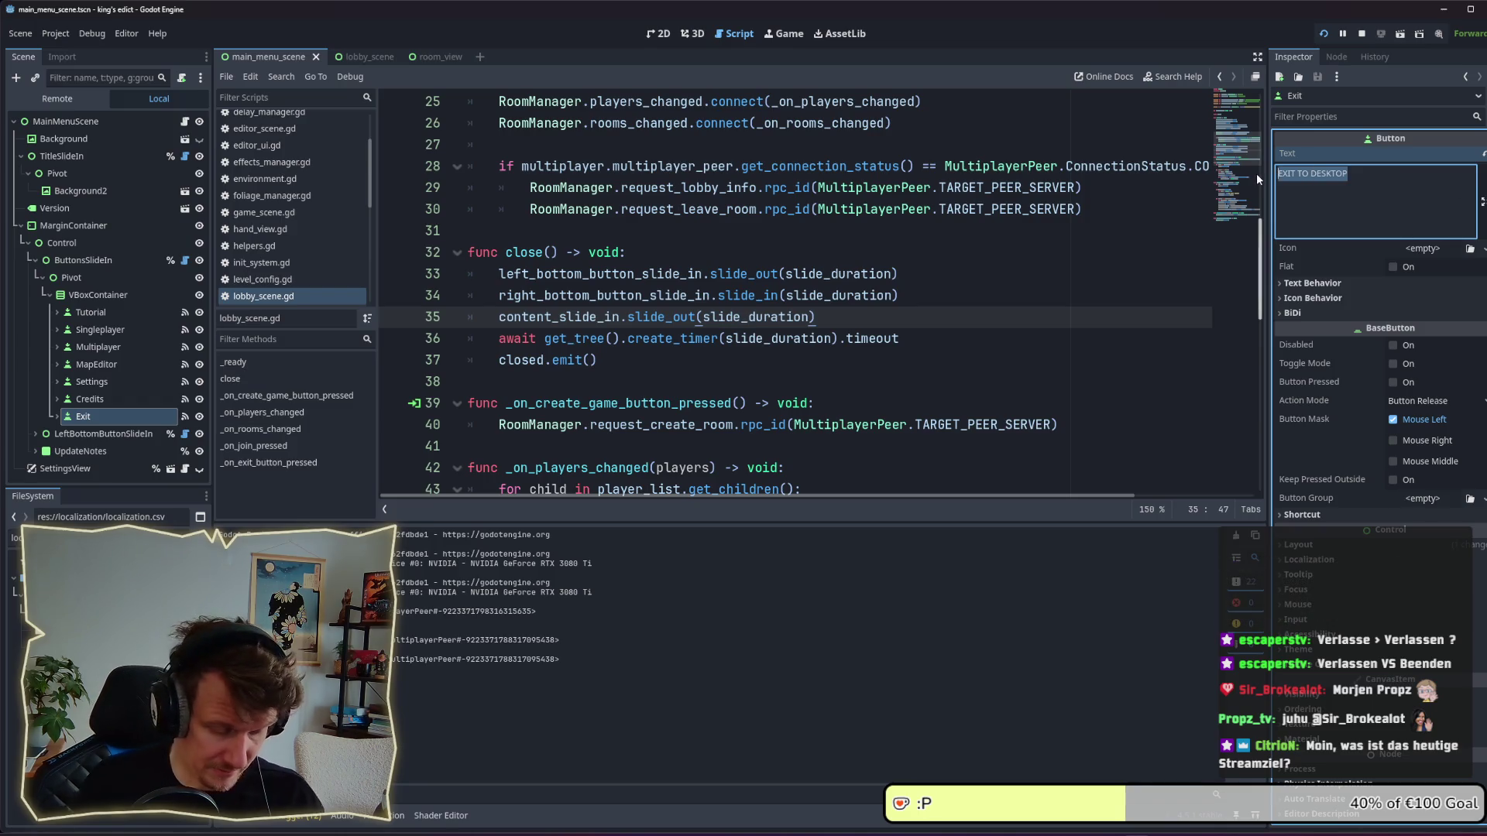
{"action": "type", "text": "EX"}
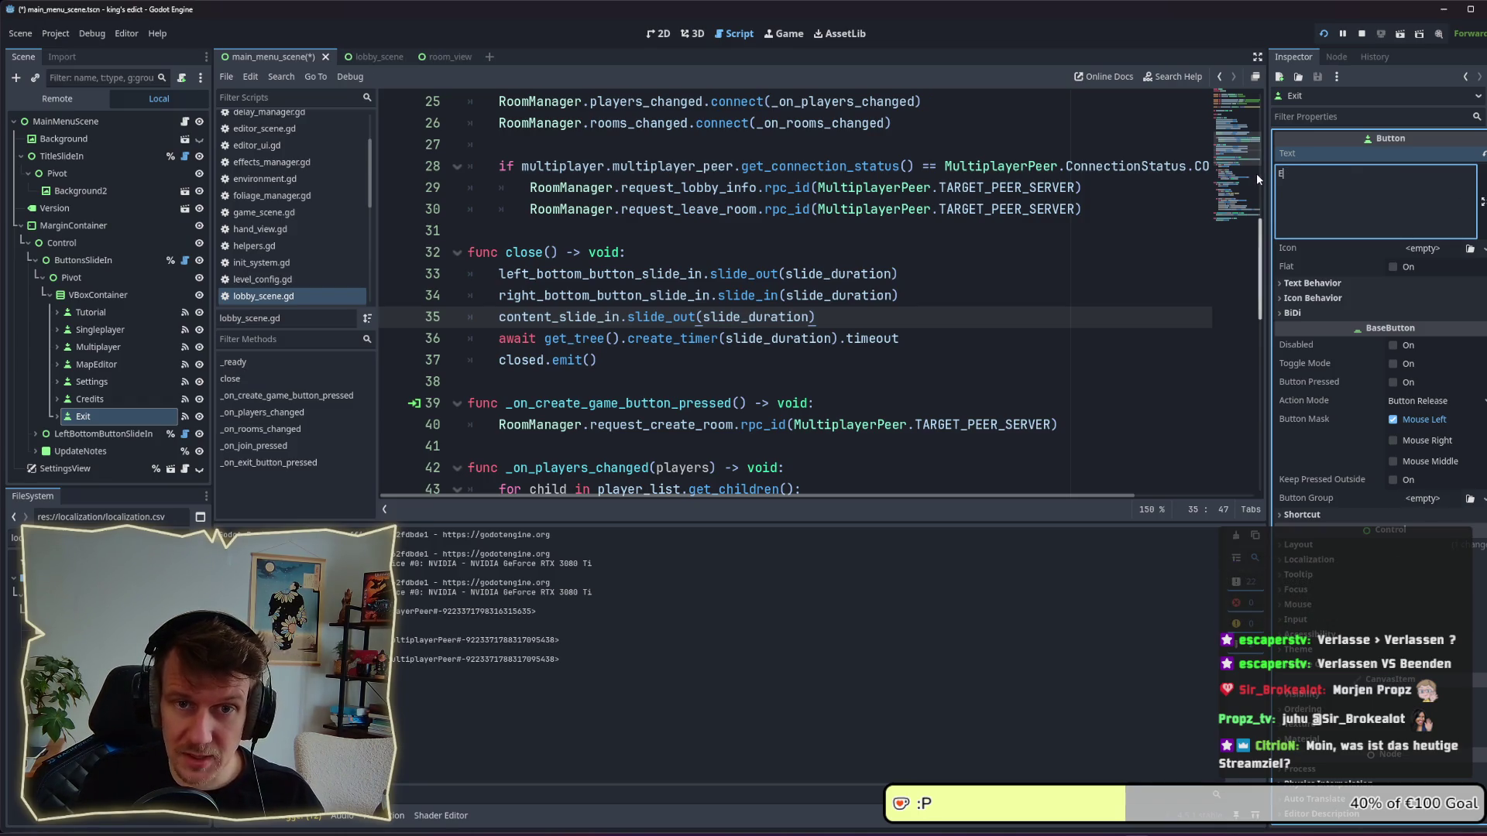
{"action": "key", "text": "ctrl+s"}
{"action": "key", "text": "alt+Tab"}
{"action": "key", "text": "alt+Tab"}
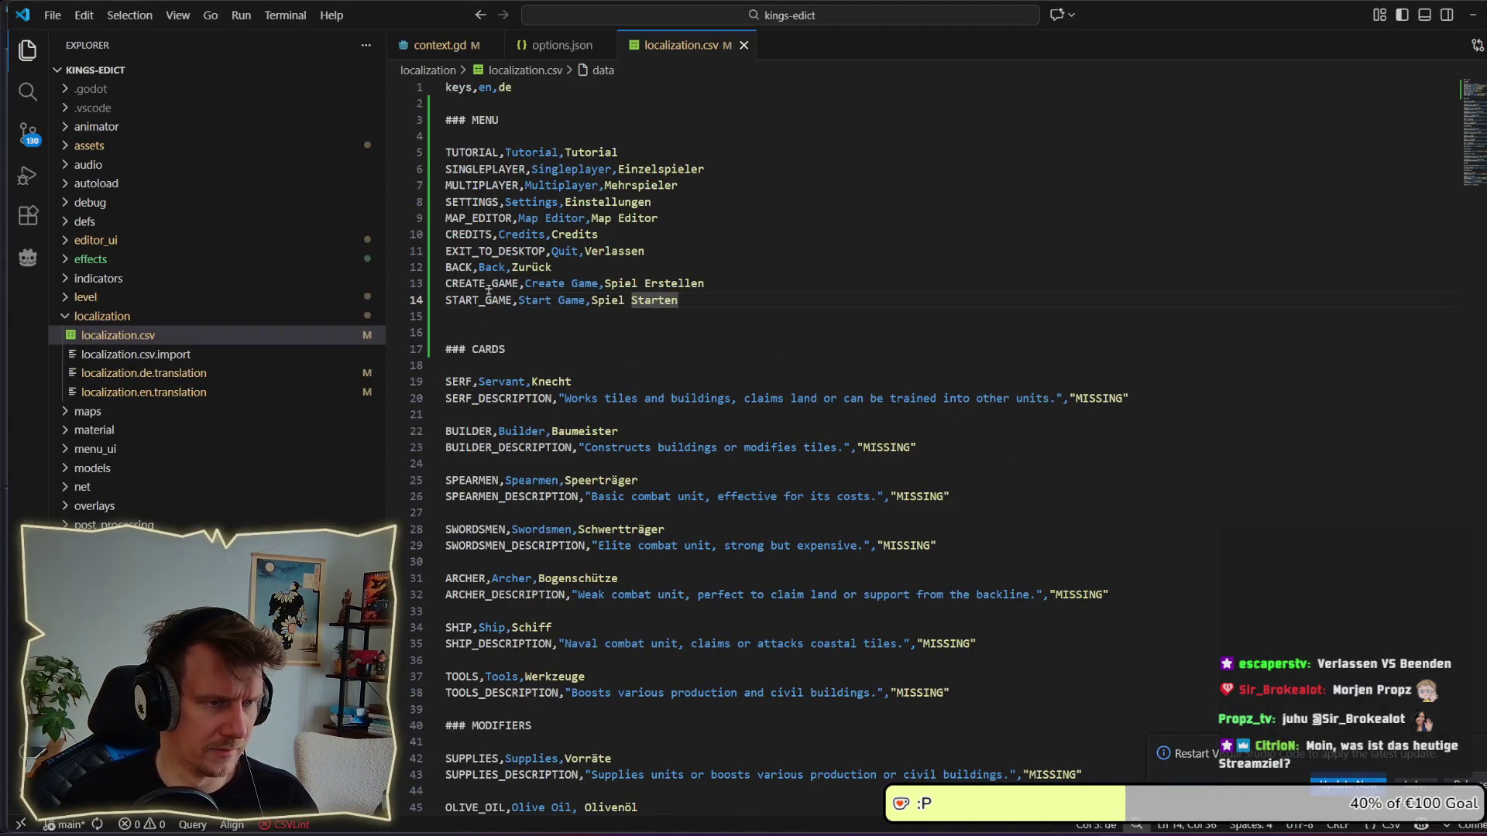
{"action": "left_click", "coordinate": [487, 287]}
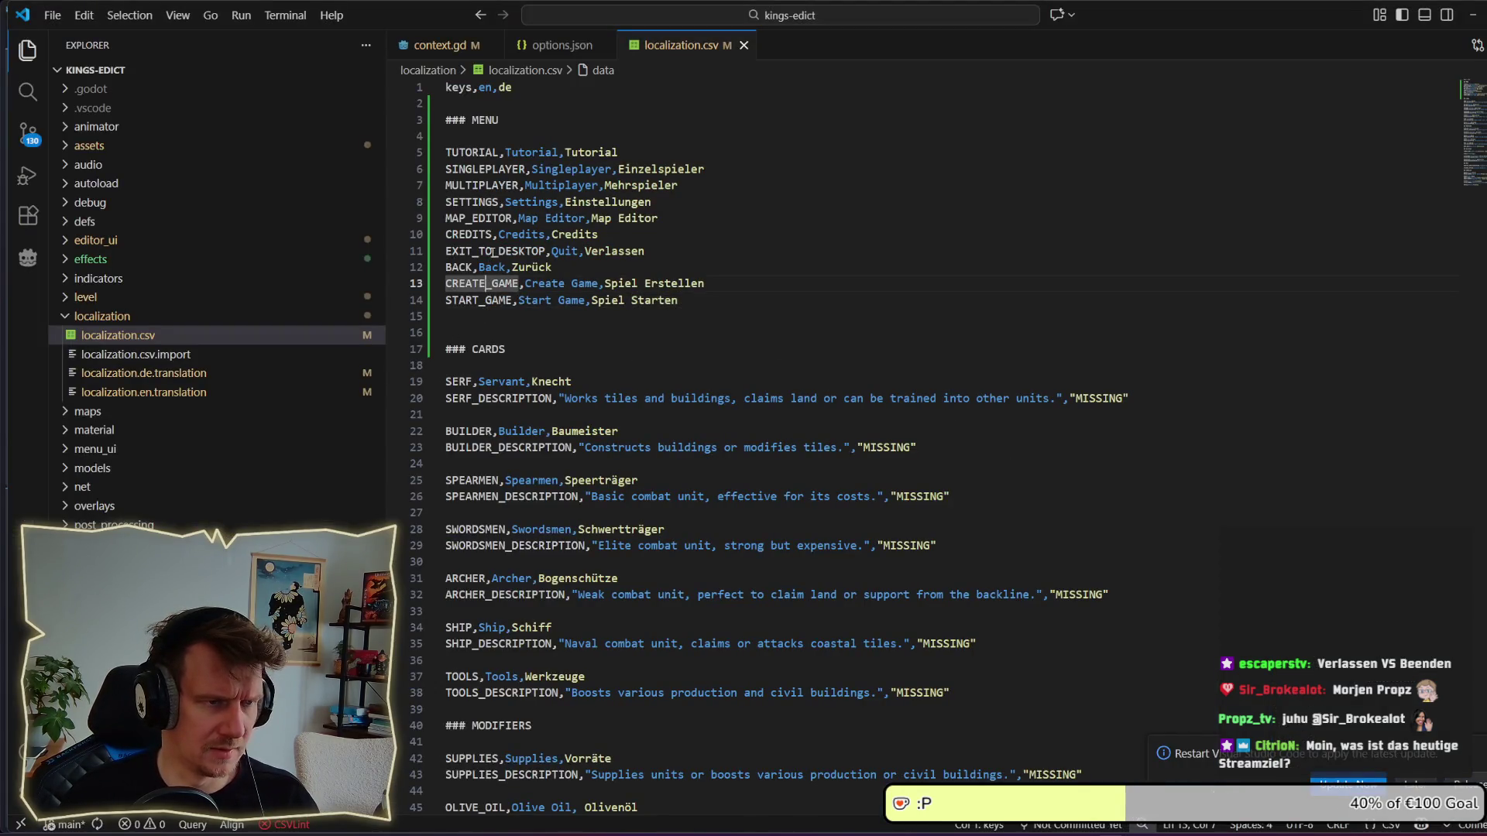
Delete _TO_DESKTOP from the line 11 key so it reads EXIT, then return to Godot.
{"action": "left_click_drag", "start_coordinate": [472, 251], "coordinate": [549, 251]}
{"action": "key", "text": "BackSpace"}
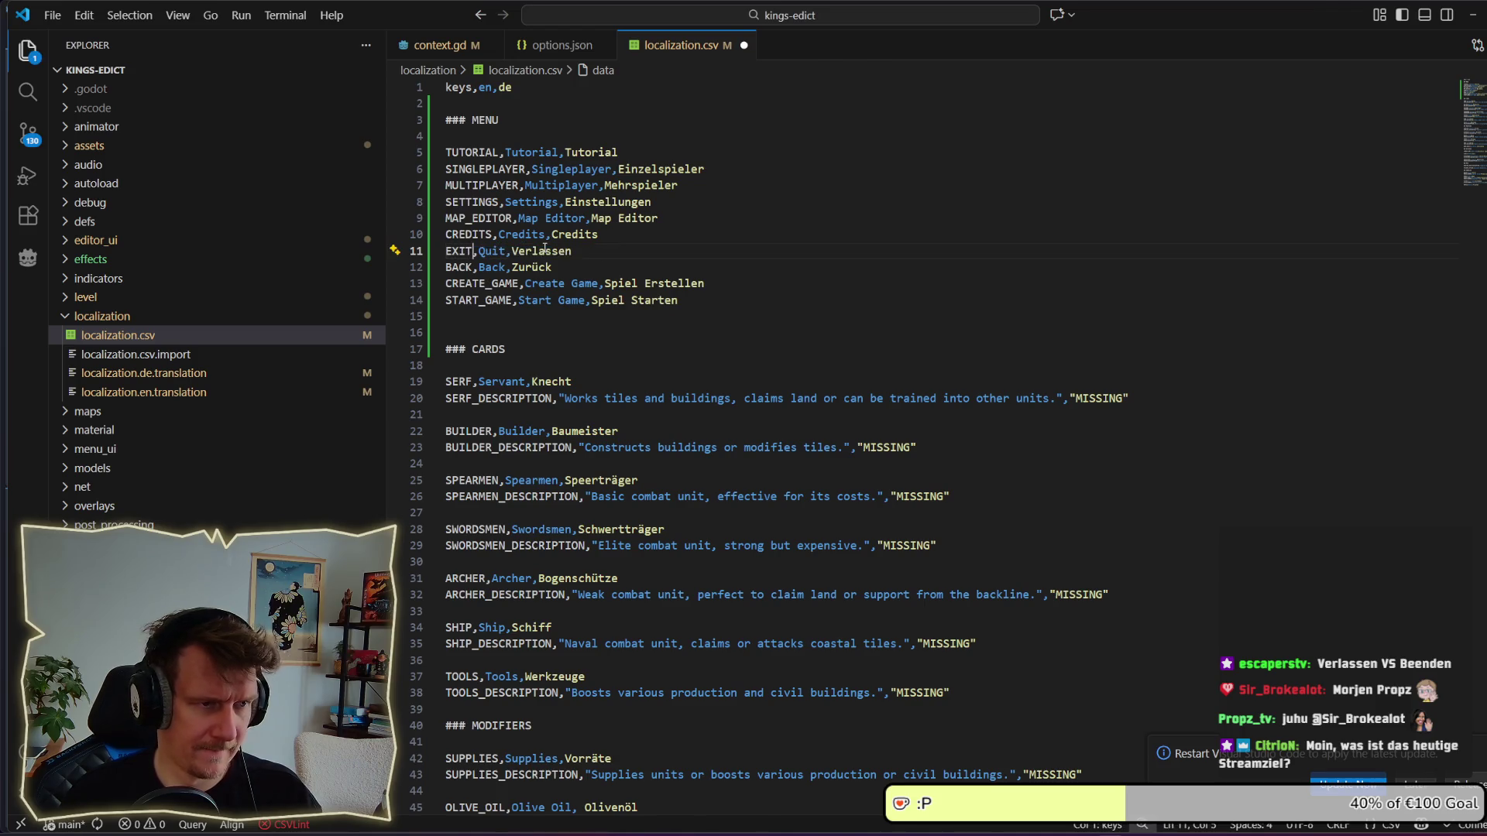
{"action": "left_click", "coordinate": [594, 247]}
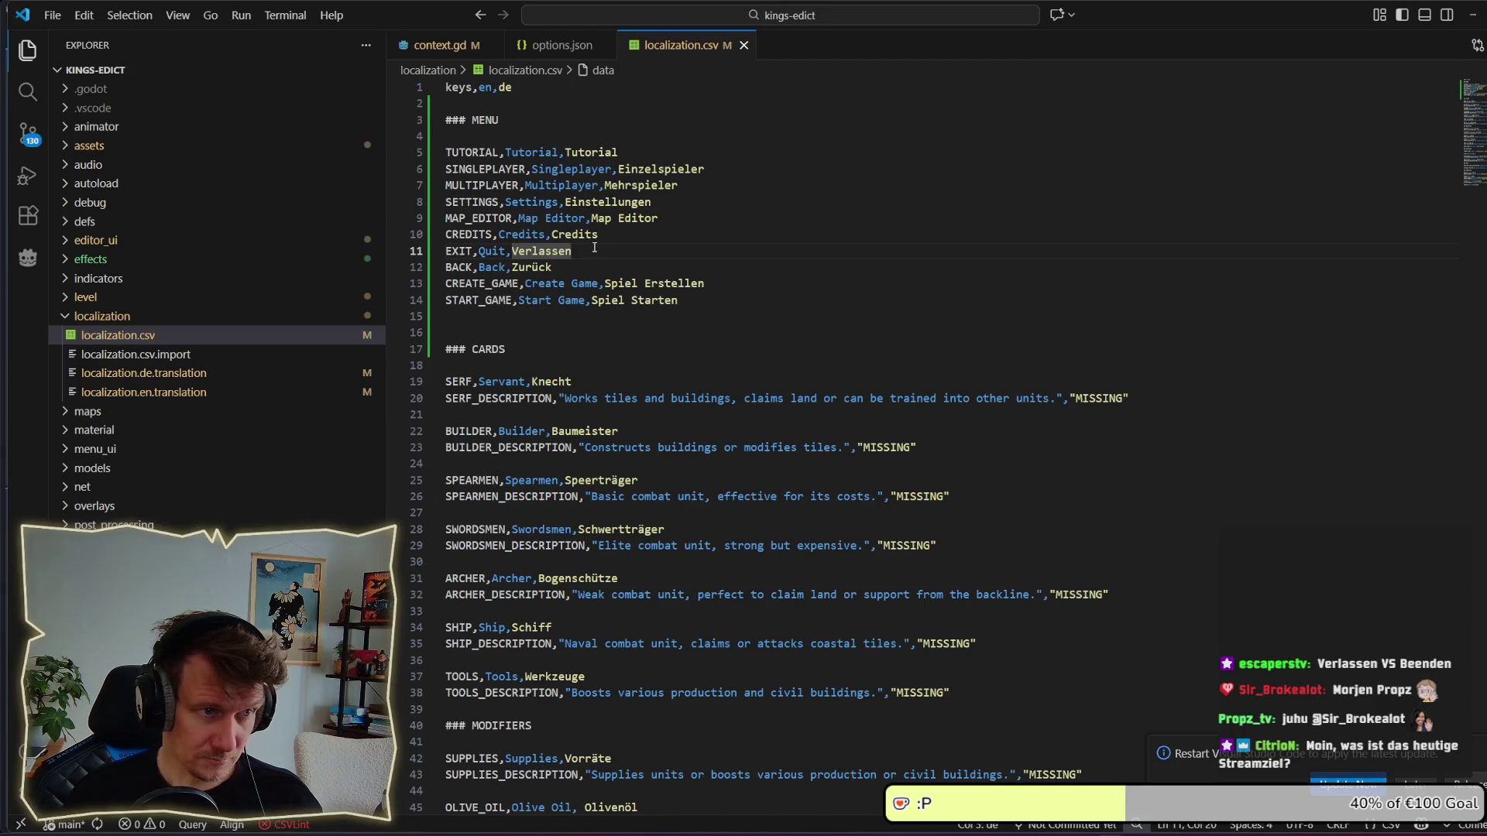
{"action": "key", "text": "alt+Tab"}
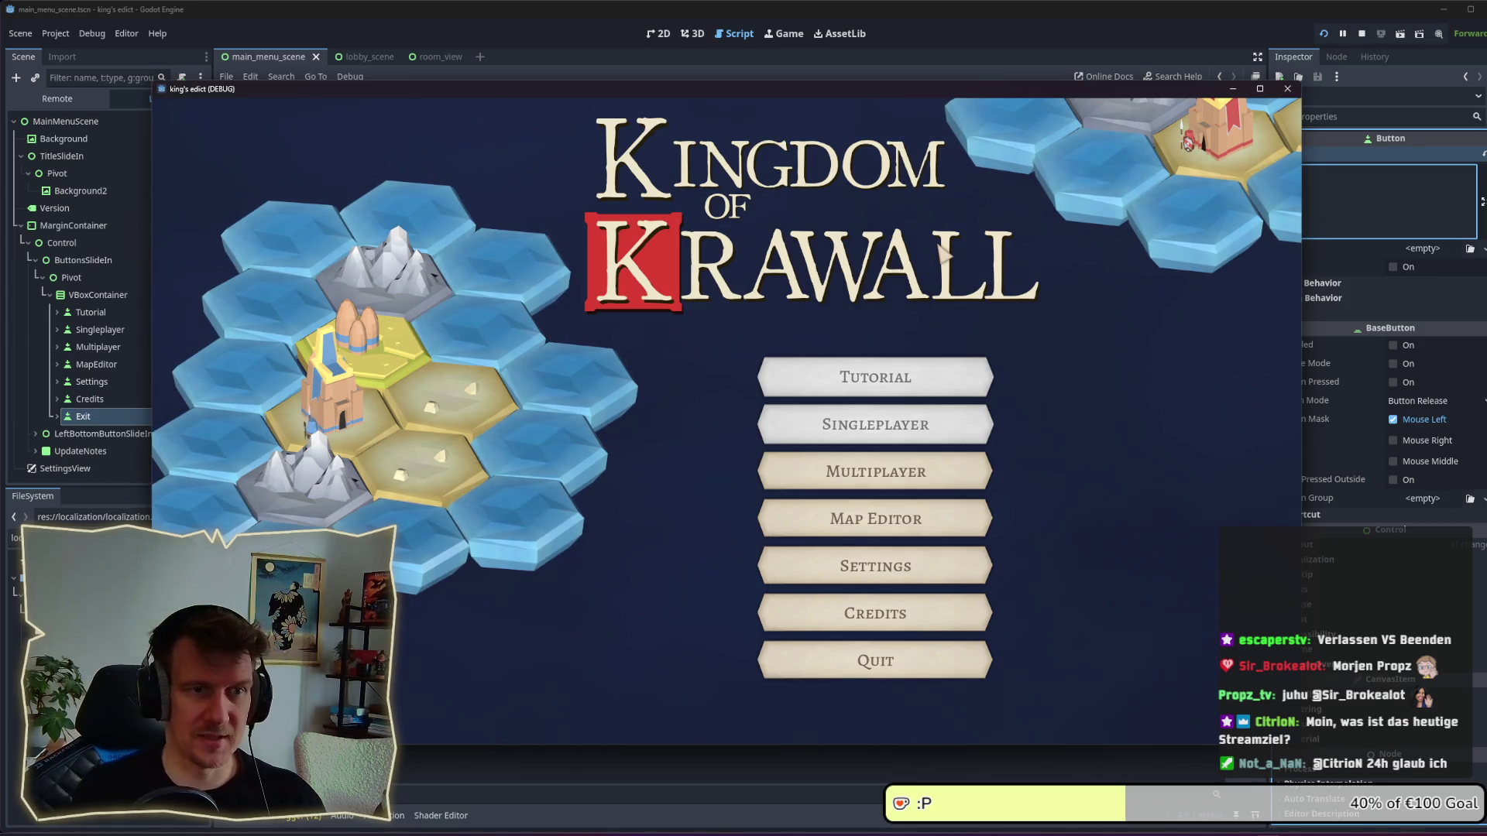
From the debug game's menu, open the multiplayer lobby and create a new game.
{"action": "left_click_drag", "start_coordinate": [878, 90], "coordinate": [967, 74]}
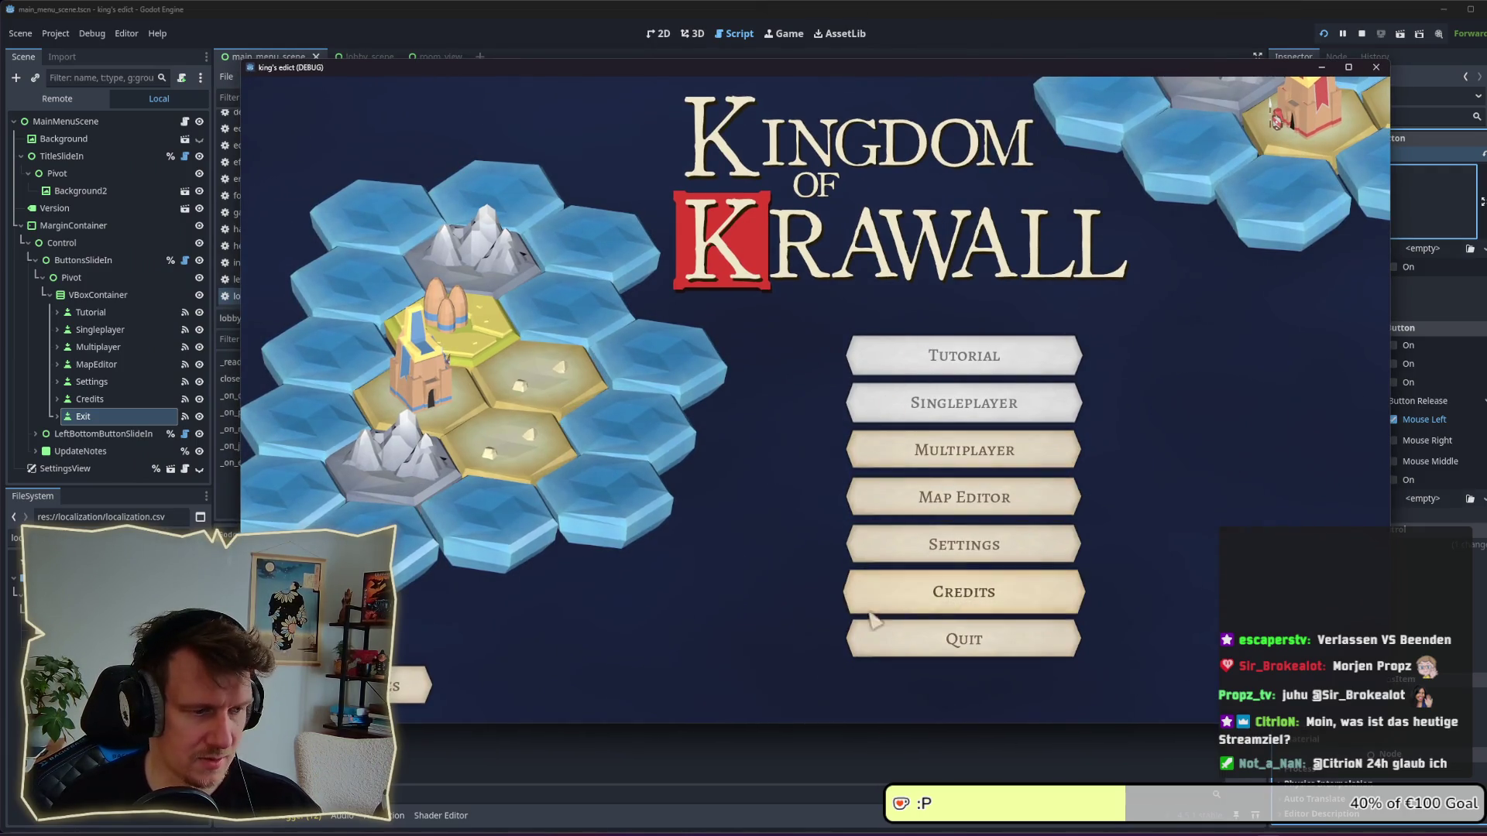
{"action": "left_click", "coordinate": [945, 466]}
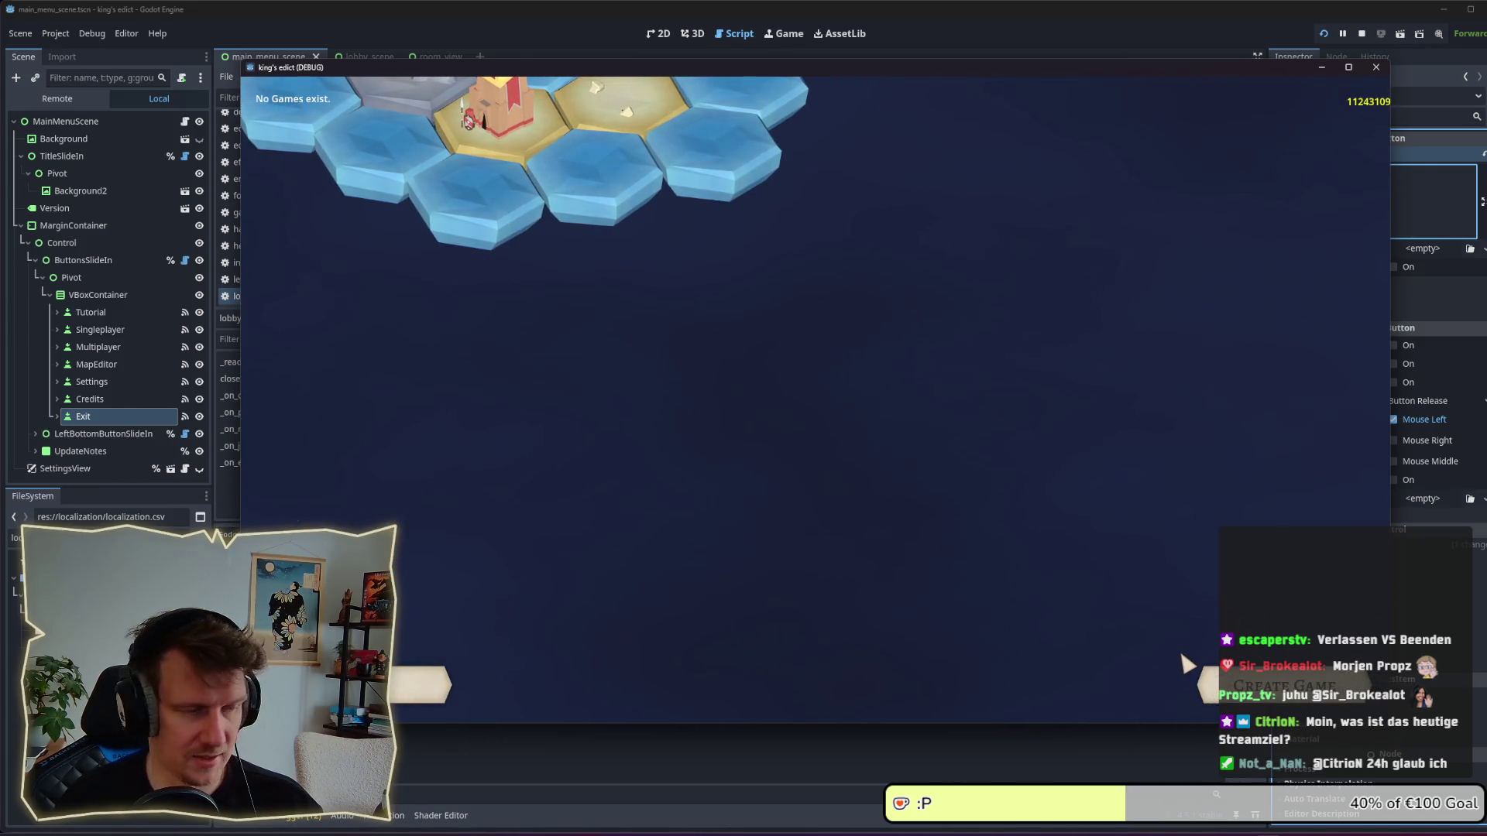
{"action": "mouse_move", "coordinate": [773, 73]}
{"action": "left_mouse_down"}
{"action": "mouse_move", "coordinate": [728, 22]}
{"action": "mouse_move", "coordinate": [601, 24]}
{"action": "mouse_move", "coordinate": [732, 66]}
{"action": "left_mouse_up"}
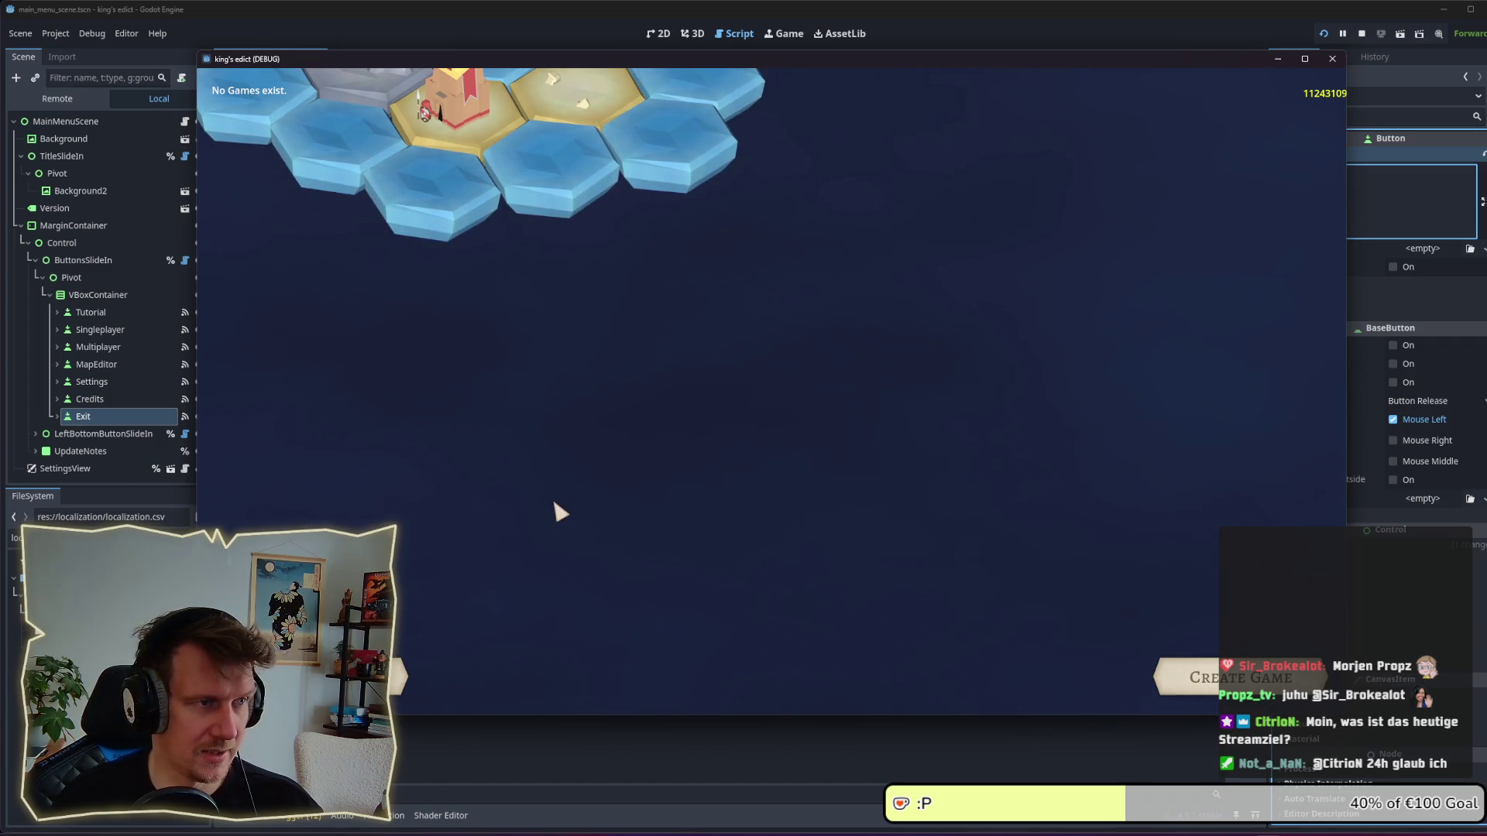
{"action": "left_click", "coordinate": [1192, 689]}
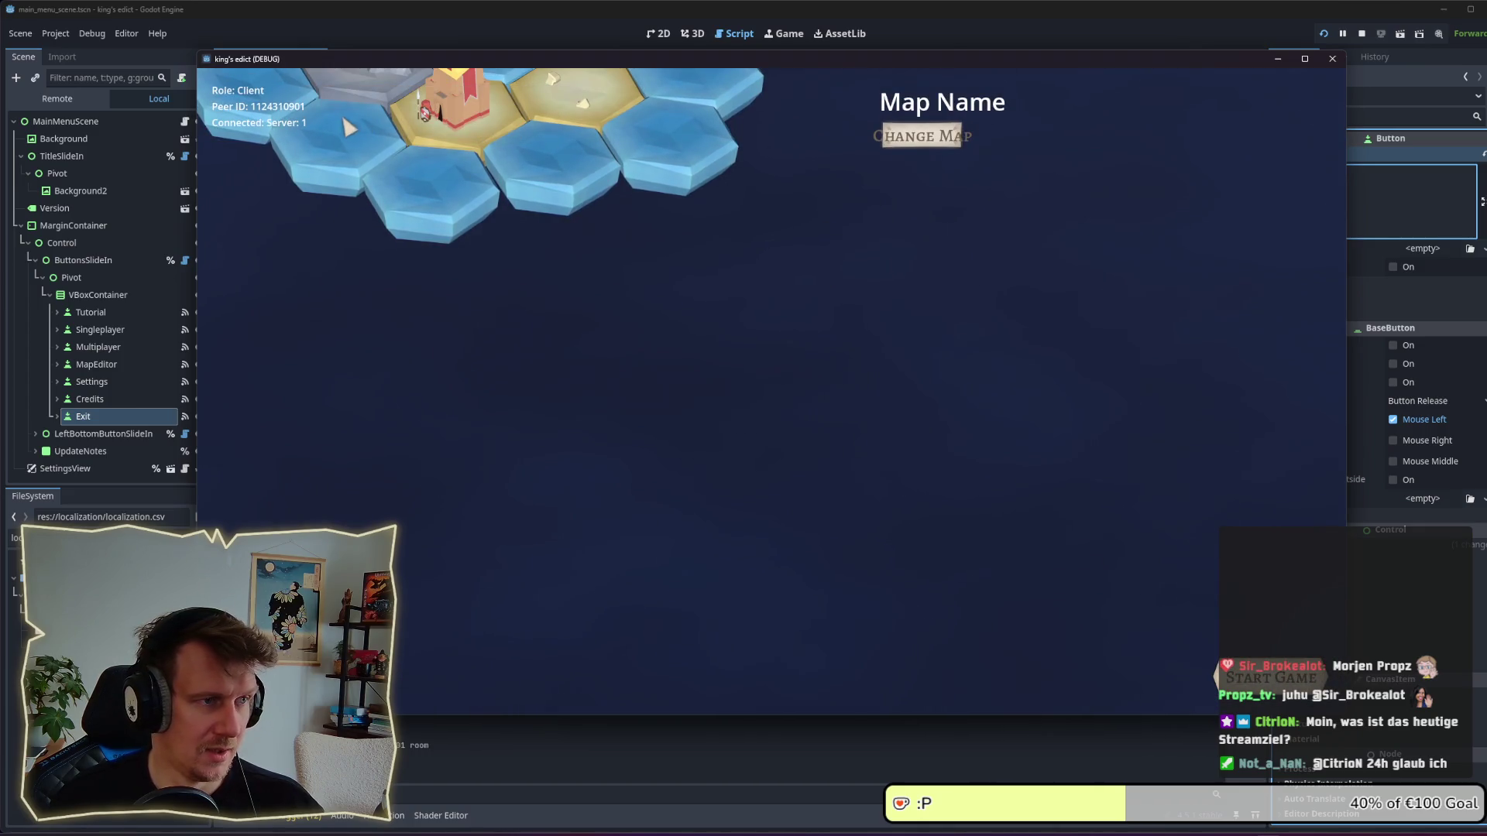
Select sacred_mountain.map with start position 0 and start the match.
{"action": "left_click", "coordinate": [933, 138]}
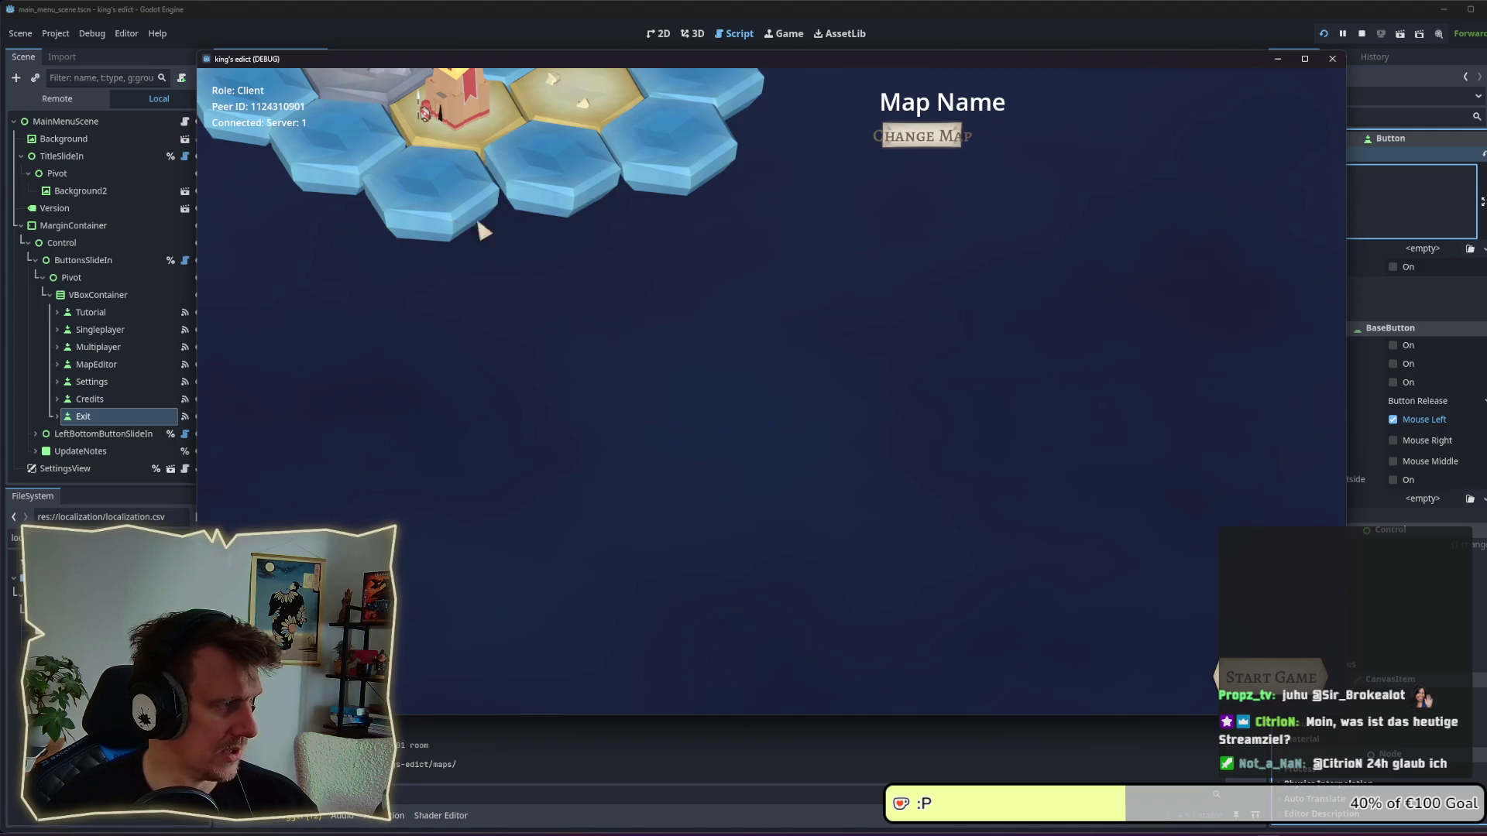
{"action": "left_click", "coordinate": [896, 139]}
{"action": "left_click", "coordinate": [890, 240]}
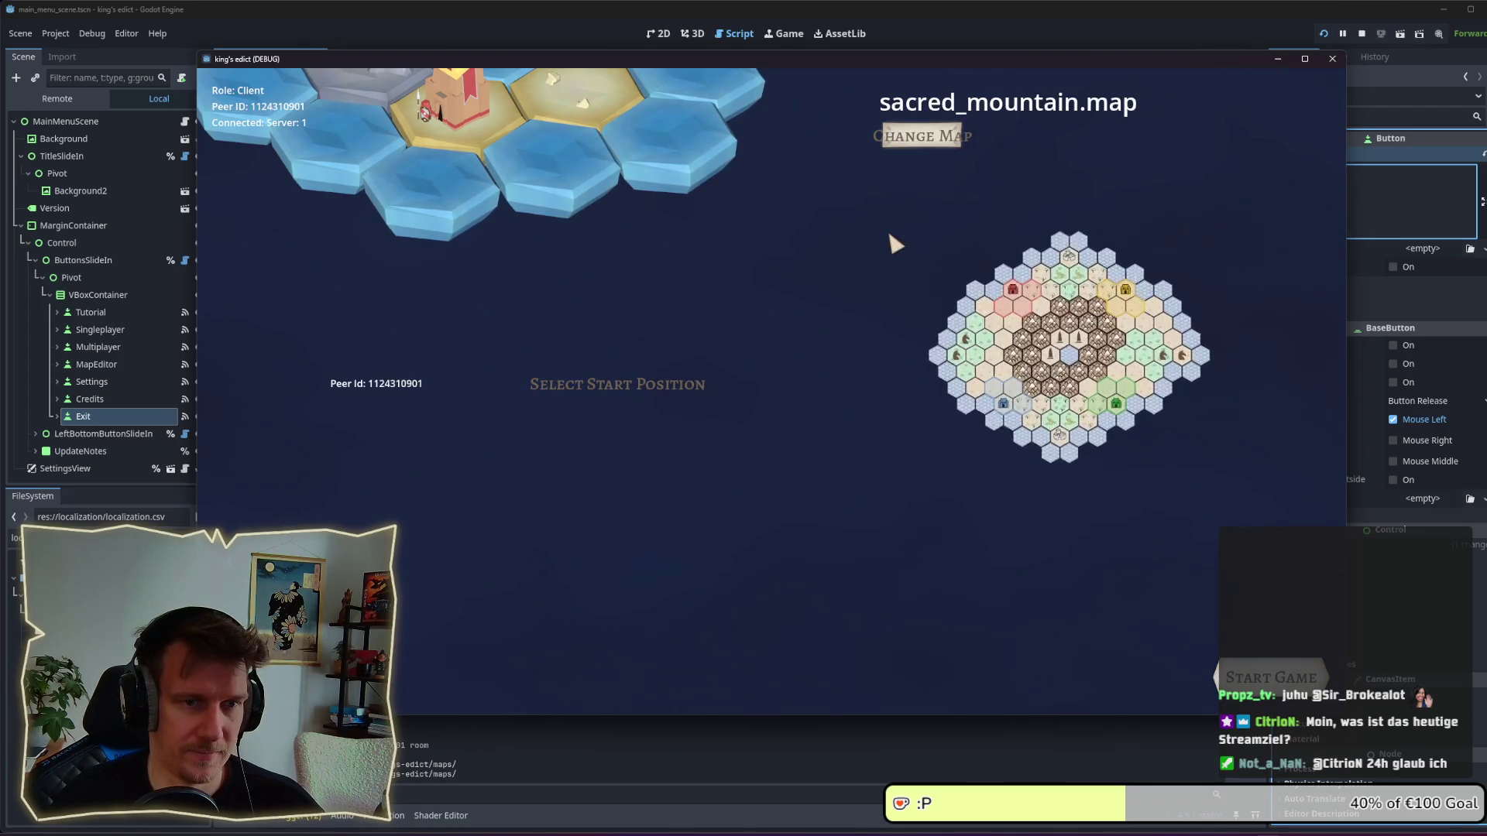
{"action": "left_click", "coordinate": [529, 429]}
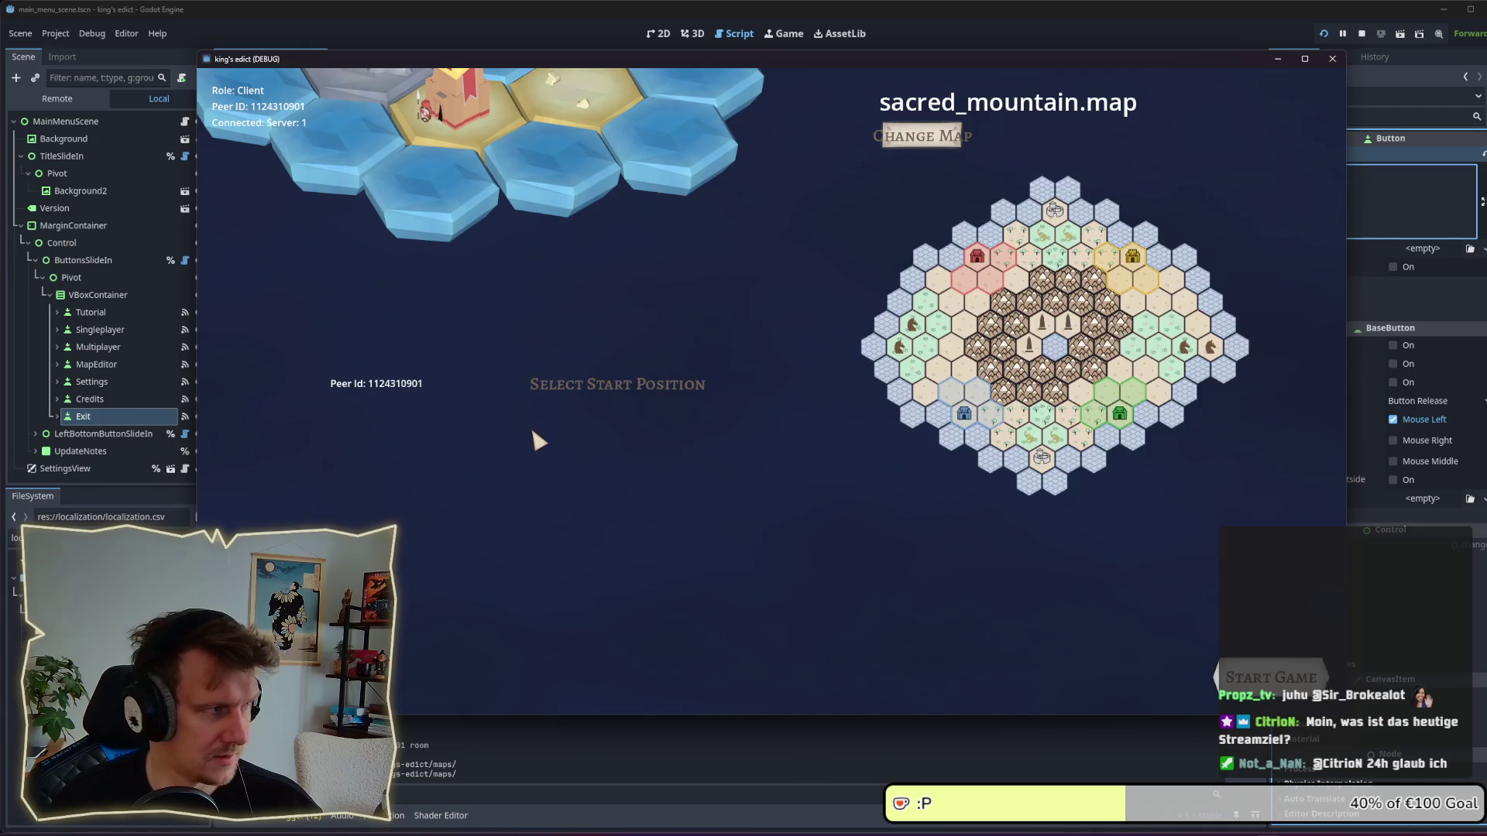
{"action": "left_click", "coordinate": [1255, 676]}
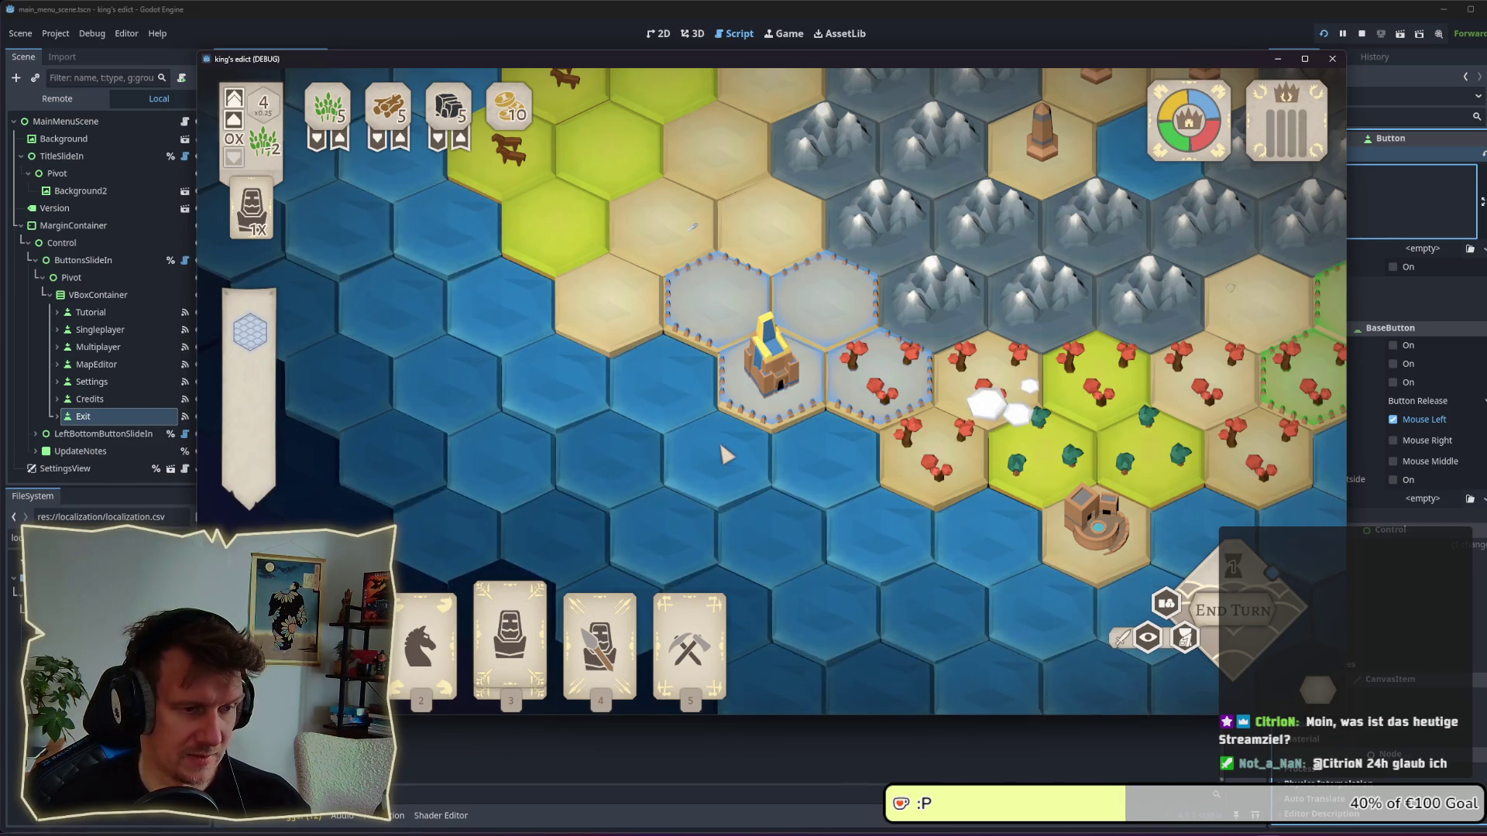
Deploy the spearman card onto a hex beside the castle.
{"action": "key", "text": "3"}
{"action": "key", "text": "4"}
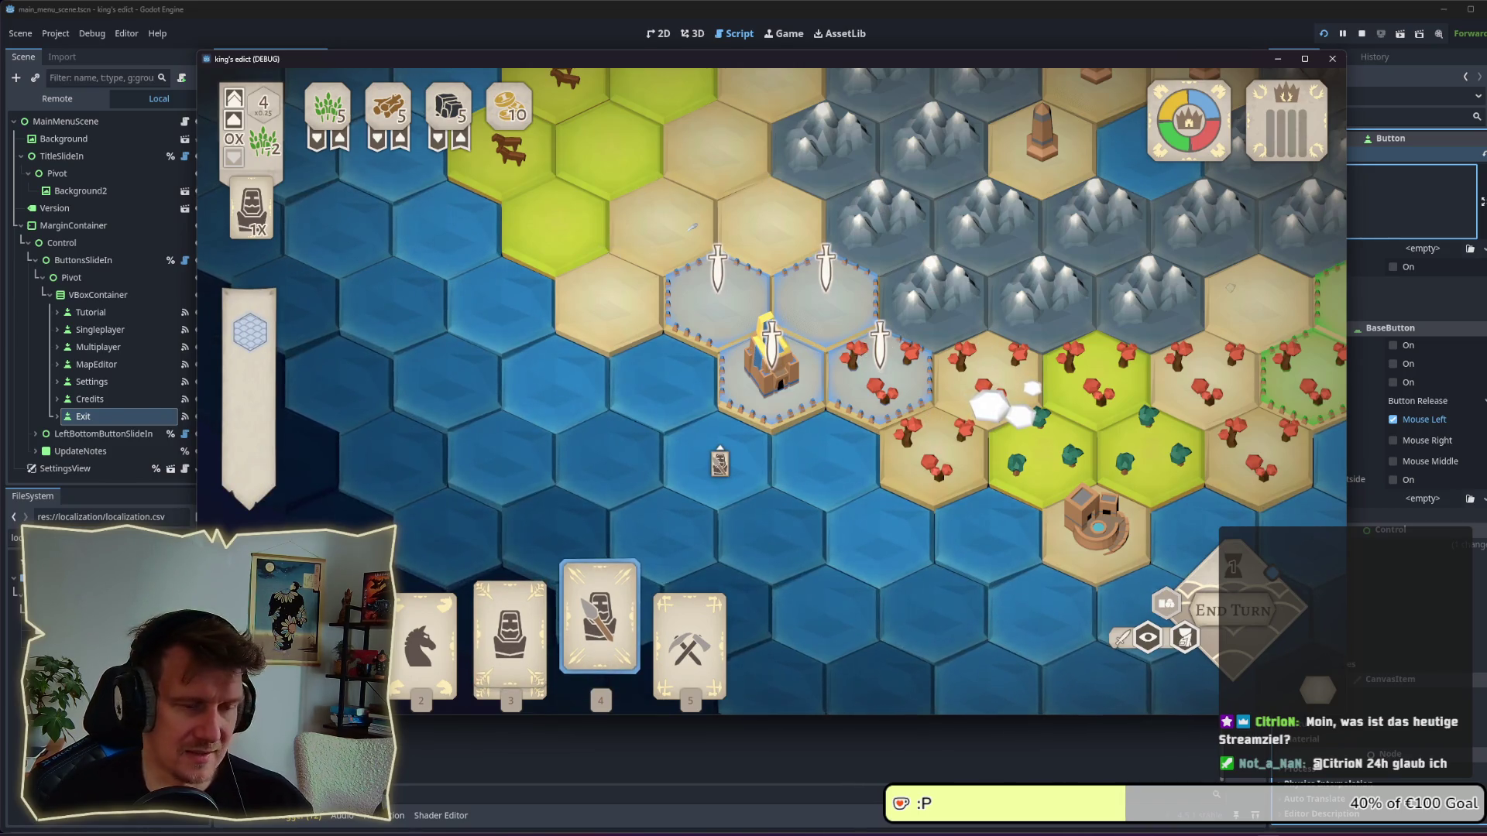
{"action": "left_click", "coordinate": [866, 407]}
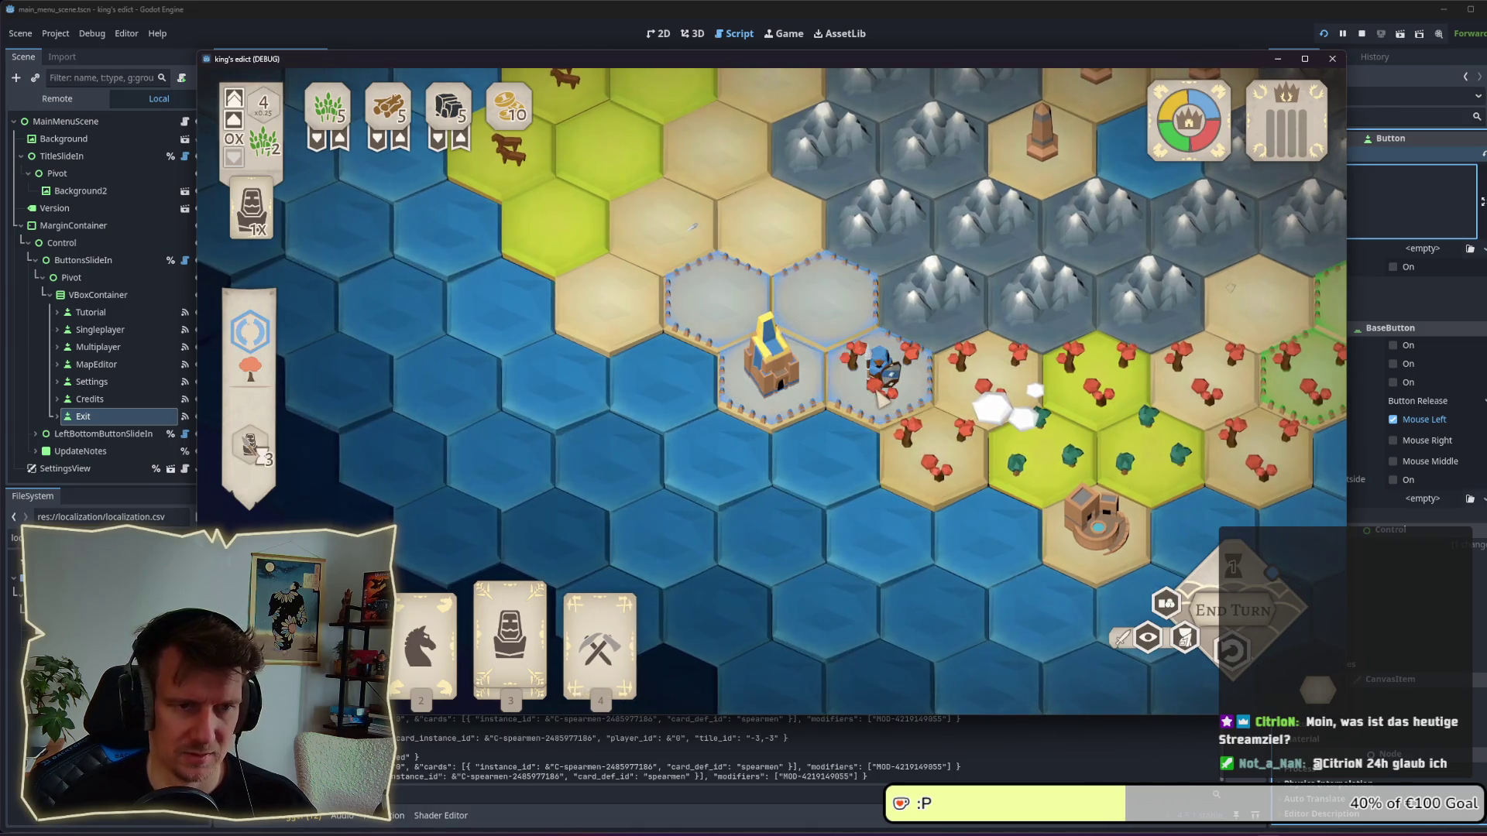
Construct a builder's building on a nearby hex and play serfs onto the mountain hexes.
{"action": "key", "text": "1"}
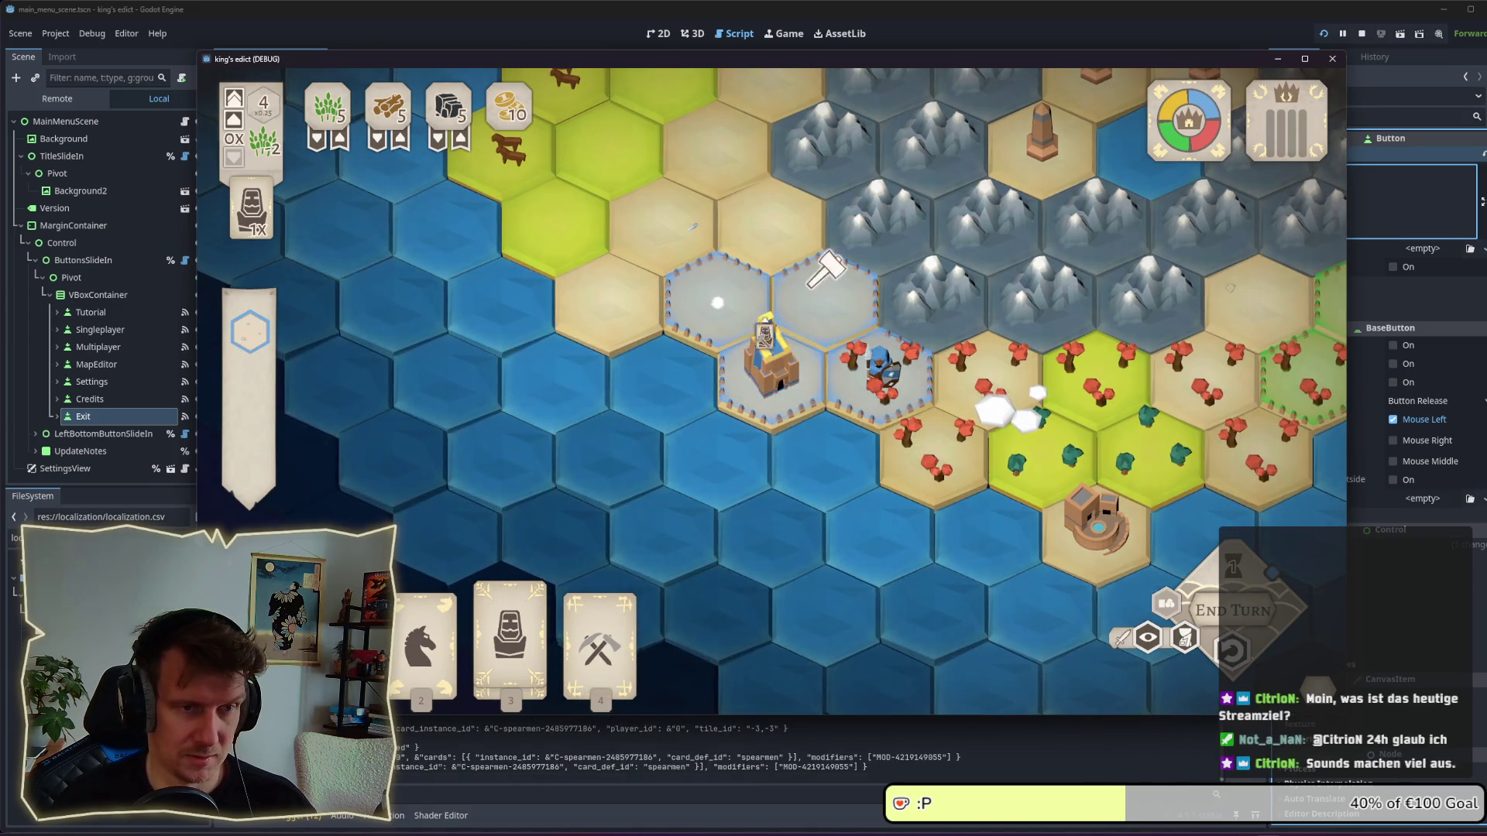
{"action": "left_click", "coordinate": [716, 294]}
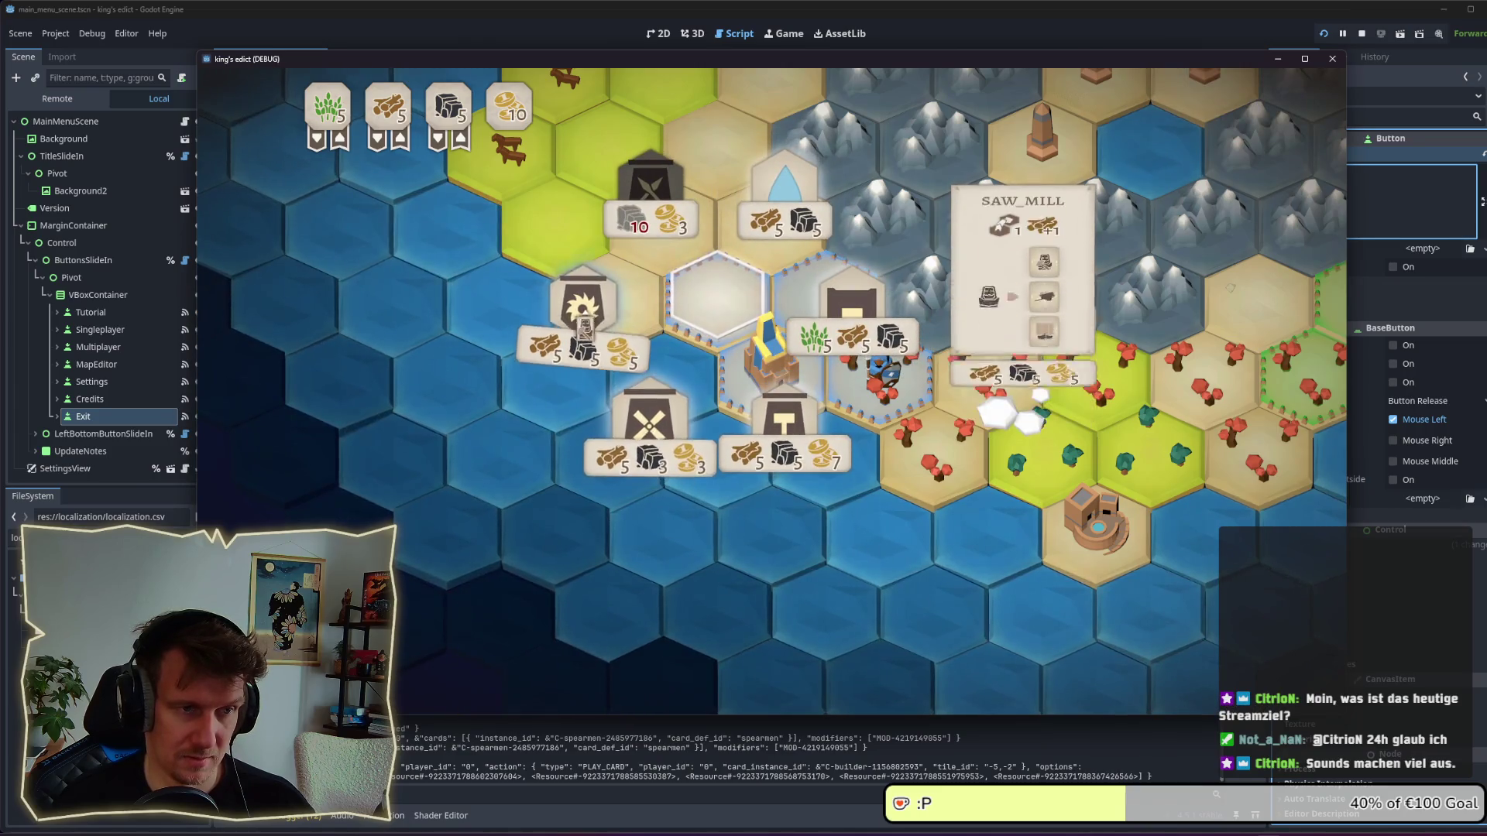
{"action": "left_click", "coordinate": [851, 306]}
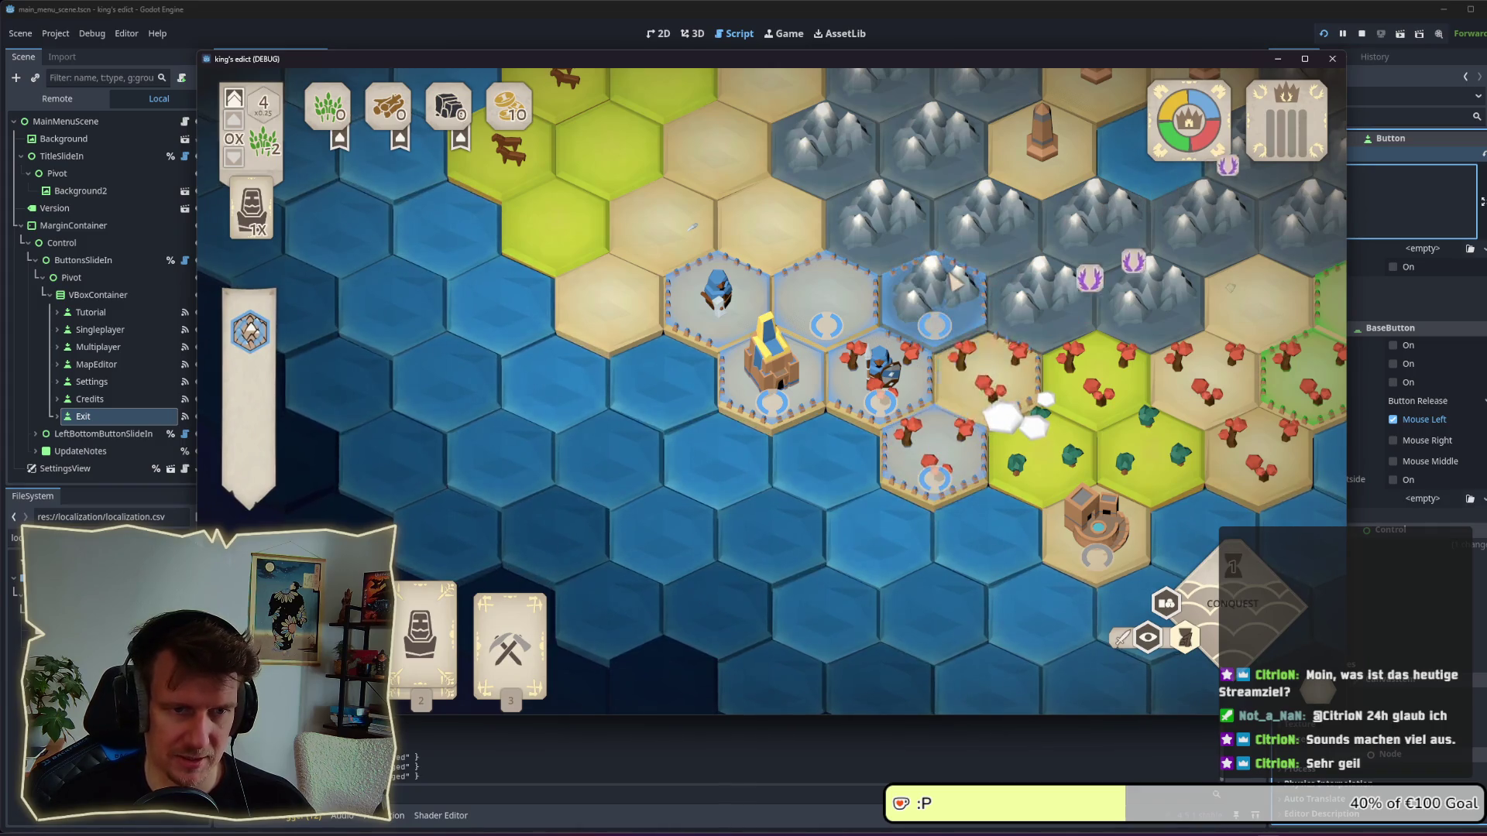
{"action": "left_click", "coordinate": [904, 240]}
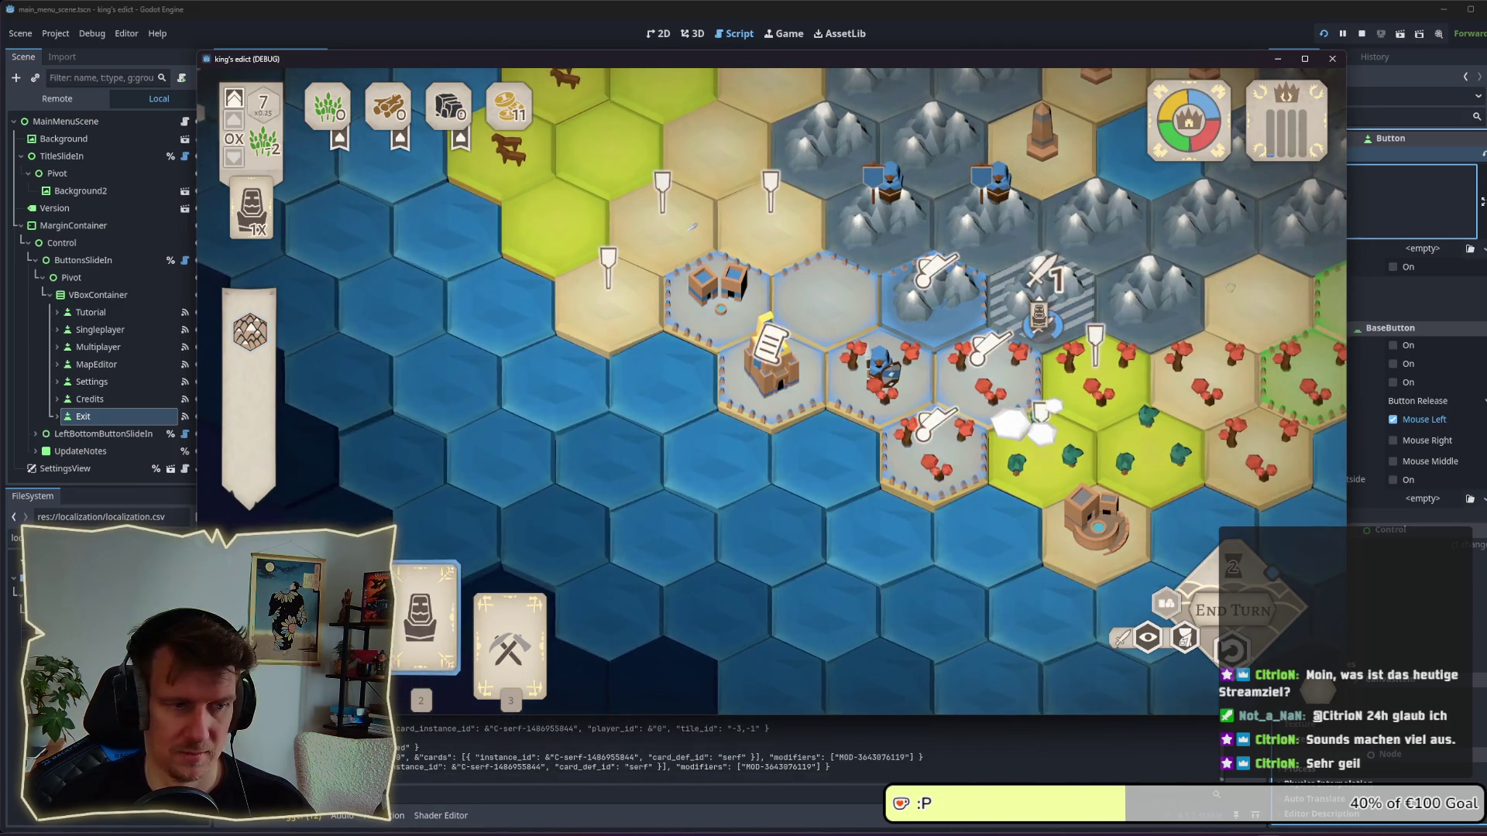
{"action": "left_click", "coordinate": [1042, 410]}
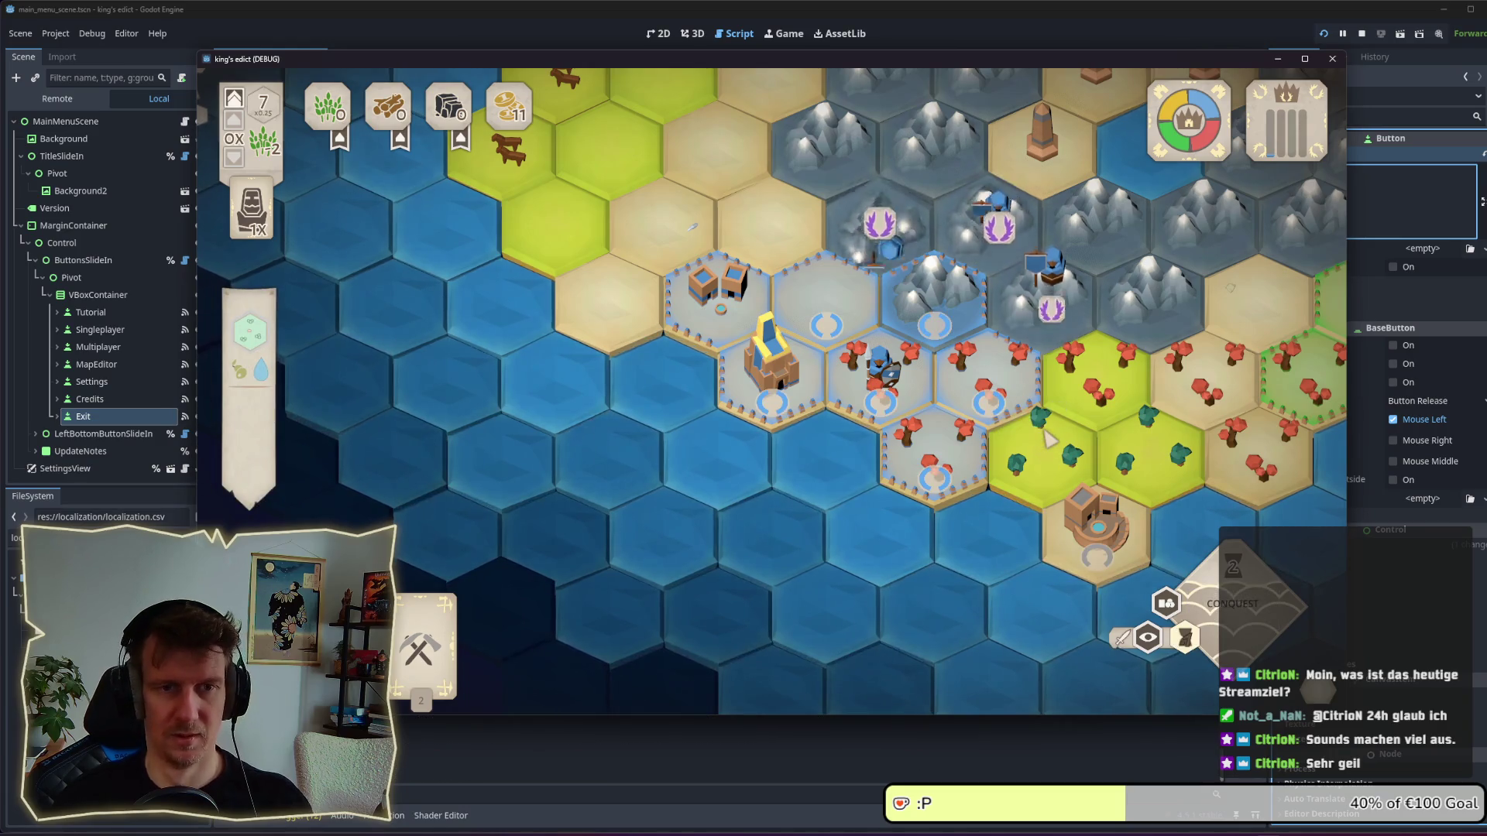
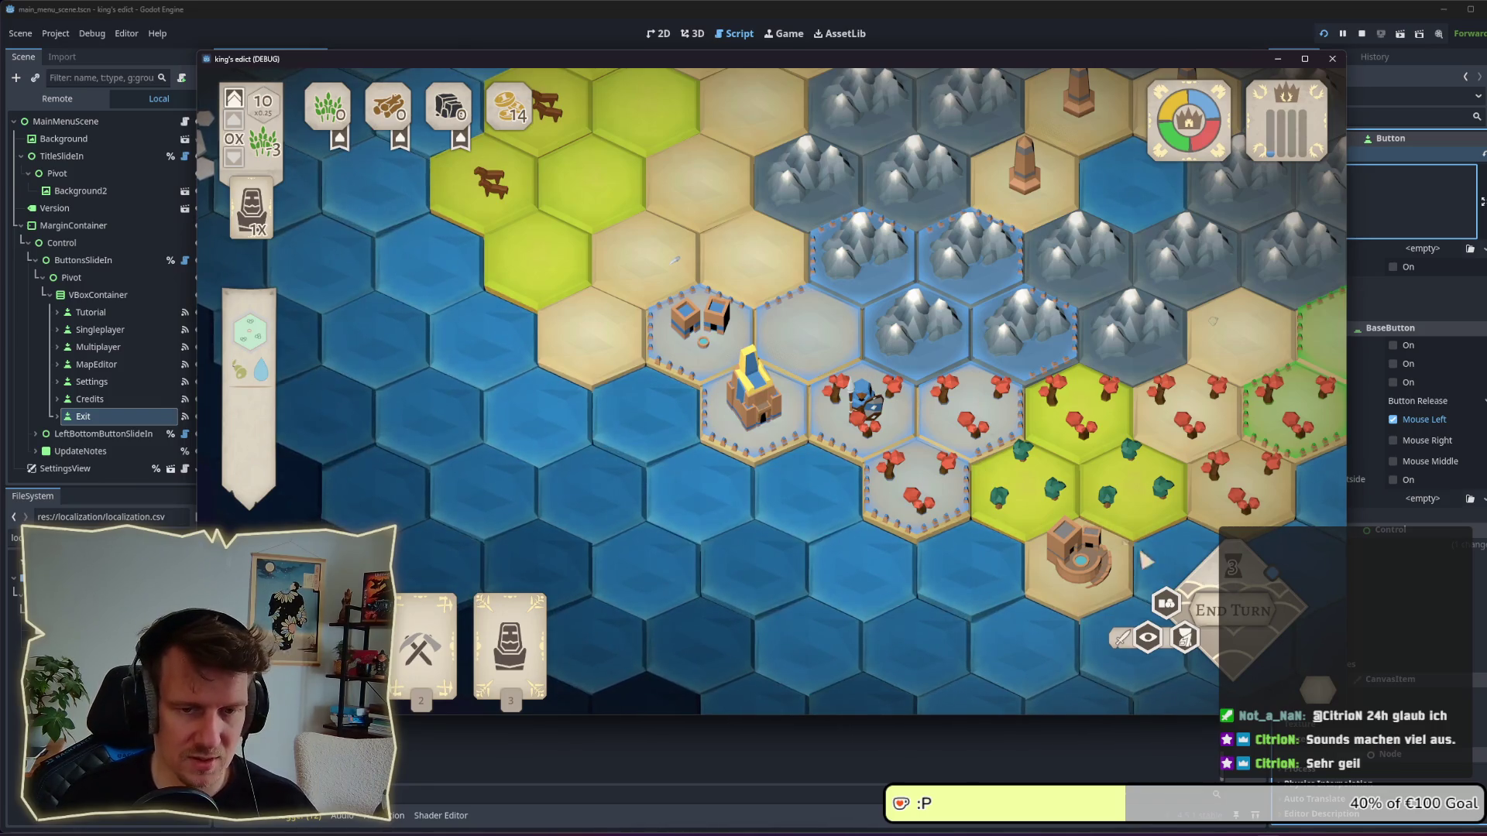
Leave the running test through the pause menu's BACK_TO_MAIN_MENU and close the game window.
{"action": "key", "text": "Escape"}
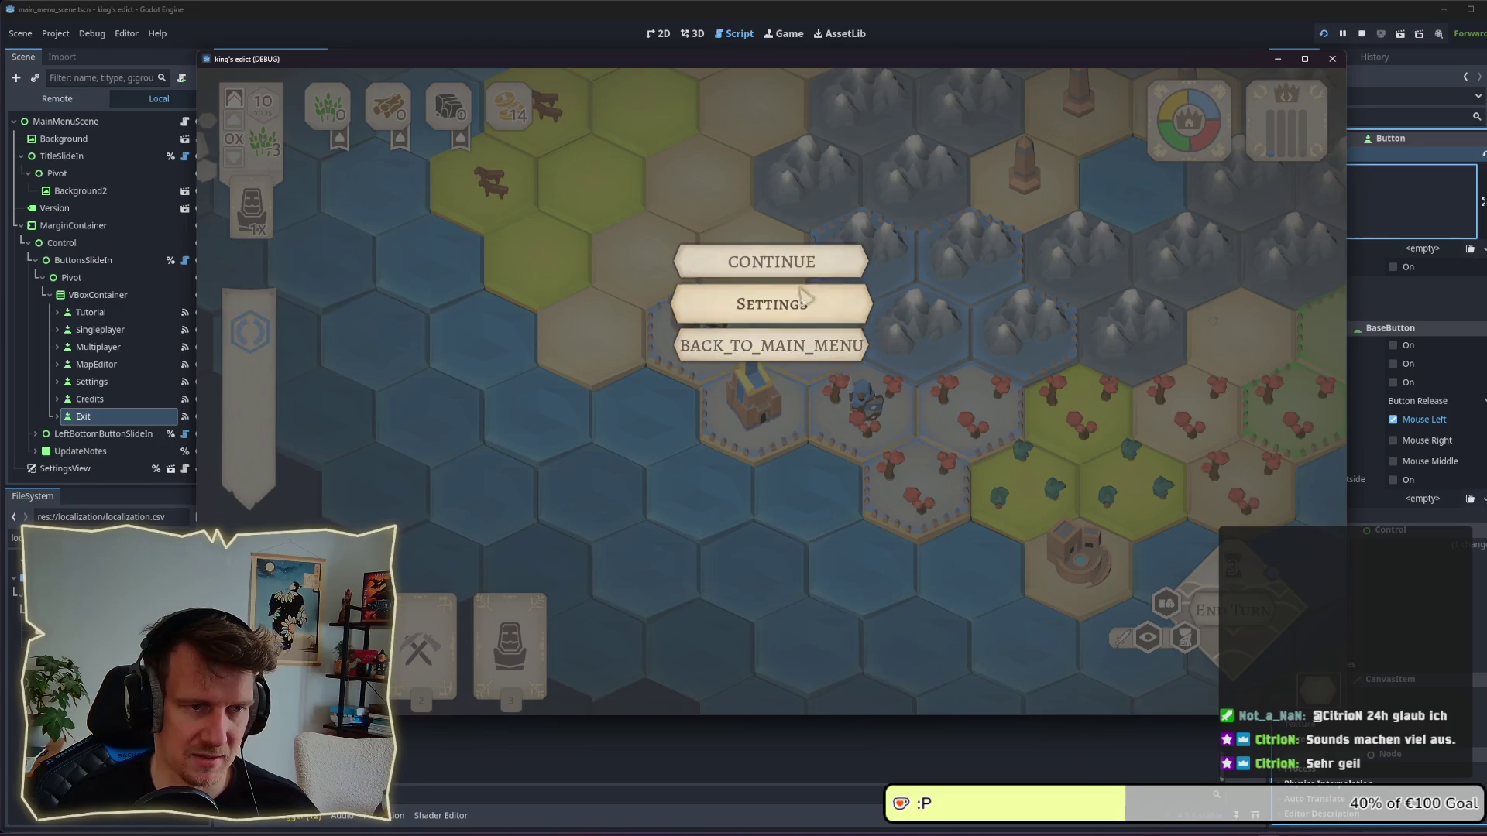
{"action": "left_click", "coordinate": [806, 357]}
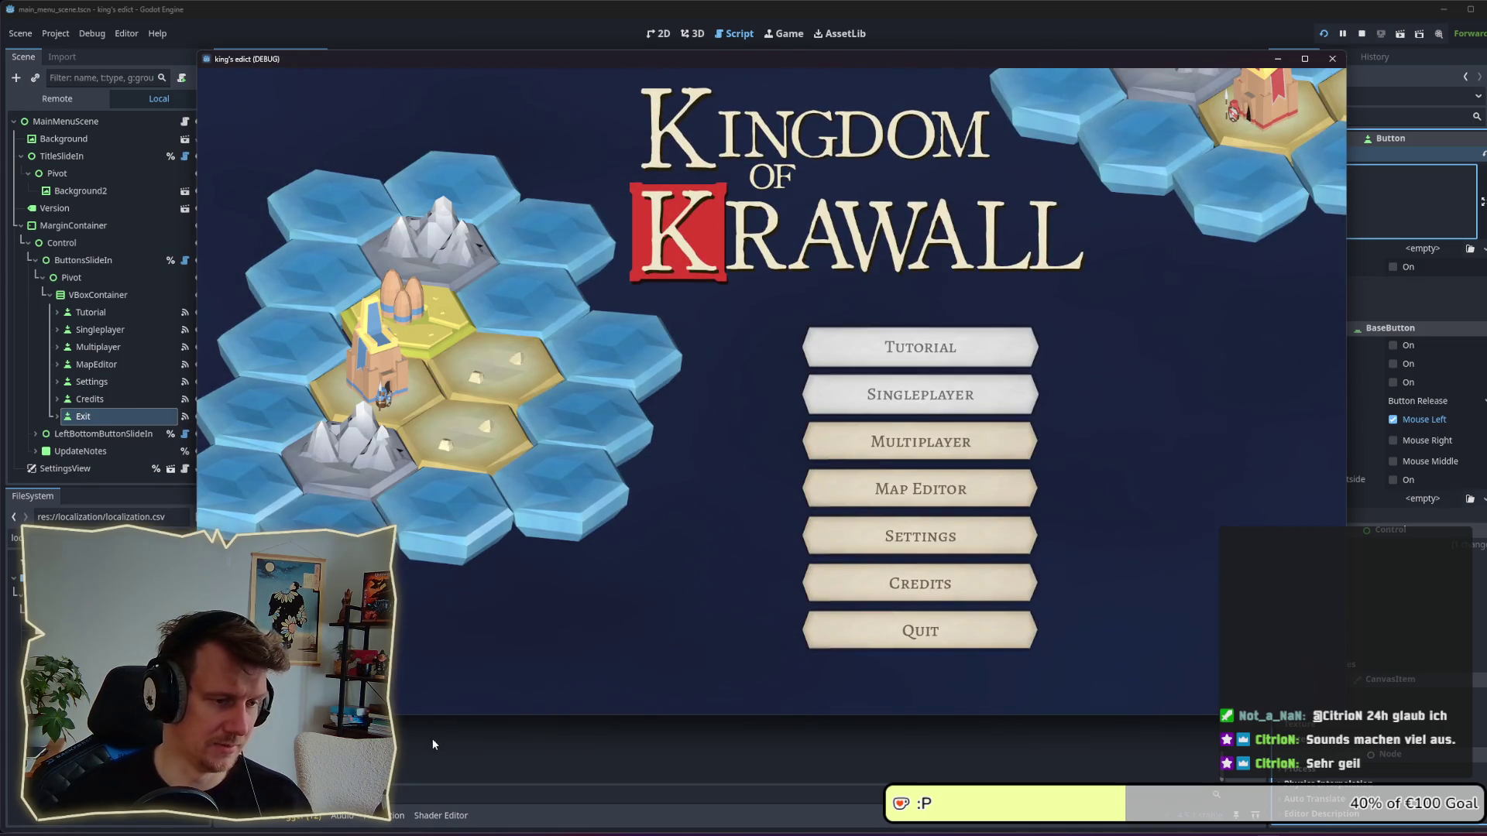
{"action": "key", "text": "F8"}
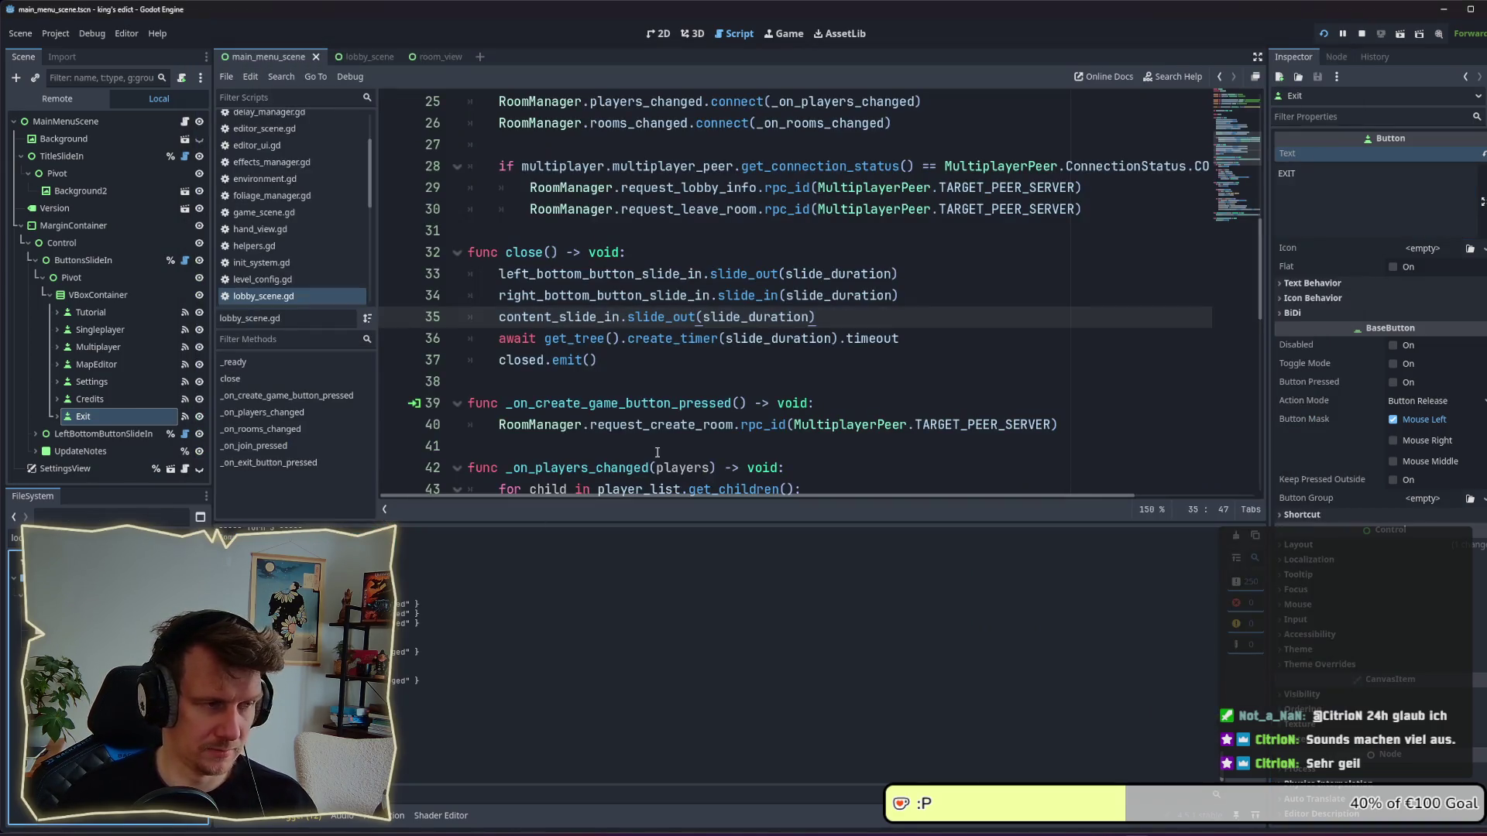
Add the line 'EXIT_GAME,Quit Game,Spiel Verlassen' after START_GAME in localization.csv.
{"action": "key", "text": "alt+Tab"}
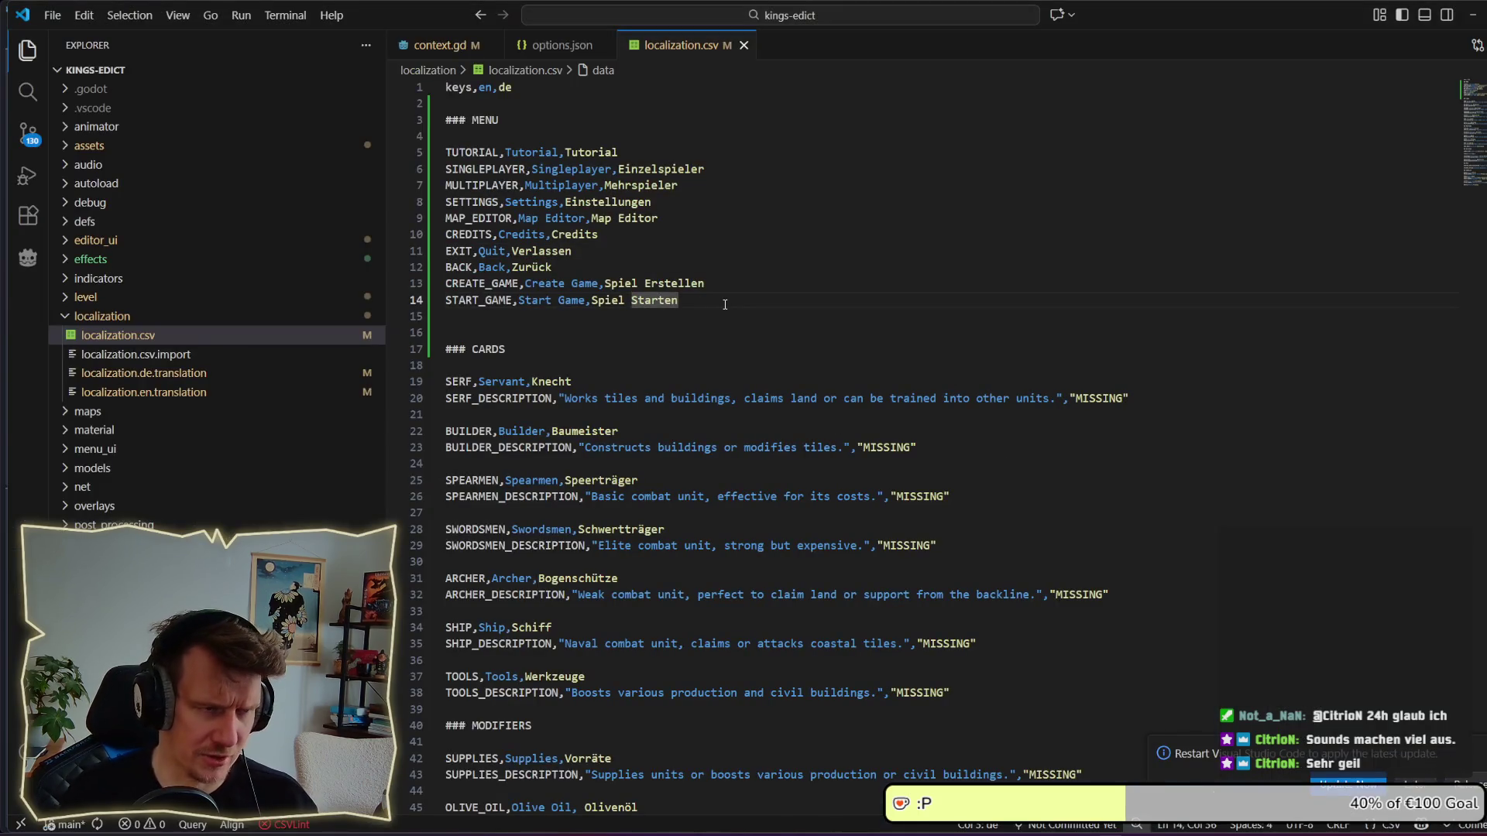
{"action": "key", "text": "Return"}
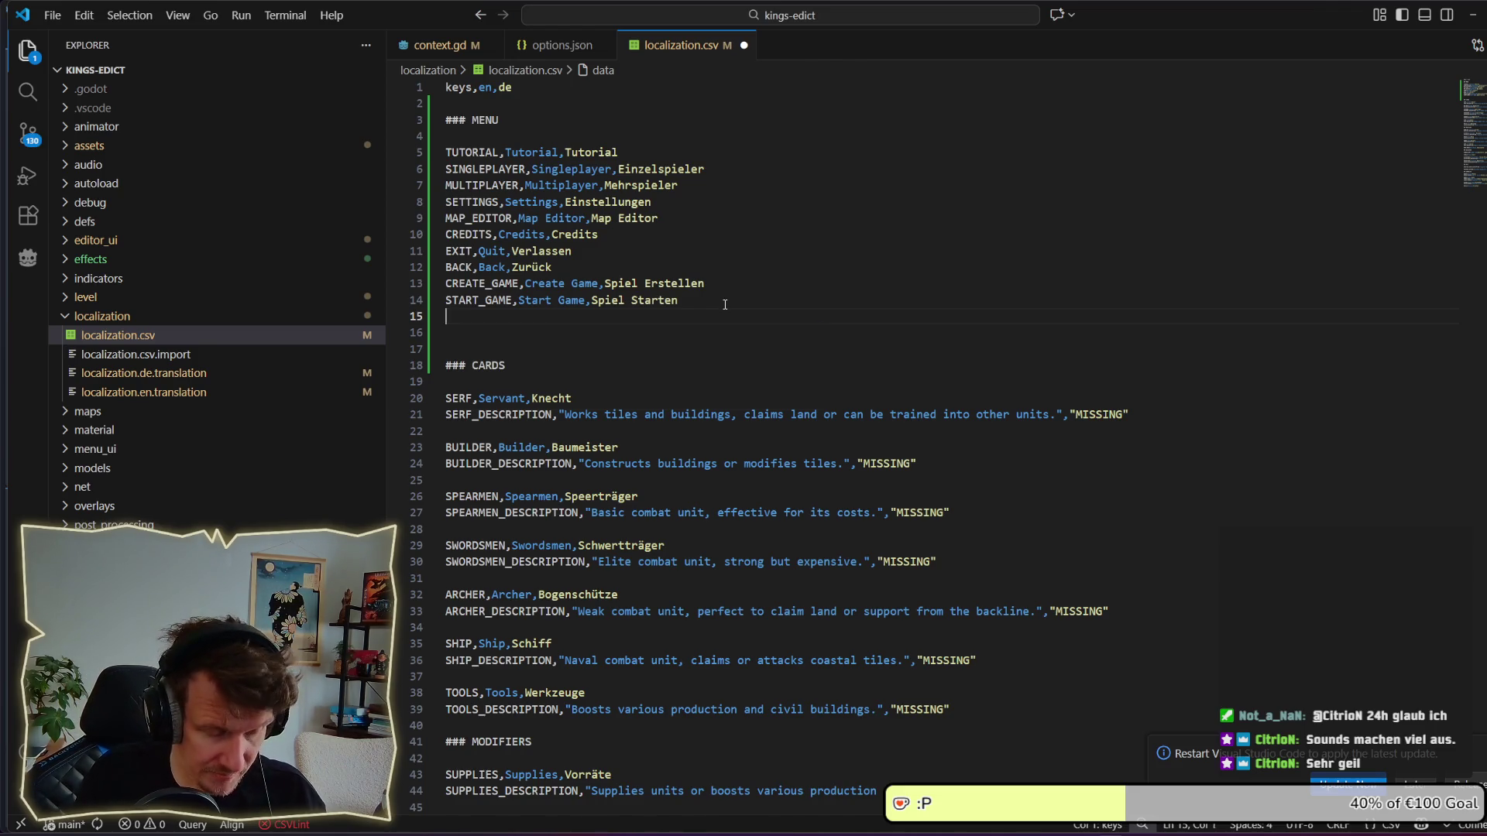
{"action": "key", "text": "ctrl+space"}
{"action": "key", "text": "Escape"}
{"action": "type", "text": "RL"}
{"action": "key", "text": "BackSpace"}
{"action": "key", "text": "BackSpace"}
{"action": "key", "text": "BackSpace"}
{"action": "key", "text": "BackSpace"}
{"action": "type", "text": "QU"}
{"action": "key", "text": "BackSpace"}
{"action": "key", "text": "BackSpace"}
{"action": "type", "text": "EXIT_GAME,"}
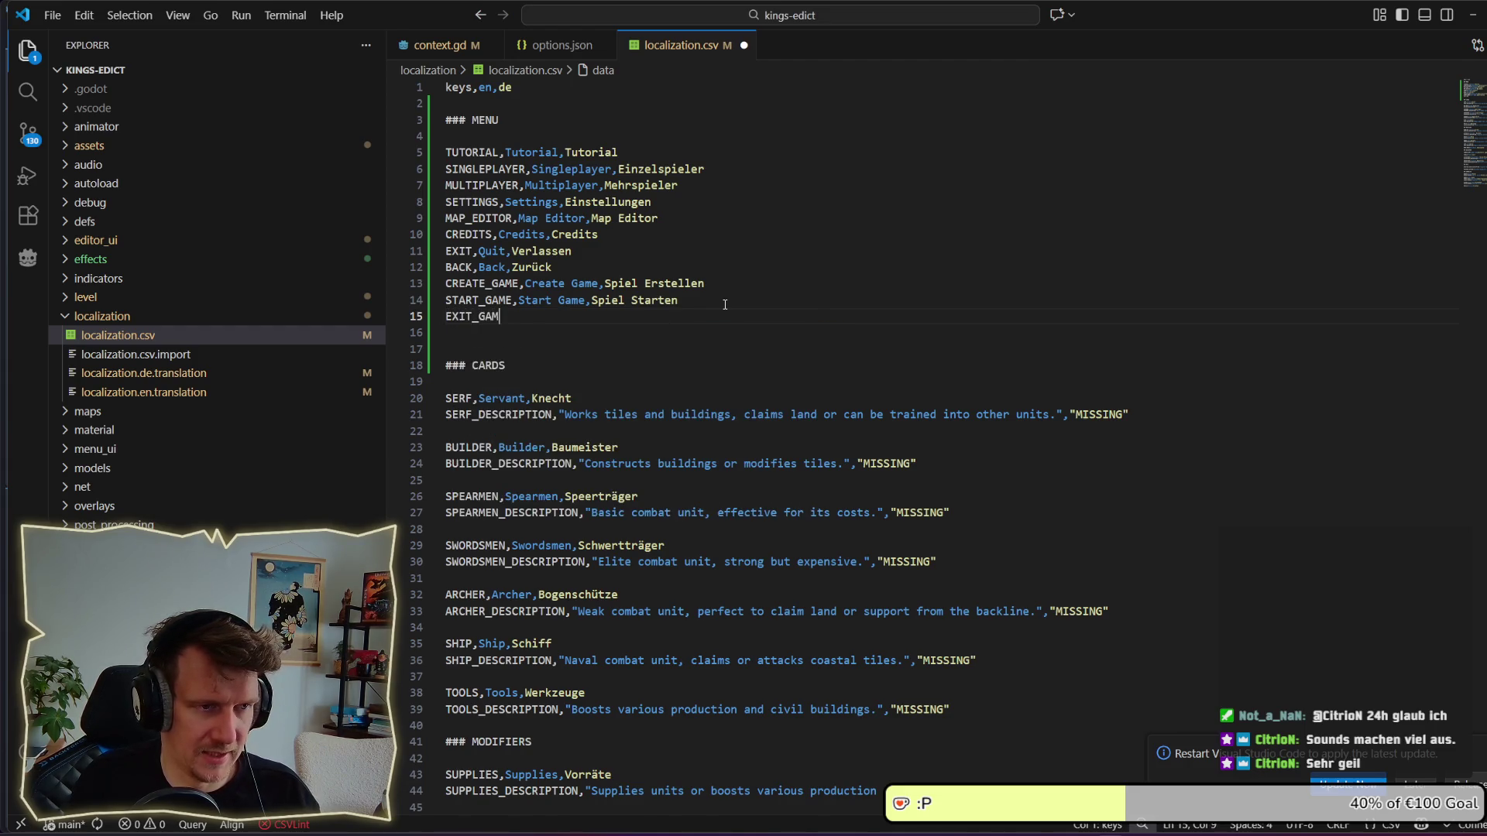
{"action": "type", "text": "Quit GA"}
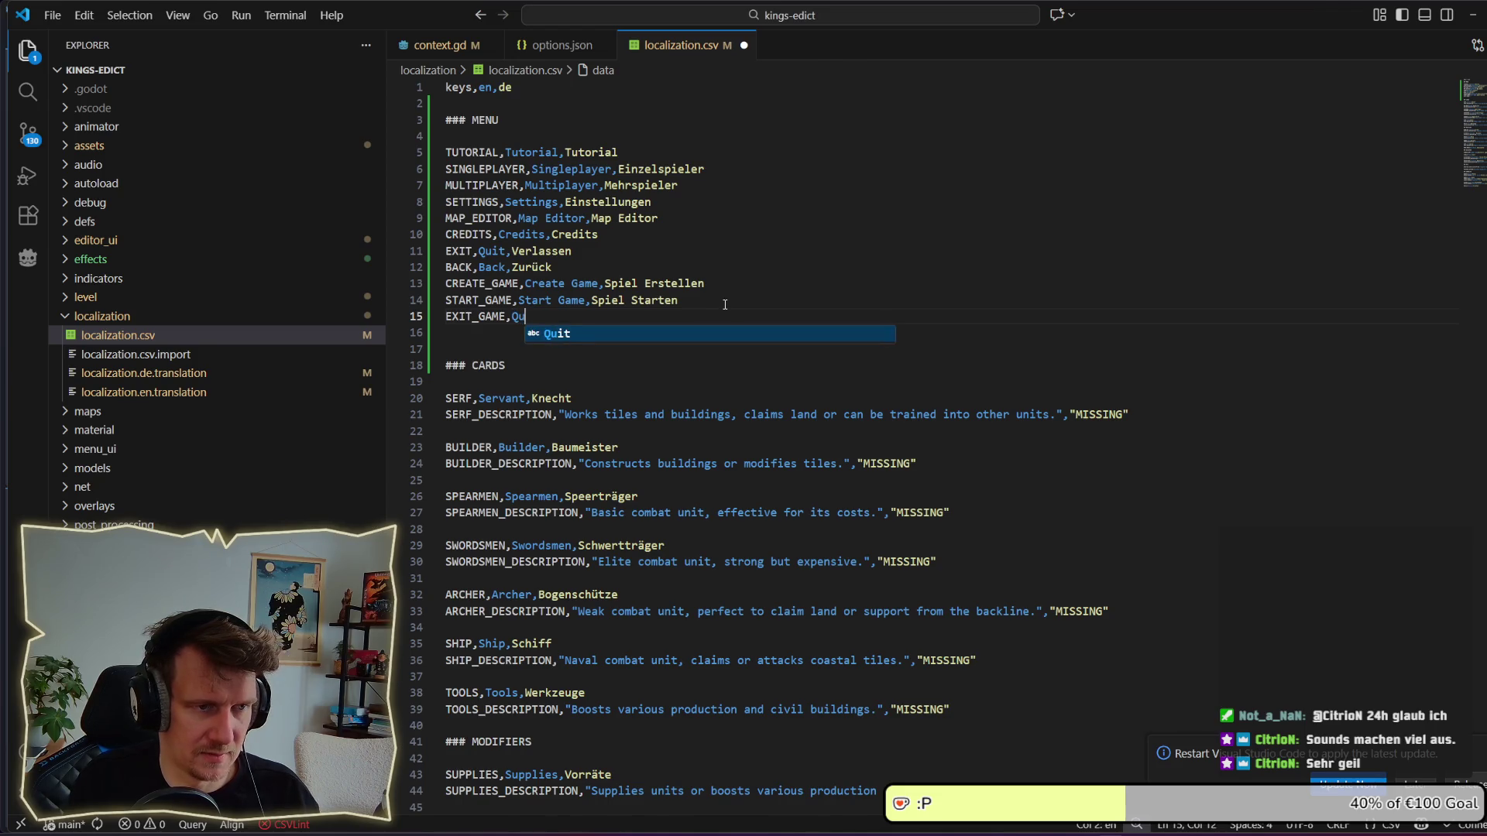
{"action": "key", "text": "BackSpace"}
{"action": "type", "text": "ame,S"}
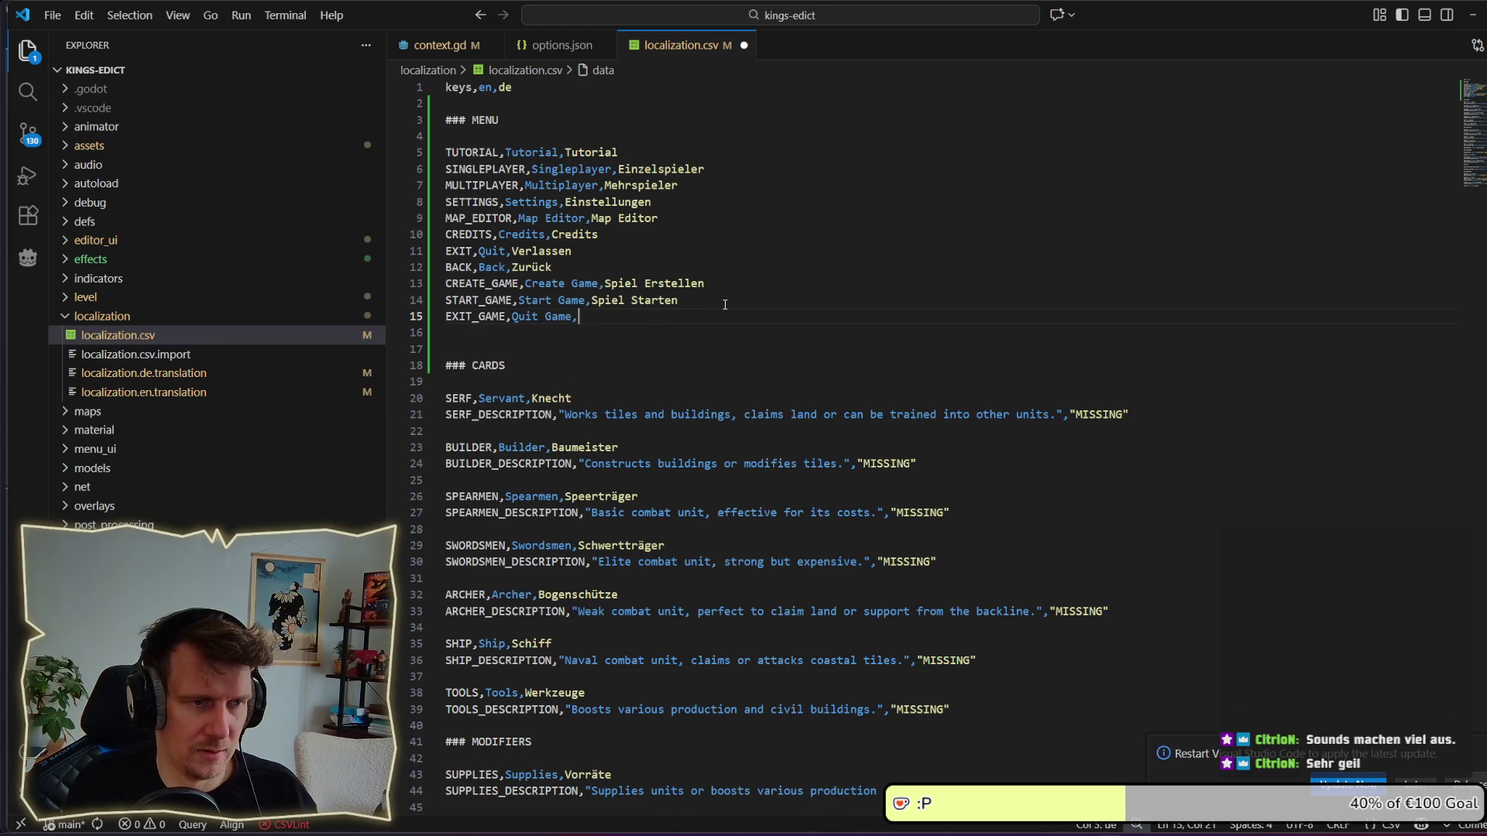
{"action": "type", "text": "pi"}
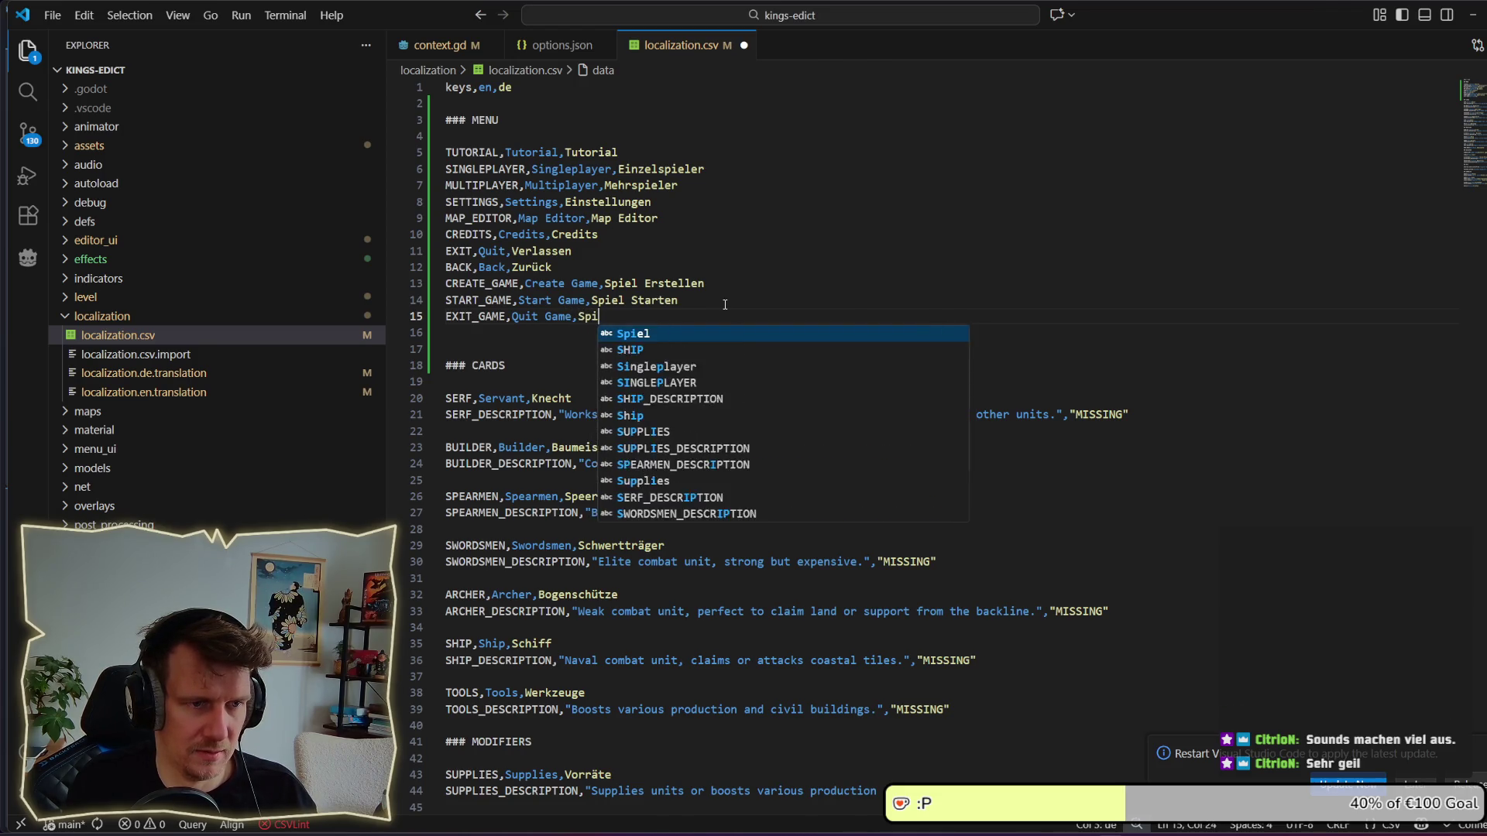
{"action": "type", "text": "el Verlassen"}
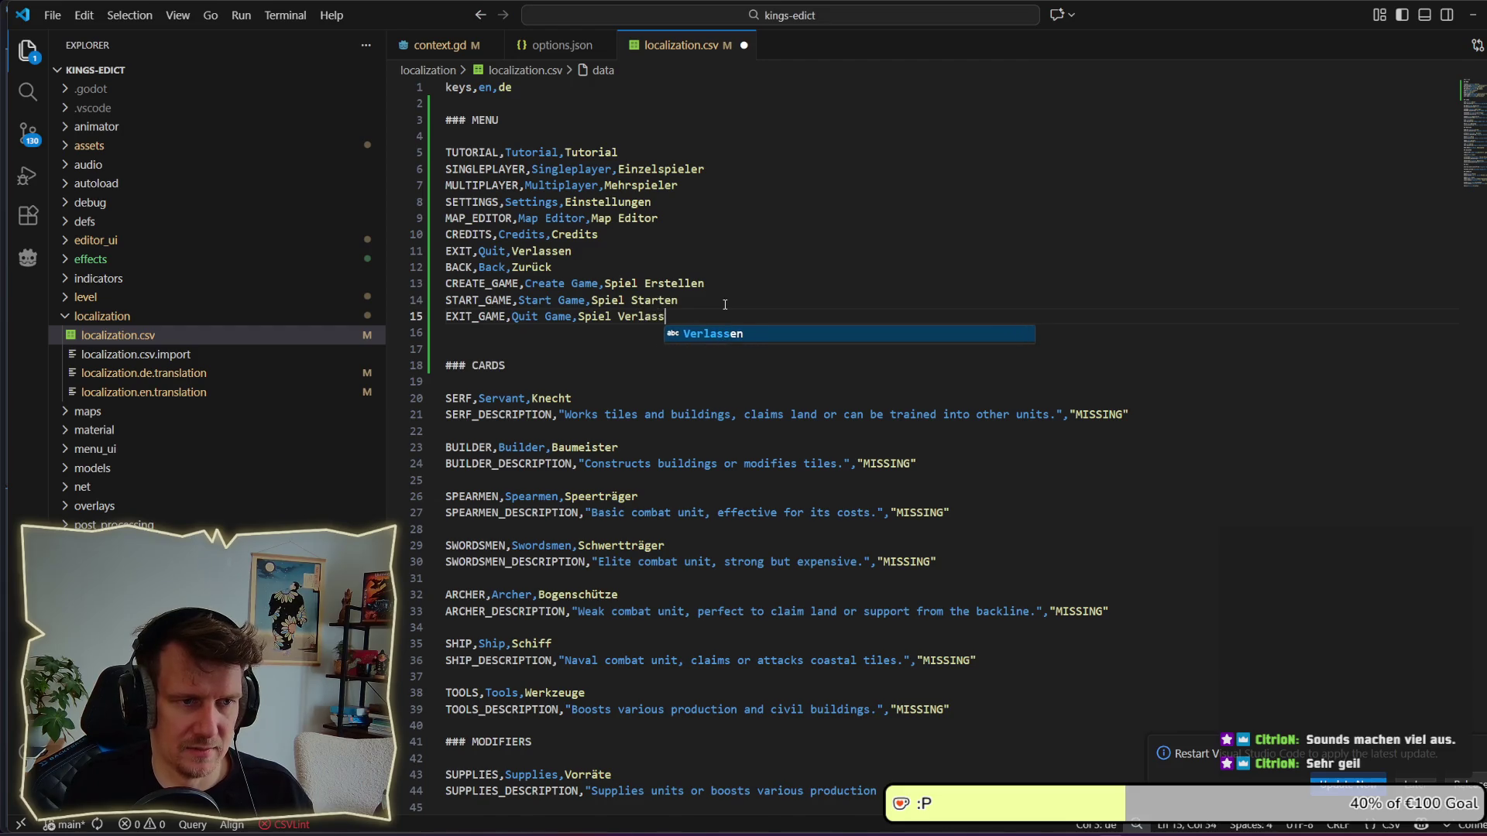
Save localization.csv and select the new EXIT_GAME key on line 15.
{"action": "key", "text": "ctrl+s"}
{"action": "key", "text": "Home"}
{"action": "key", "text": "ctrl+shift+Right"}
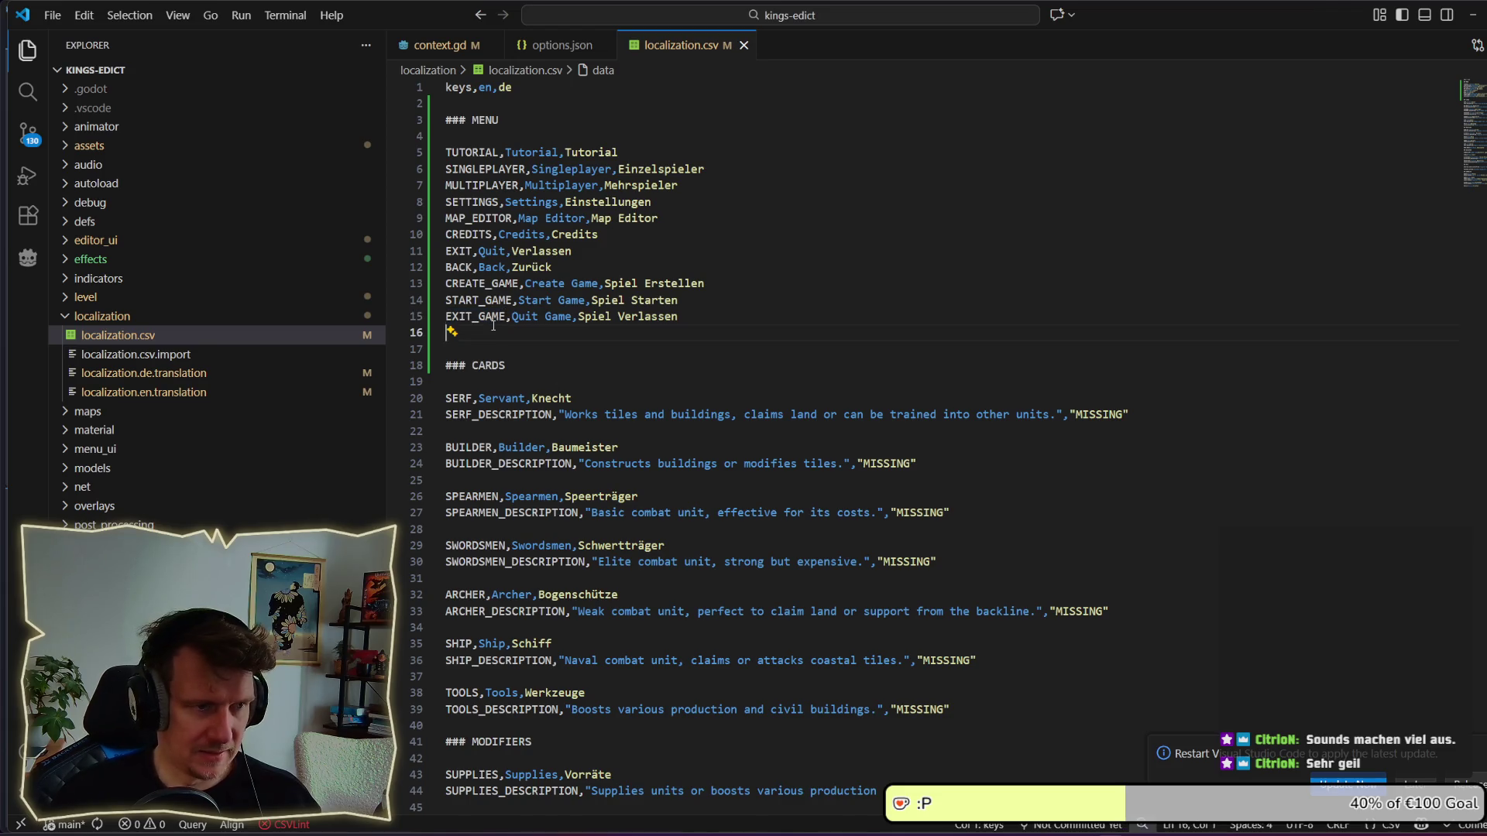
{"action": "key", "text": "Down"}
{"action": "key", "text": "Down"}
{"action": "key", "text": "alt+Tab"}
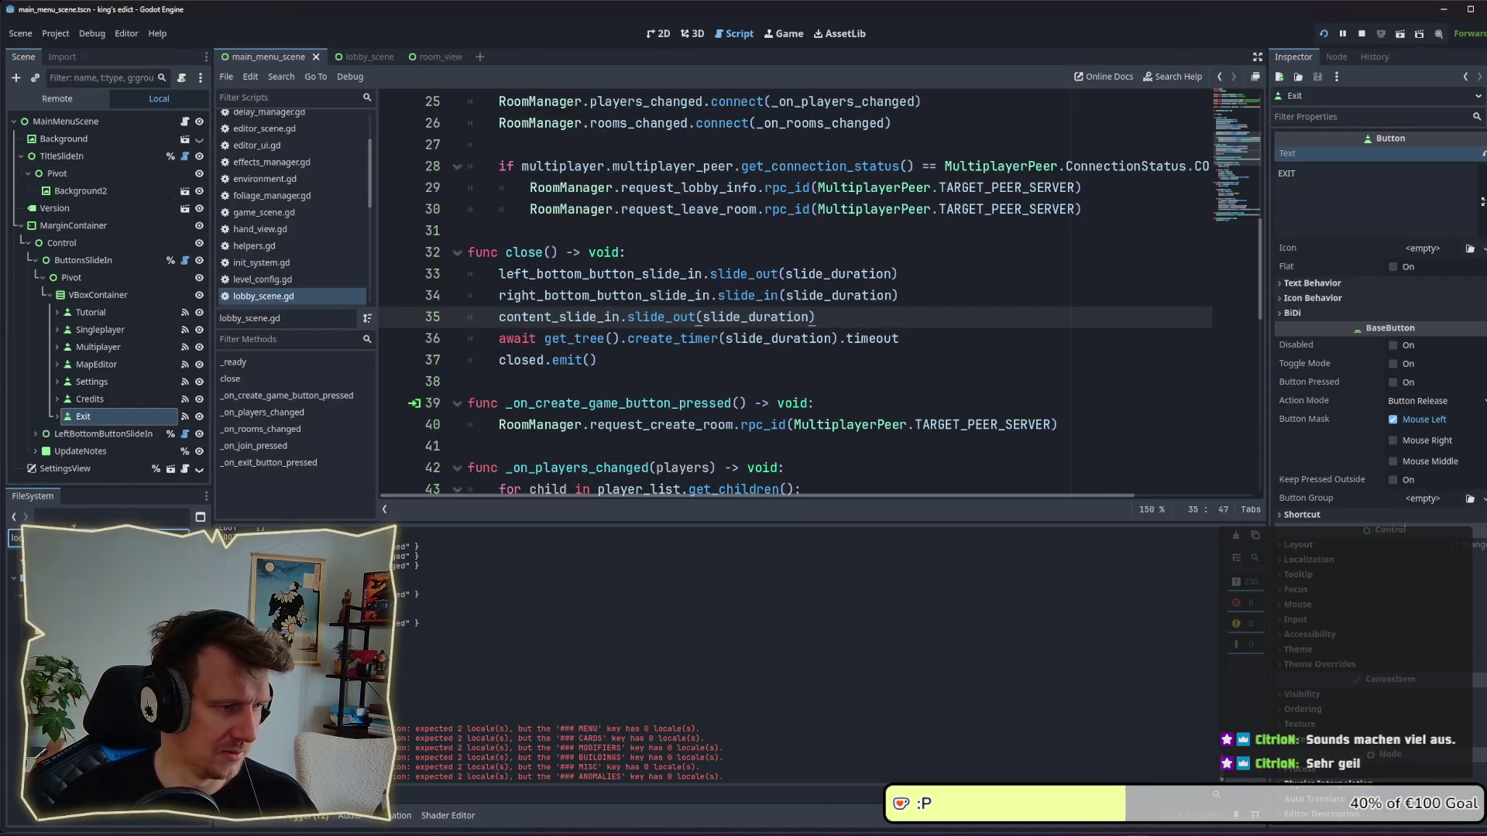
Filter the FileSystem dock for 'ga' and open game_scene.tscn.
{"action": "type", "text": "mo"}
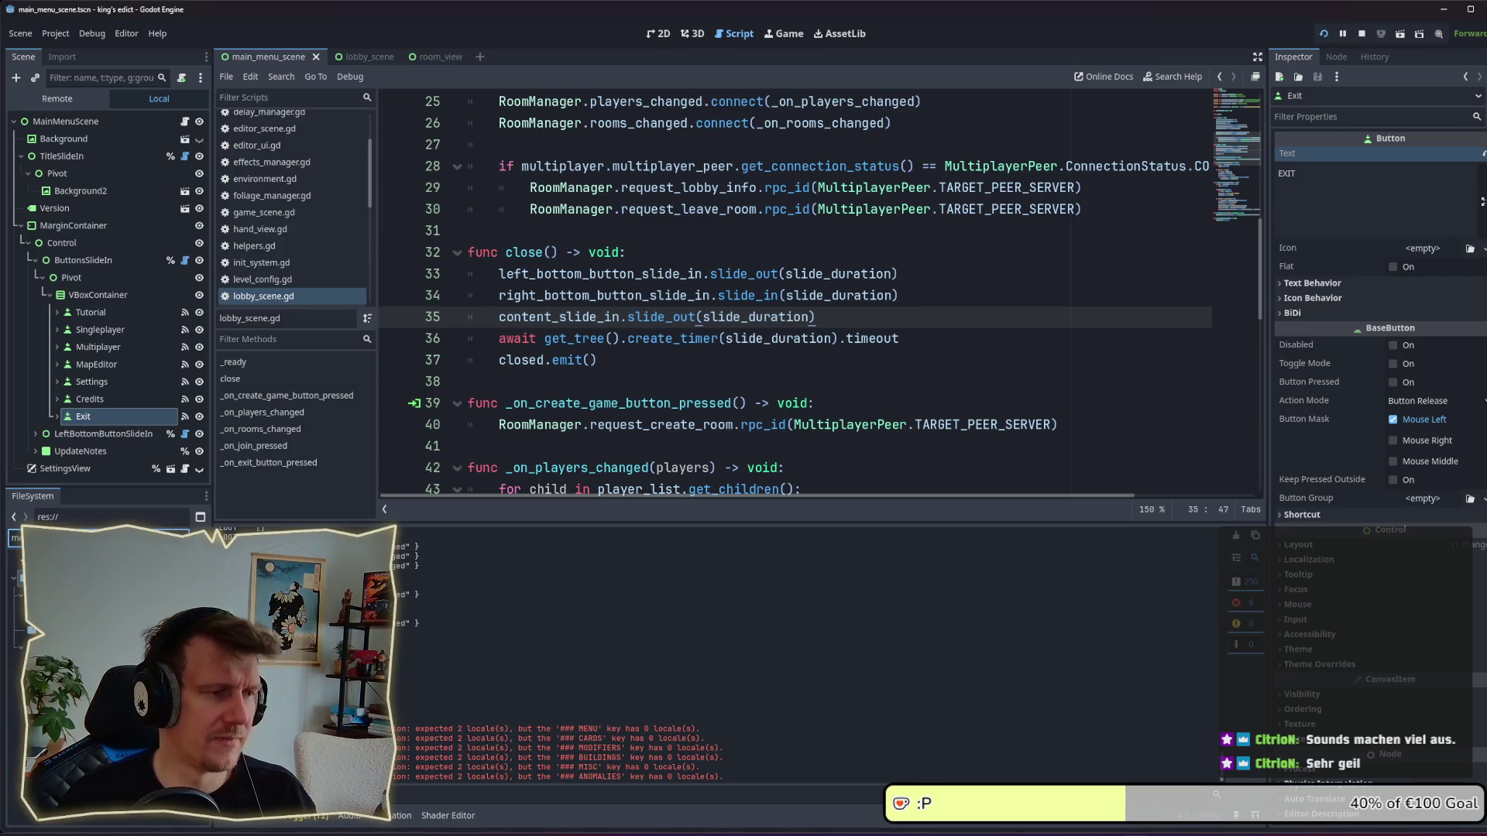
{"action": "key", "text": "ctrl+a"}
{"action": "type", "text": "ga"}
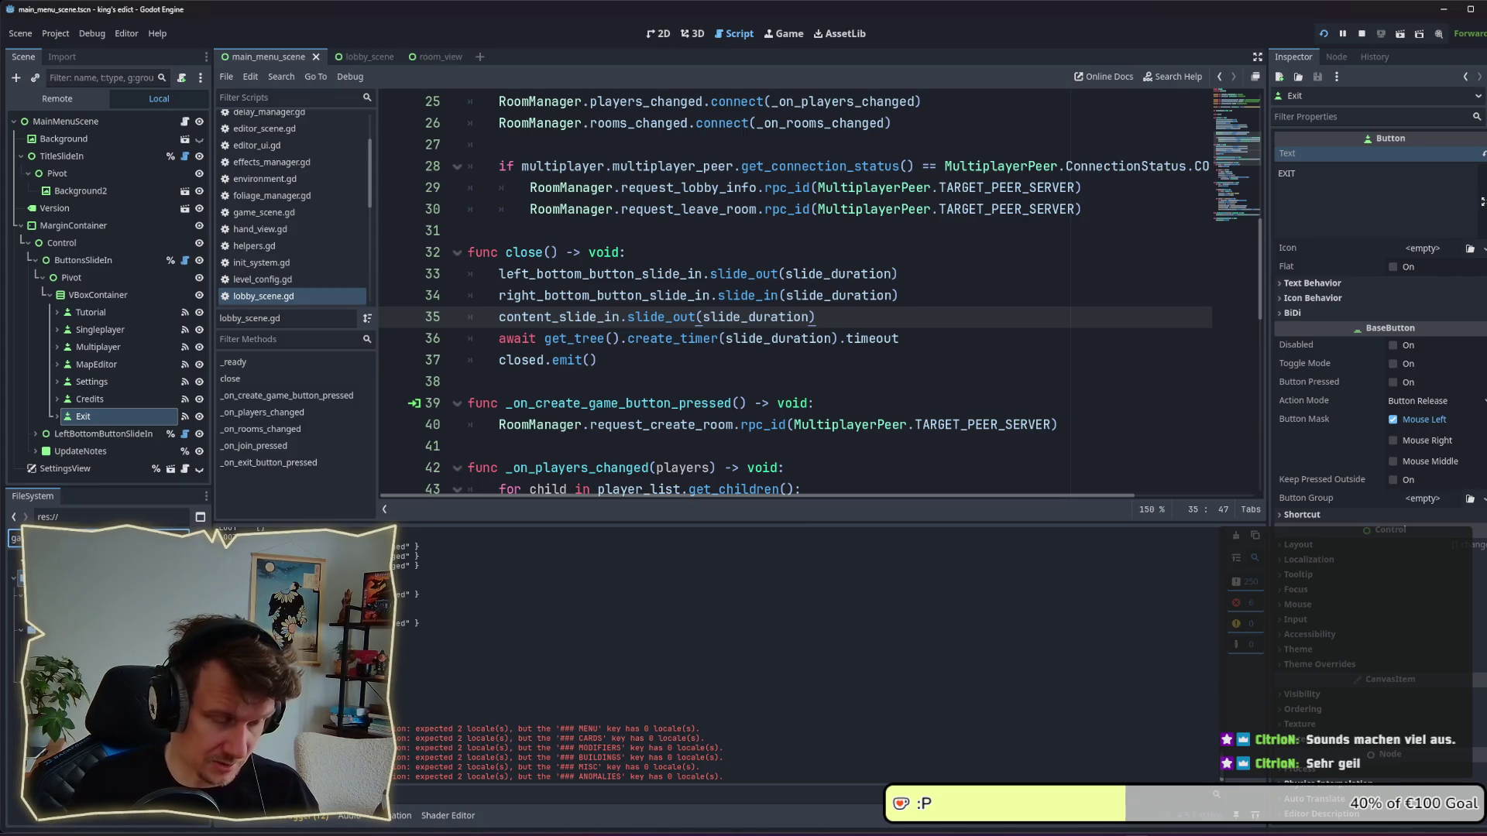
{"action": "key", "text": "Down"}
{"action": "key", "text": "Return"}
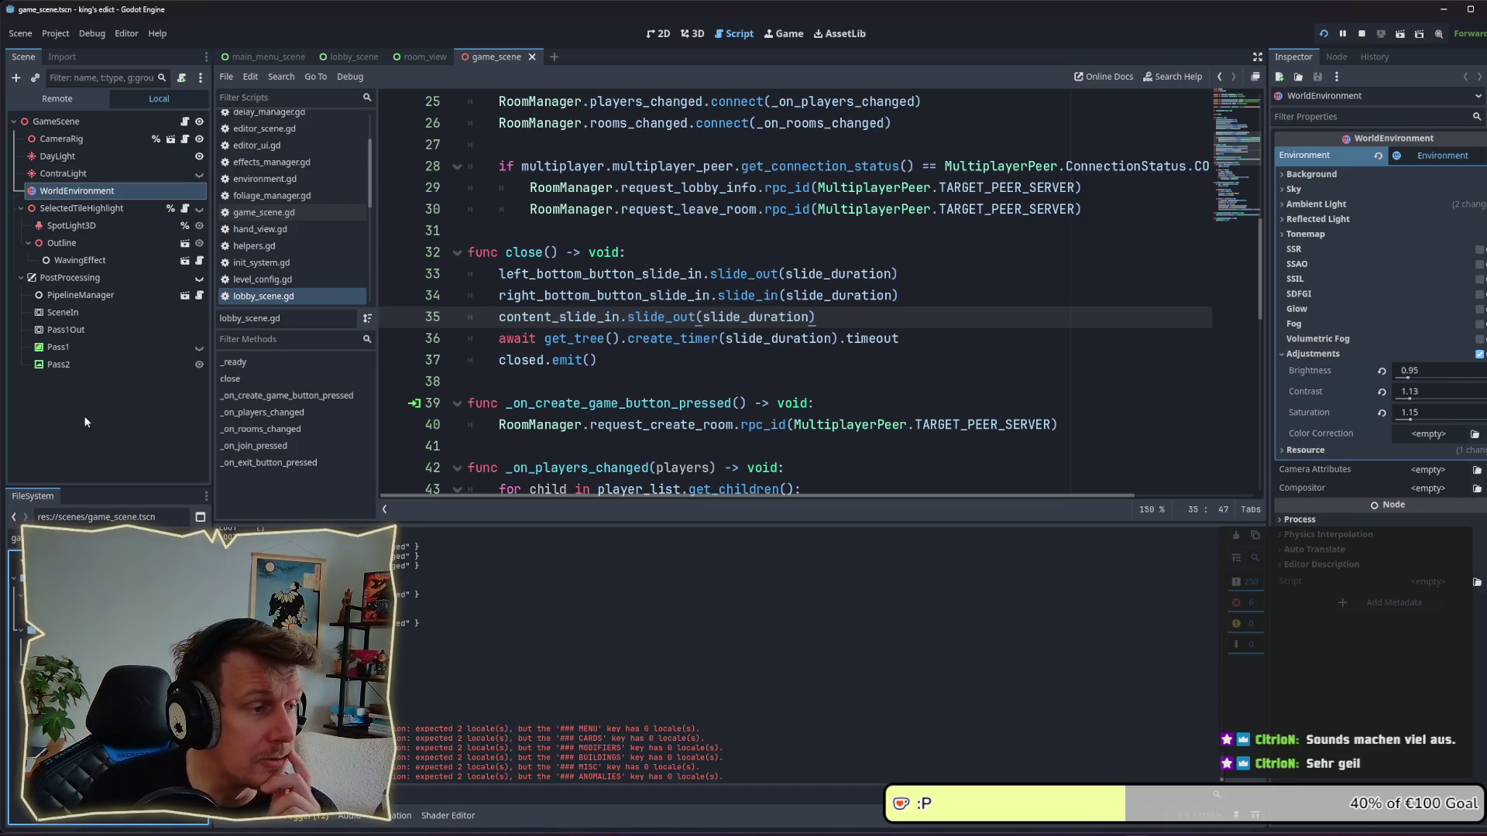
Filter the FileSystem dock for 'ui' and open ui.tscn.
{"action": "double_click", "coordinate": [46, 537]}
{"action": "type", "text": "ui"}
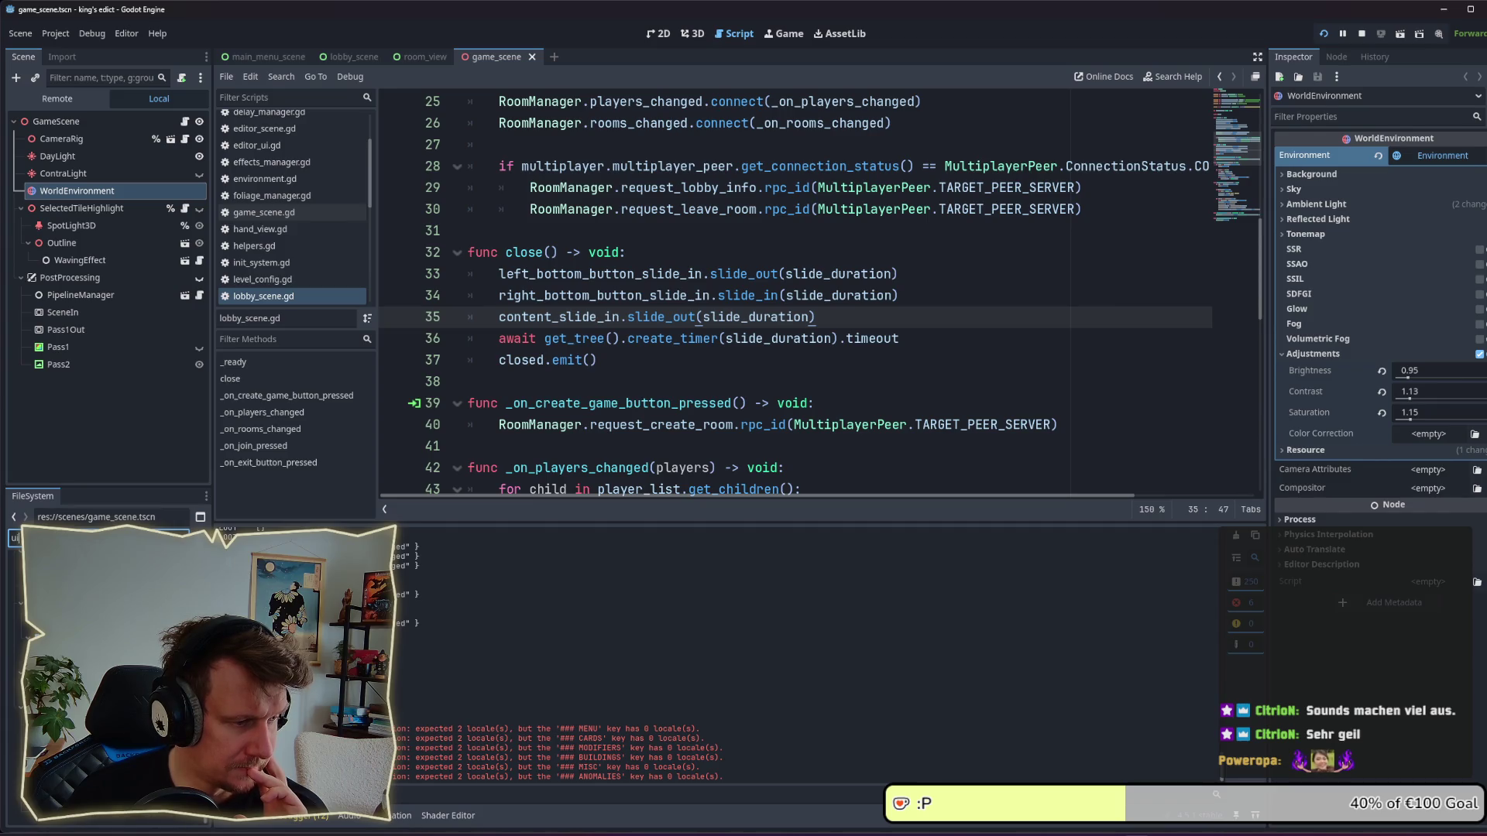
{"action": "double_click", "coordinate": [69, 588]}
{"action": "scroll", "coordinate": [124, 408], "scroll_direction": "down", "scroll_amount": 5}
{"action": "scroll", "coordinate": [128, 401], "scroll_direction": "down", "scroll_amount": 5}
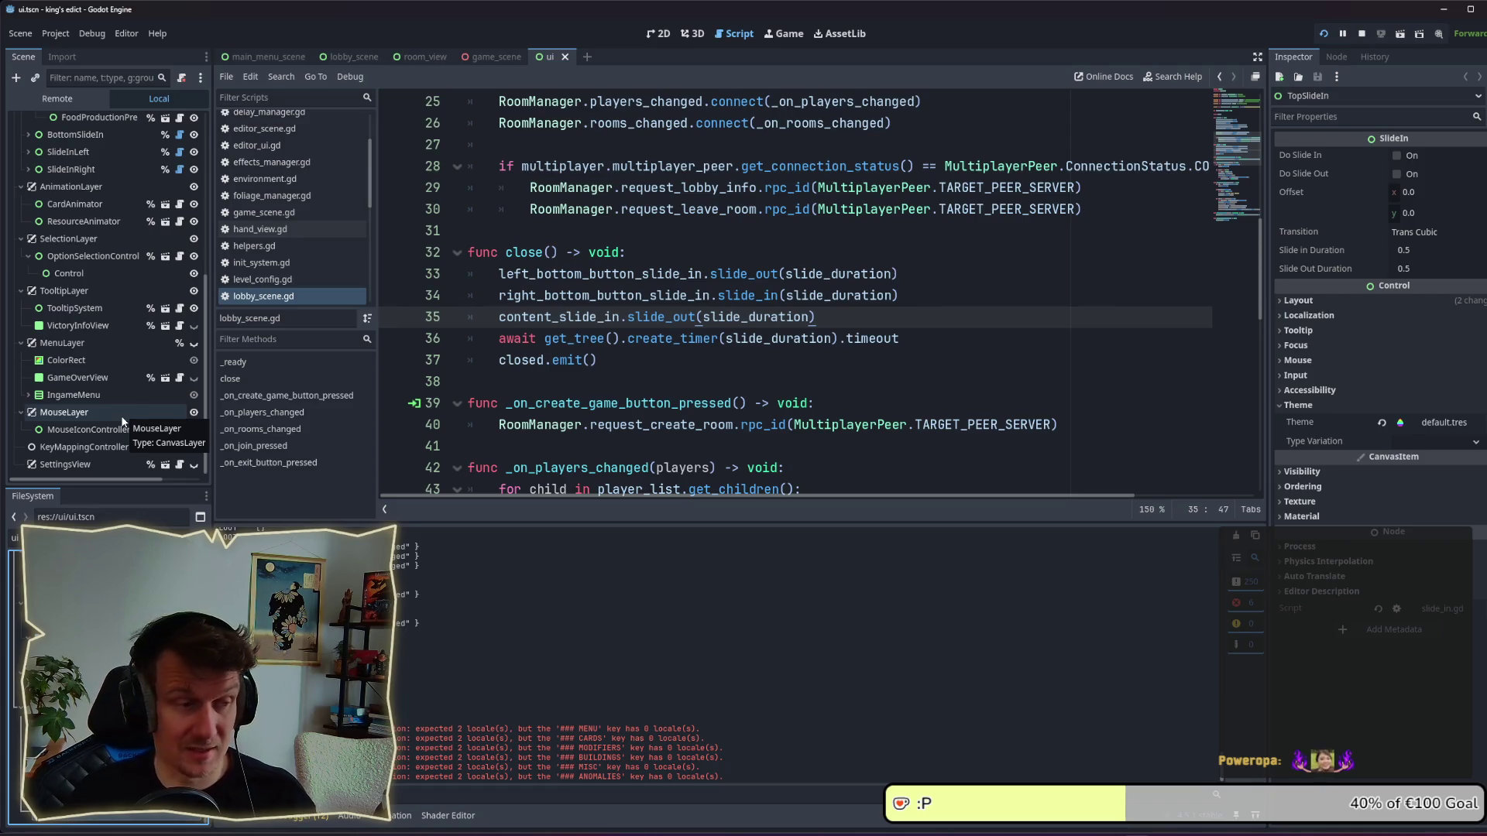
Change IngameMenu's ExitButton text from BACK_TO_MAIN_MENU to EXIT_GAME and save the scene.
{"action": "left_click", "coordinate": [28, 395]}
{"action": "scroll", "coordinate": [31, 397], "scroll_direction": "down", "scroll_amount": 2}
{"action": "left_click", "coordinate": [73, 395]}
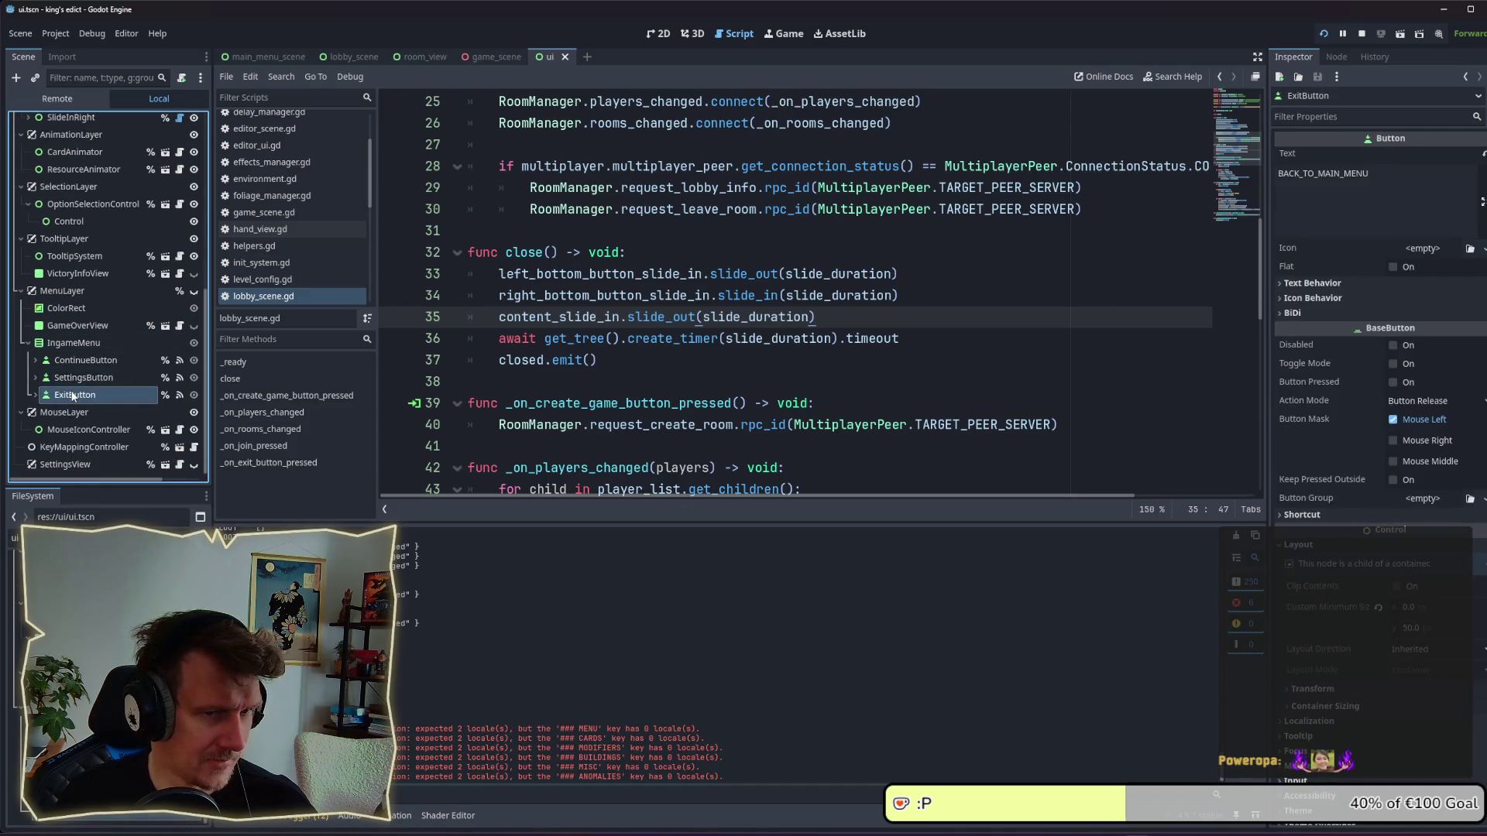
{"action": "left_click", "coordinate": [1378, 170]}
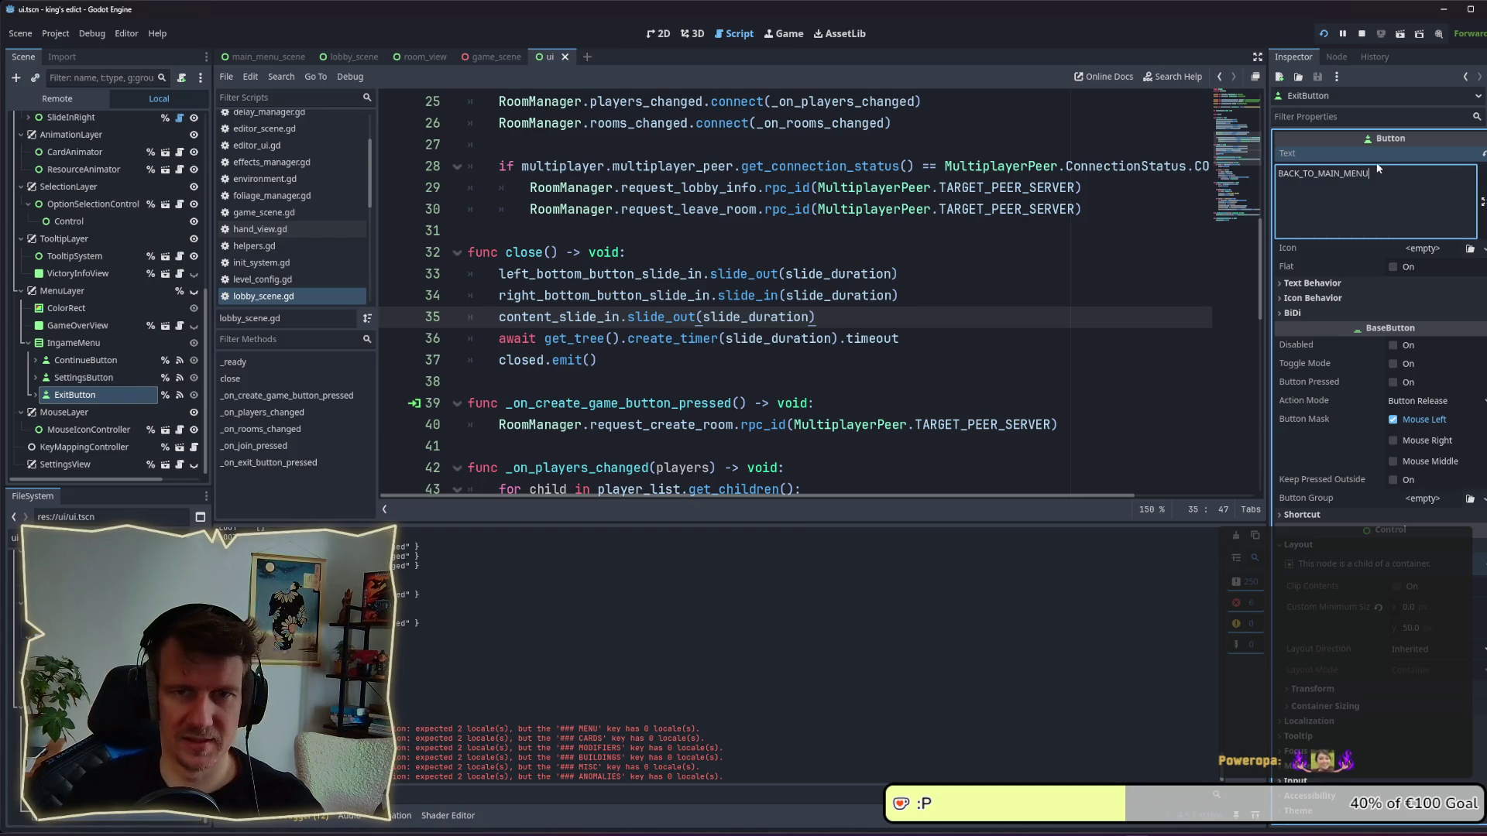
{"action": "left_click_drag", "start_coordinate": [1385, 171], "coordinate": [1279, 165]}
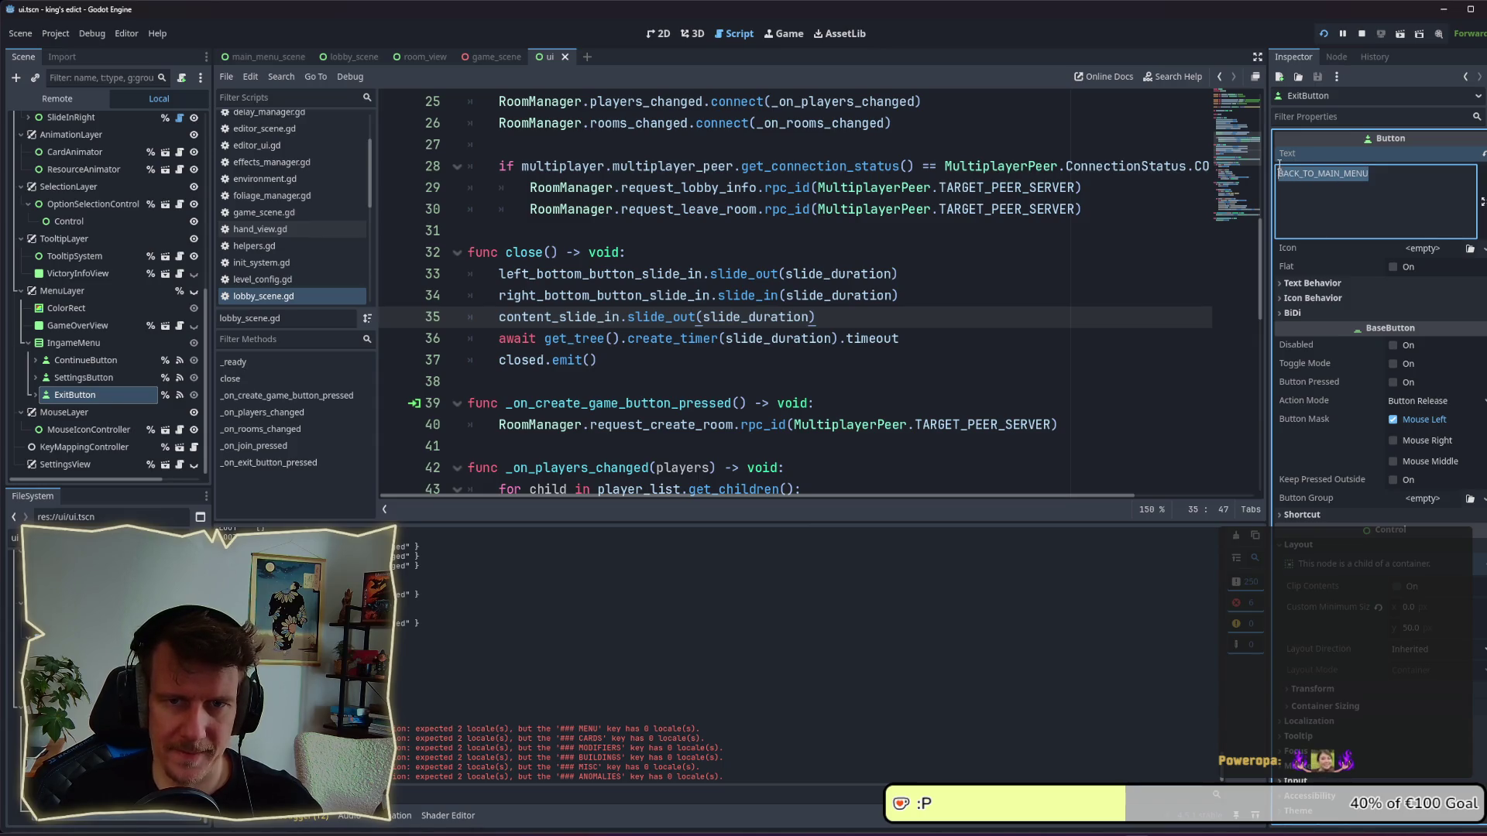
{"action": "key", "text": "BackSpace"}
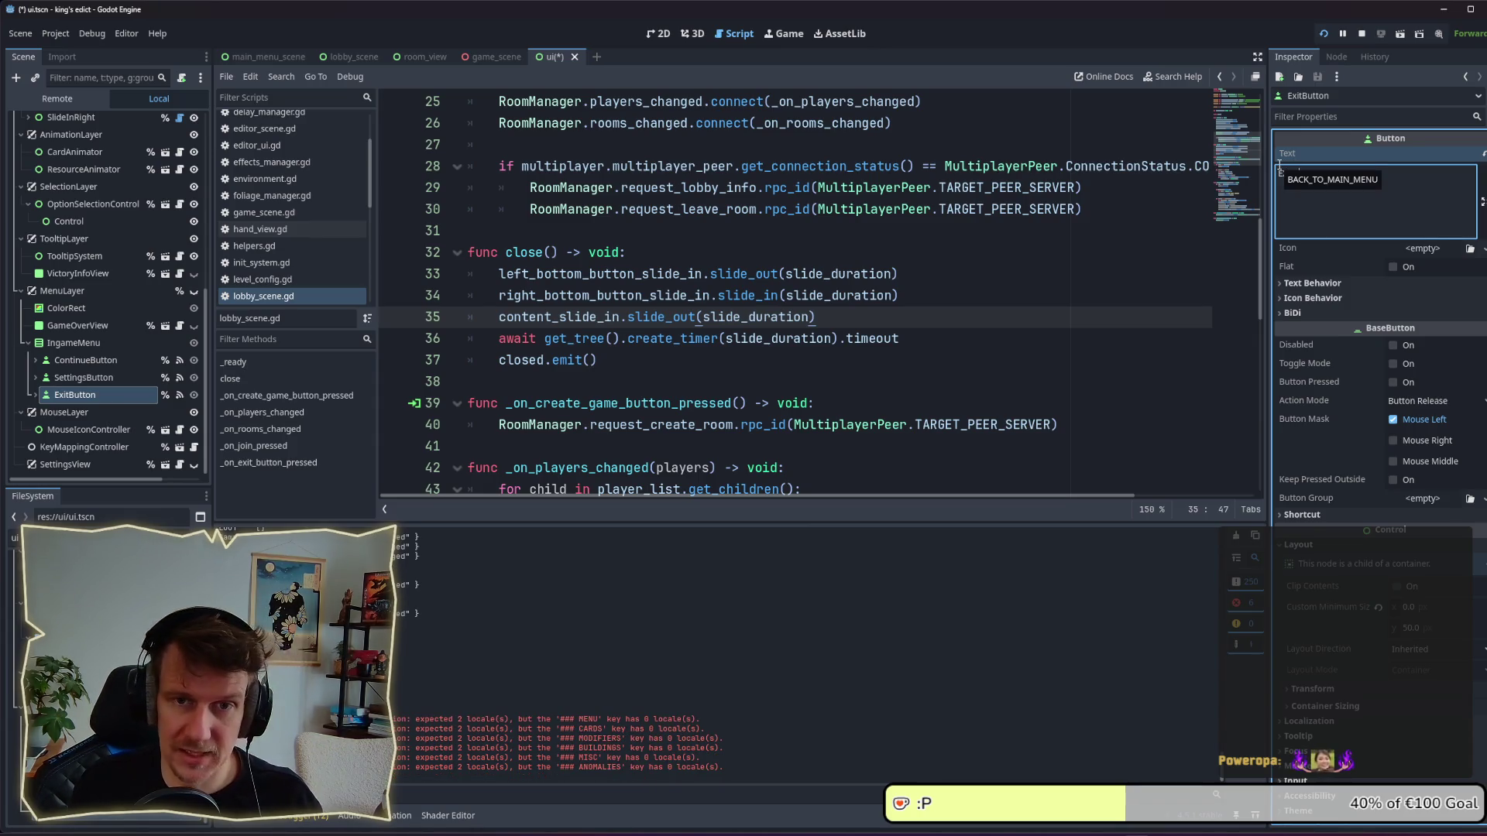
{"action": "type", "text": "EXIT_GAME"}
{"action": "key", "text": "ctrl+s"}
{"action": "left_click", "coordinate": [847, 312]}
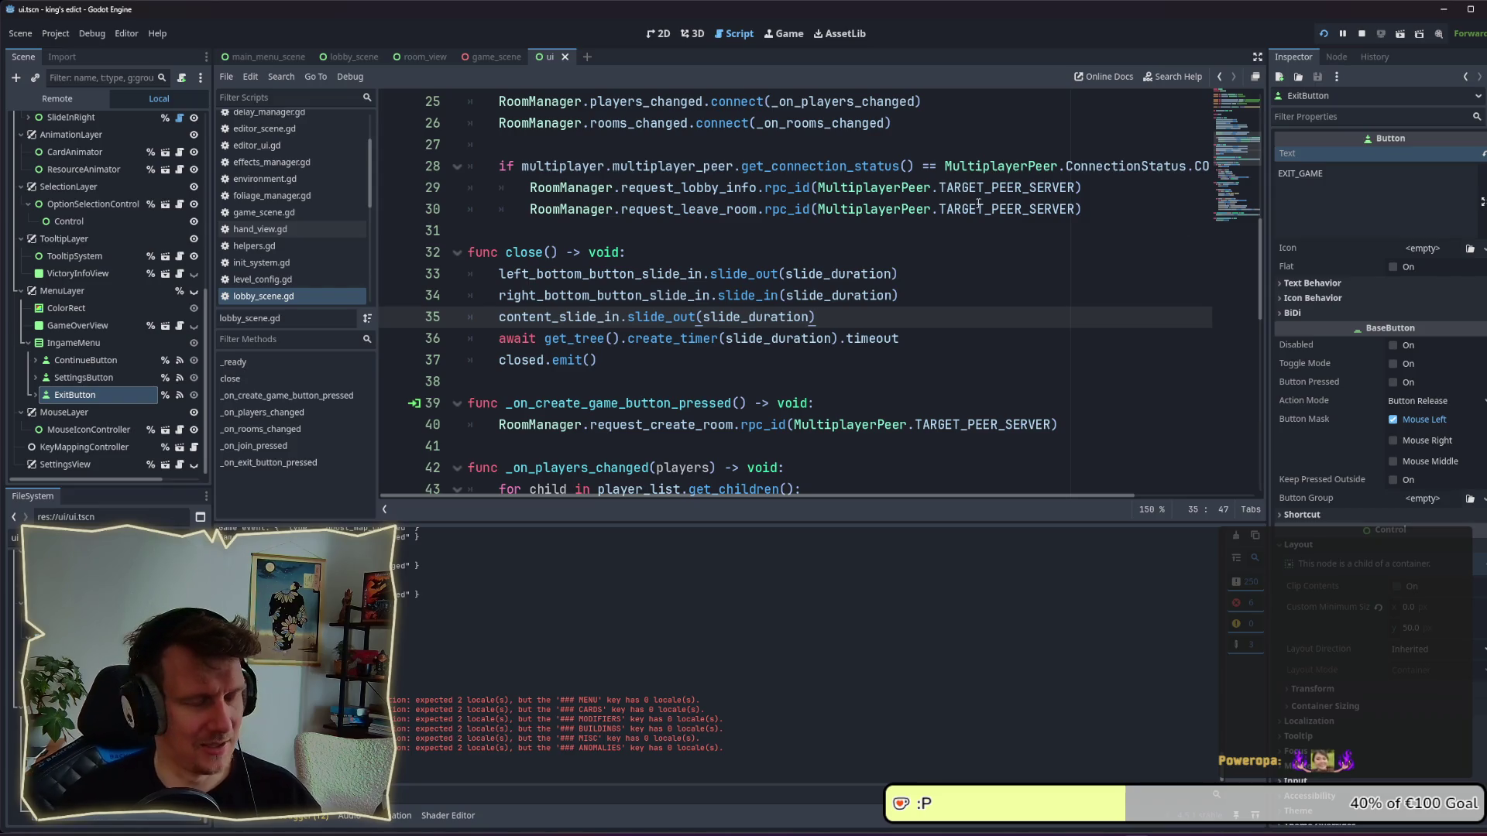
Check the text keys of SettingsButton and ContinueButton.
{"action": "left_click", "coordinate": [113, 377]}
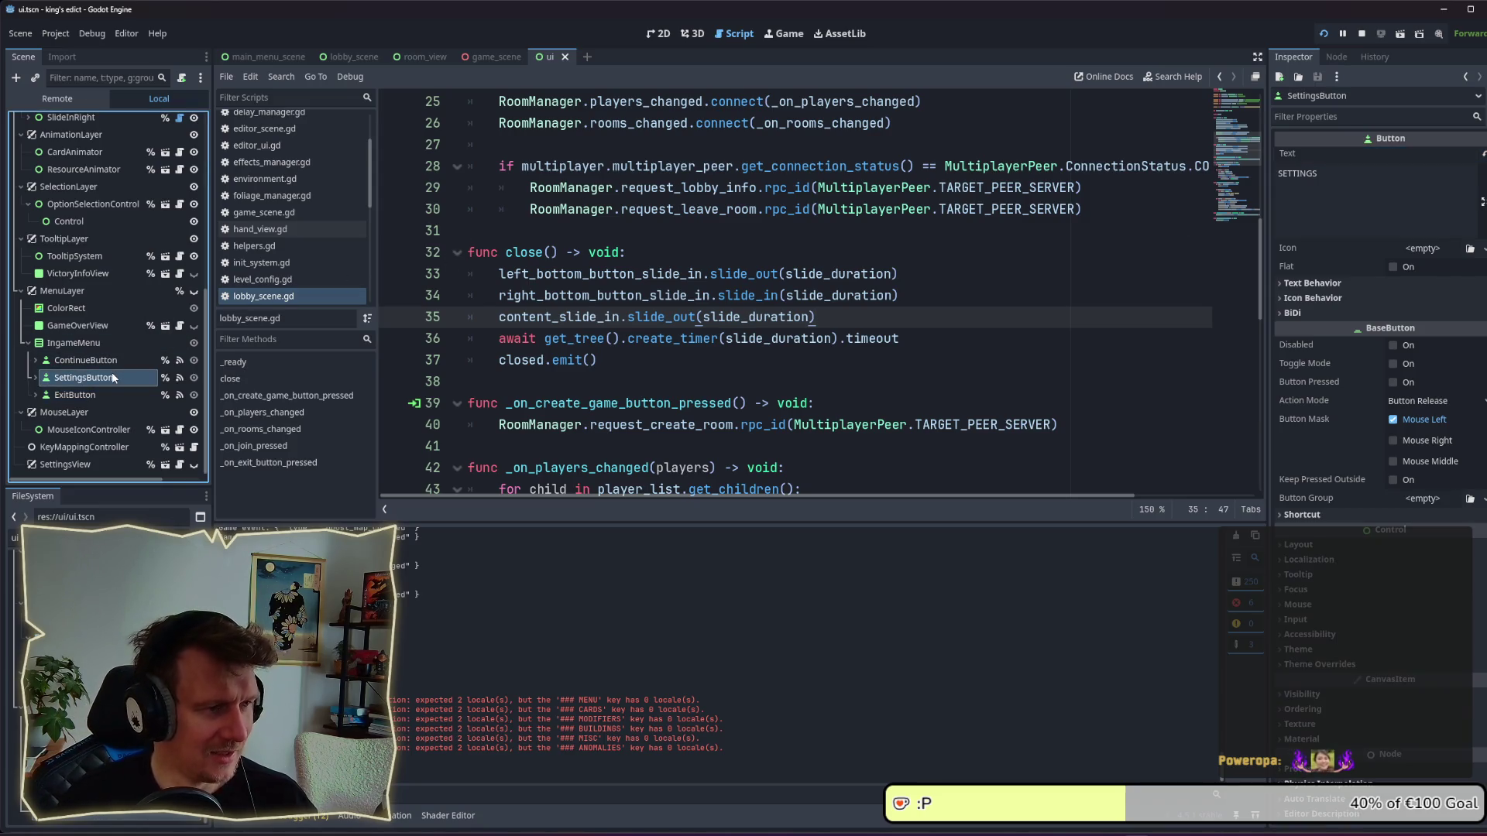
{"action": "left_click", "coordinate": [108, 361]}
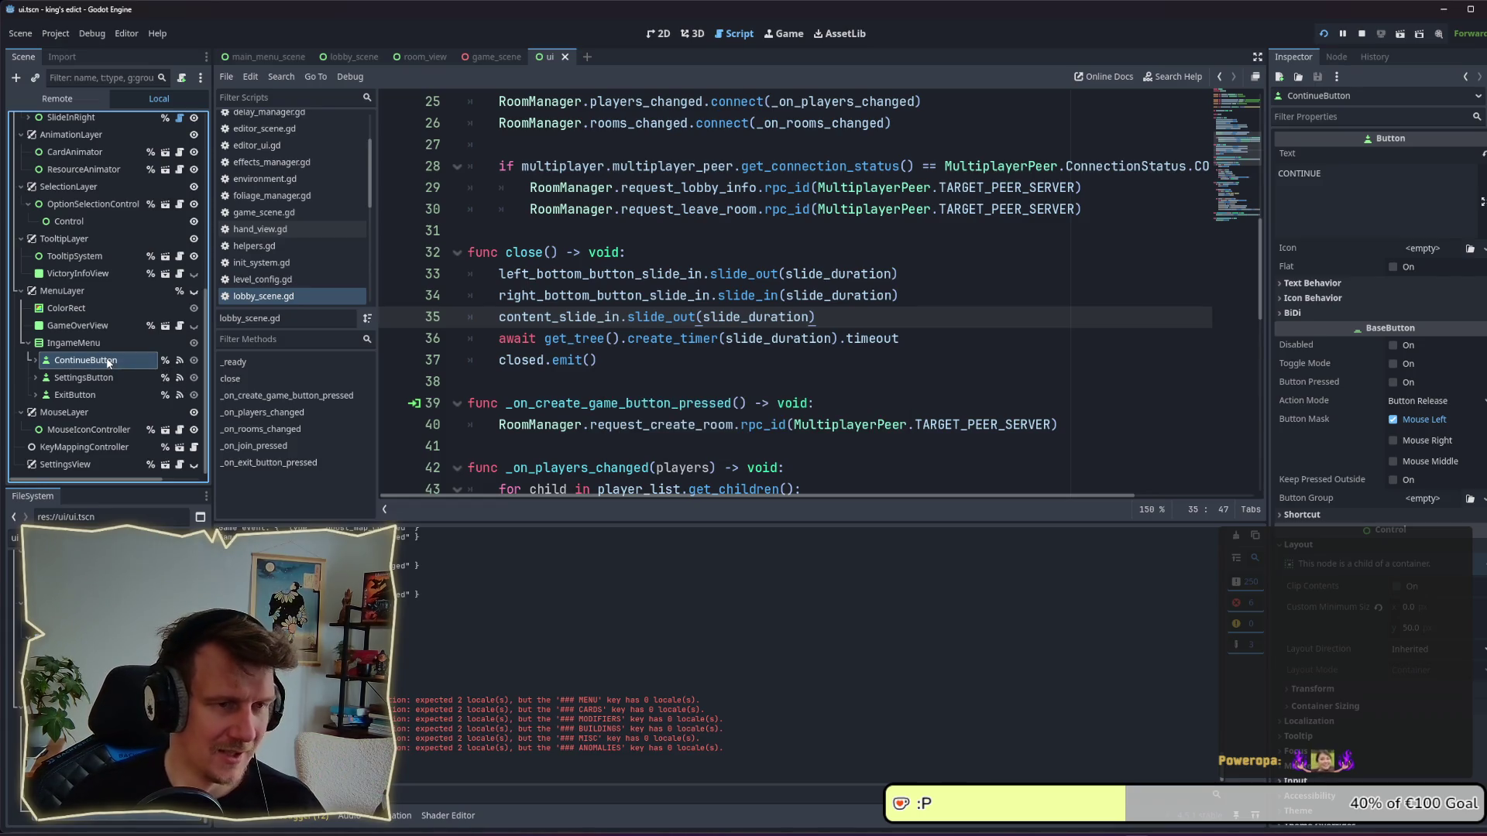
{"action": "key", "text": "alt+Tab"}
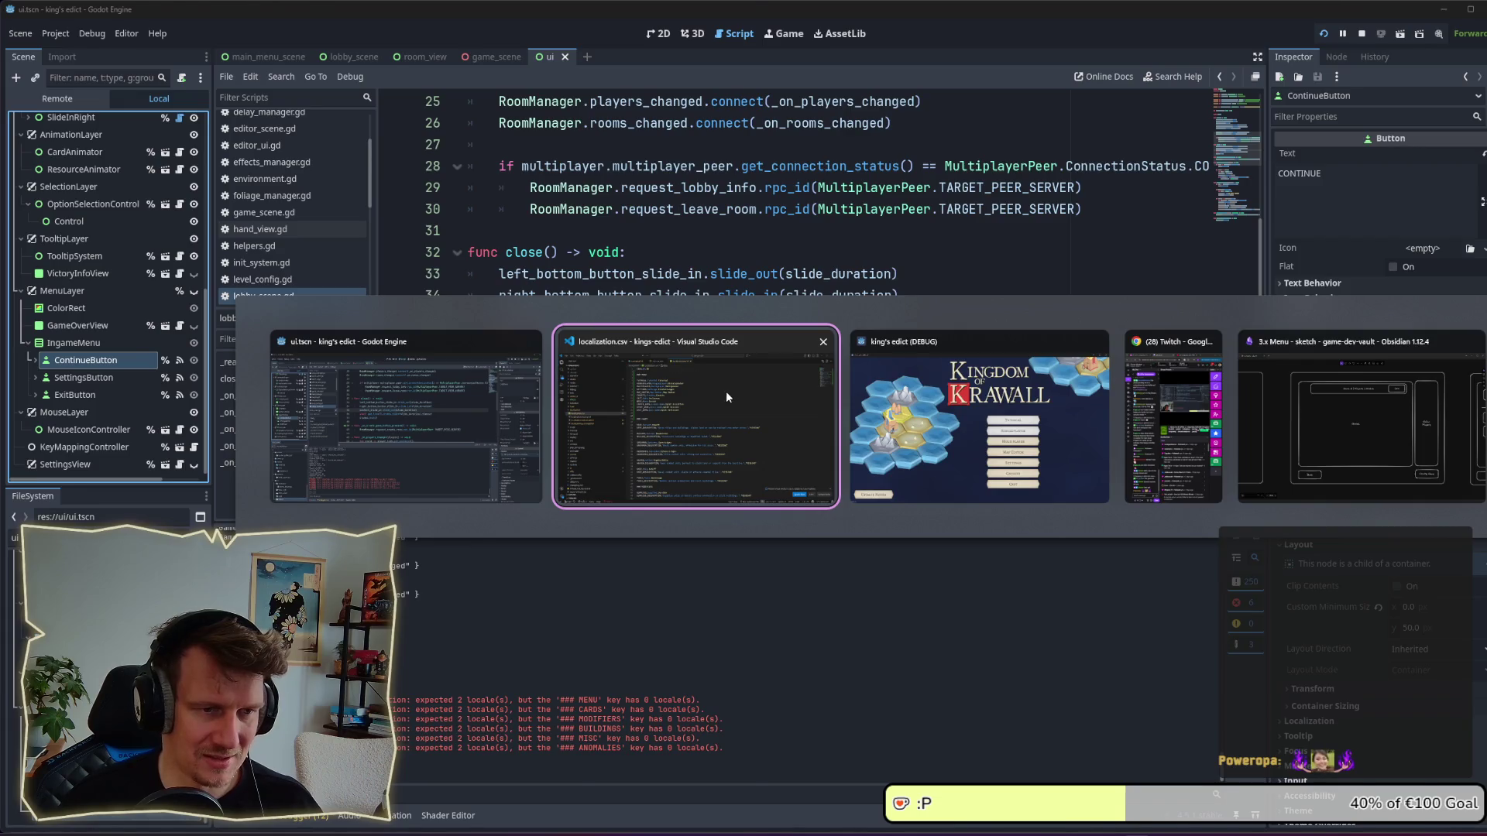
Add a CONTINUE row, typed as 'CONTIUNE,Contiue,', after the BACK entry and save.
{"action": "left_click", "coordinate": [727, 397]}
{"action": "left_click", "coordinate": [588, 266]}
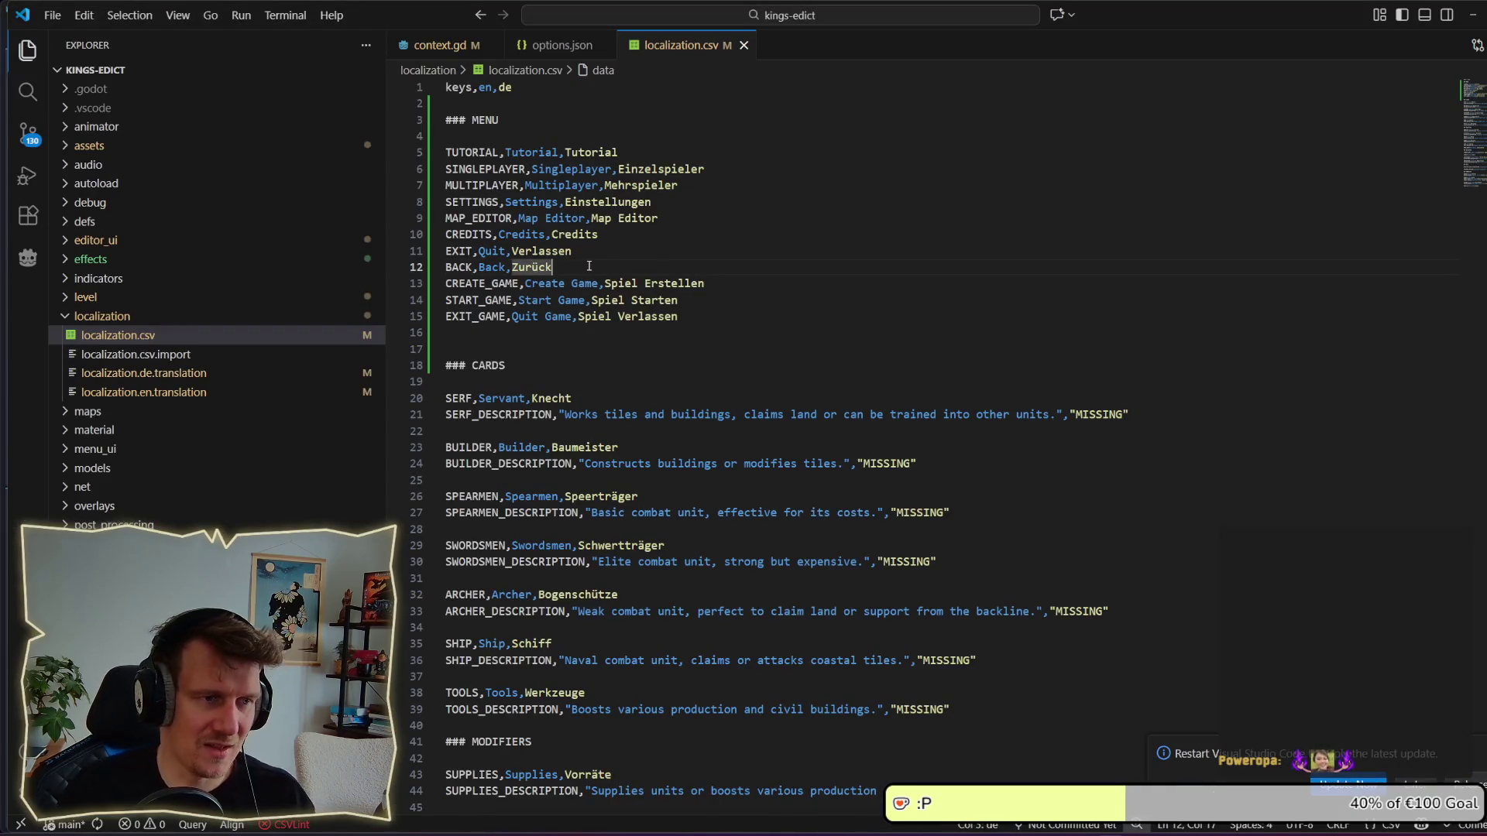
{"action": "key", "text": "Return"}
{"action": "type", "text": "CONT"}
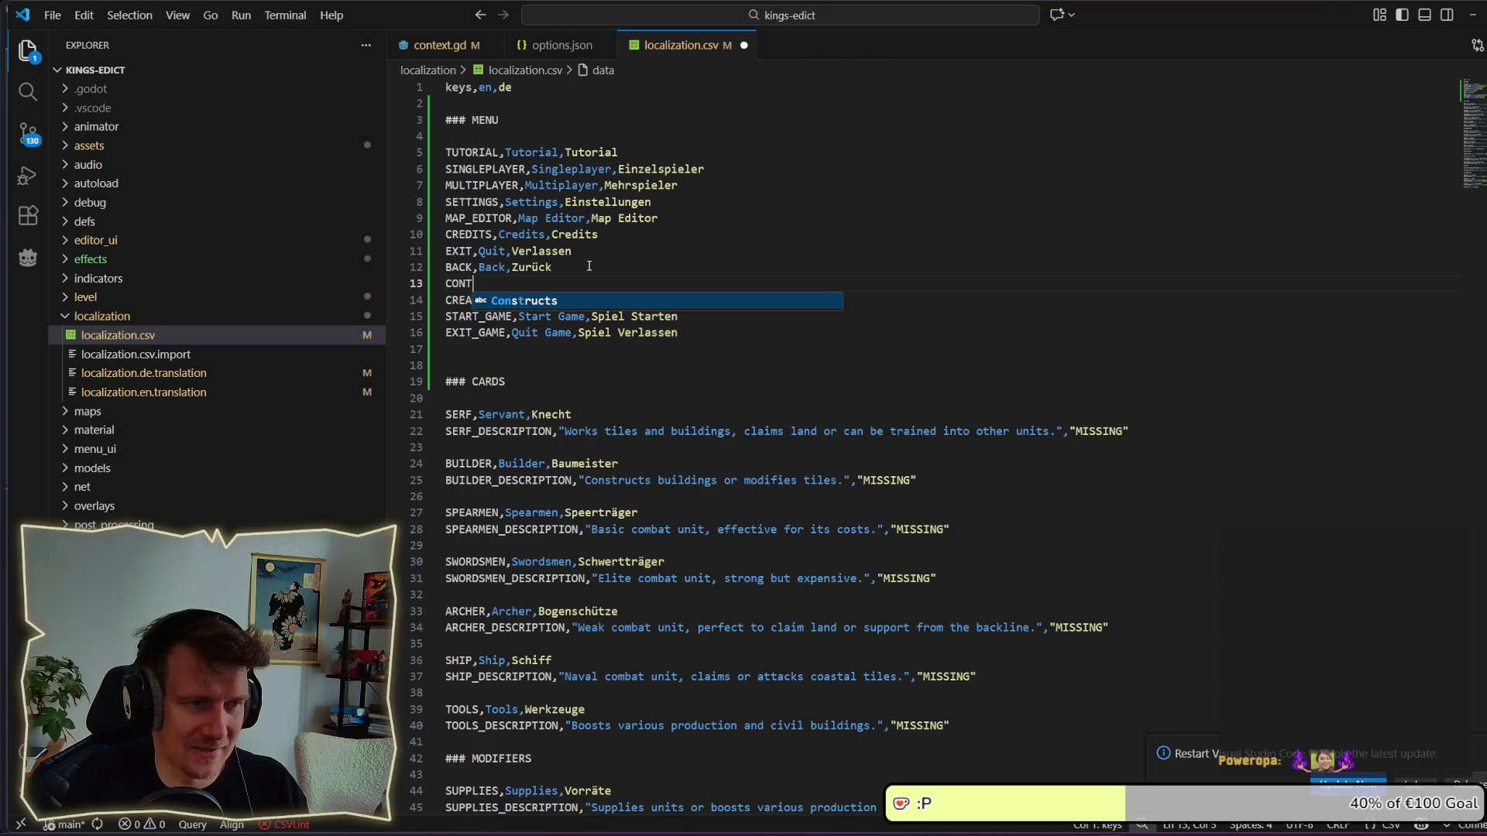
{"action": "type", "text": "IU"}
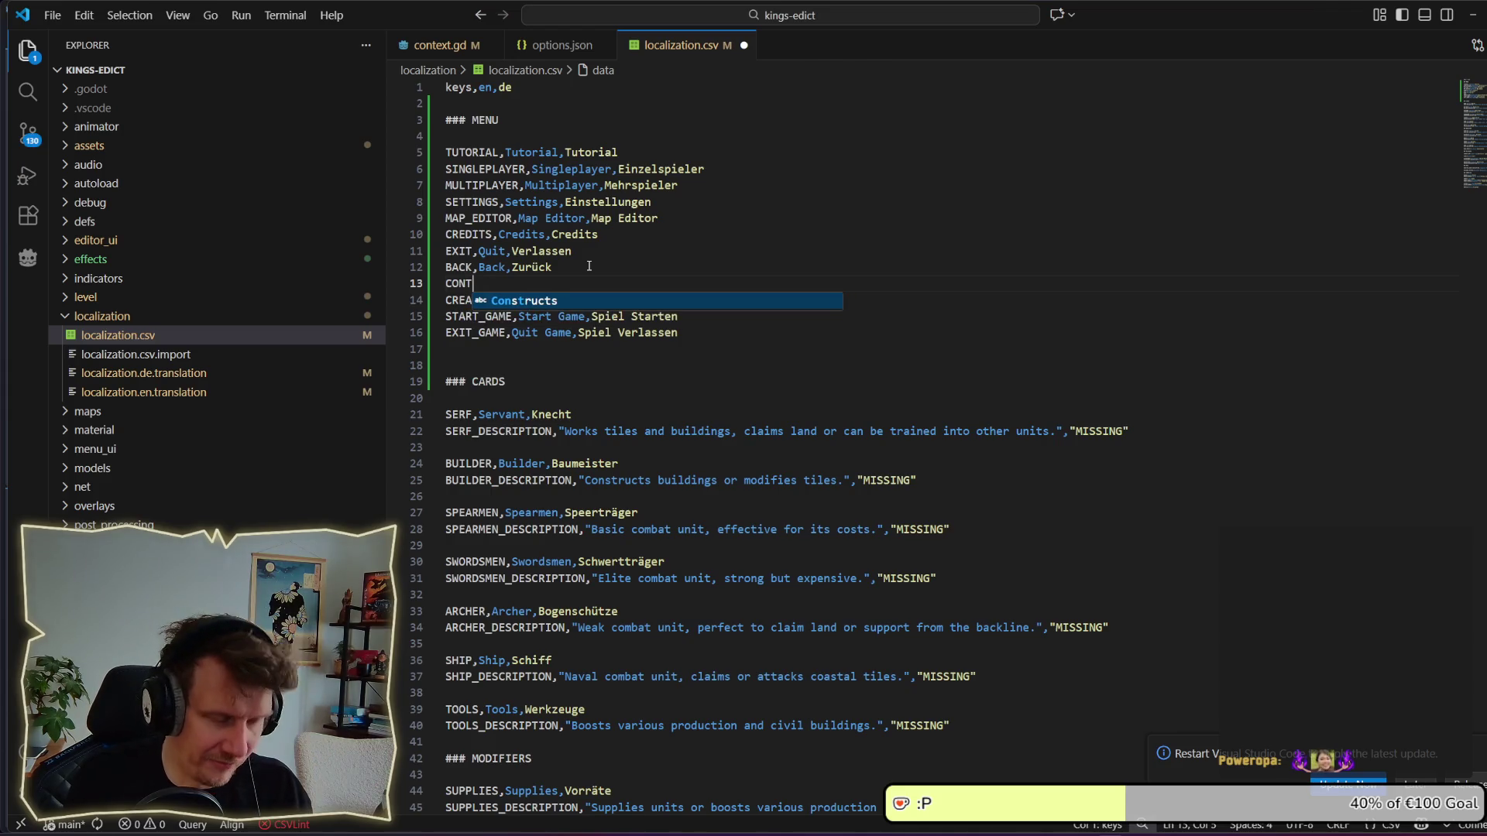
{"action": "type", "text": "NE,"}
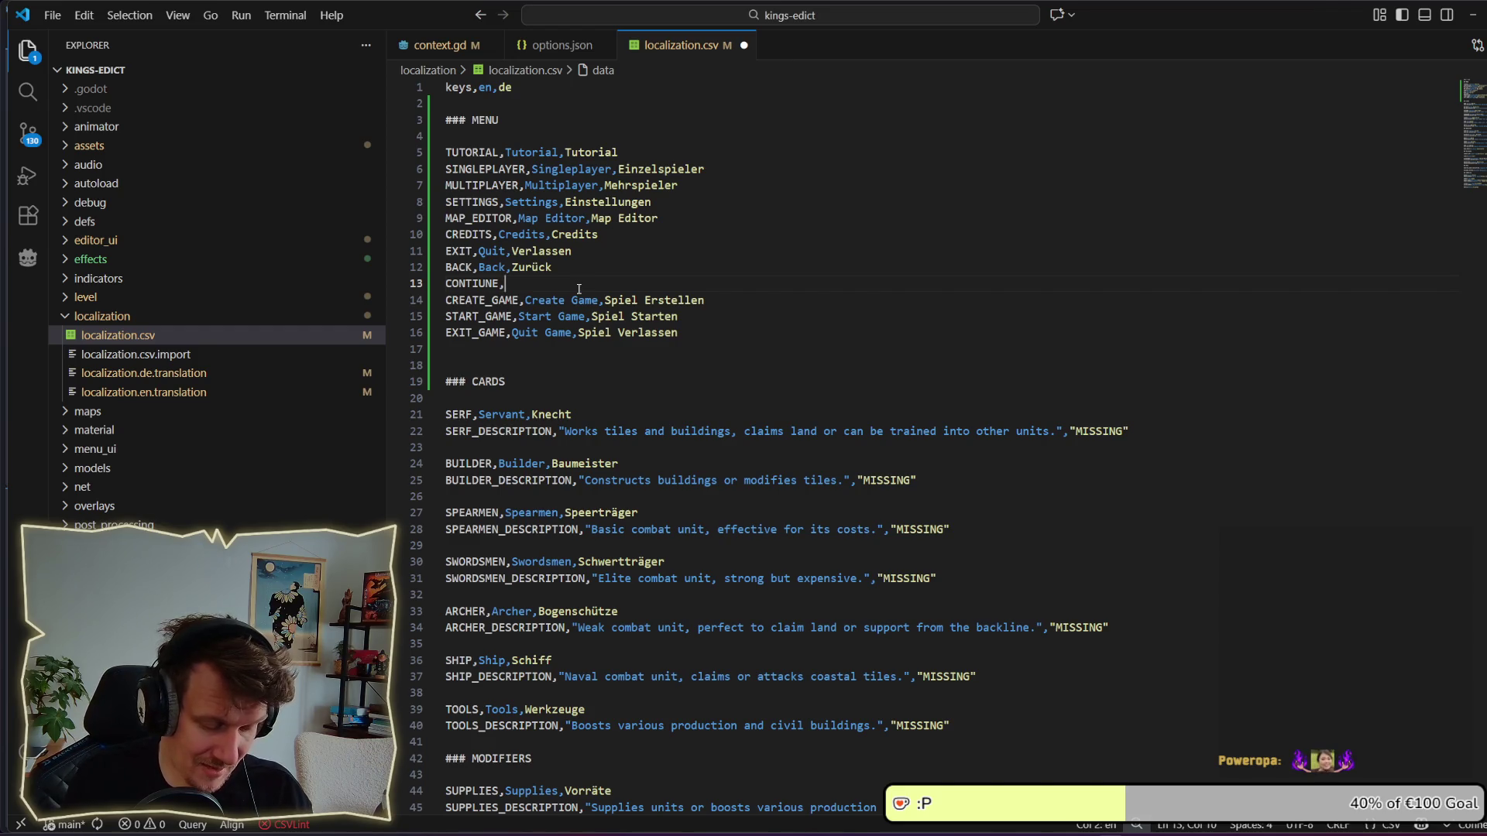
{"action": "type", "text": "Conti"}
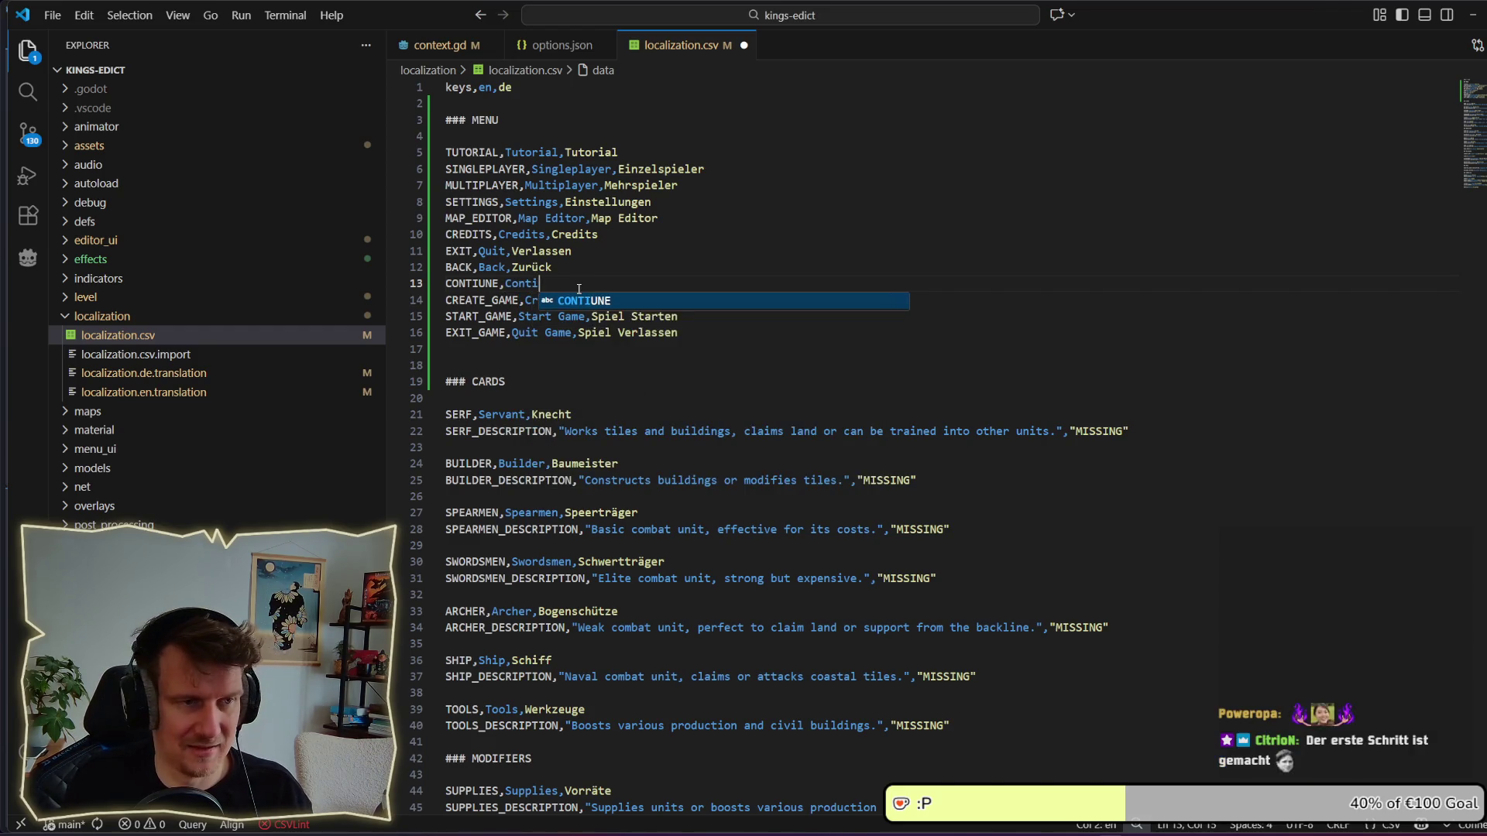
{"action": "type", "text": "ue,"}
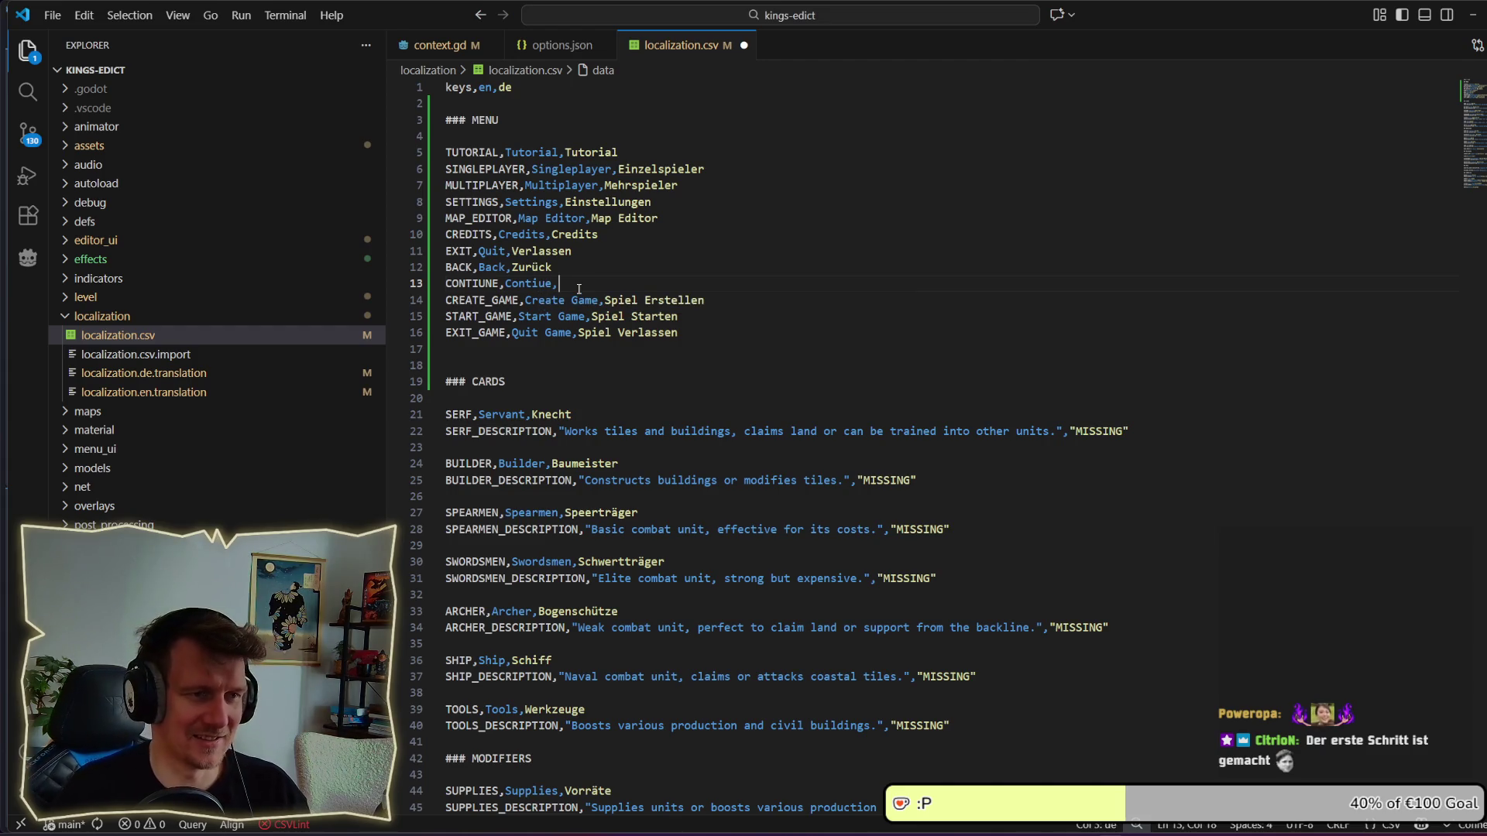
{"action": "key", "text": "BackSpace"}
{"action": "type", "text": ","}
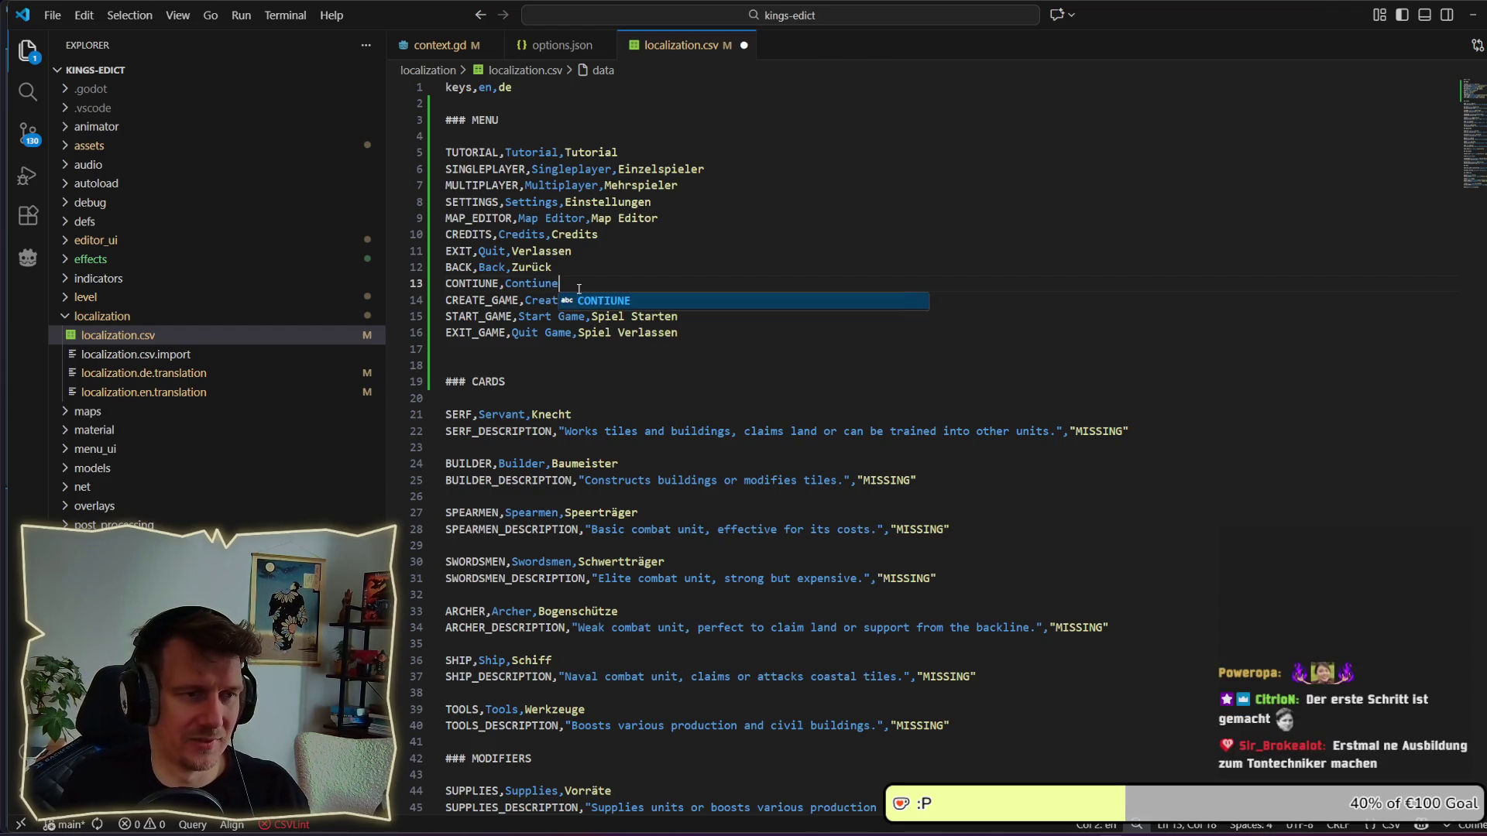
{"action": "key", "text": "ctrl+s"}
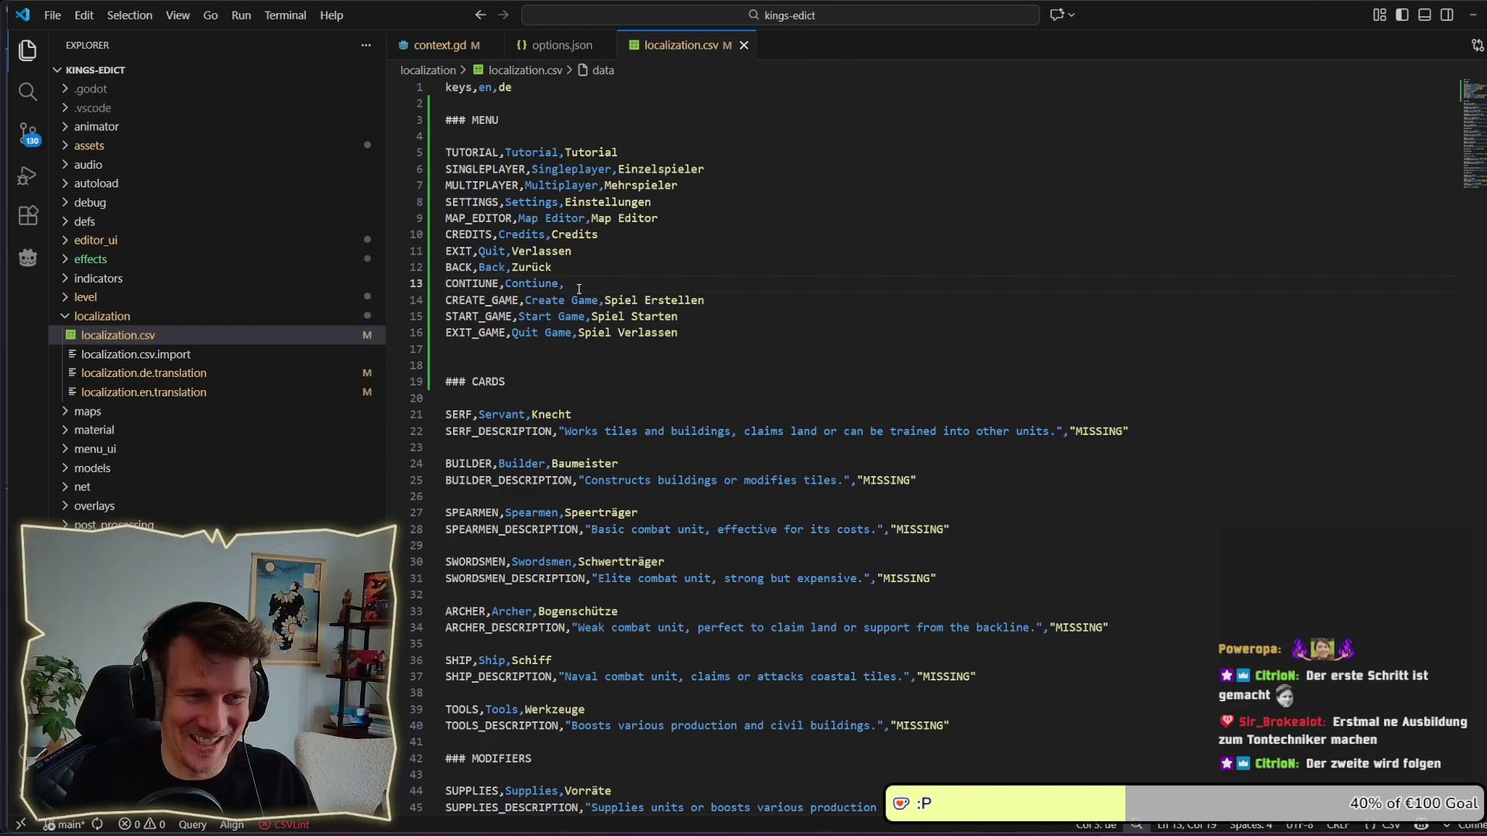
Try 'Weiter' as the German text and correct the English text to 'Continue'.
{"action": "type", "text": "C"}
{"action": "key", "text": "BackSpace"}
{"action": "type", "text": "C"}
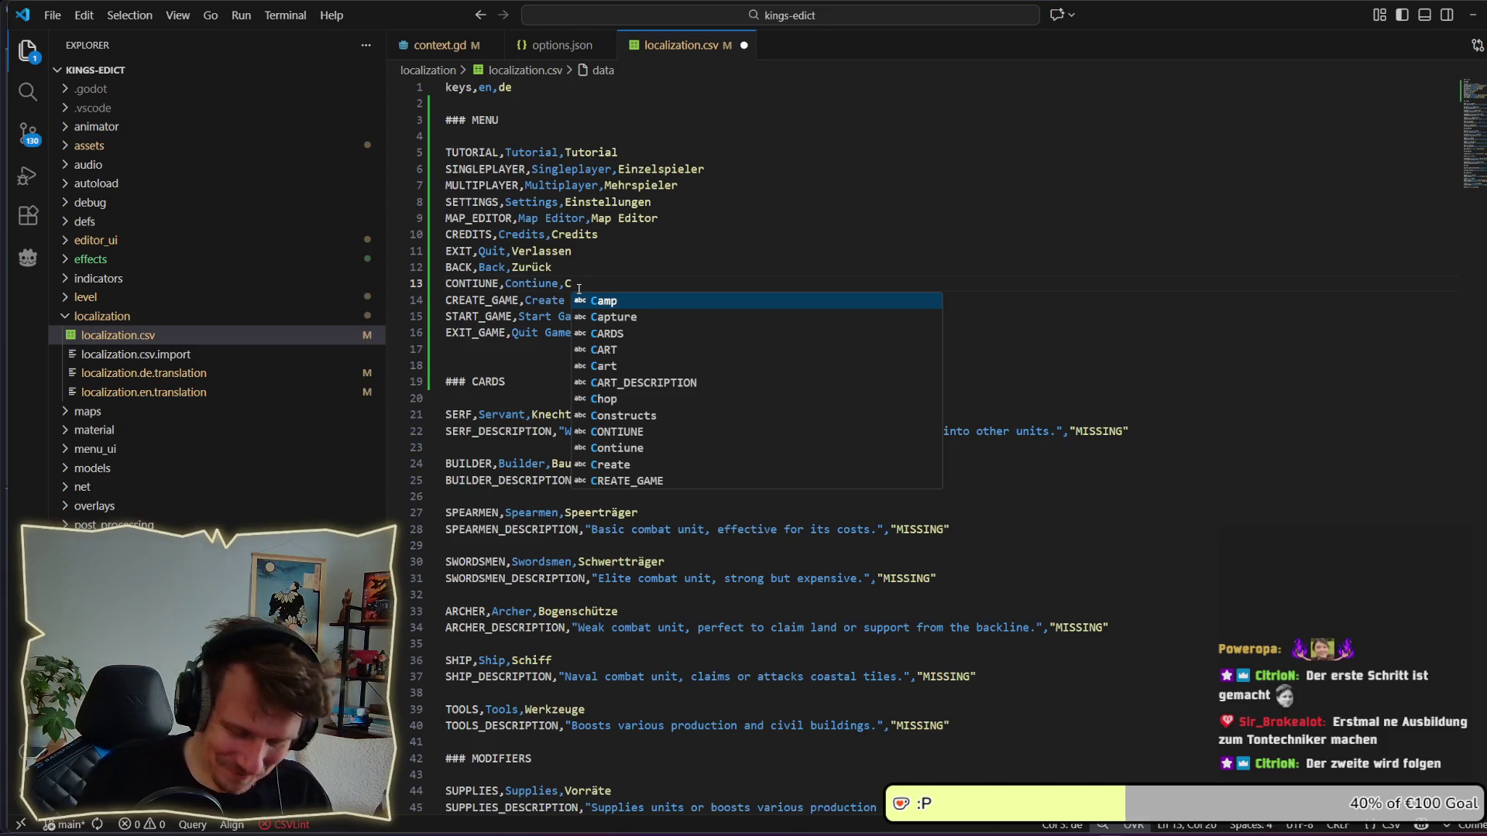
{"action": "key", "text": "BackSpace"}
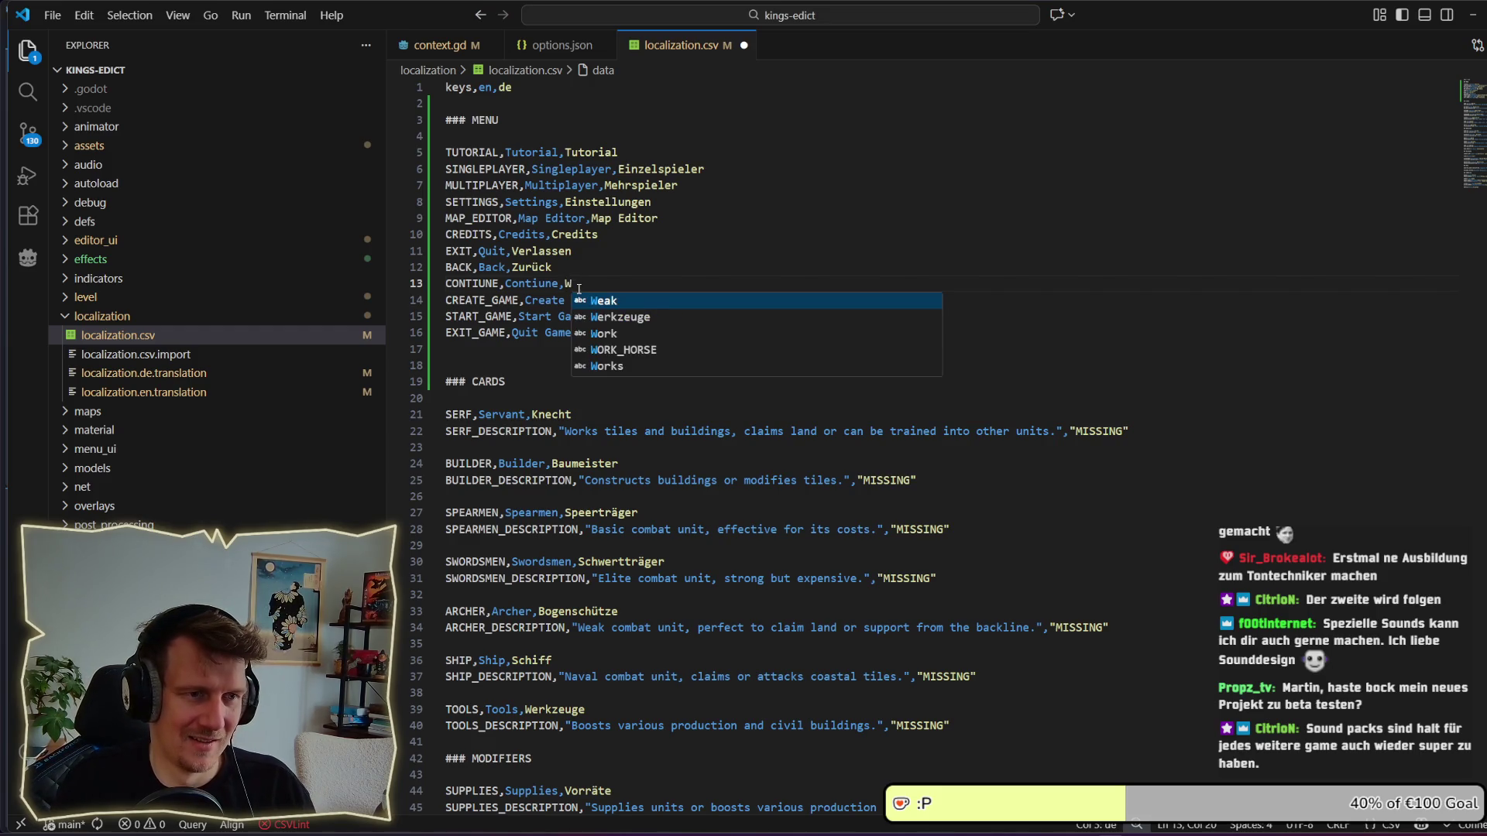
{"action": "key", "text": "BackSpace"}
{"action": "type", "text": "Zurück"}
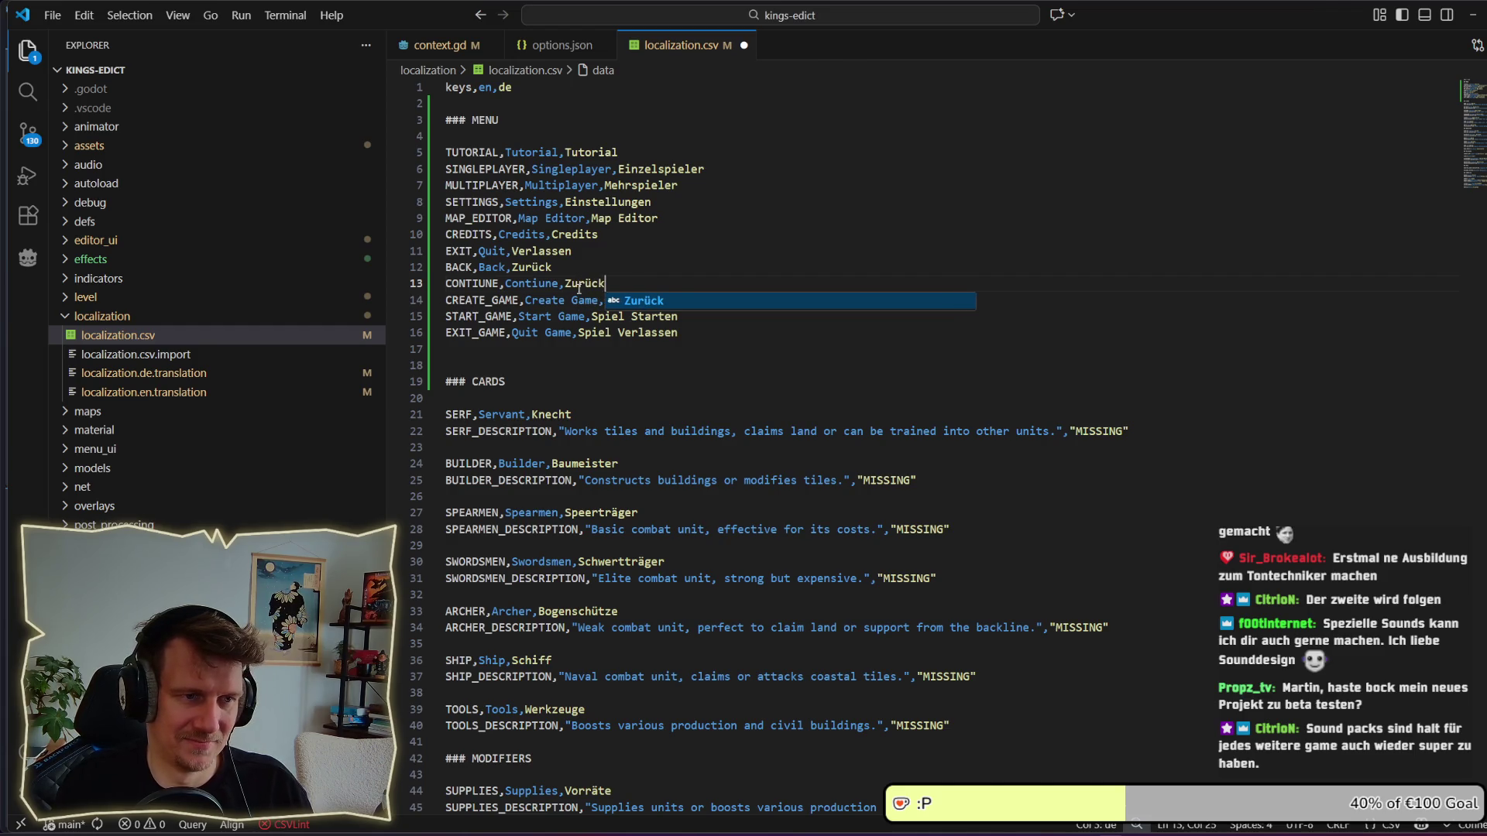
{"action": "key", "text": "ctrl+BackSpace"}
{"action": "type", "text": "Weiter"}
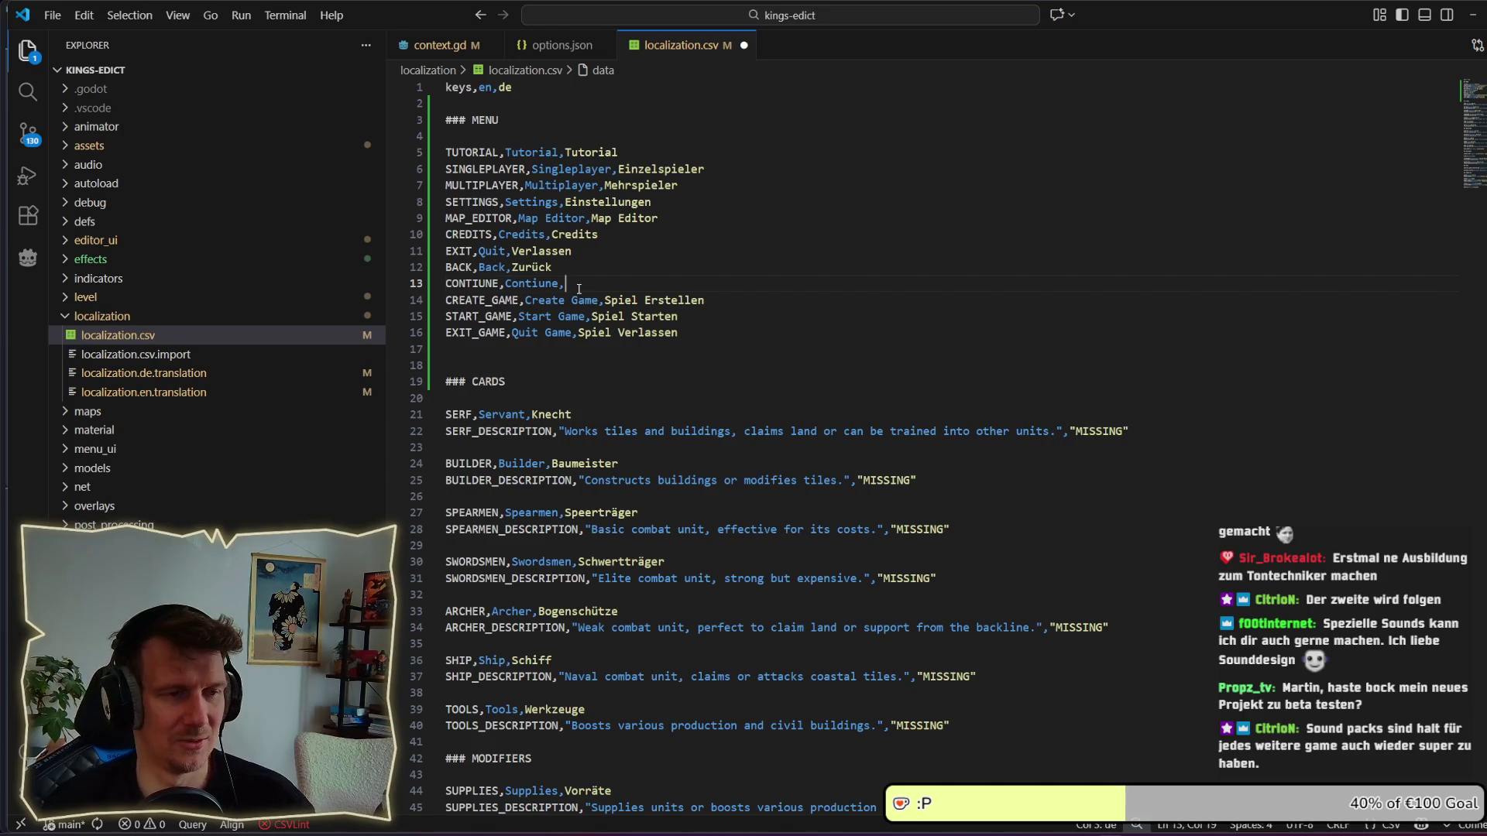
{"action": "double_click", "coordinate": [546, 286]}
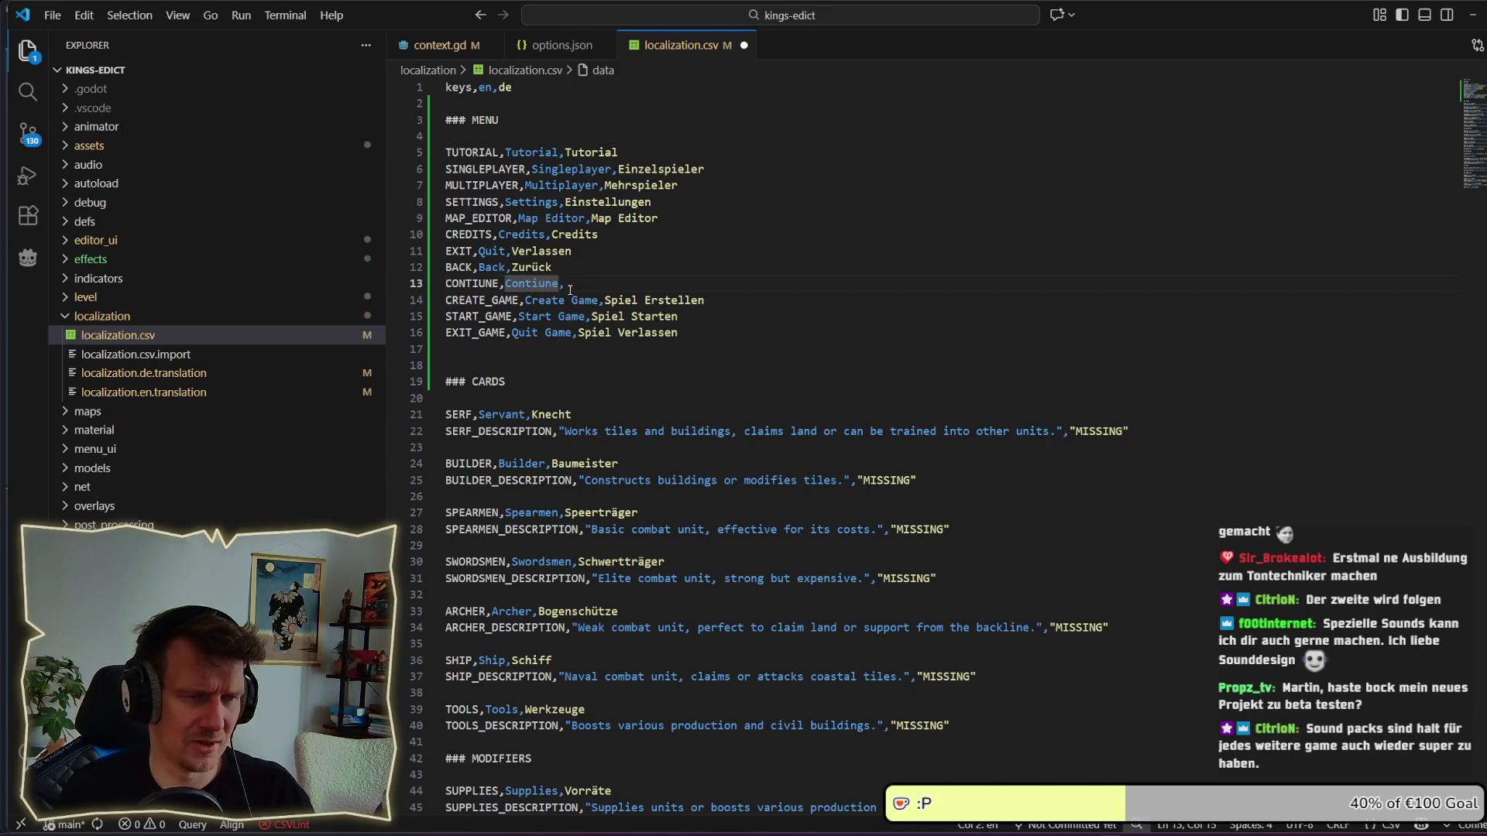
{"action": "key", "text": "Delete"}
{"action": "key", "text": "Delete"}
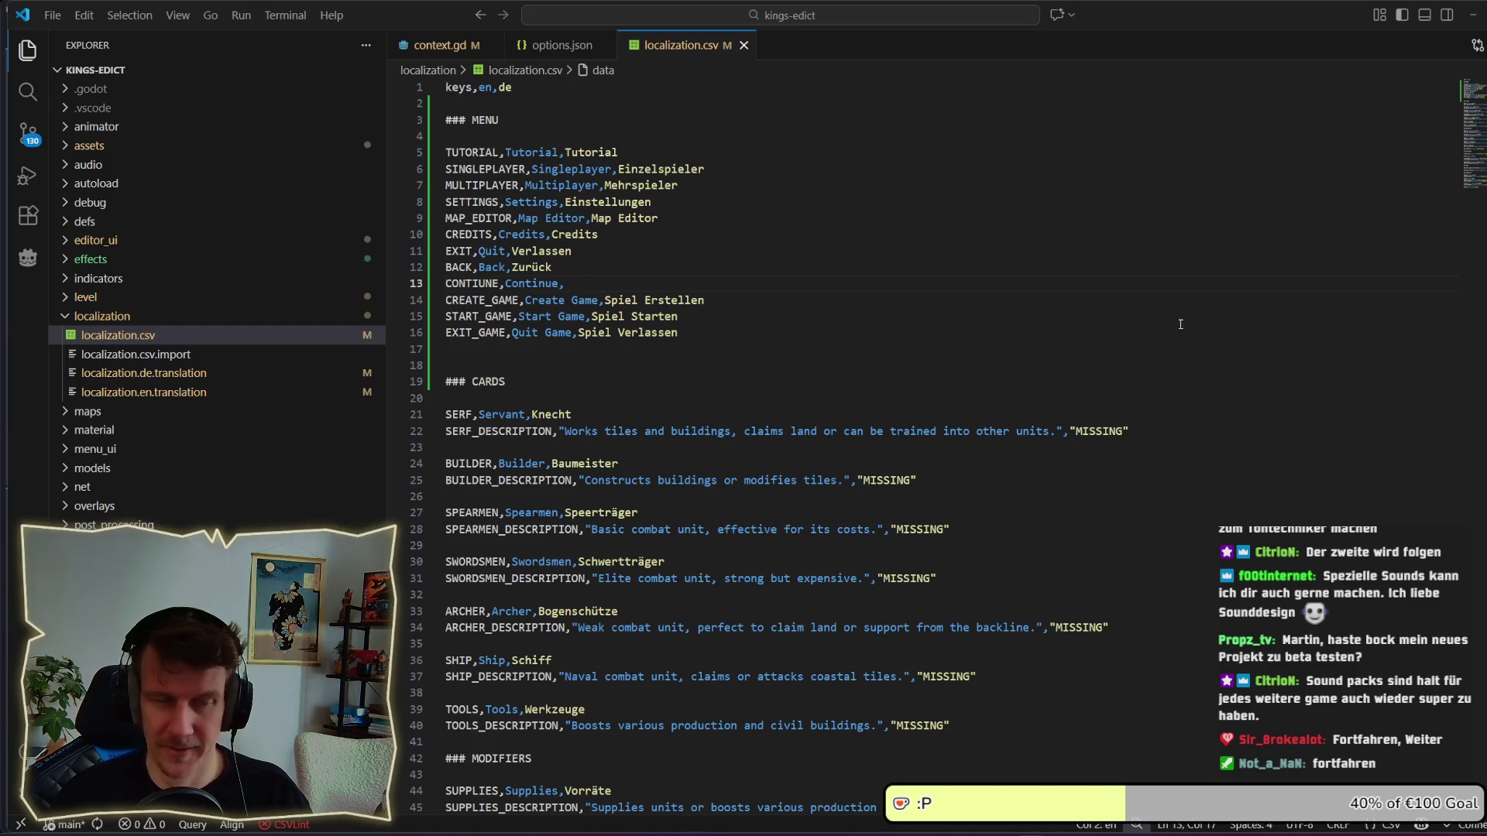
Begin the German text 'Fortfäh' and correct the key spelling to CONTINUE.
{"action": "left_click", "coordinate": [602, 282]}
{"action": "type", "text": "Fortfä"}
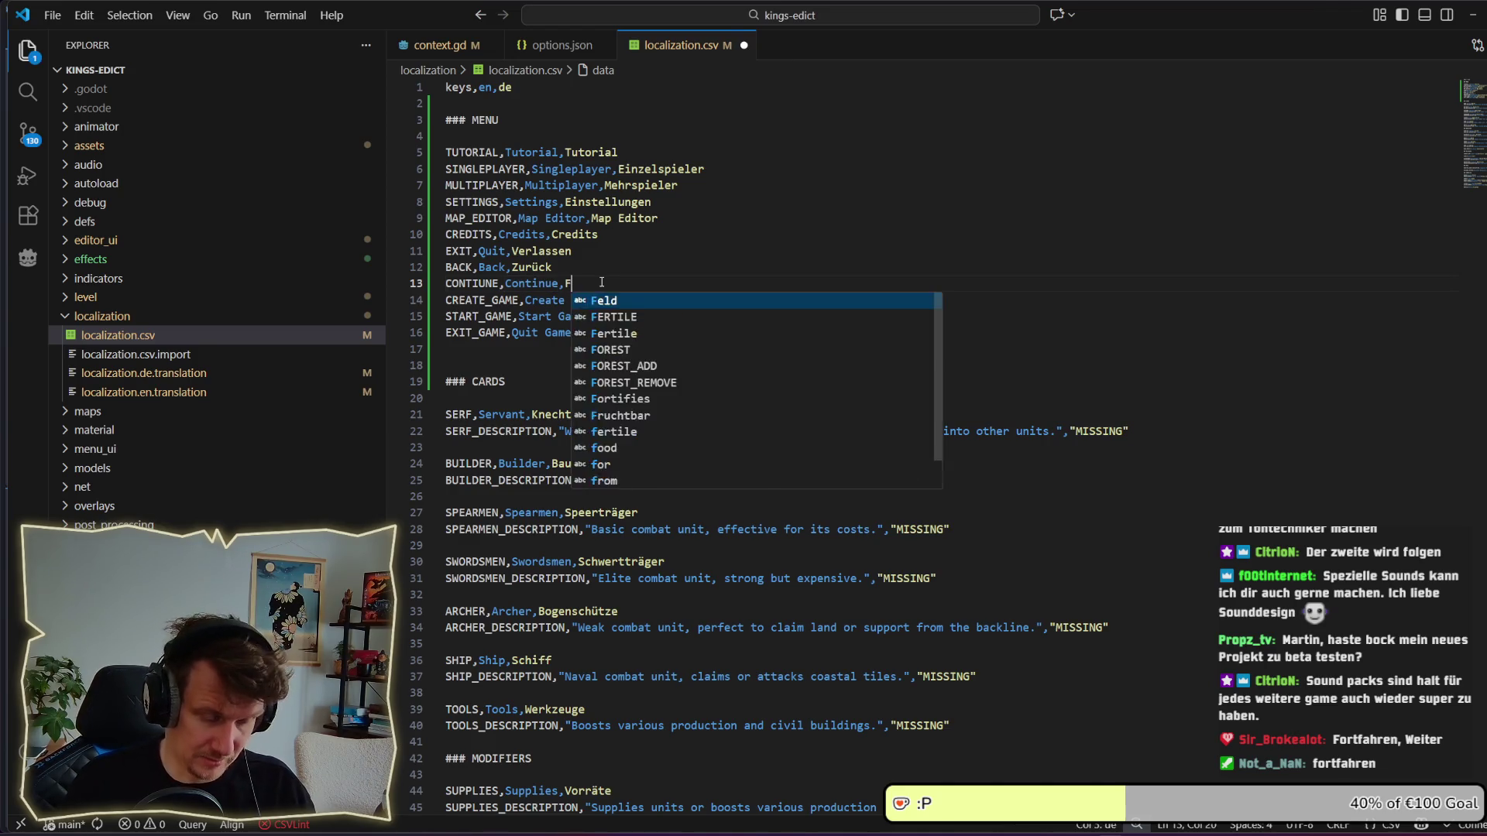
{"action": "type", "text": "hren"}
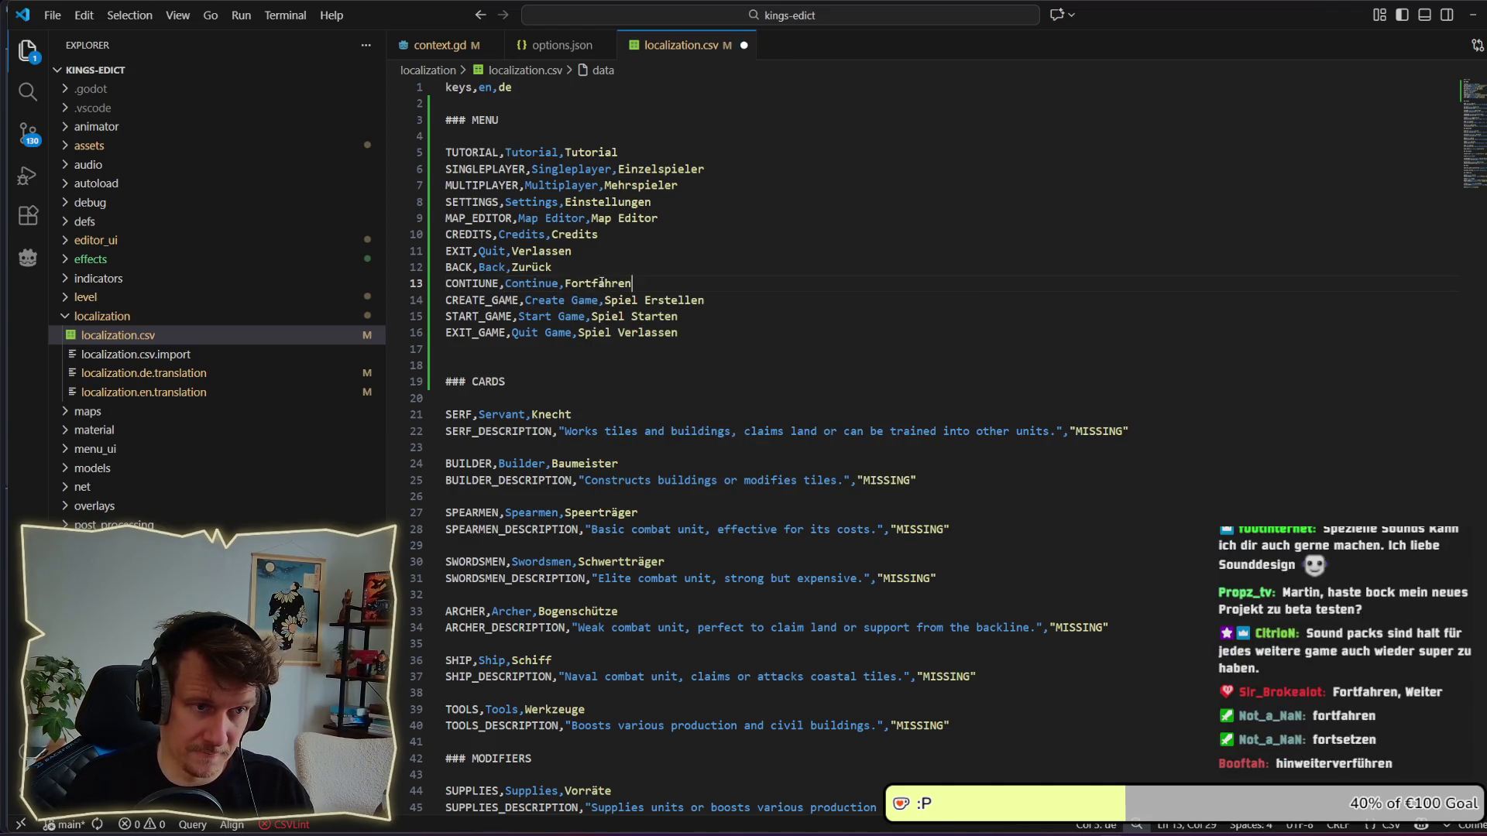
{"action": "left_click", "coordinate": [485, 284]}
{"action": "key", "text": "Delete"}
{"action": "type", "text": "U"}
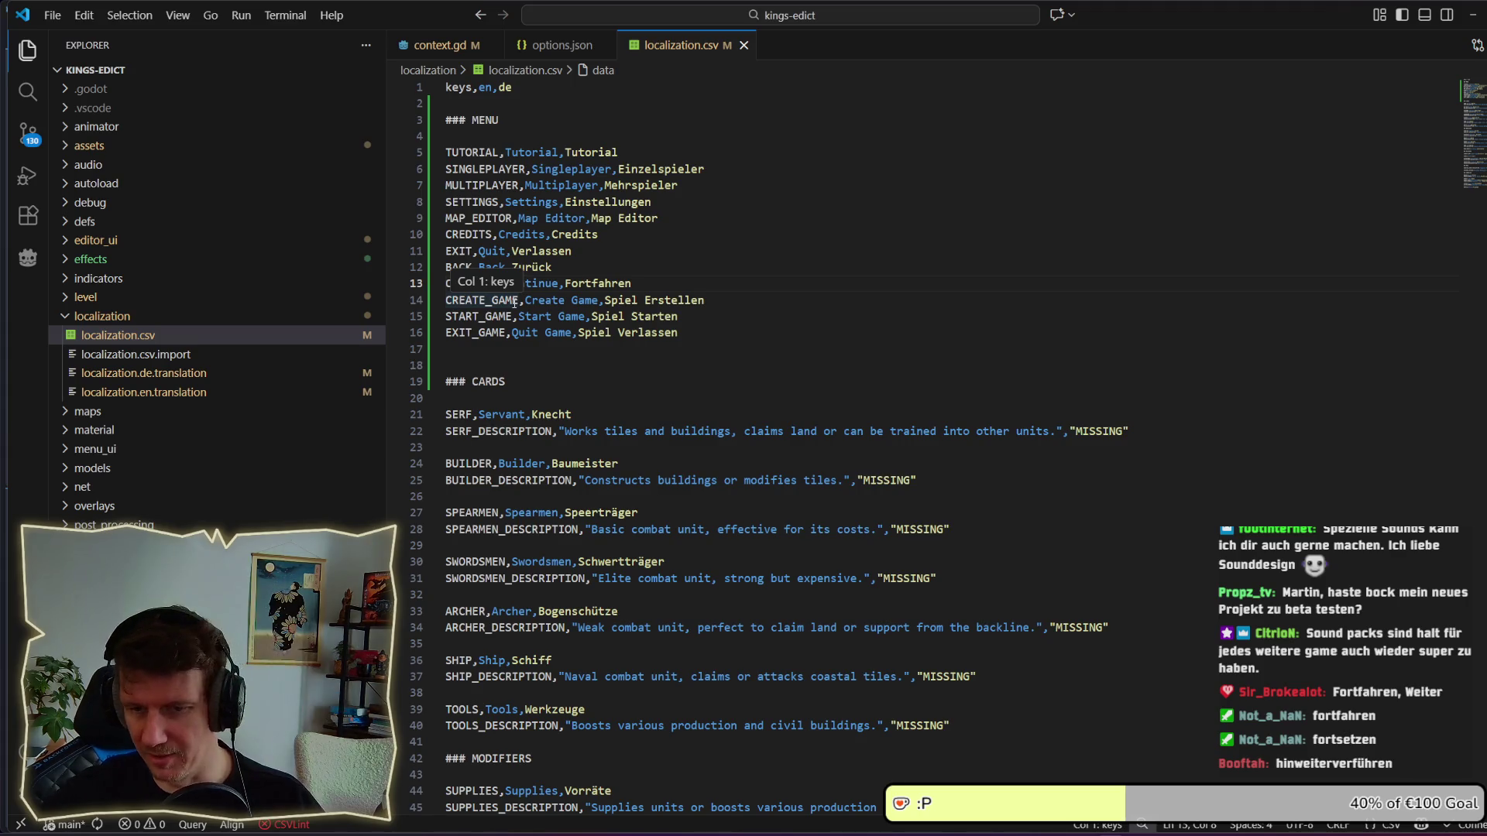
Replace the German text with 'Hinweiterführen wenn sie Bock haben'.
{"action": "double_click", "coordinate": [621, 286]}
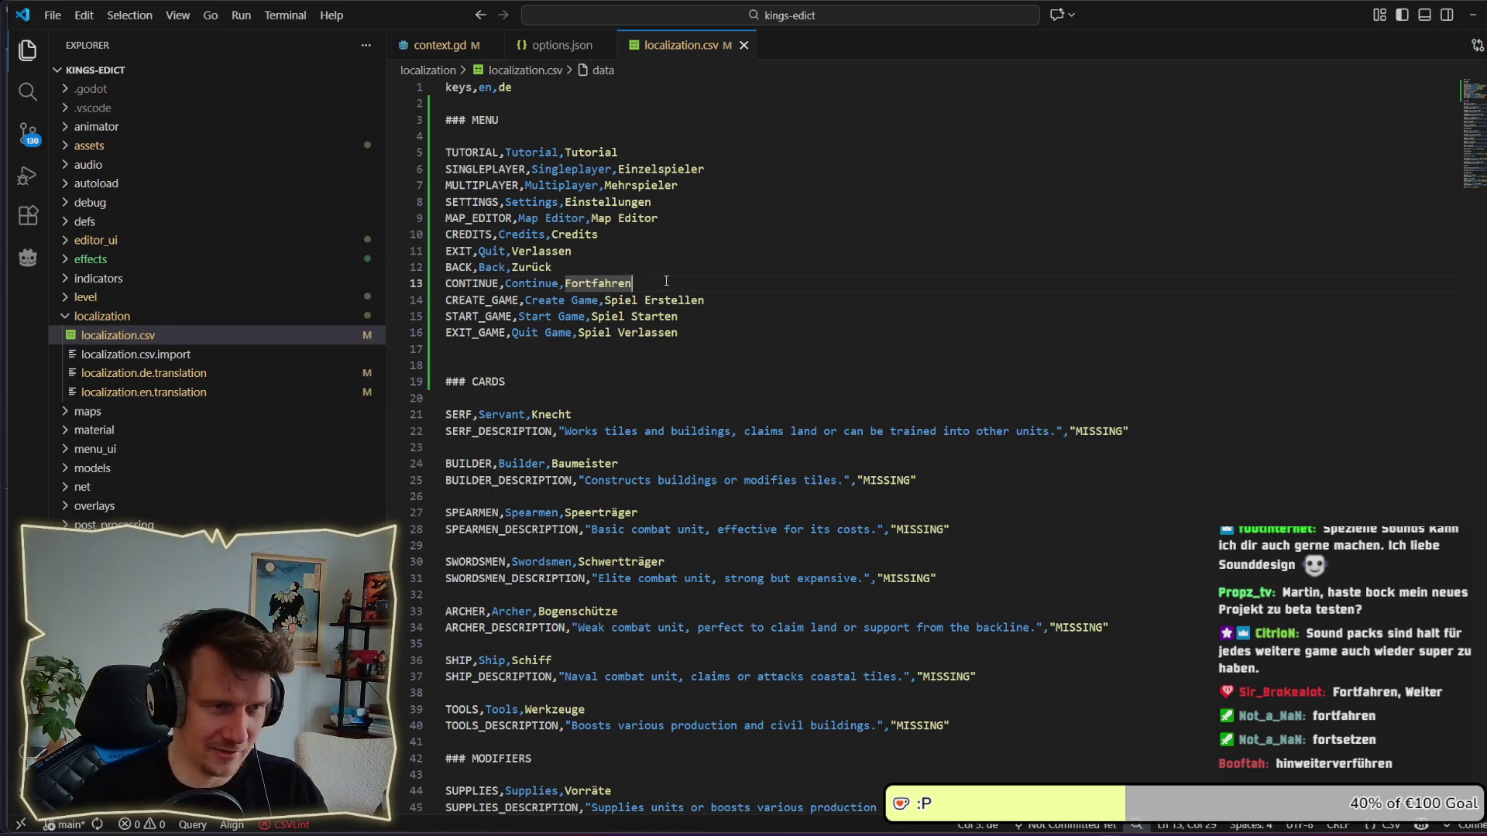
{"action": "type", "text": "Hinweiterfü"}
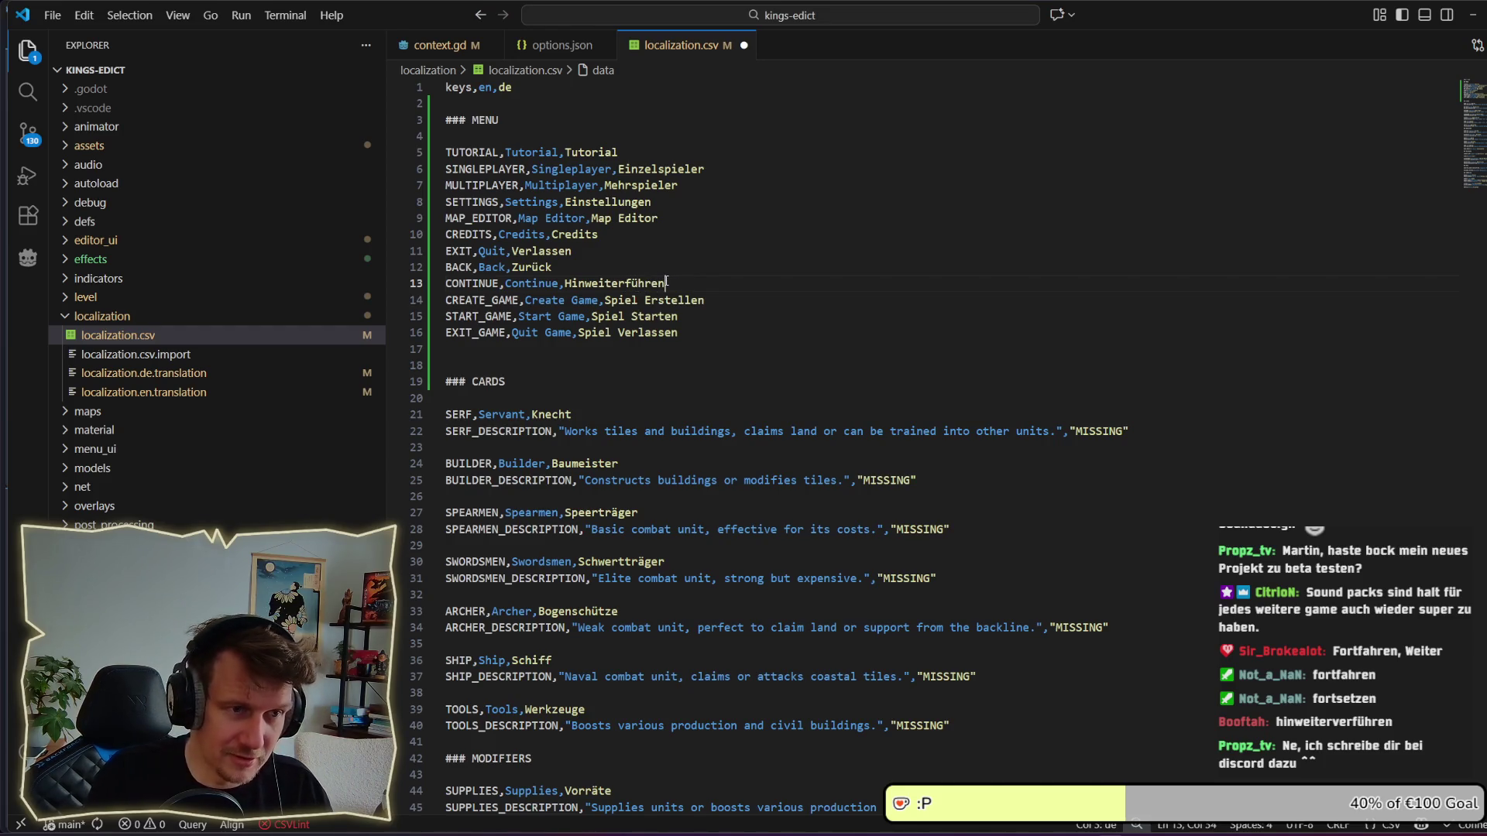
{"action": "type", "text": " wenn "}
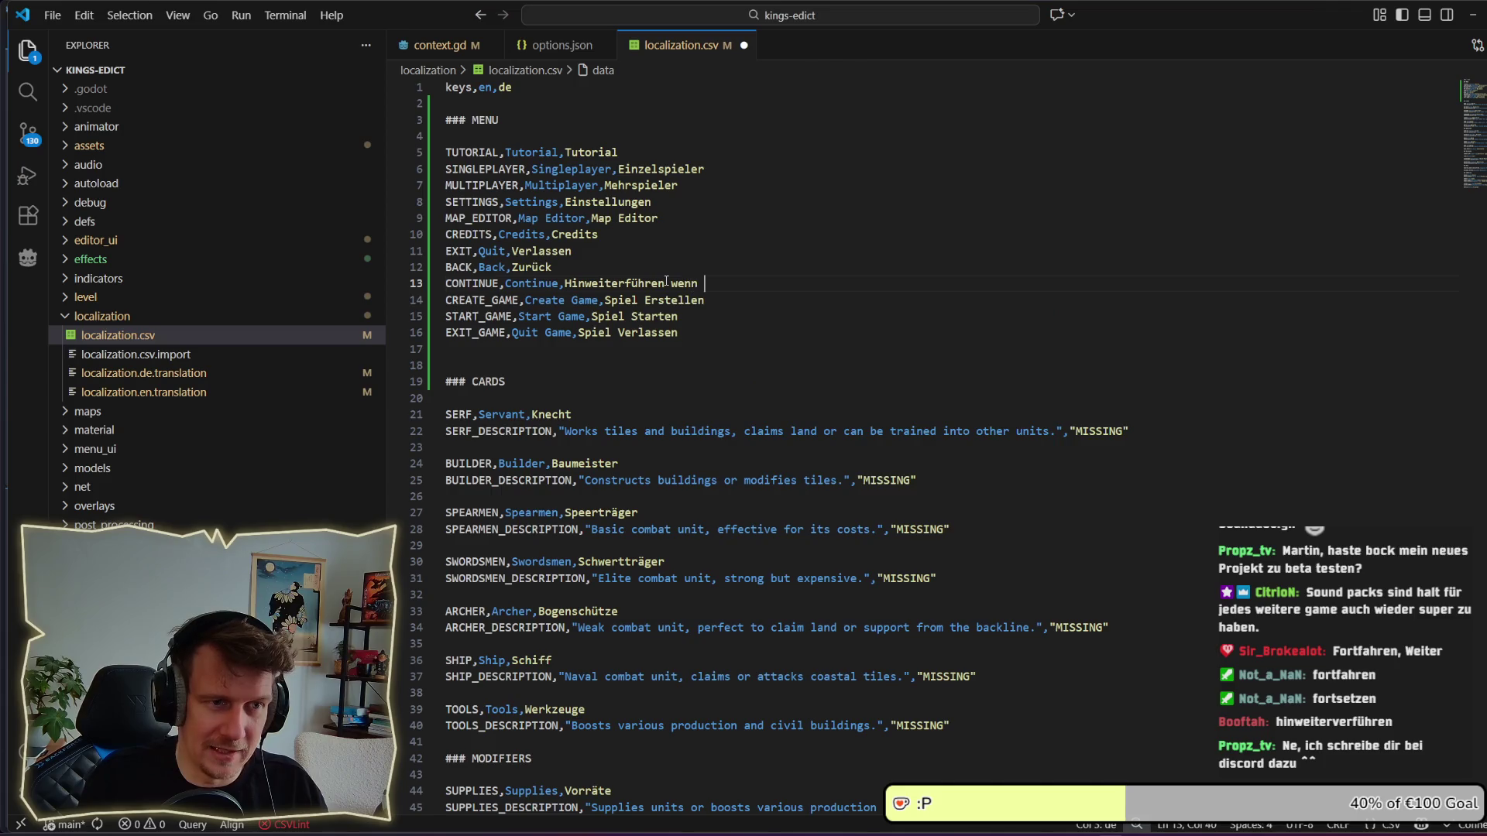
{"action": "type", "text": "sie Bes"}
{"action": "key", "text": "BackSpace"}
{"action": "key", "text": "BackSpace"}
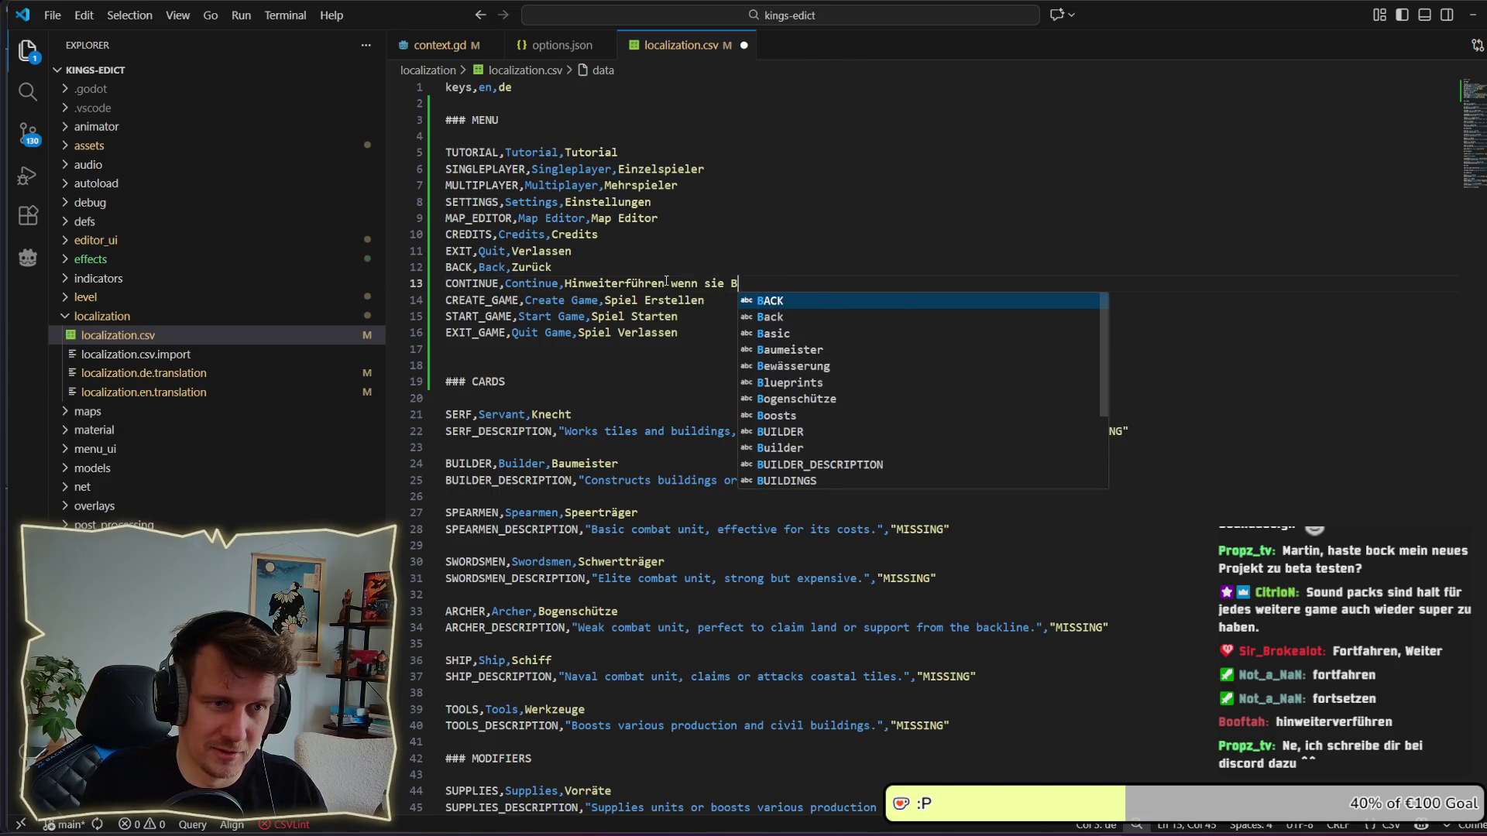
{"action": "type", "text": "ock haben"}
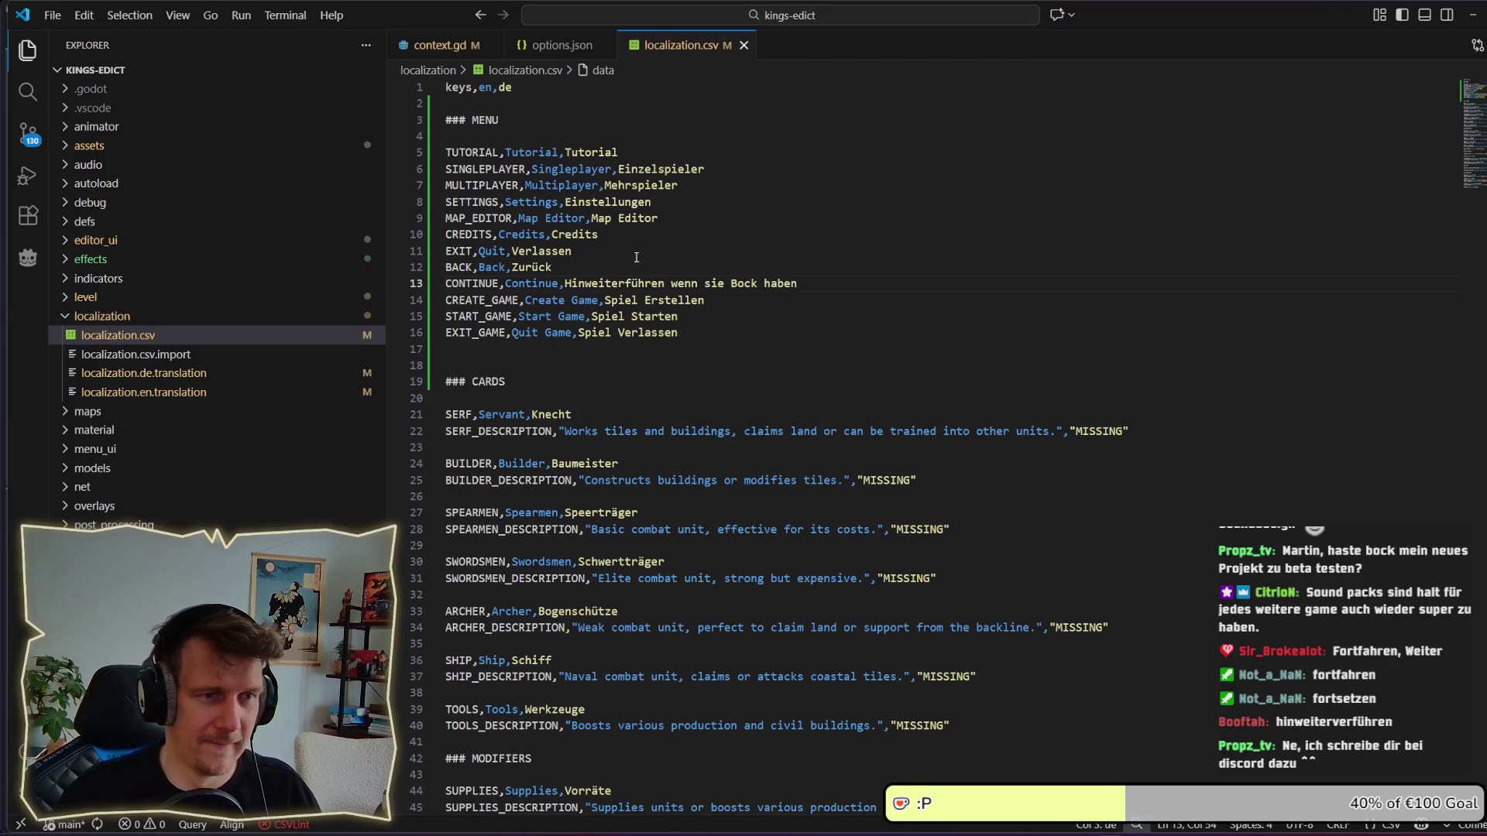
{"action": "key", "text": "alt+Tab"}
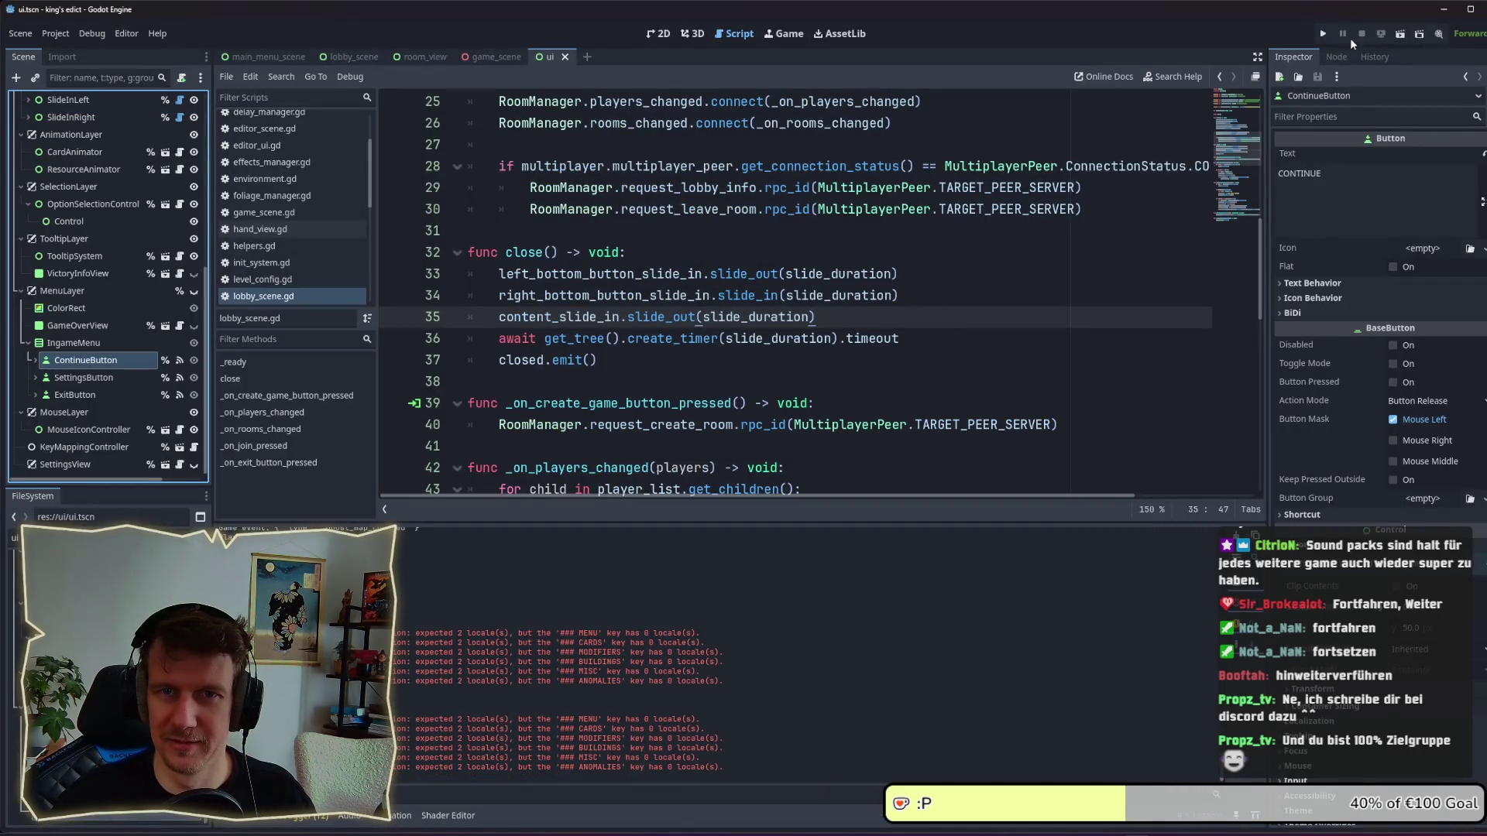
Relaunch the game, create a multiplayer match on i_know_this_place.map, and bring up the pause menu.
{"action": "left_click", "coordinate": [1323, 33]}
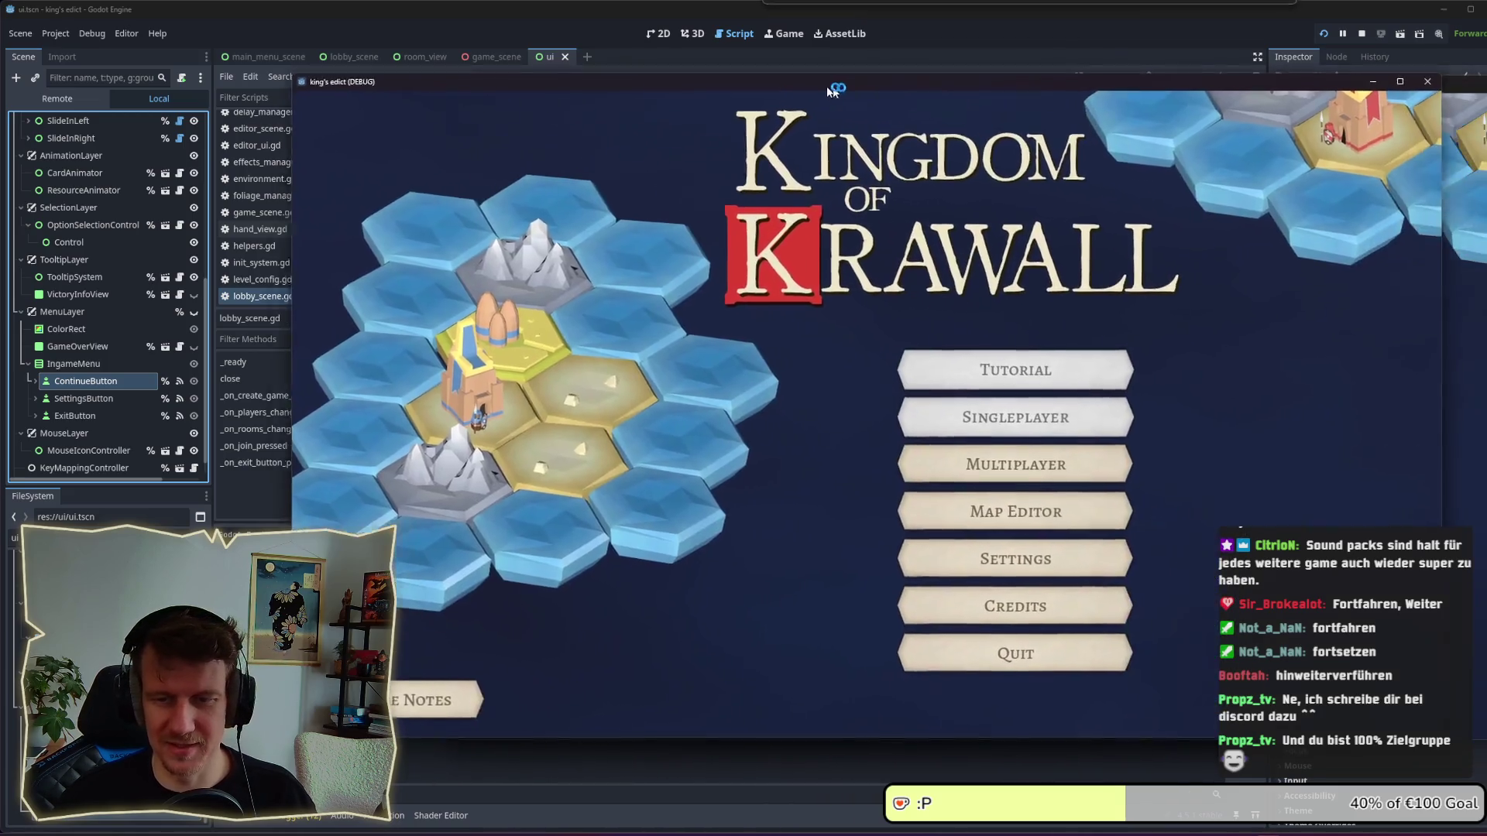
{"action": "left_click_drag", "start_coordinate": [828, 89], "coordinate": [720, 91]}
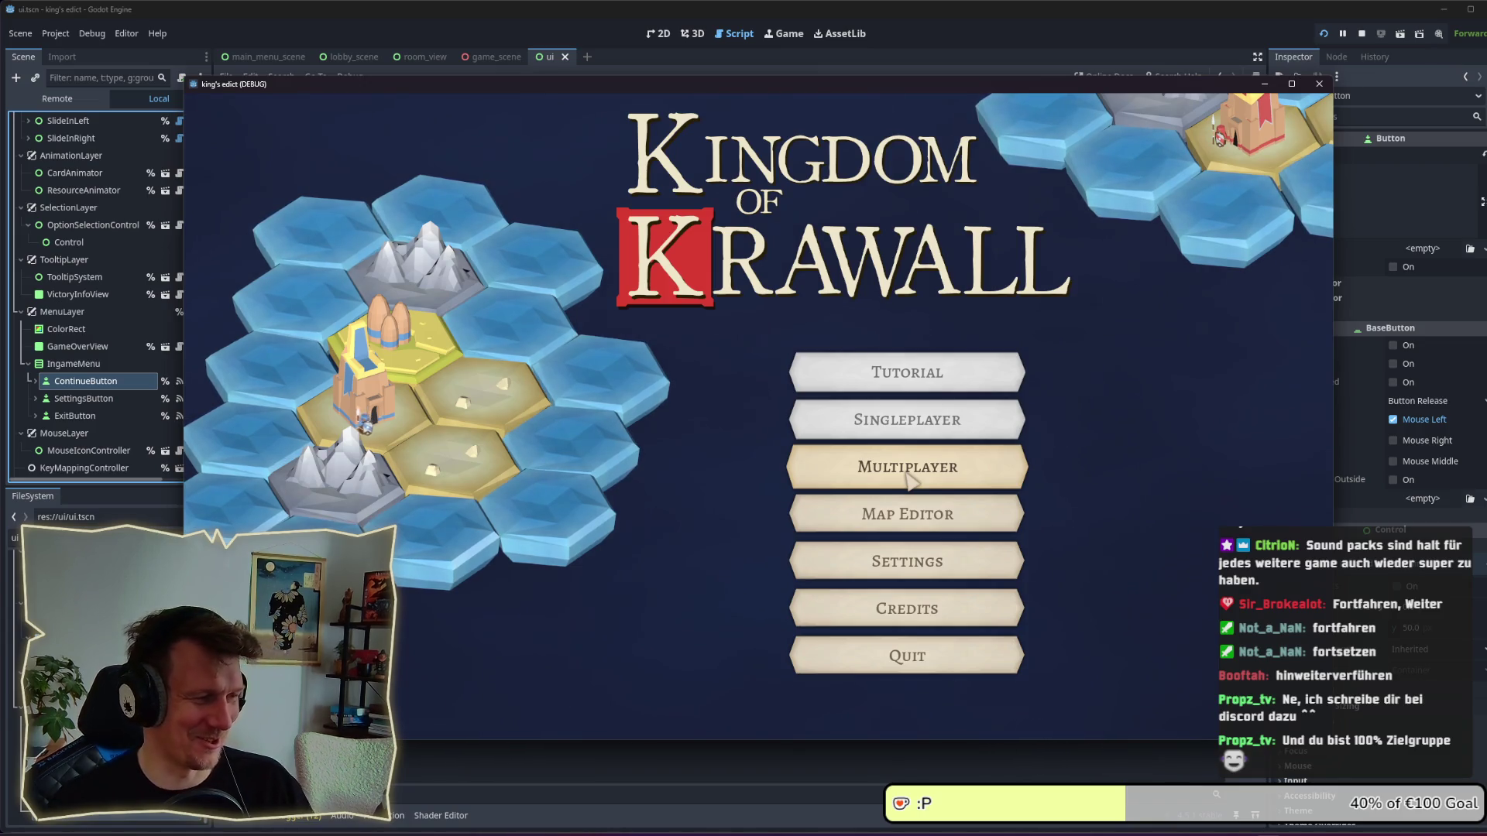
{"action": "left_click", "coordinate": [910, 480]}
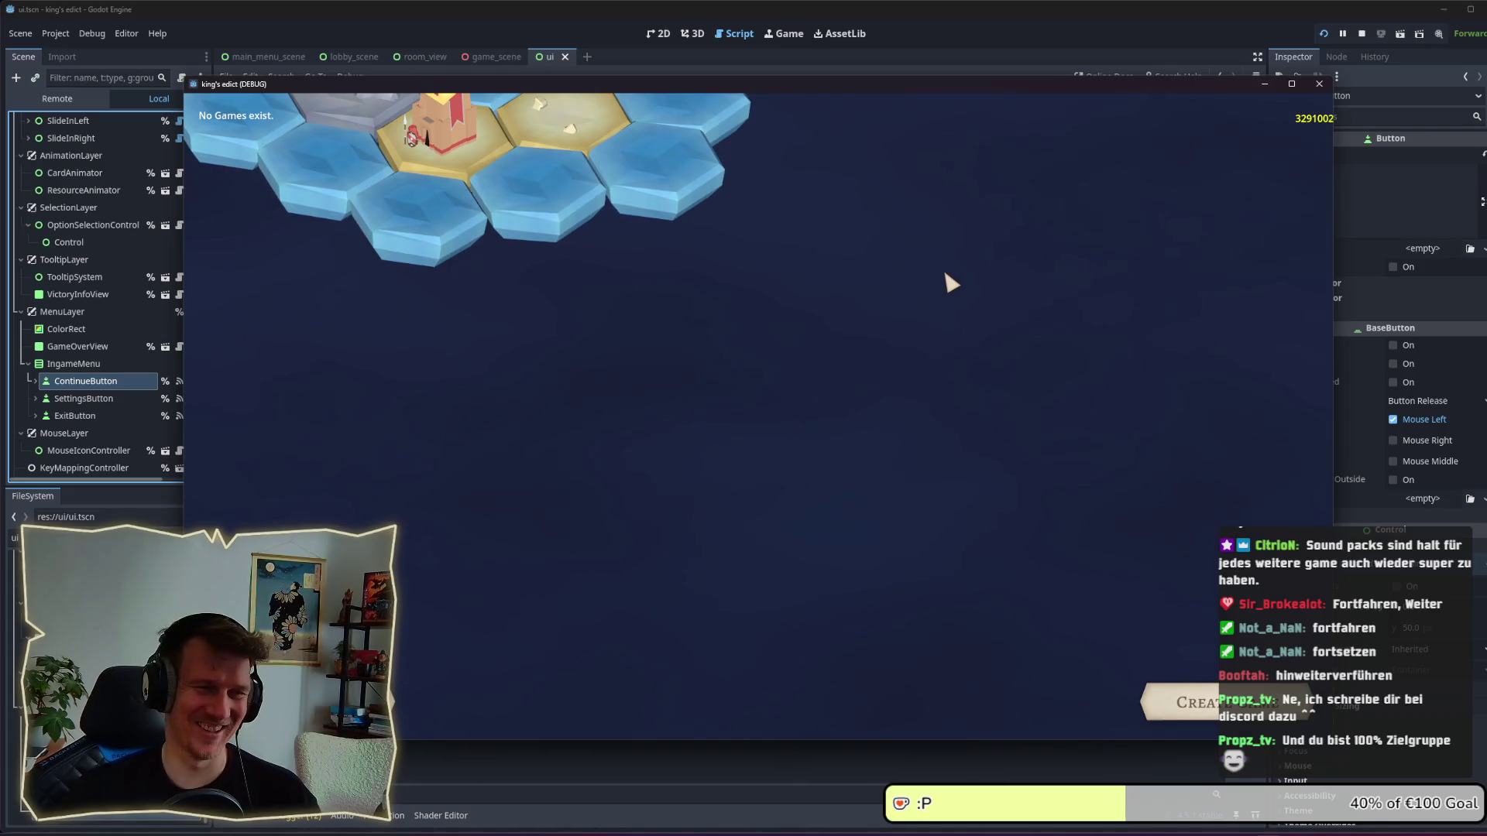
{"action": "left_click", "coordinate": [1185, 703]}
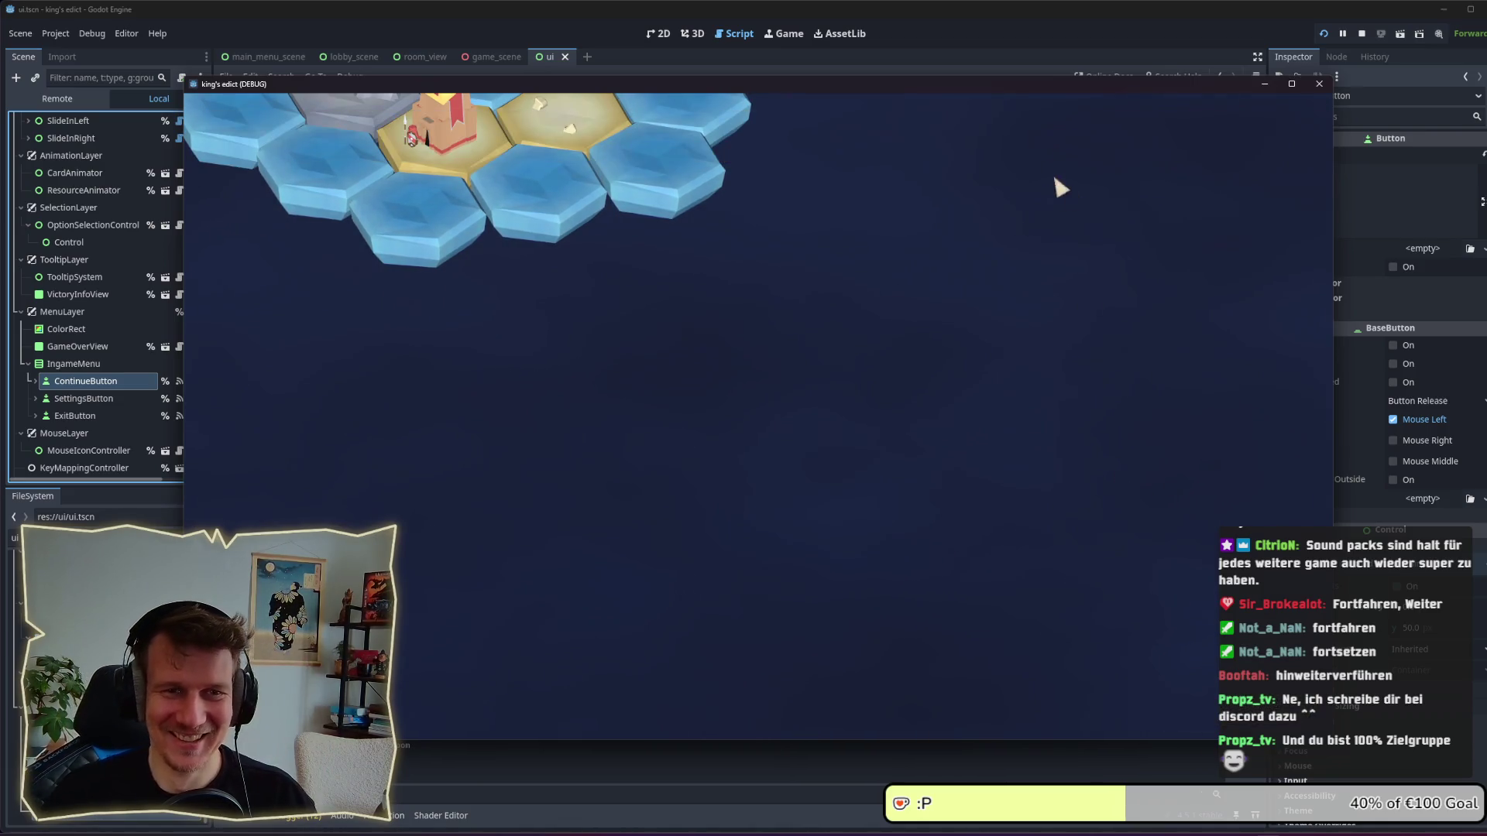
{"action": "left_click", "coordinate": [898, 161]}
{"action": "left_click", "coordinate": [884, 246]}
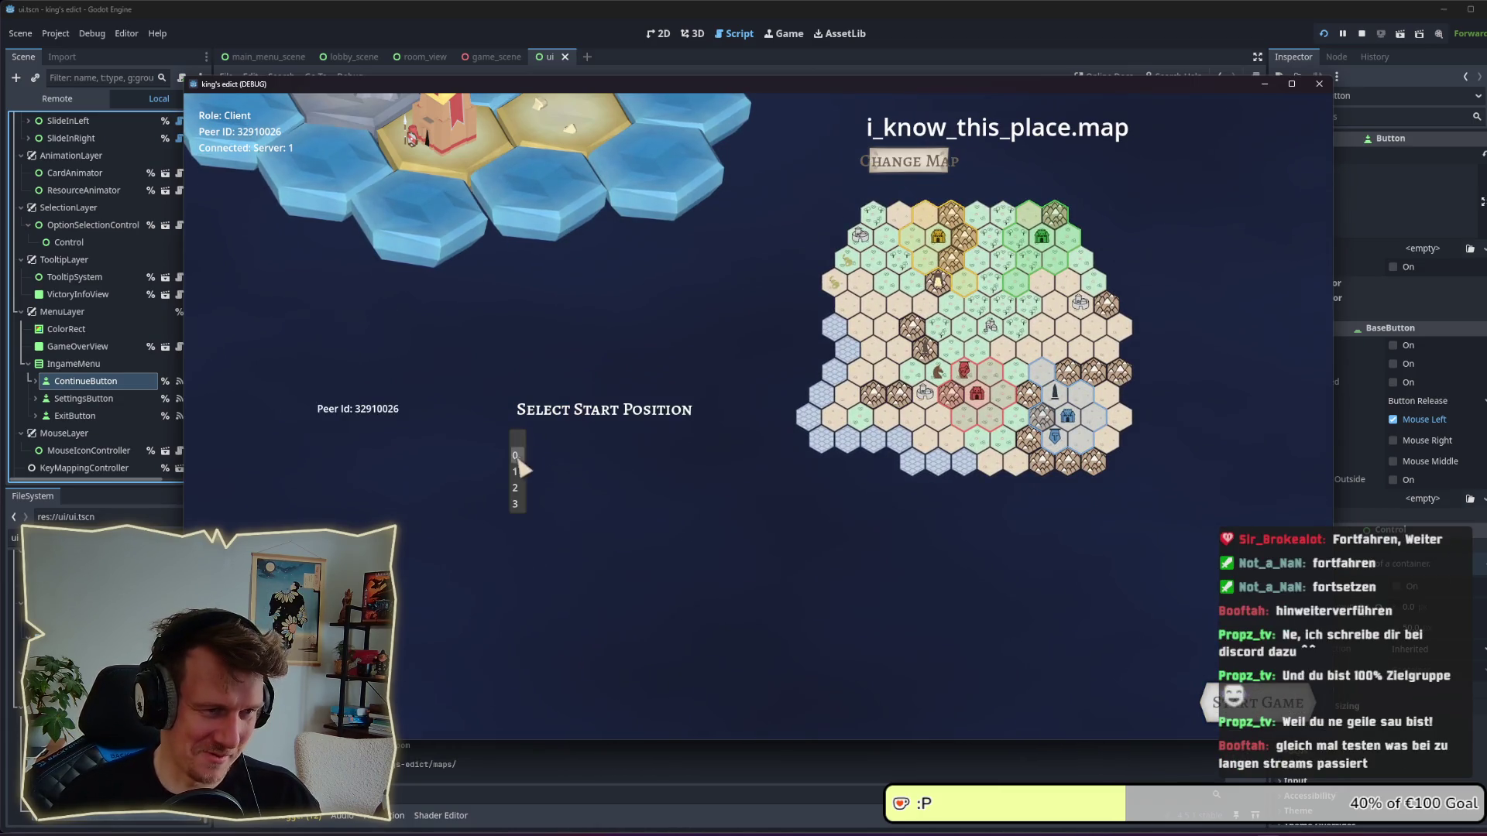
{"action": "left_click", "coordinate": [1270, 702]}
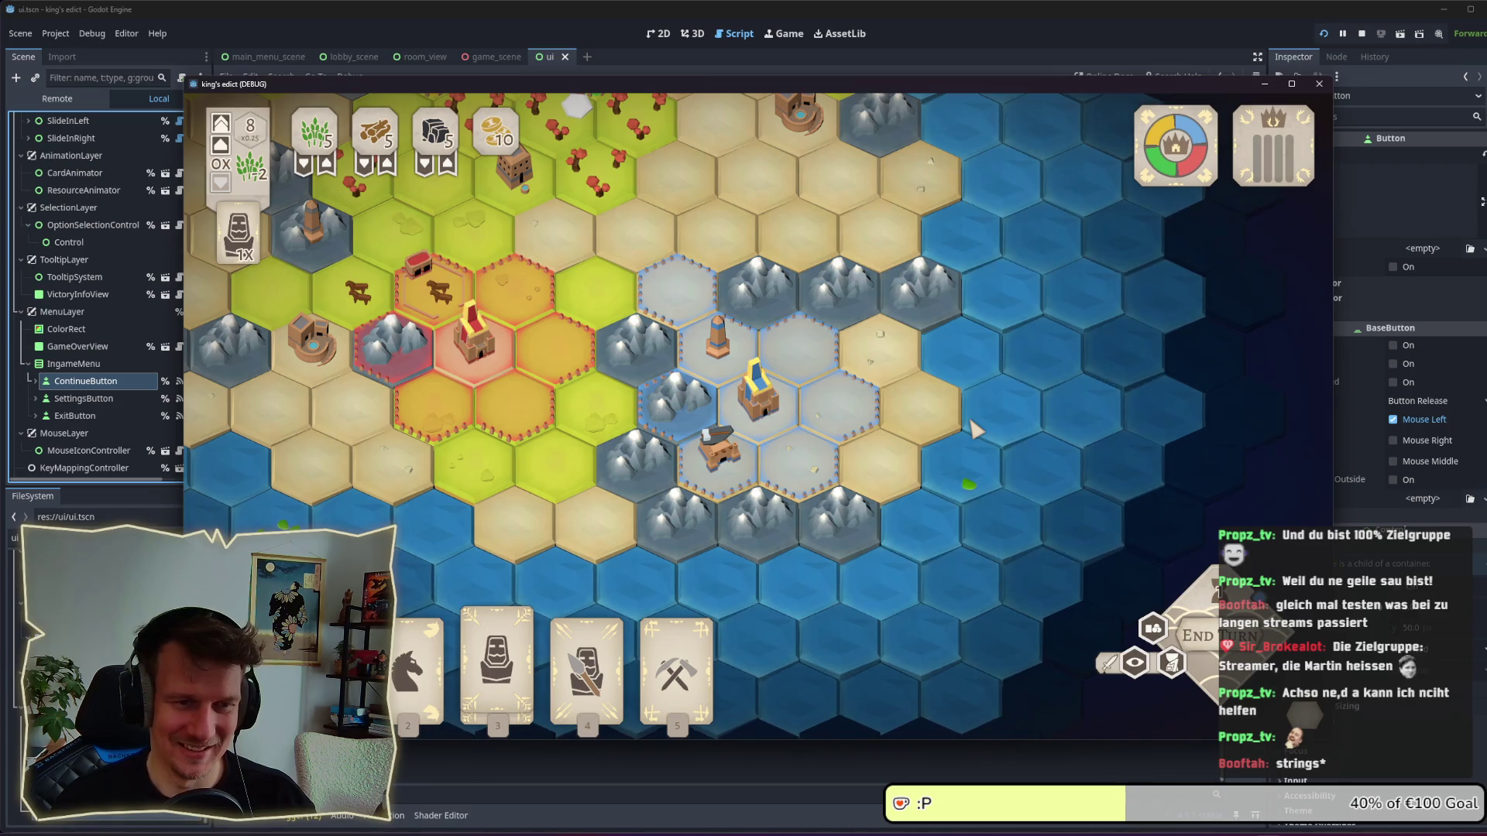
{"action": "key", "text": "Escape"}
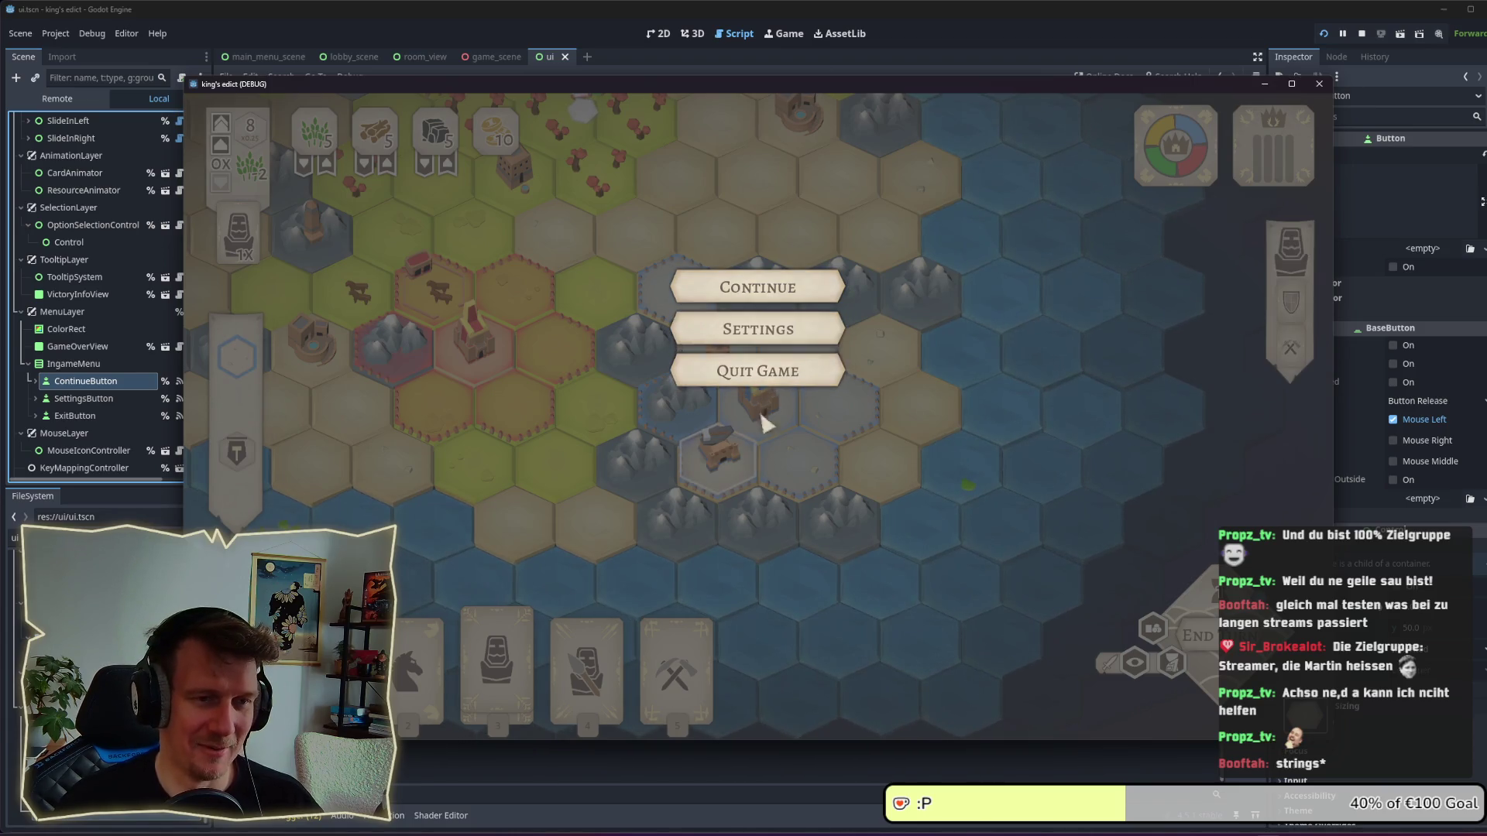
Visit Settings and leave it, resume, end a turn, then choose Quit Game from the pause menu.
{"action": "left_click", "coordinate": [757, 330]}
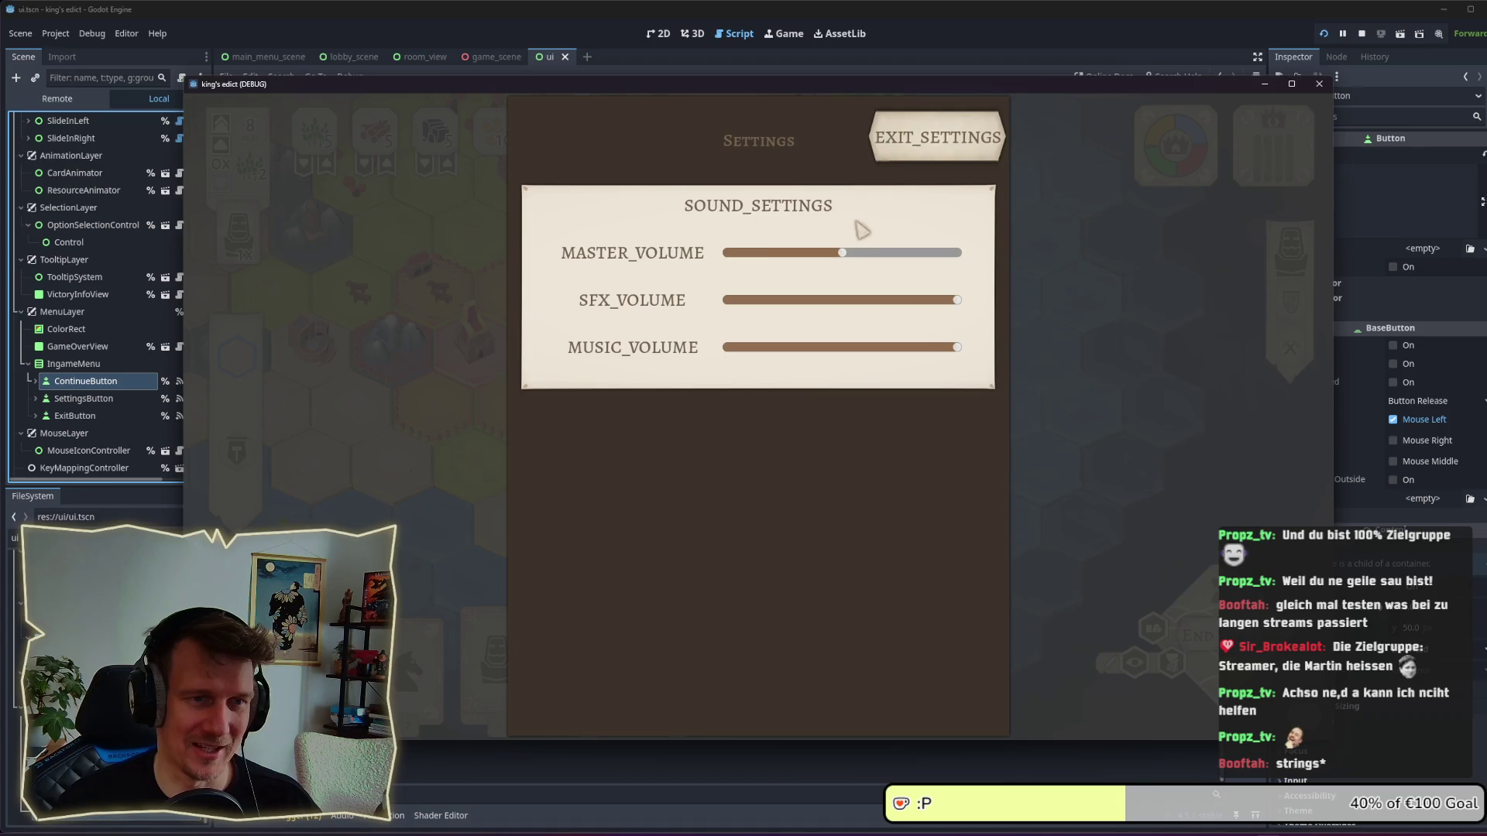
{"action": "left_click", "coordinate": [972, 144]}
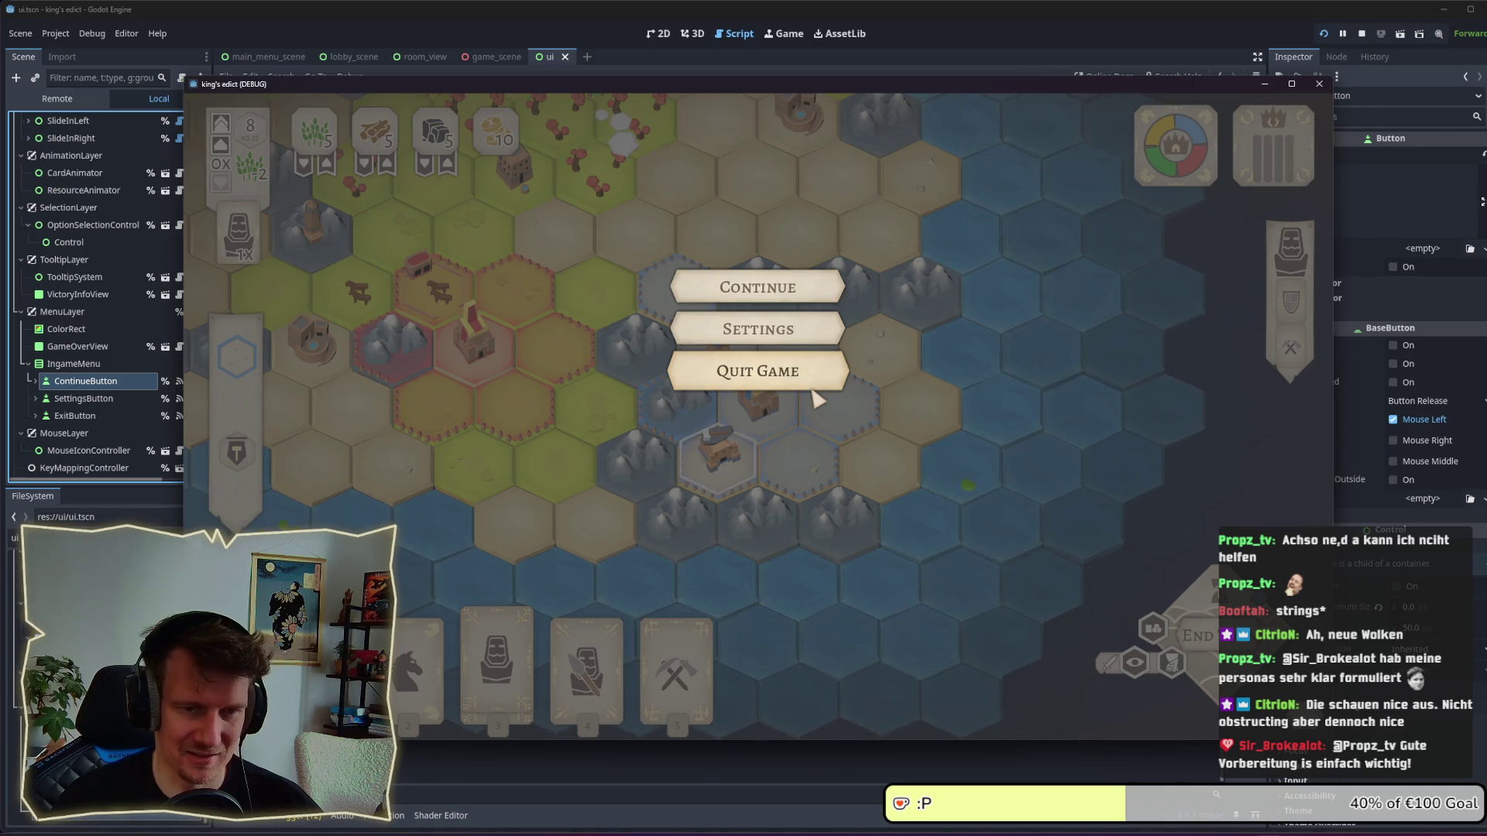
{"action": "left_click", "coordinate": [766, 288]}
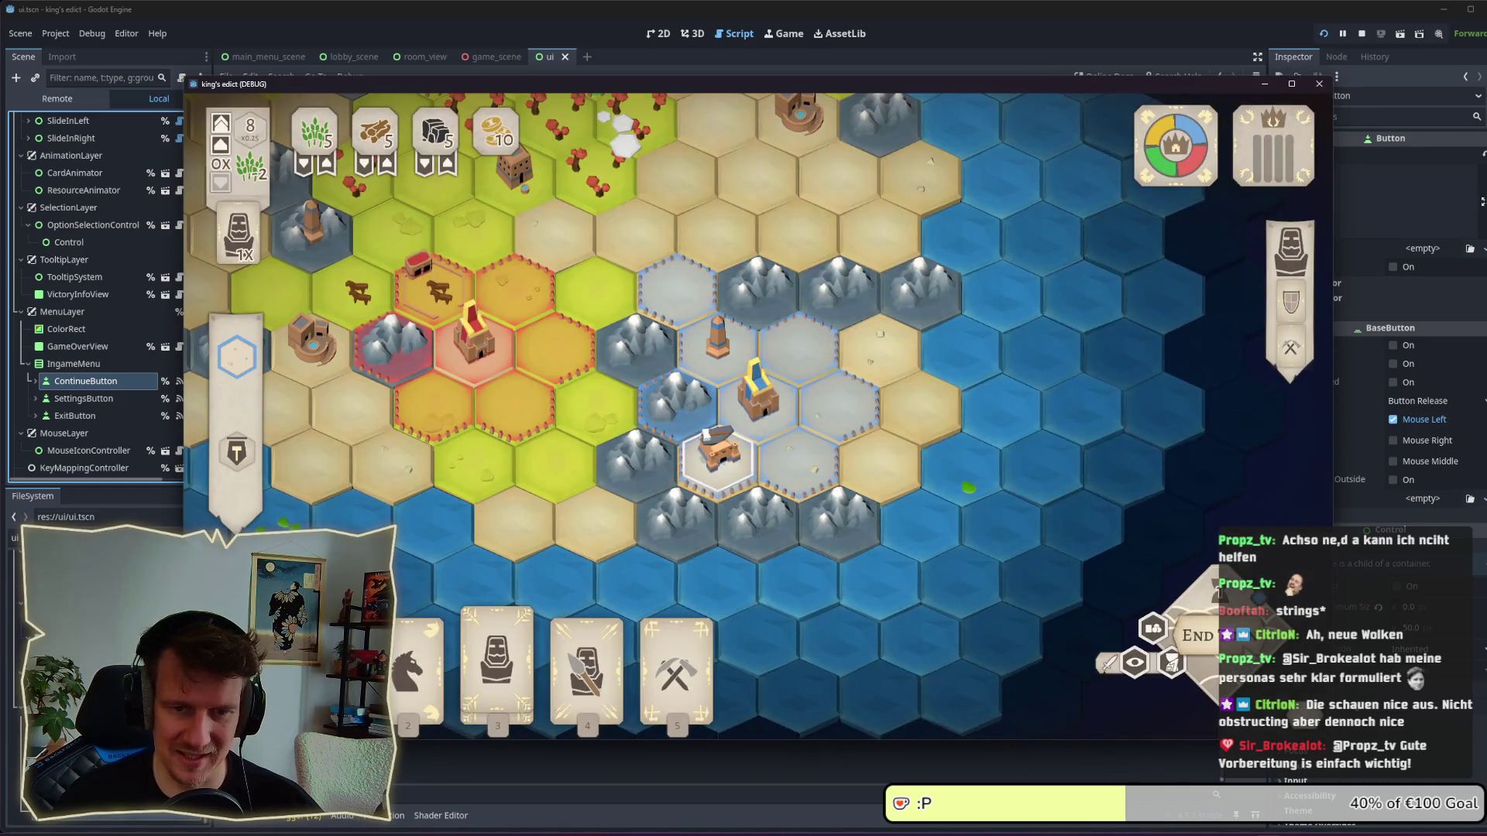
{"action": "left_click", "coordinate": [1197, 635]}
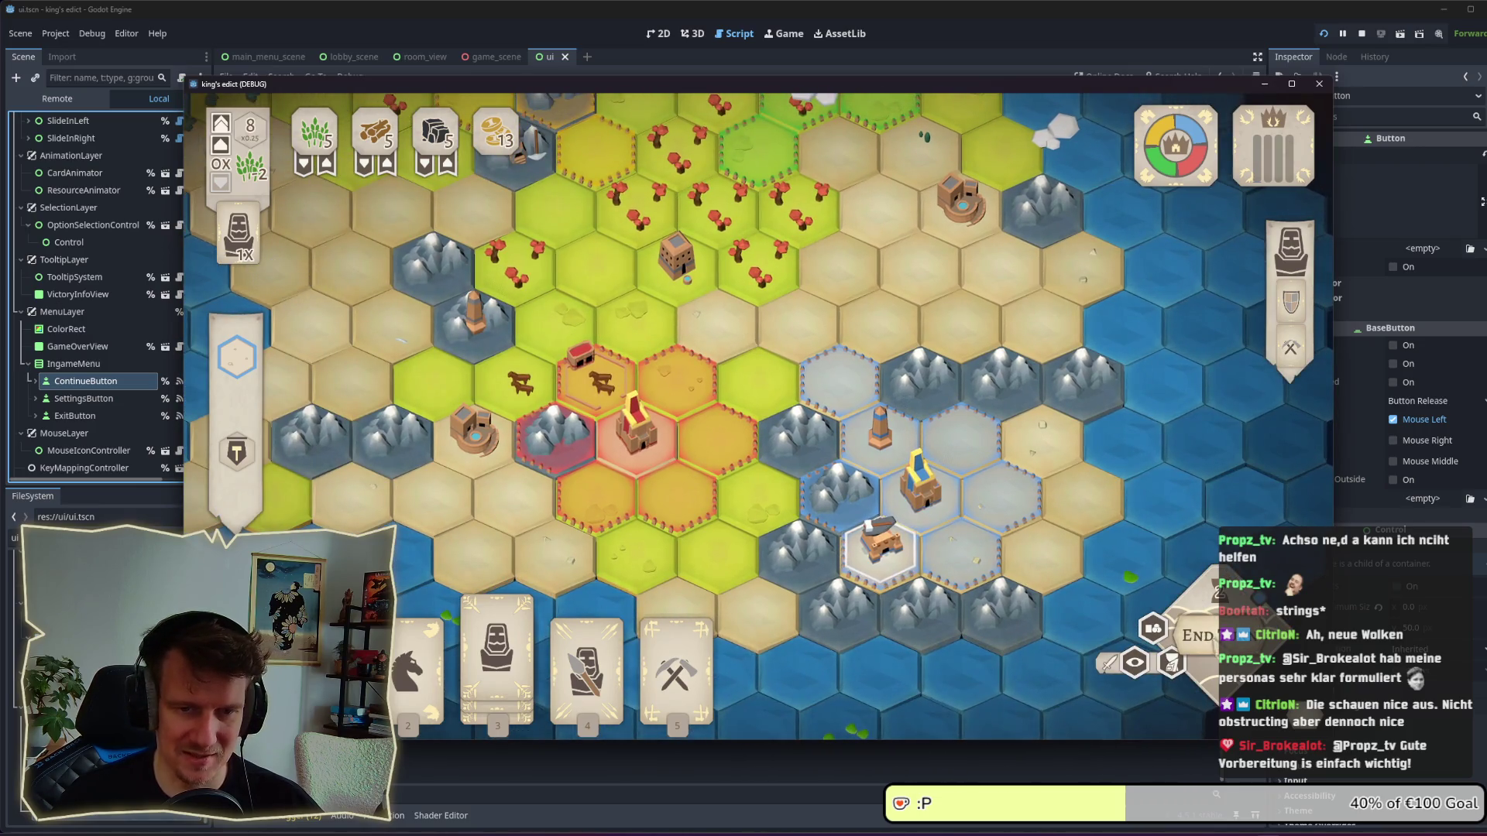
{"action": "key", "text": "Escape"}
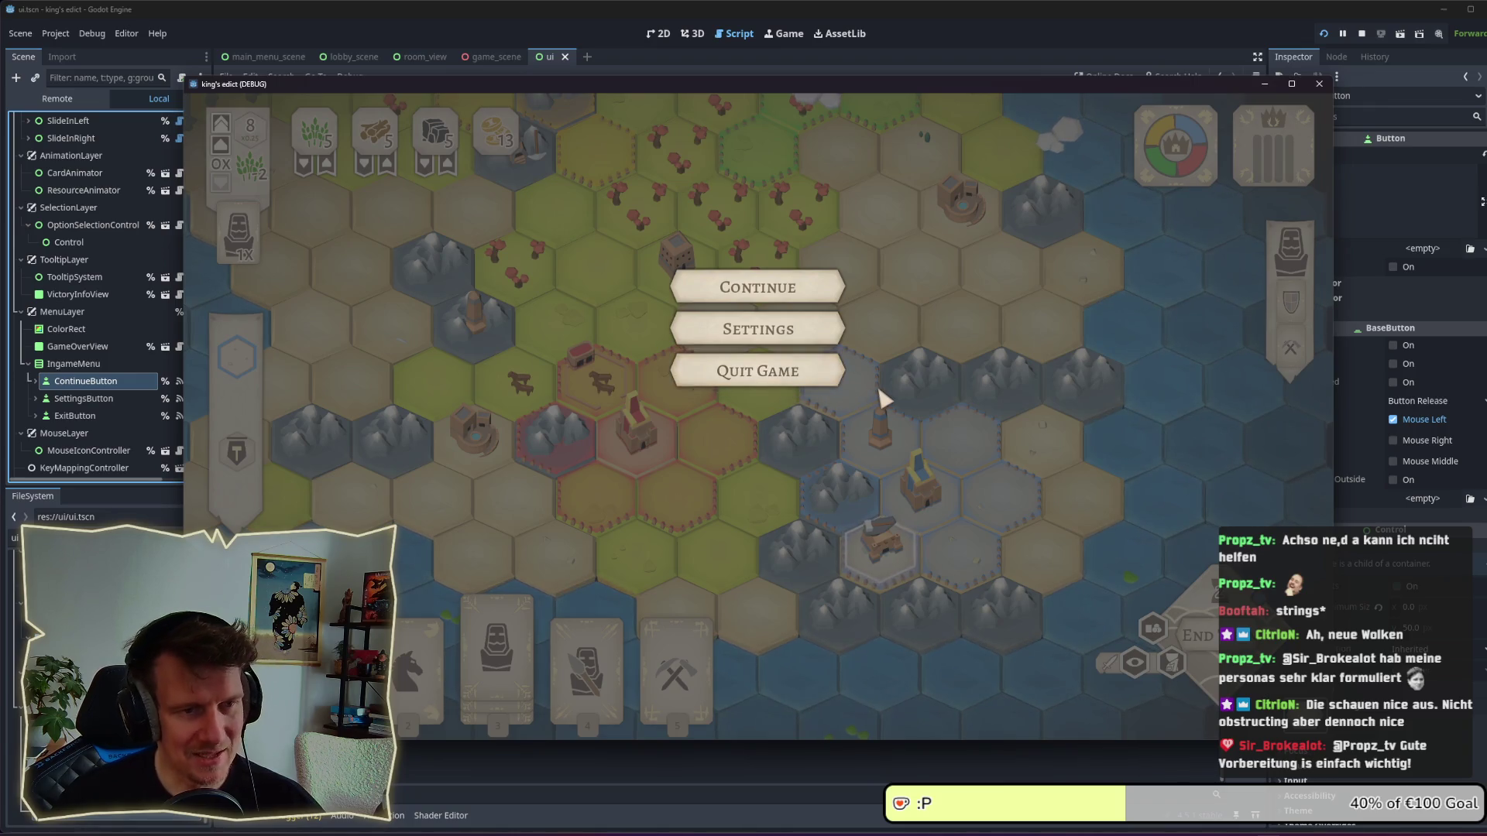
{"action": "left_click", "coordinate": [830, 384]}
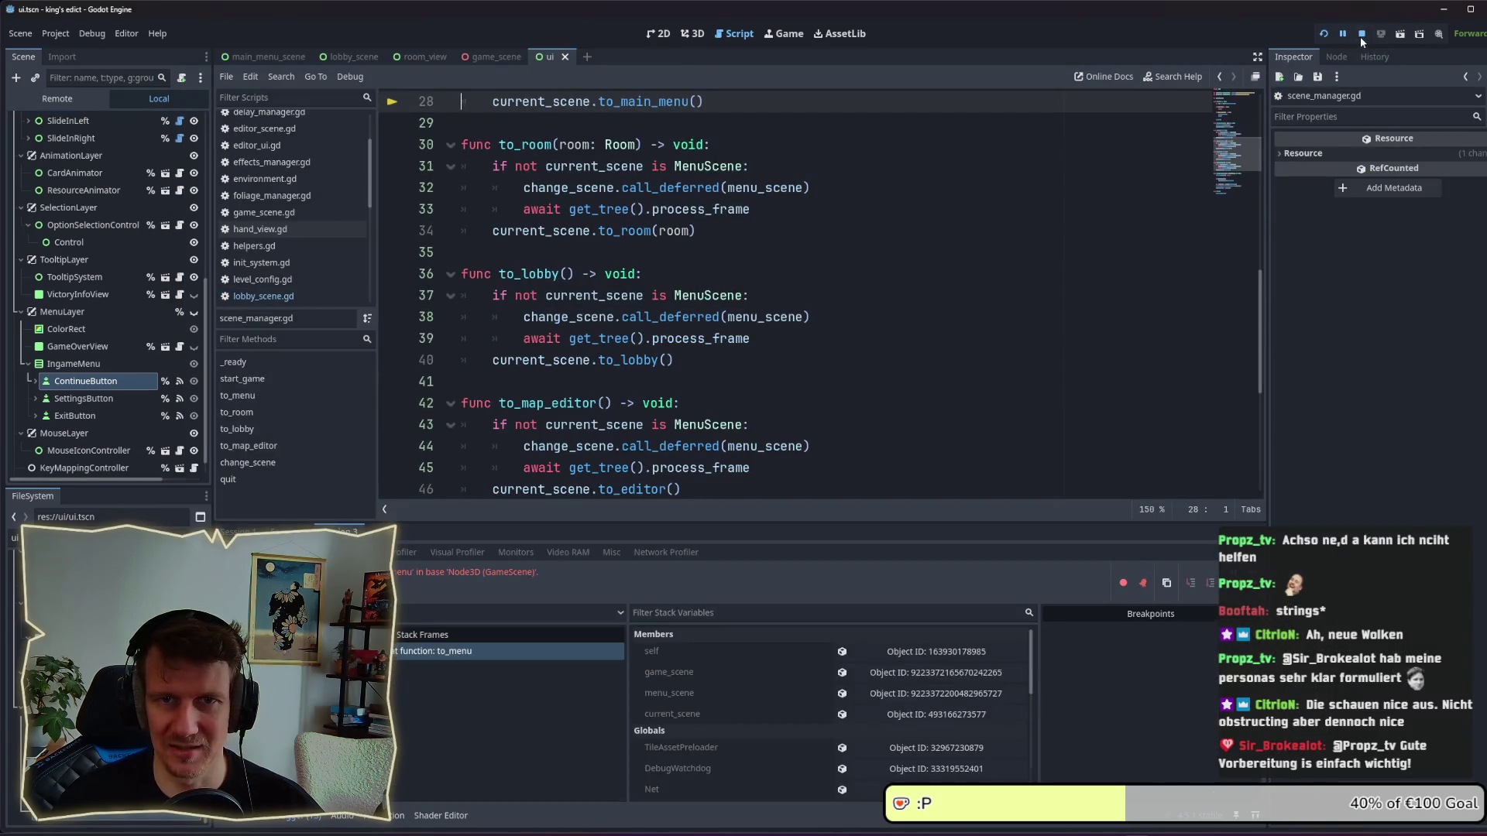
Run the game with F5, then create a new room from Multiplayer's Create Game.
{"action": "left_click", "coordinate": [1360, 34]}
{"action": "key", "text": "F5"}
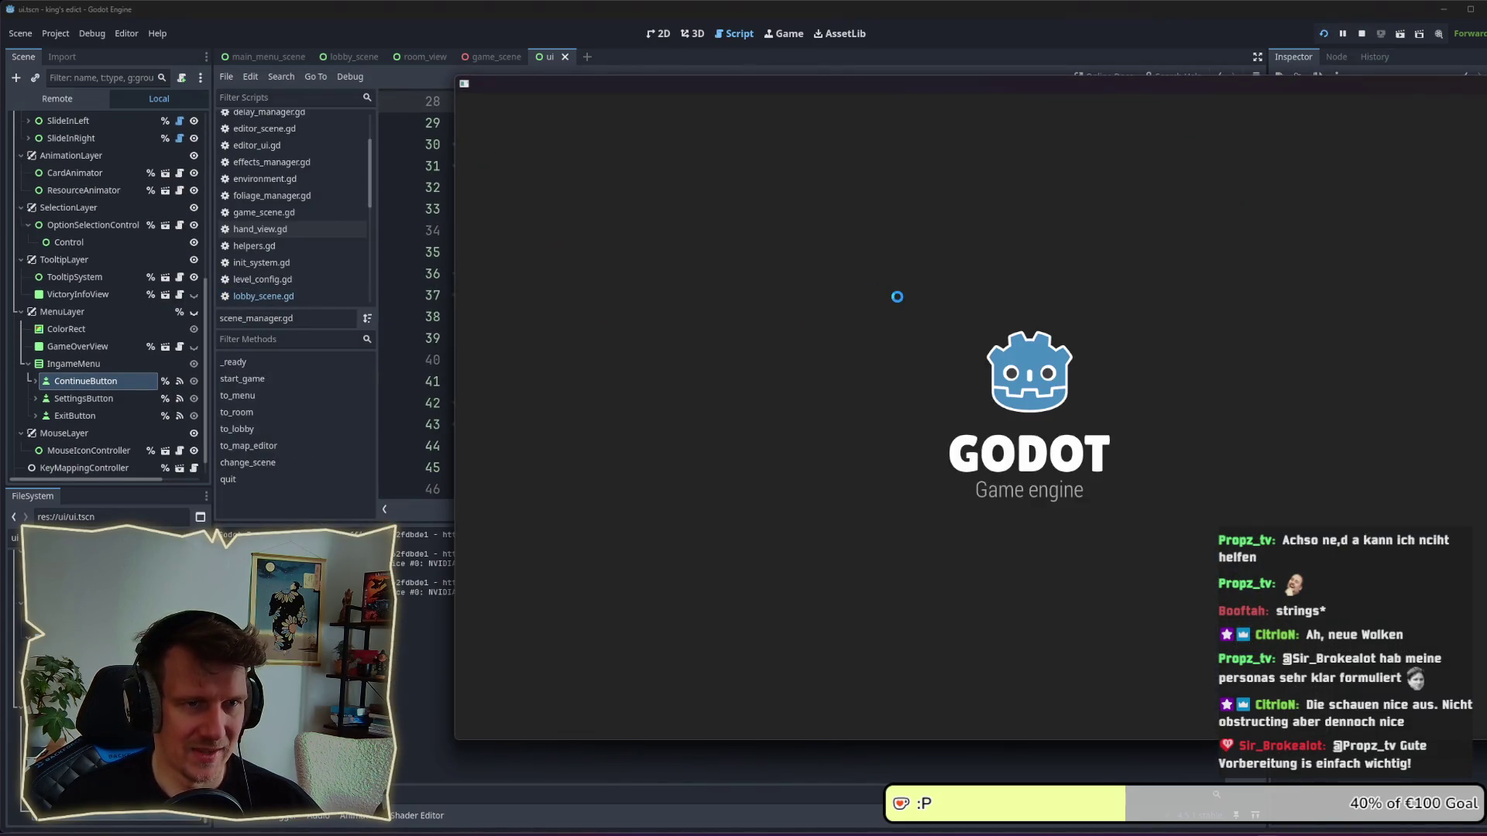
{"action": "left_click_drag", "start_coordinate": [950, 90], "coordinate": [680, 92]}
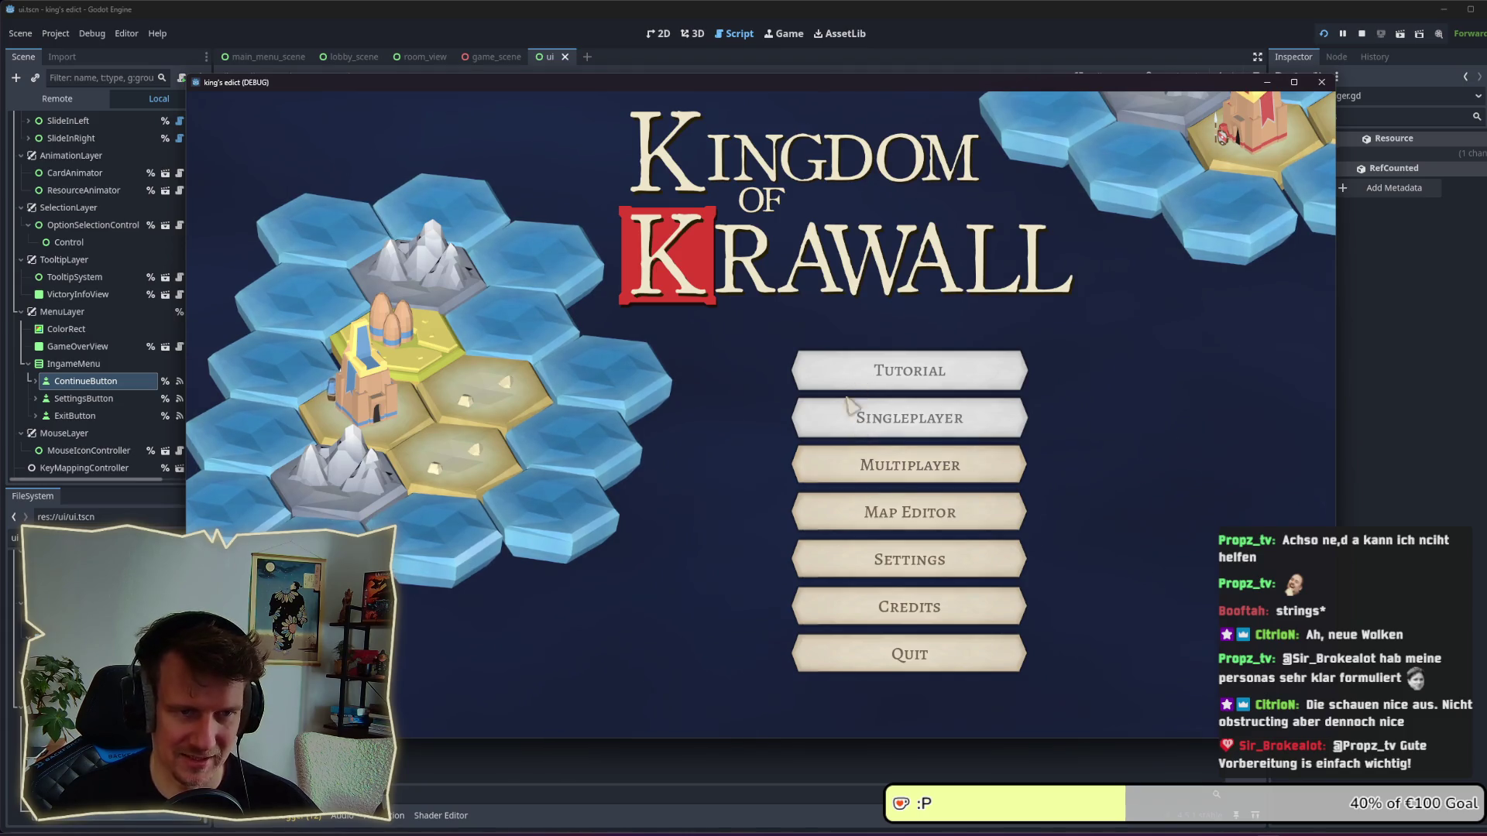
{"action": "left_click", "coordinate": [852, 478]}
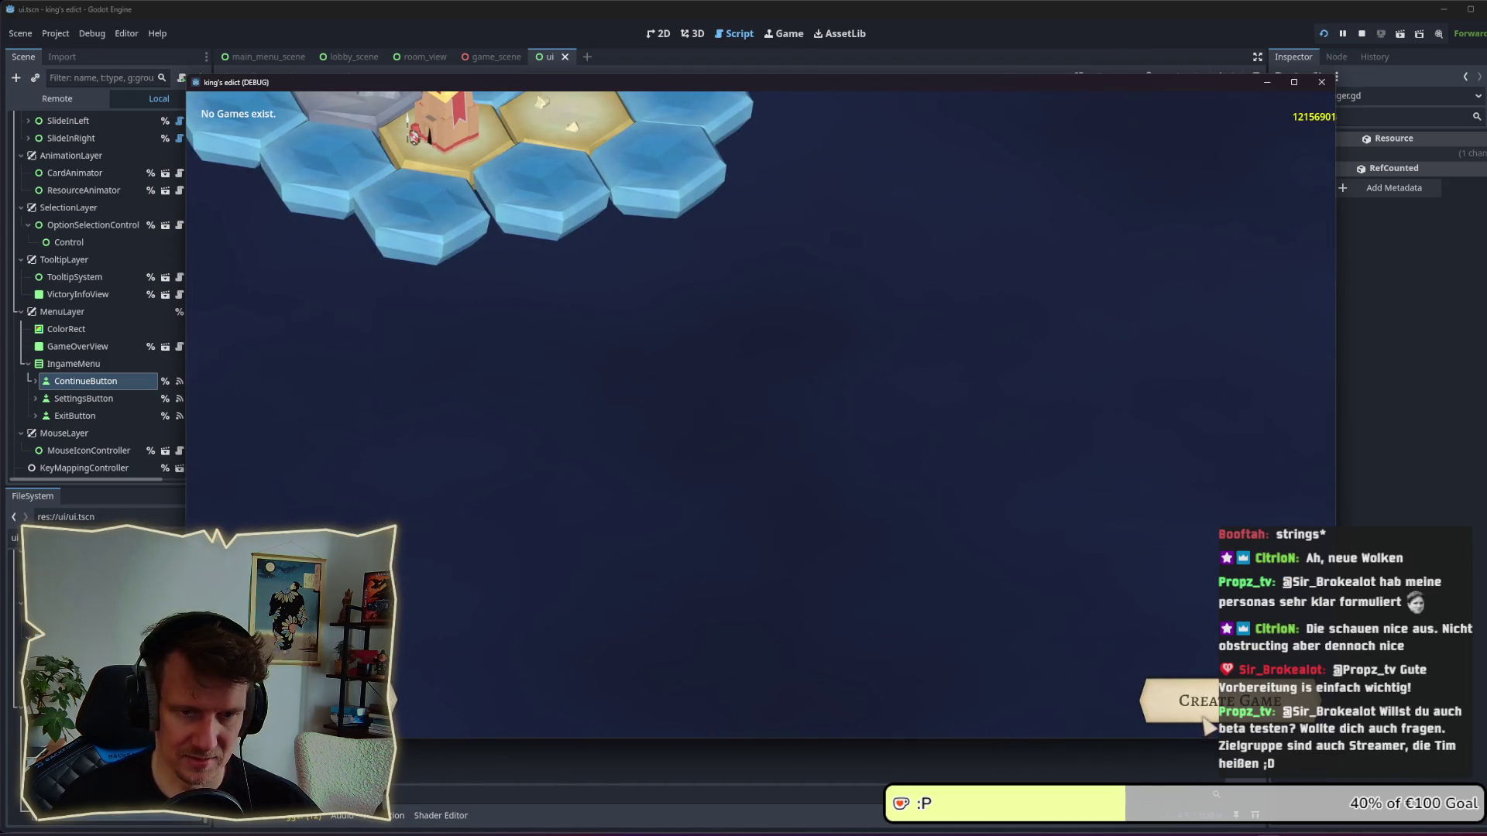
{"action": "left_click", "coordinate": [1196, 704]}
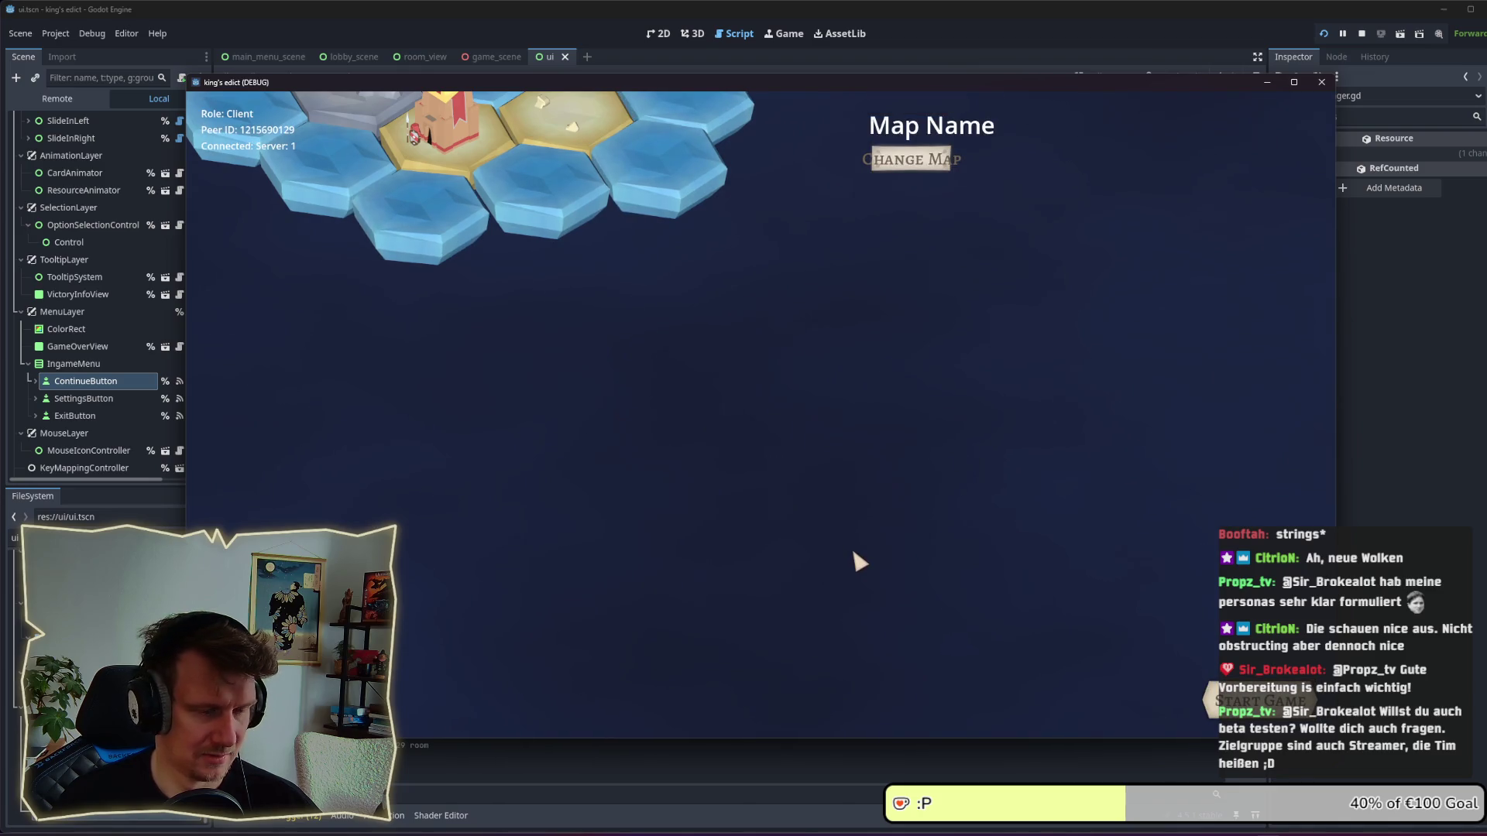
{"action": "left_click_drag", "start_coordinate": [1164, 76], "coordinate": [1126, 104]}
{"action": "key", "text": "alt+Tab"}
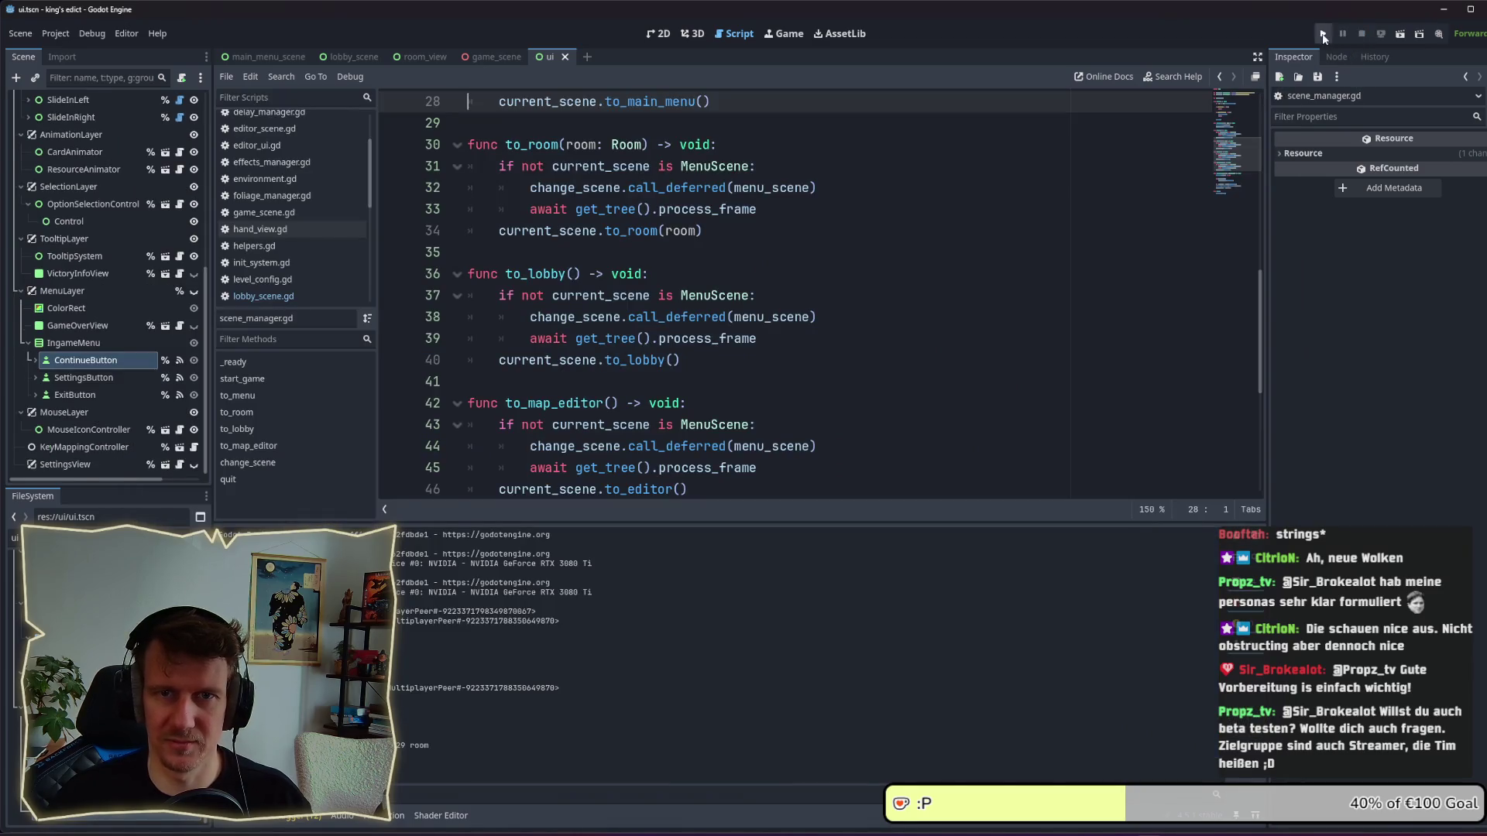
Start a second game instance, verify its Multiplayer list shows the open room, then stop the game.
{"action": "key", "text": "F5"}
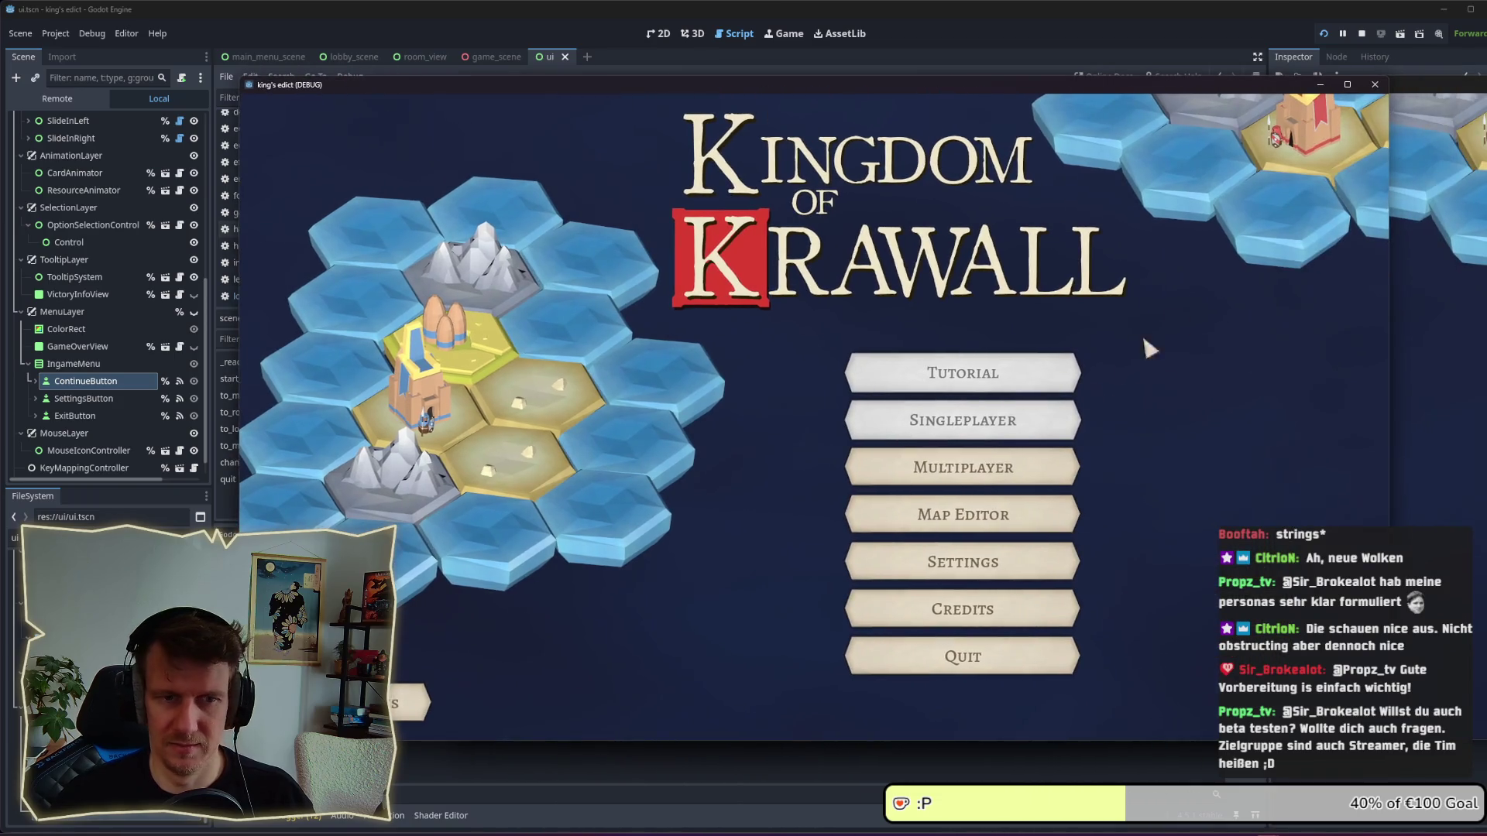
{"action": "left_click", "coordinate": [999, 467]}
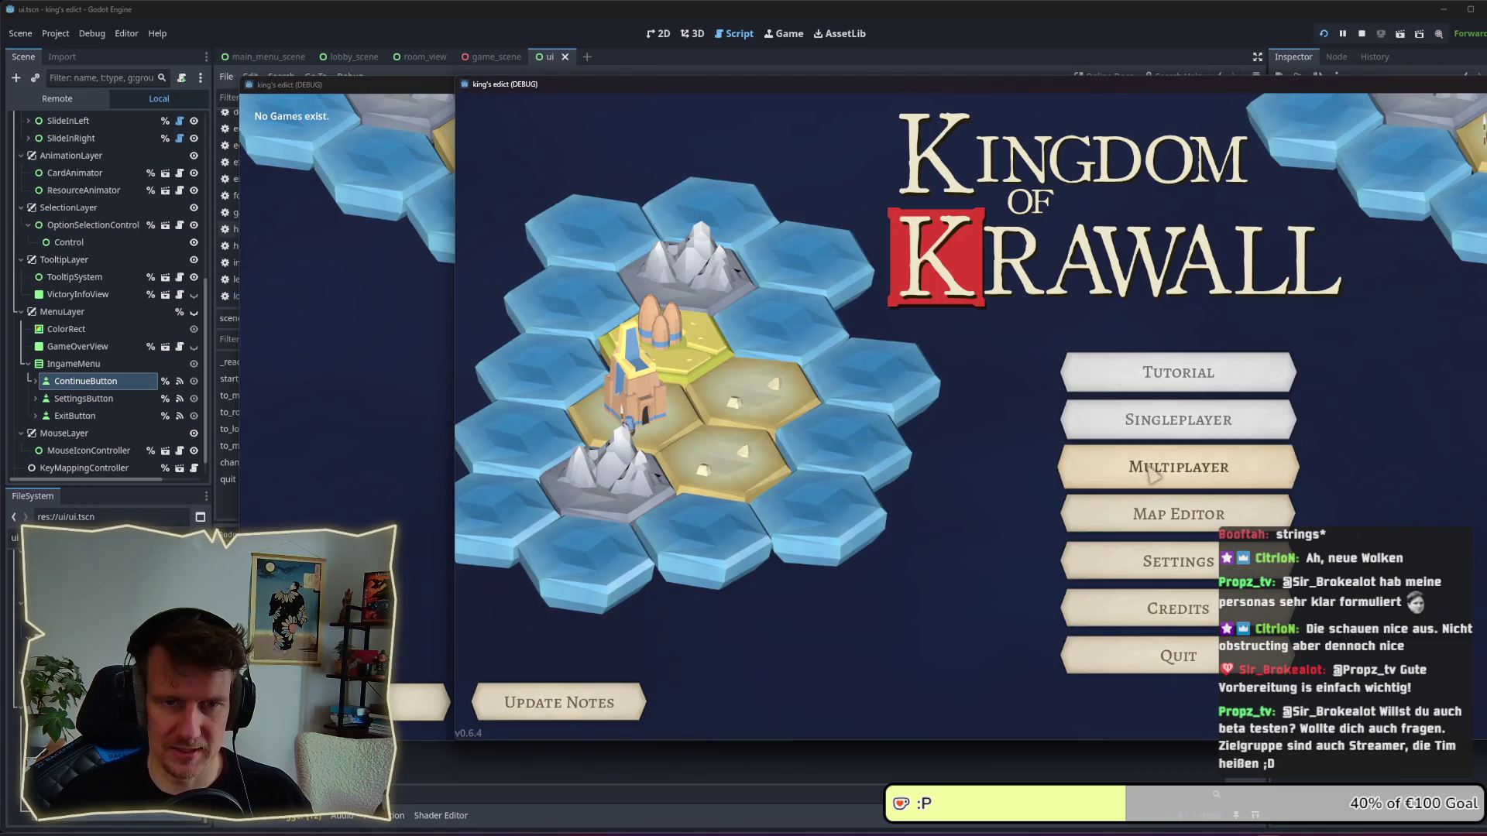
{"action": "left_click", "coordinate": [1177, 467]}
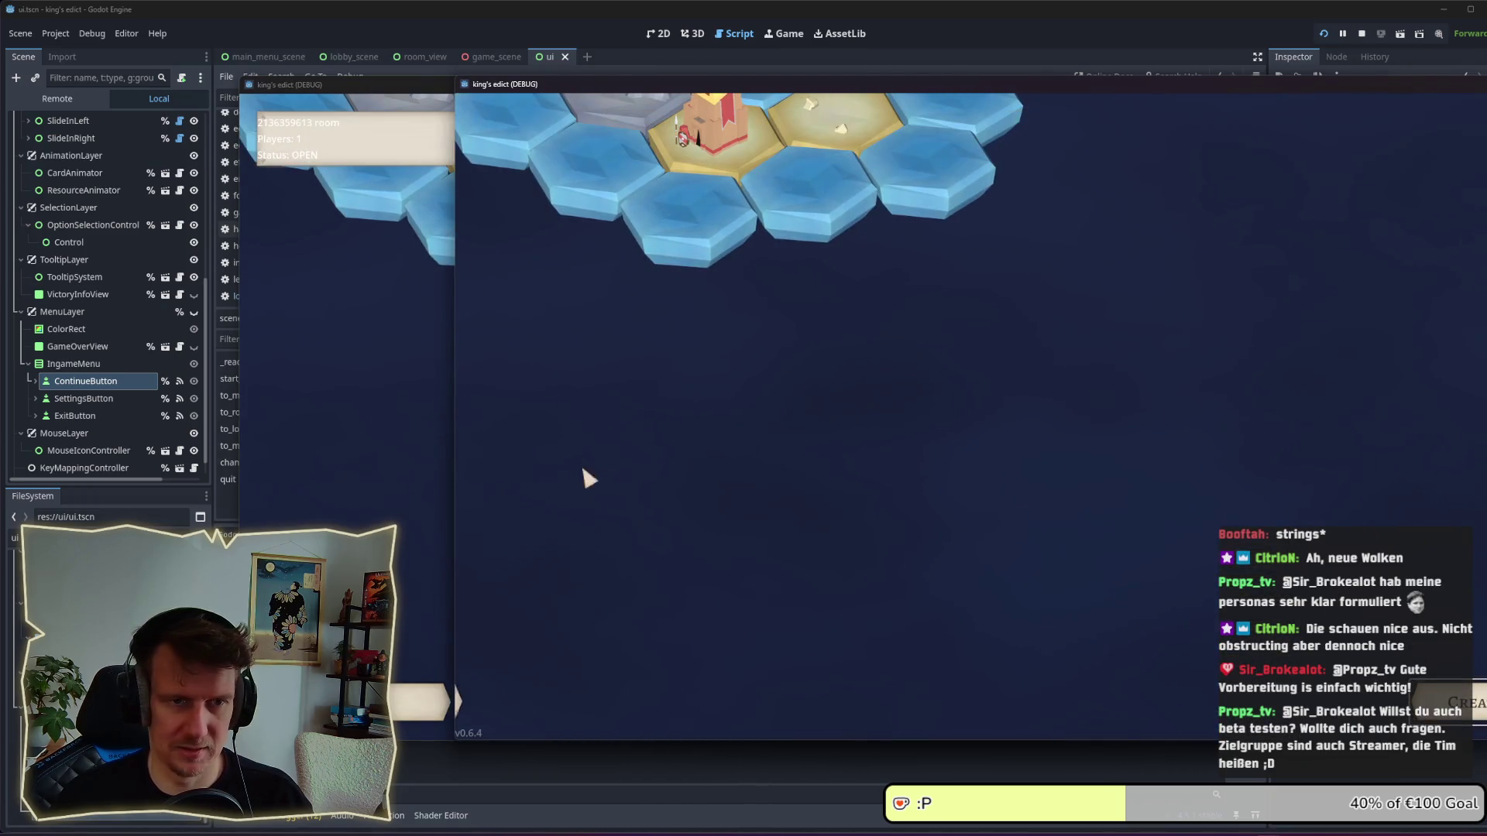
{"action": "left_click", "coordinate": [389, 418]}
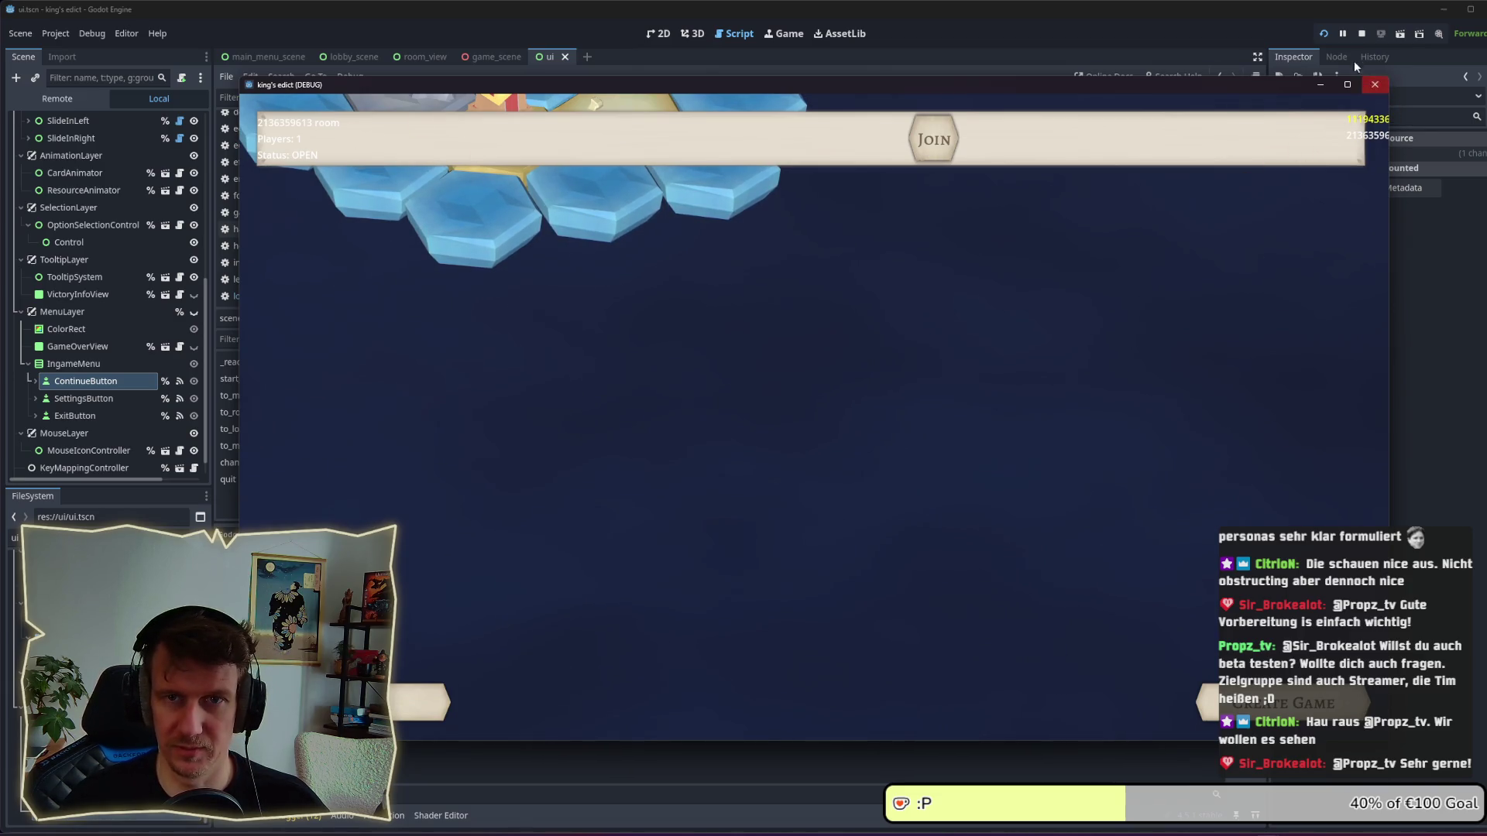
{"action": "left_click", "coordinate": [1374, 84]}
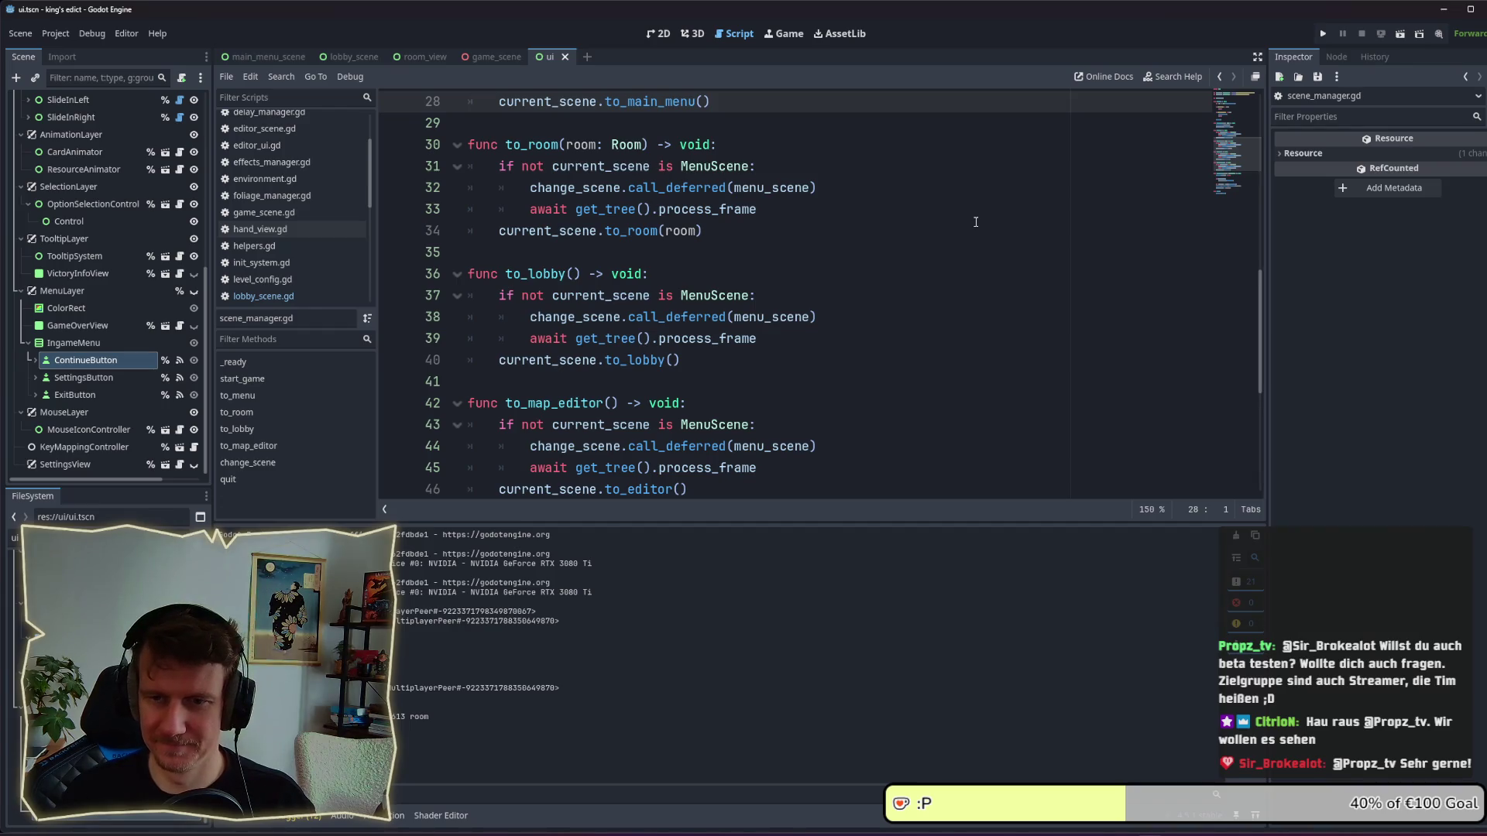
{"action": "left_click", "coordinate": [1320, 36]}
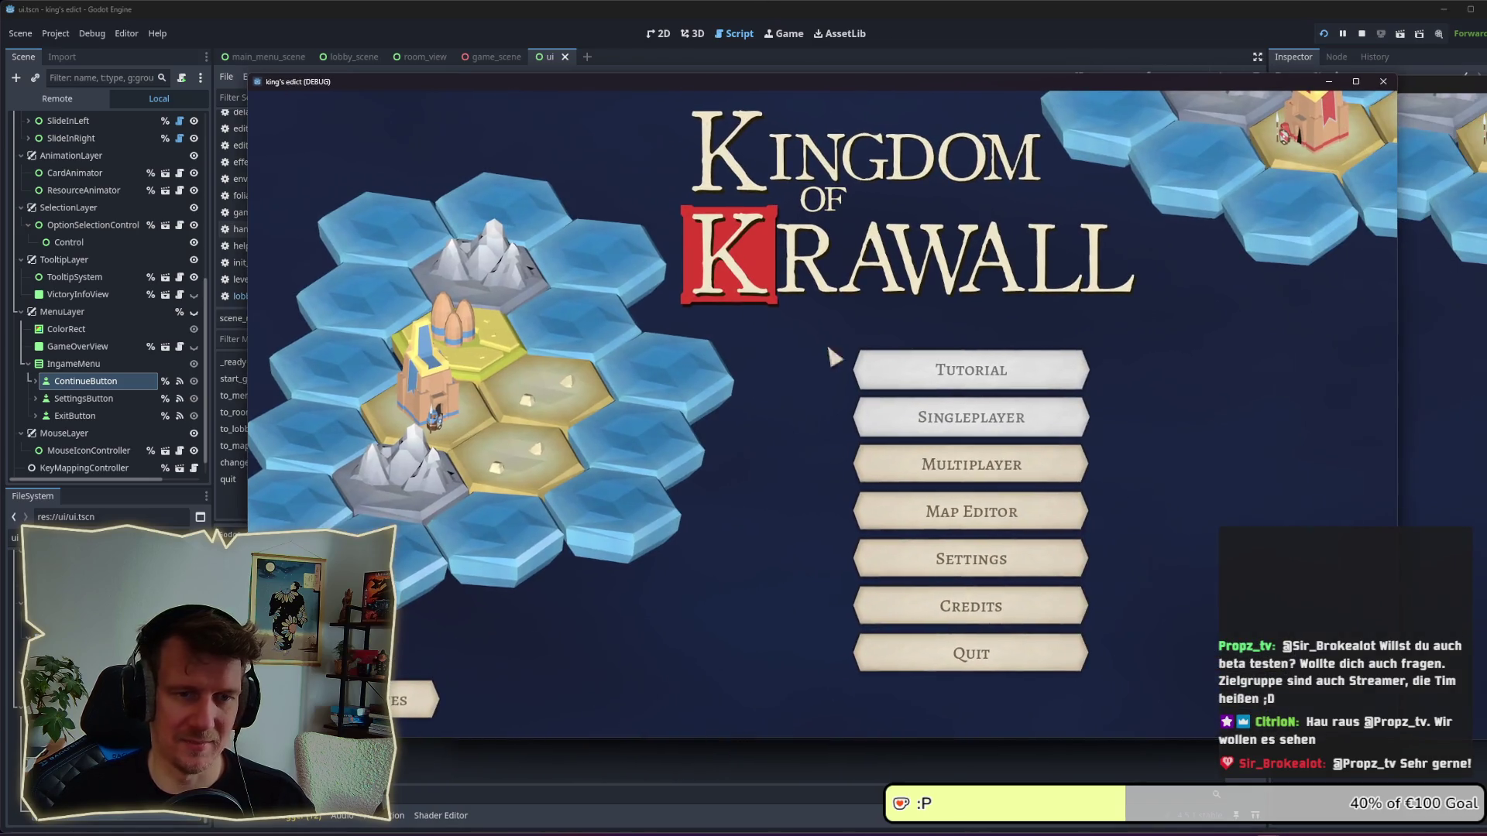
{"action": "left_click", "coordinate": [914, 464]}
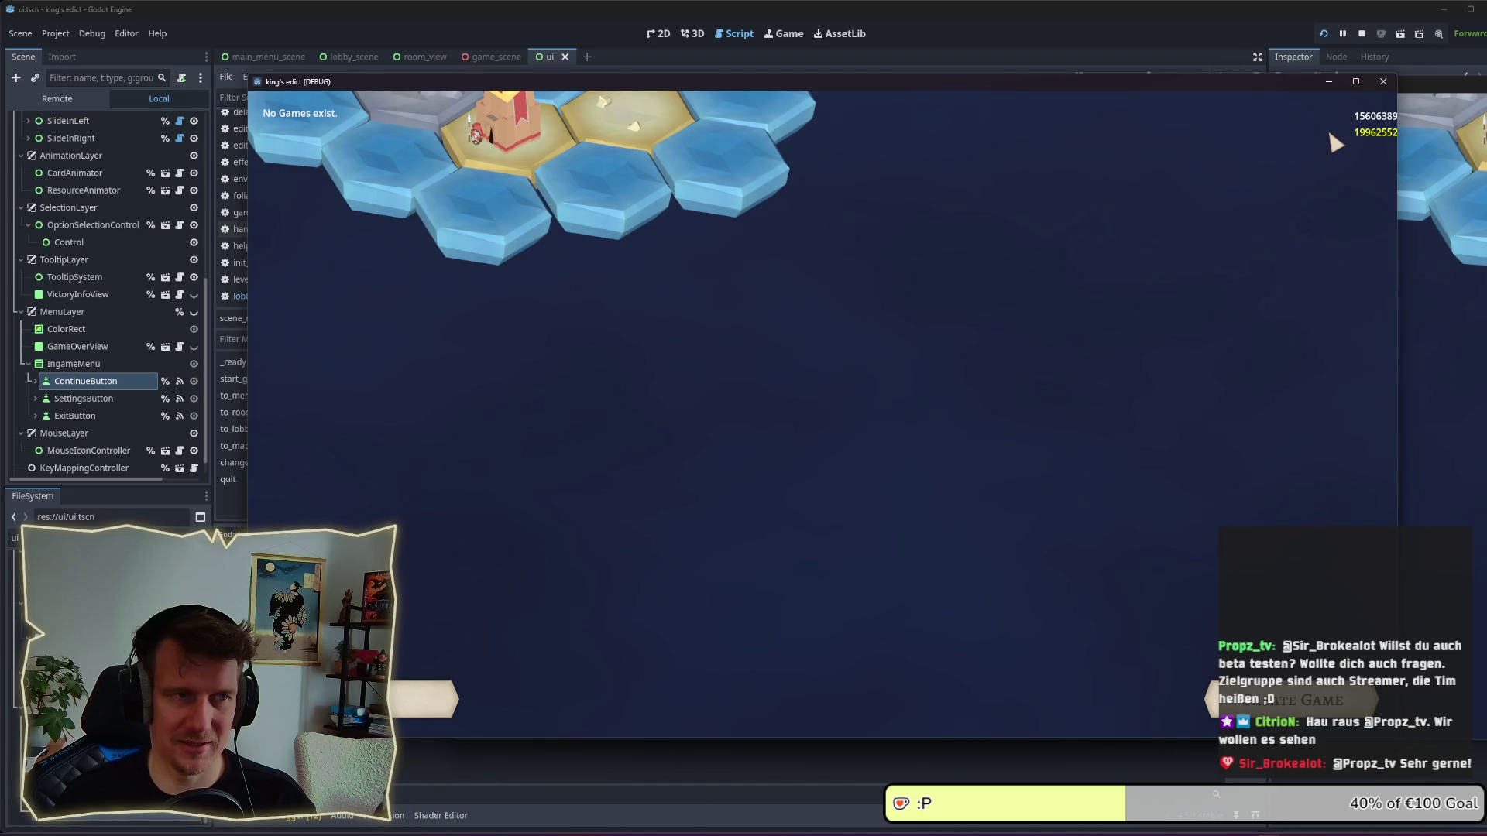
{"action": "left_click", "coordinate": [1285, 700]}
{"action": "left_click", "coordinate": [968, 160]}
{"action": "left_click", "coordinate": [942, 306]}
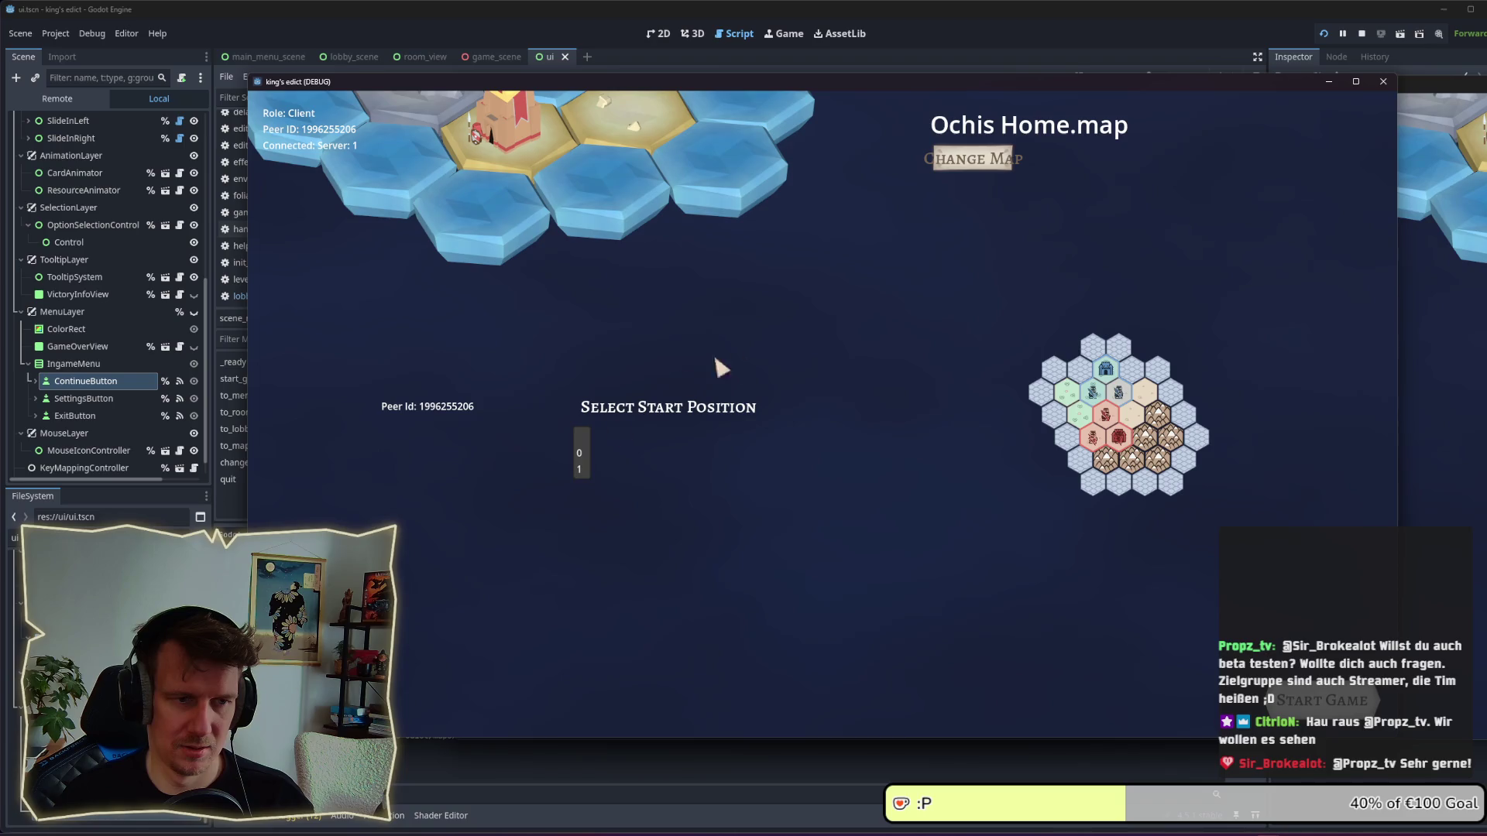
{"action": "left_click", "coordinate": [1309, 702]}
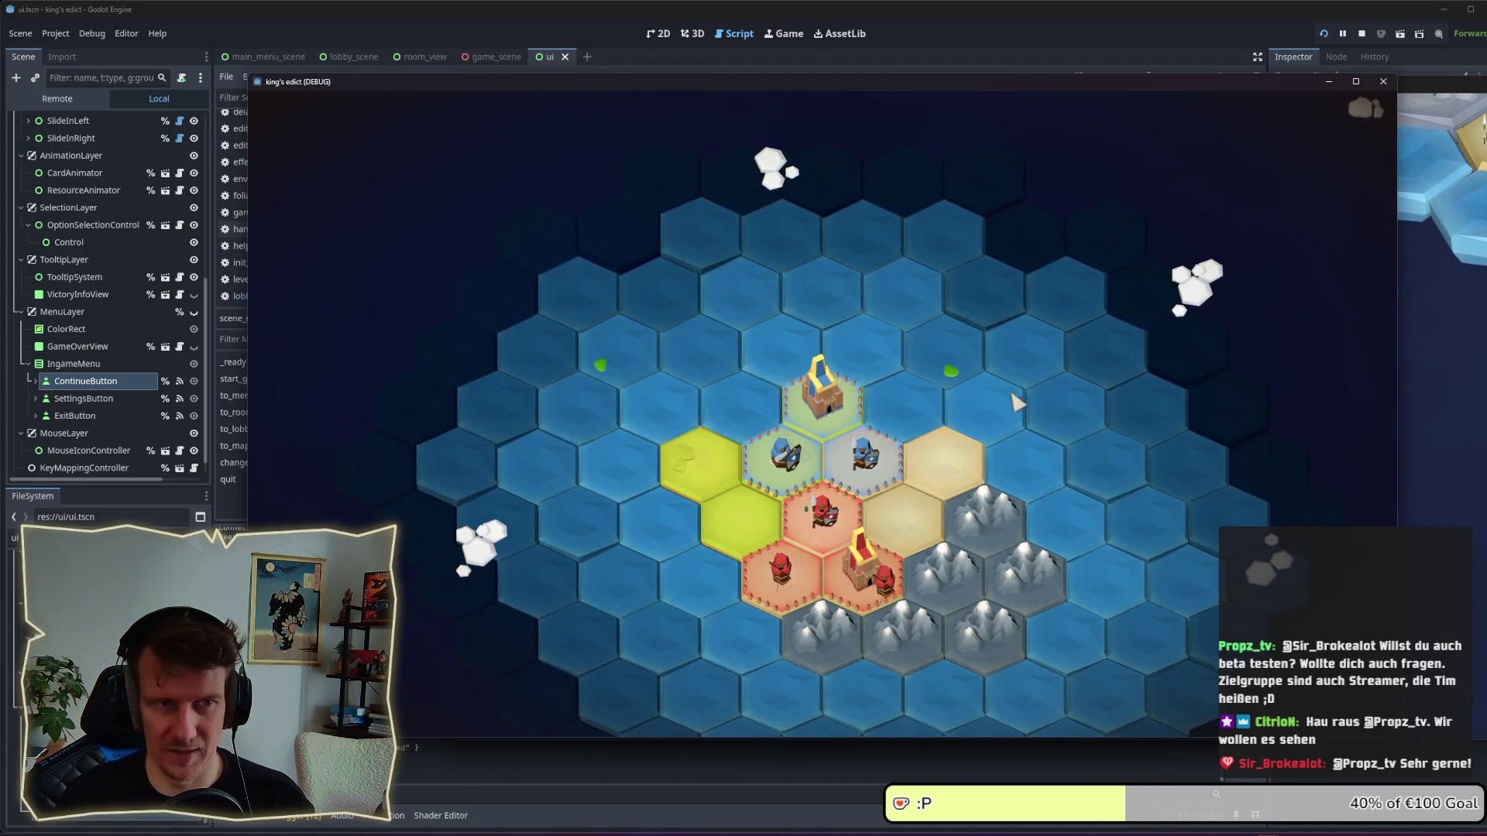
{"action": "key", "text": "s"}
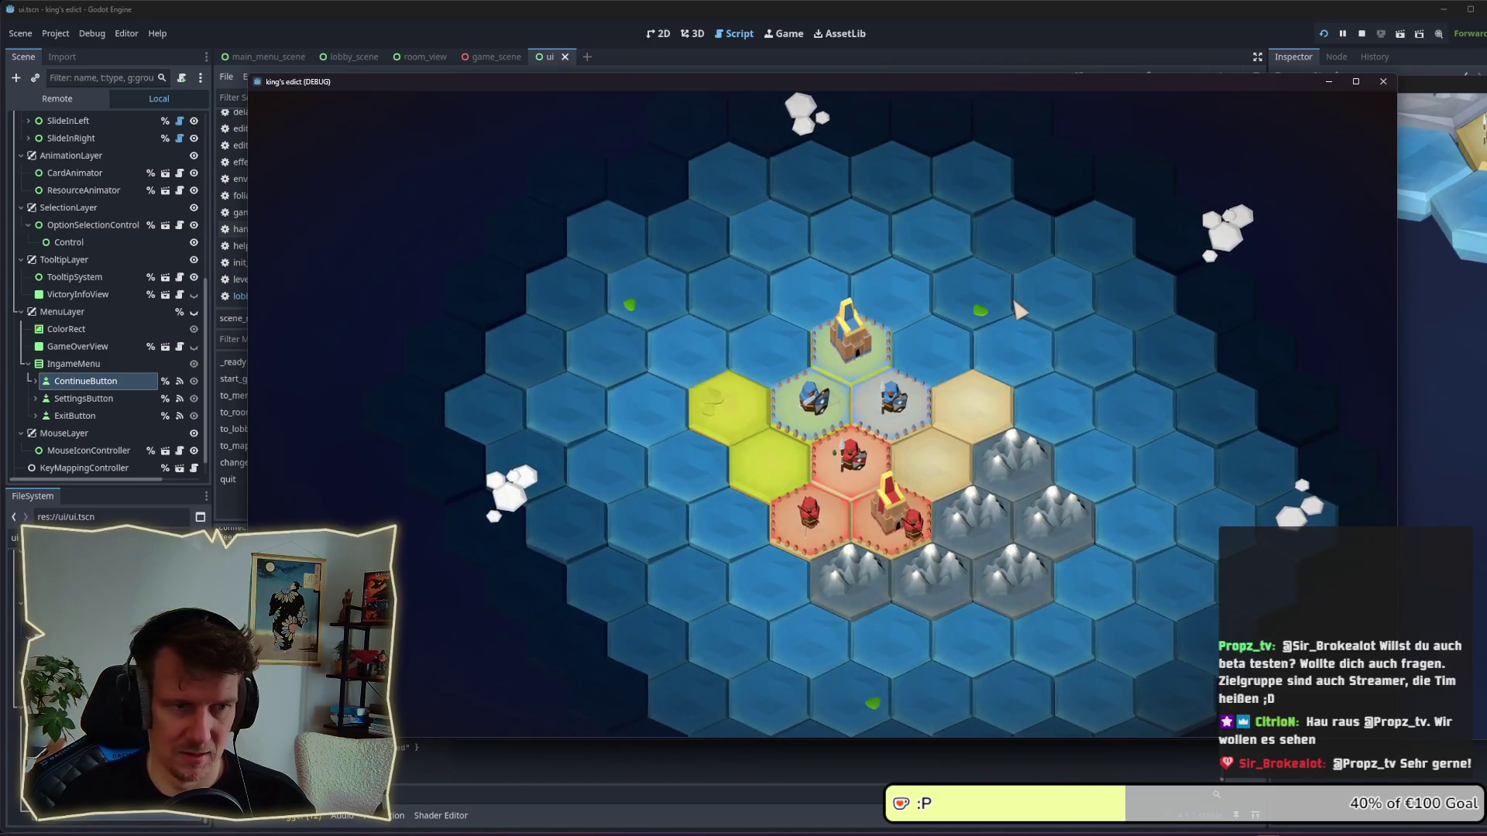
{"action": "key", "text": "F8"}
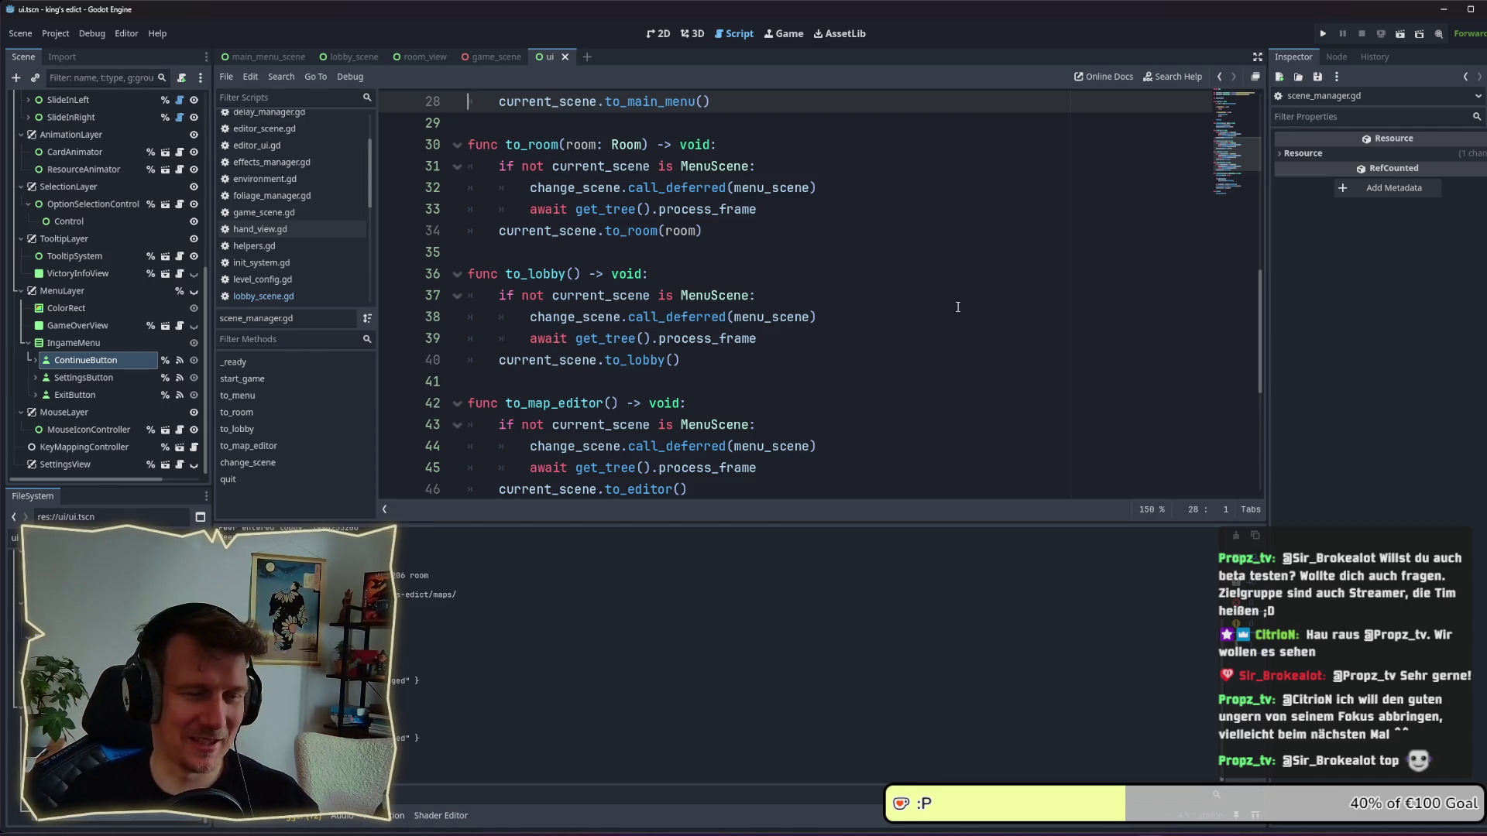
{"action": "left_click", "coordinate": [905, 326]}
Step through lines 39–42 of scene_manager.gd and position the chatstudio.tv browser window over Godot.
{"action": "key", "text": "Down"}
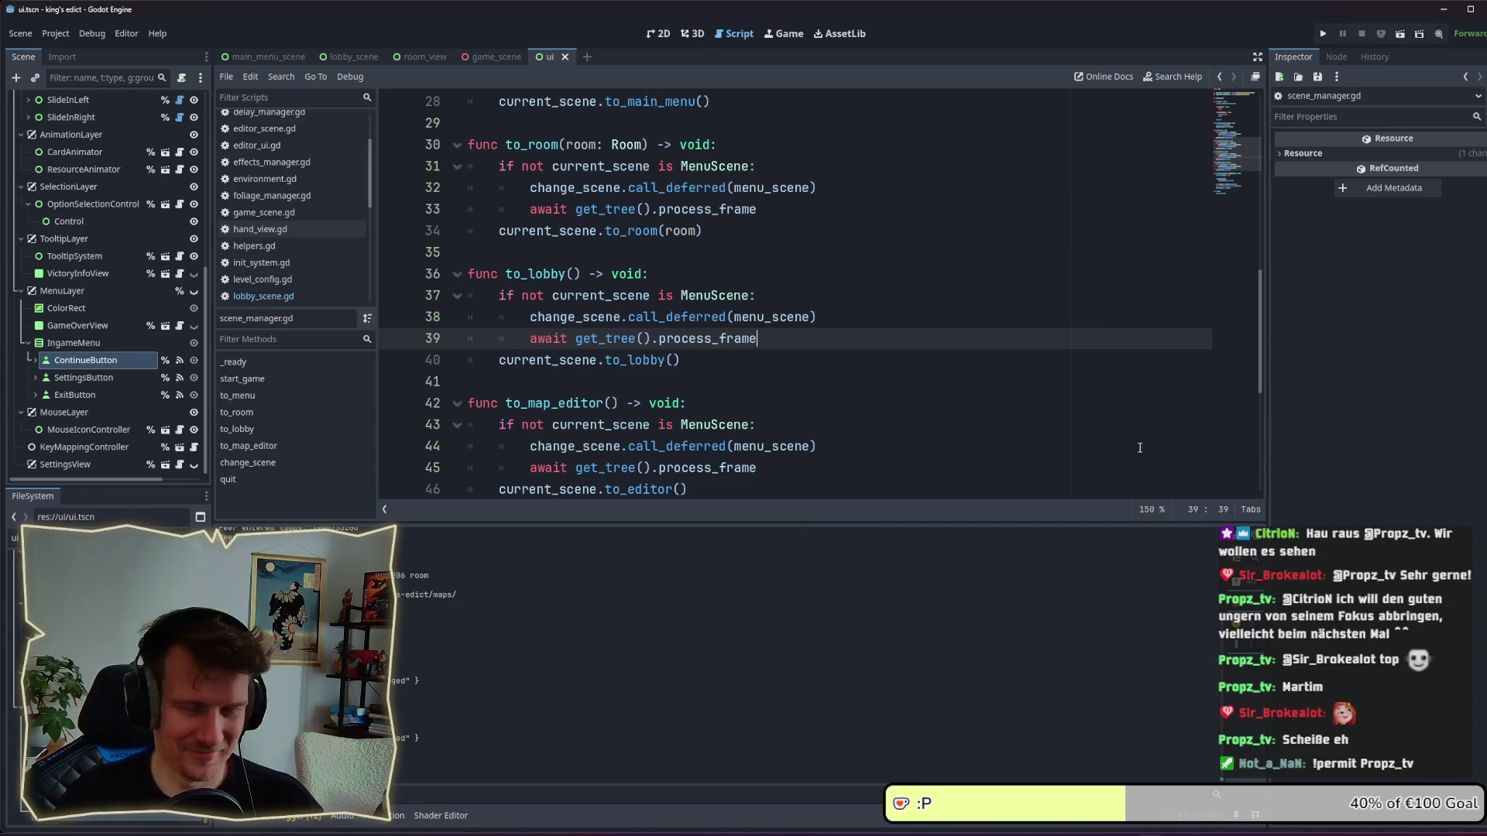
{"action": "left_click", "coordinate": [685, 359]}
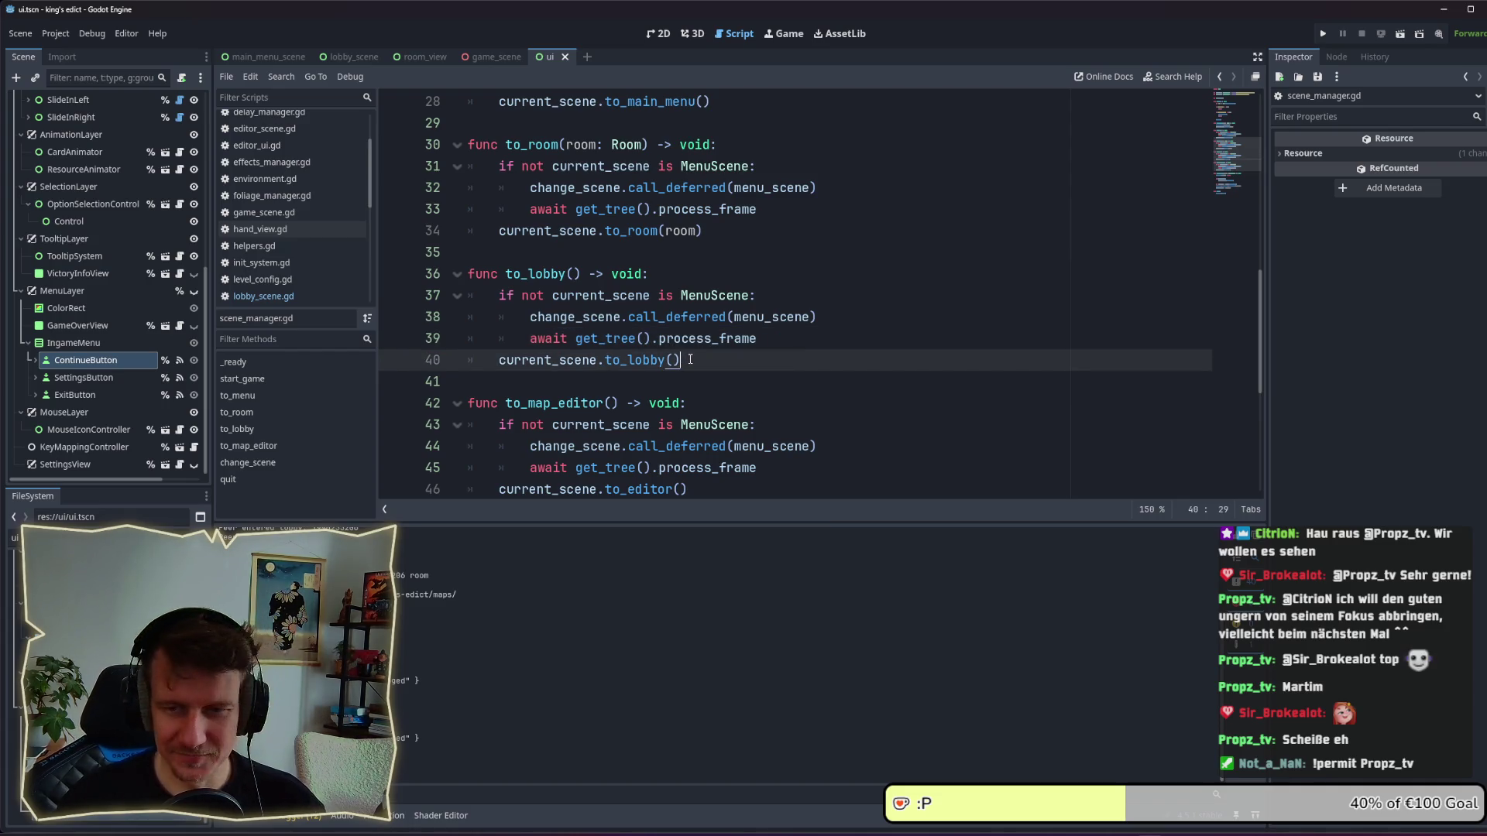
{"action": "left_click", "coordinate": [744, 378]}
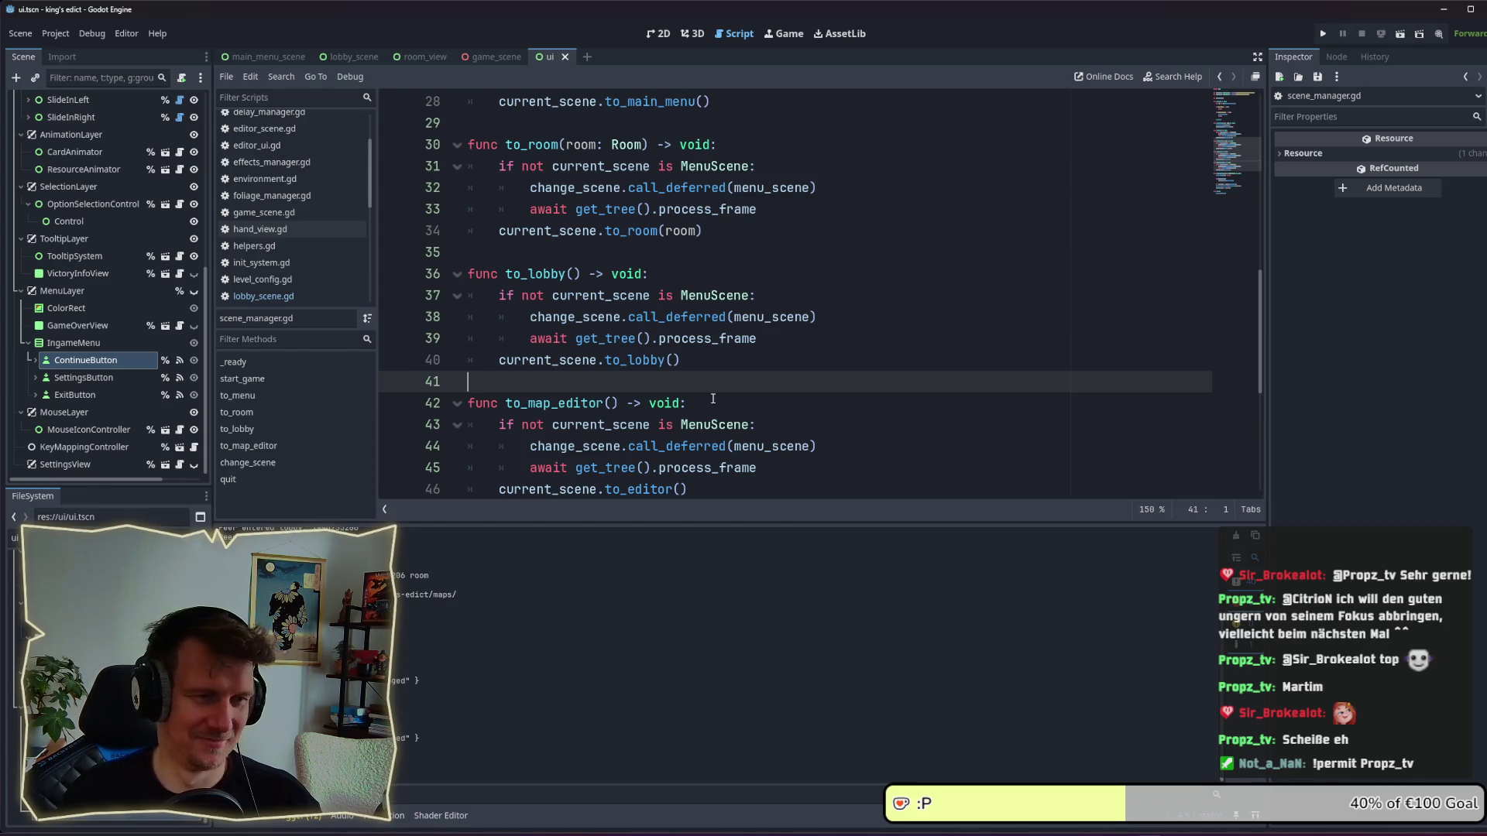
{"action": "left_click", "coordinate": [713, 398]}
{"action": "left_click", "coordinate": [708, 385]}
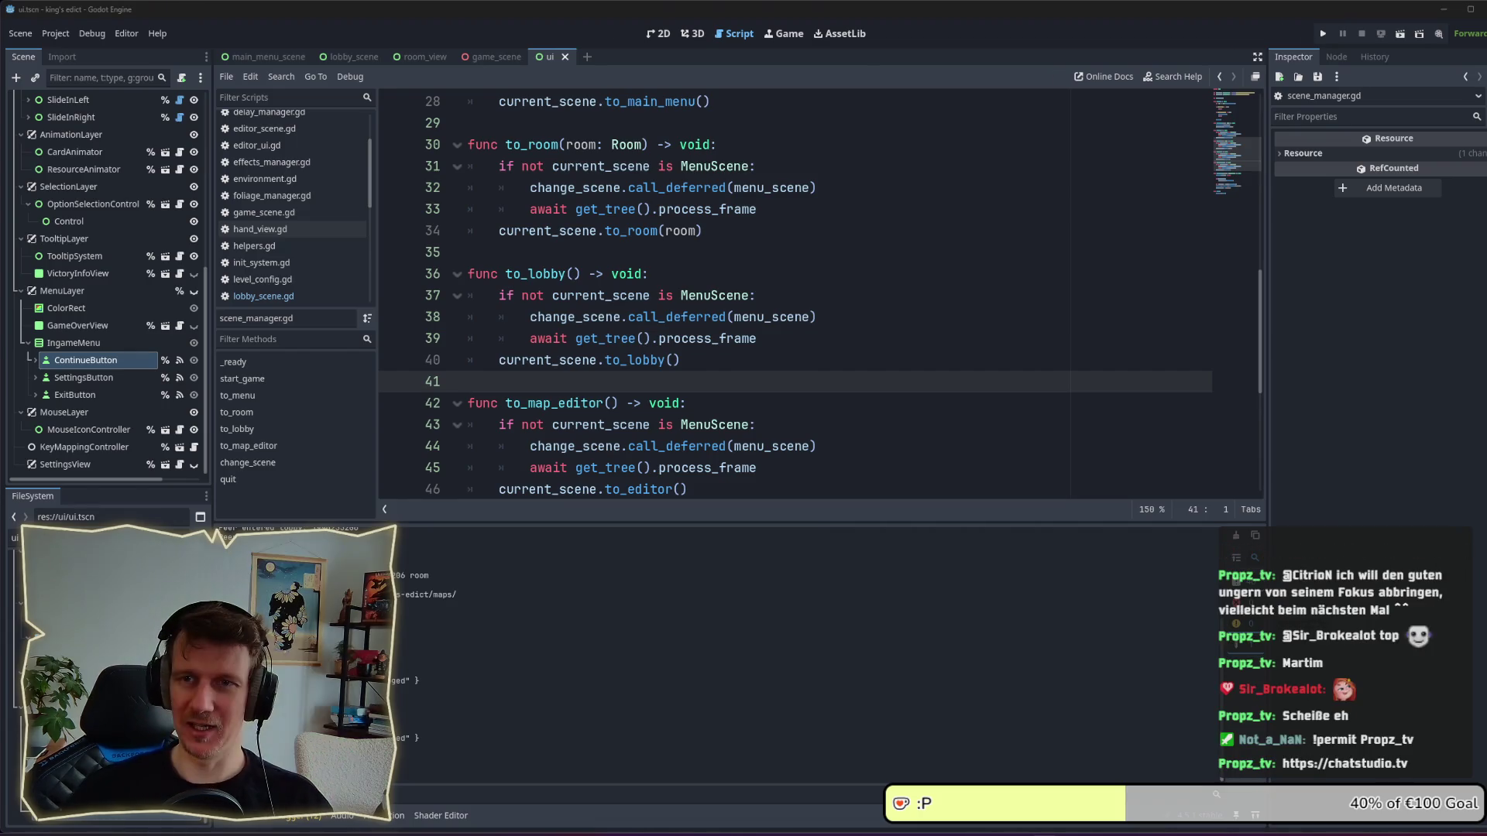
{"action": "mouse_move", "coordinate": [619, 16]}
{"action": "left_mouse_down"}
{"action": "mouse_move", "coordinate": [630, 55]}
{"action": "mouse_move", "coordinate": [584, 48]}
{"action": "mouse_move", "coordinate": [690, 16]}
{"action": "left_mouse_up"}
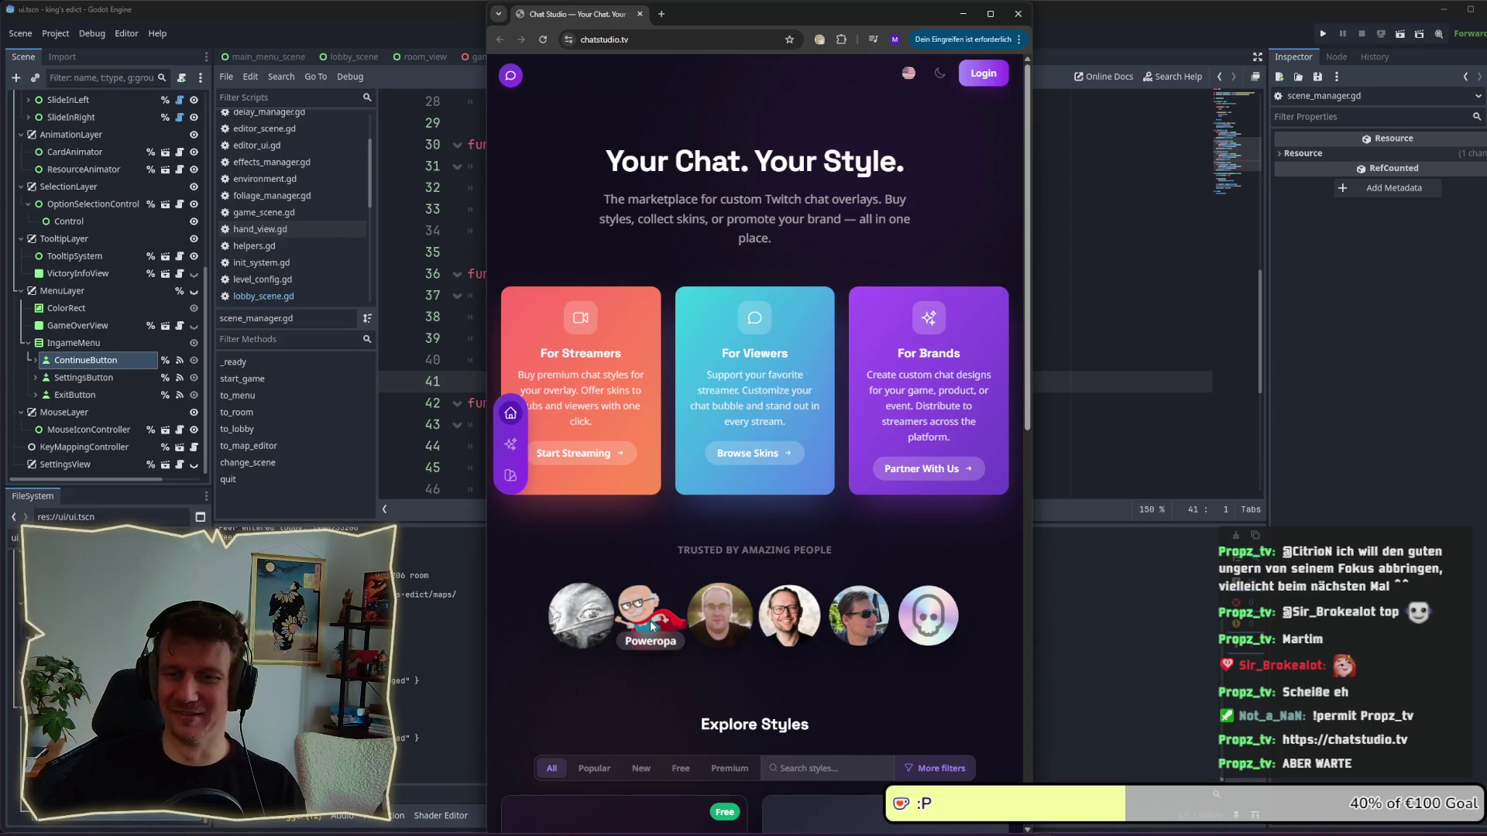
{"action": "left_click", "coordinate": [962, 13]}
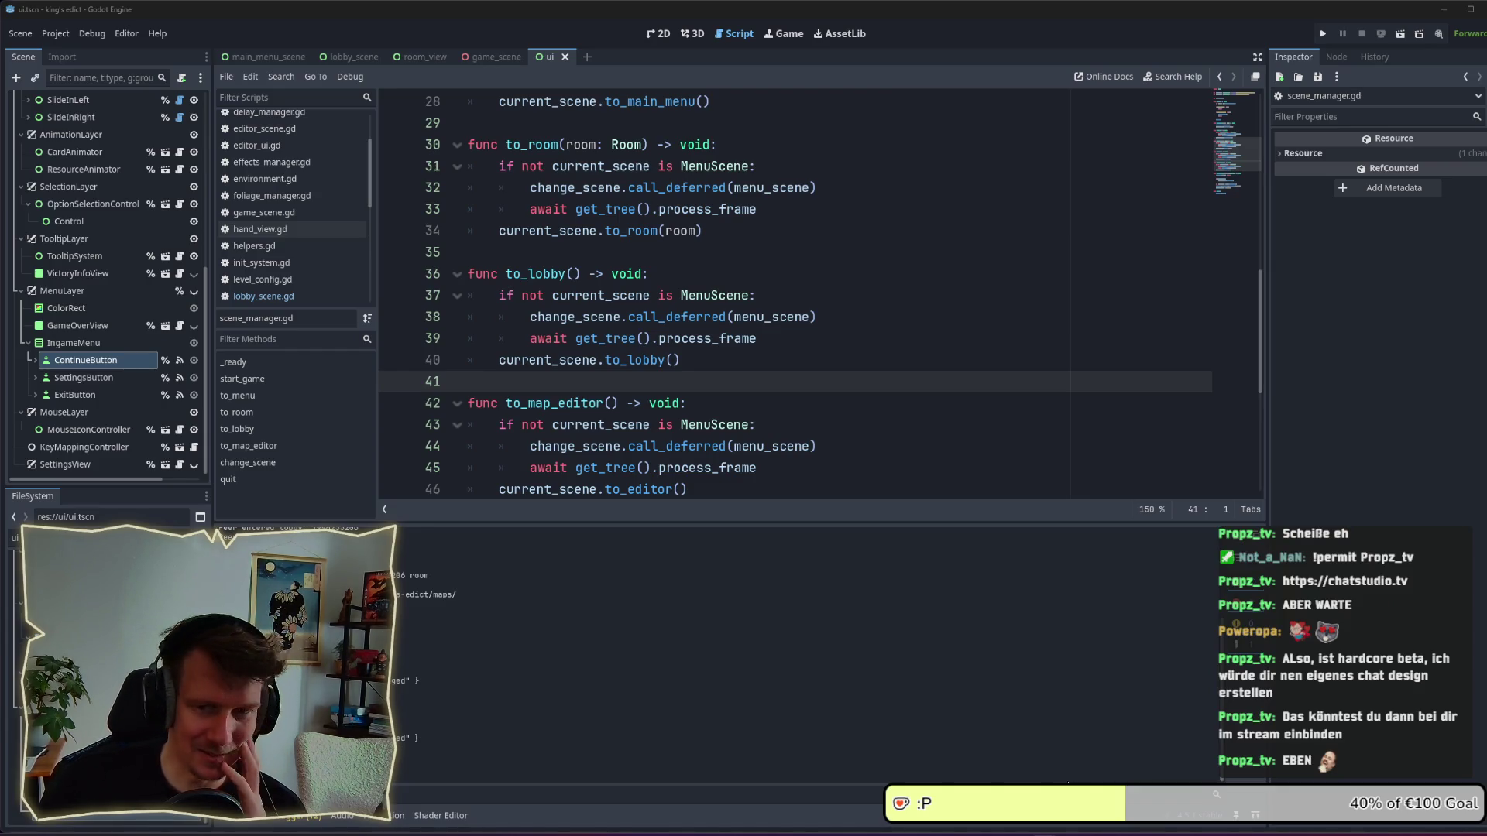
{"action": "mouse_move", "coordinate": [1045, 824]}
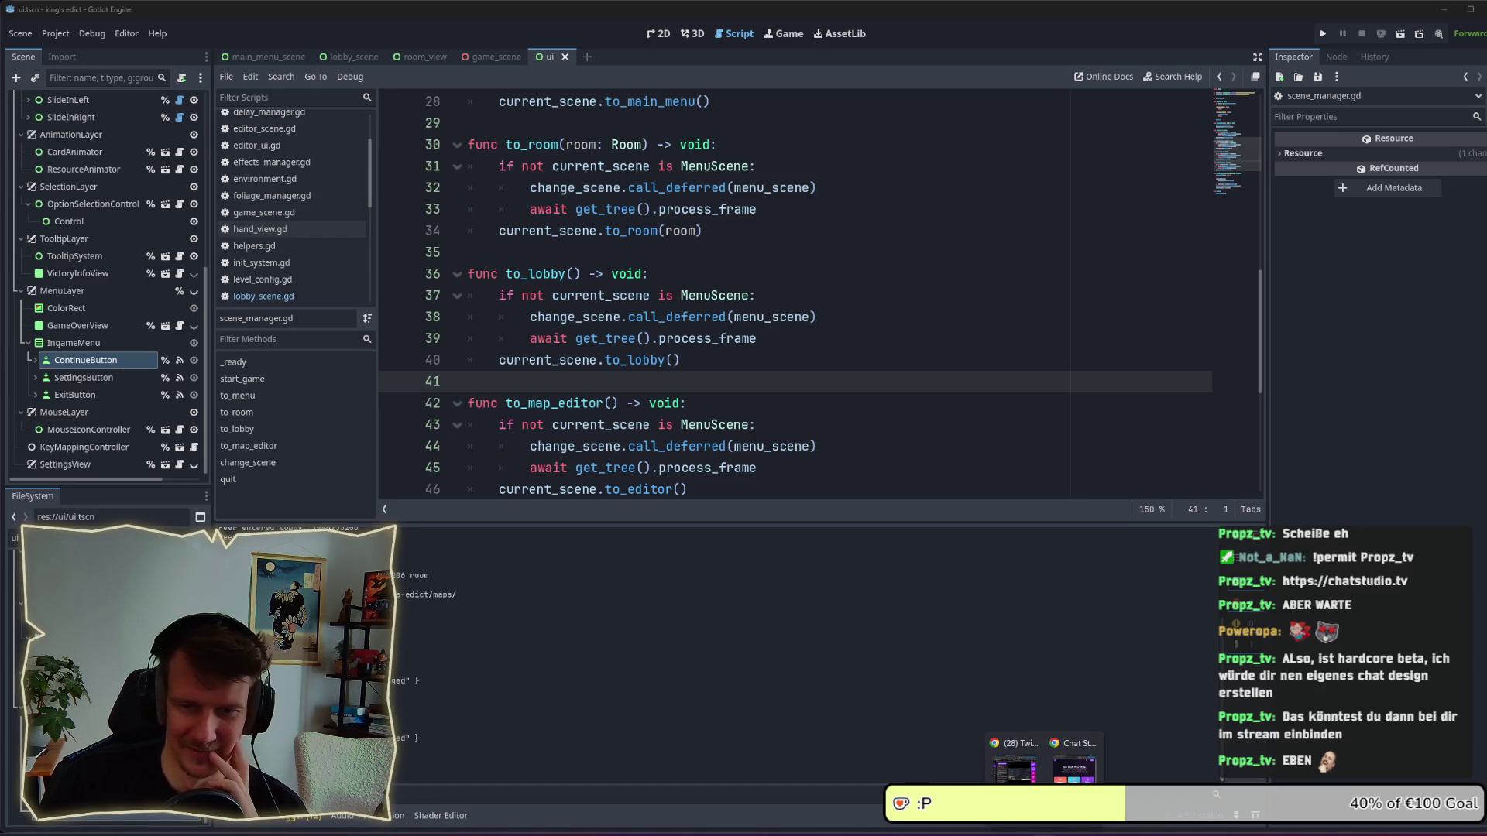
{"action": "left_click", "coordinate": [1074, 762]}
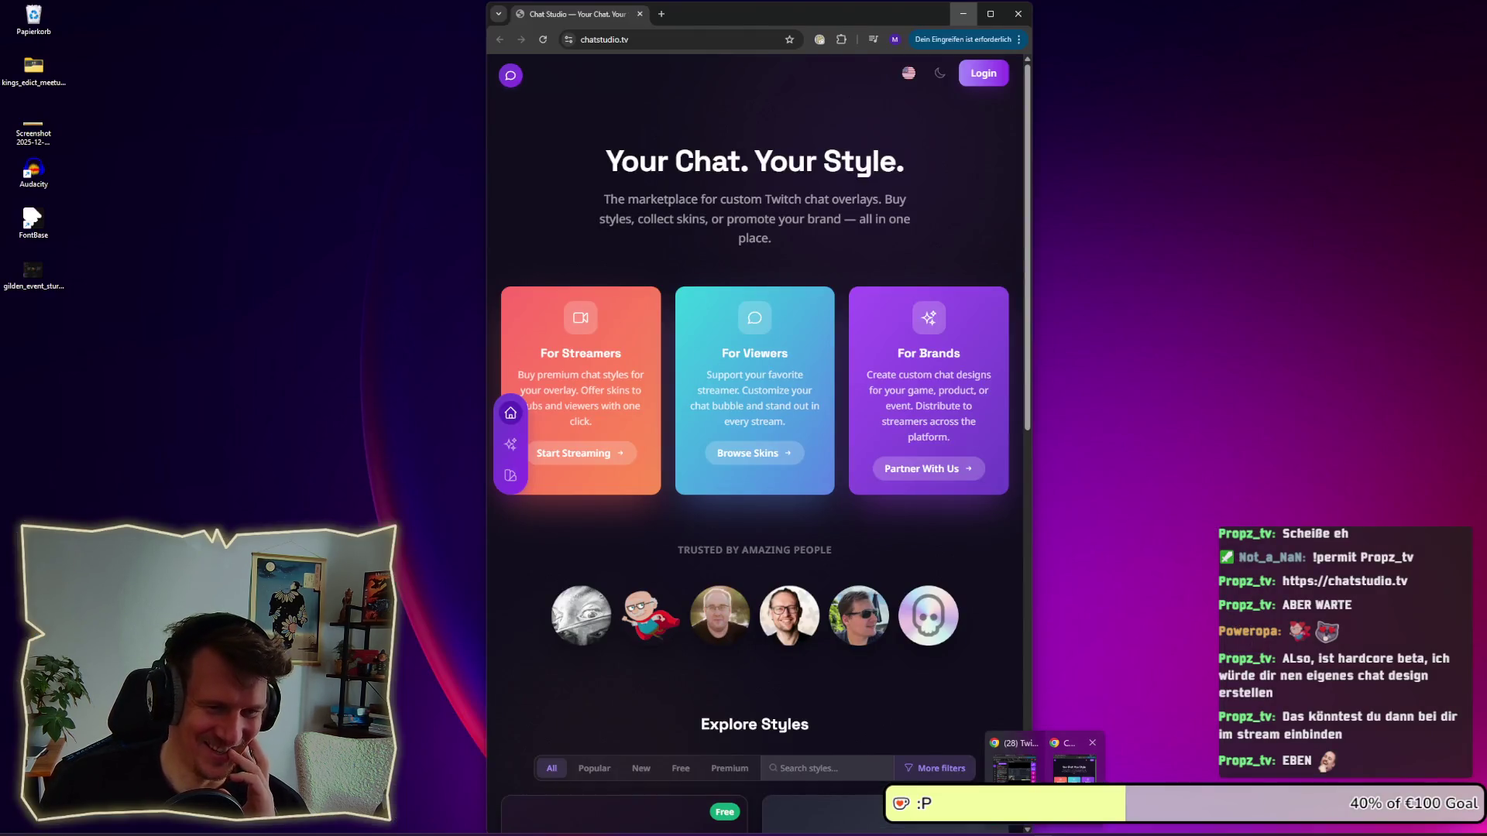
{"action": "left_click", "coordinate": [1074, 763]}
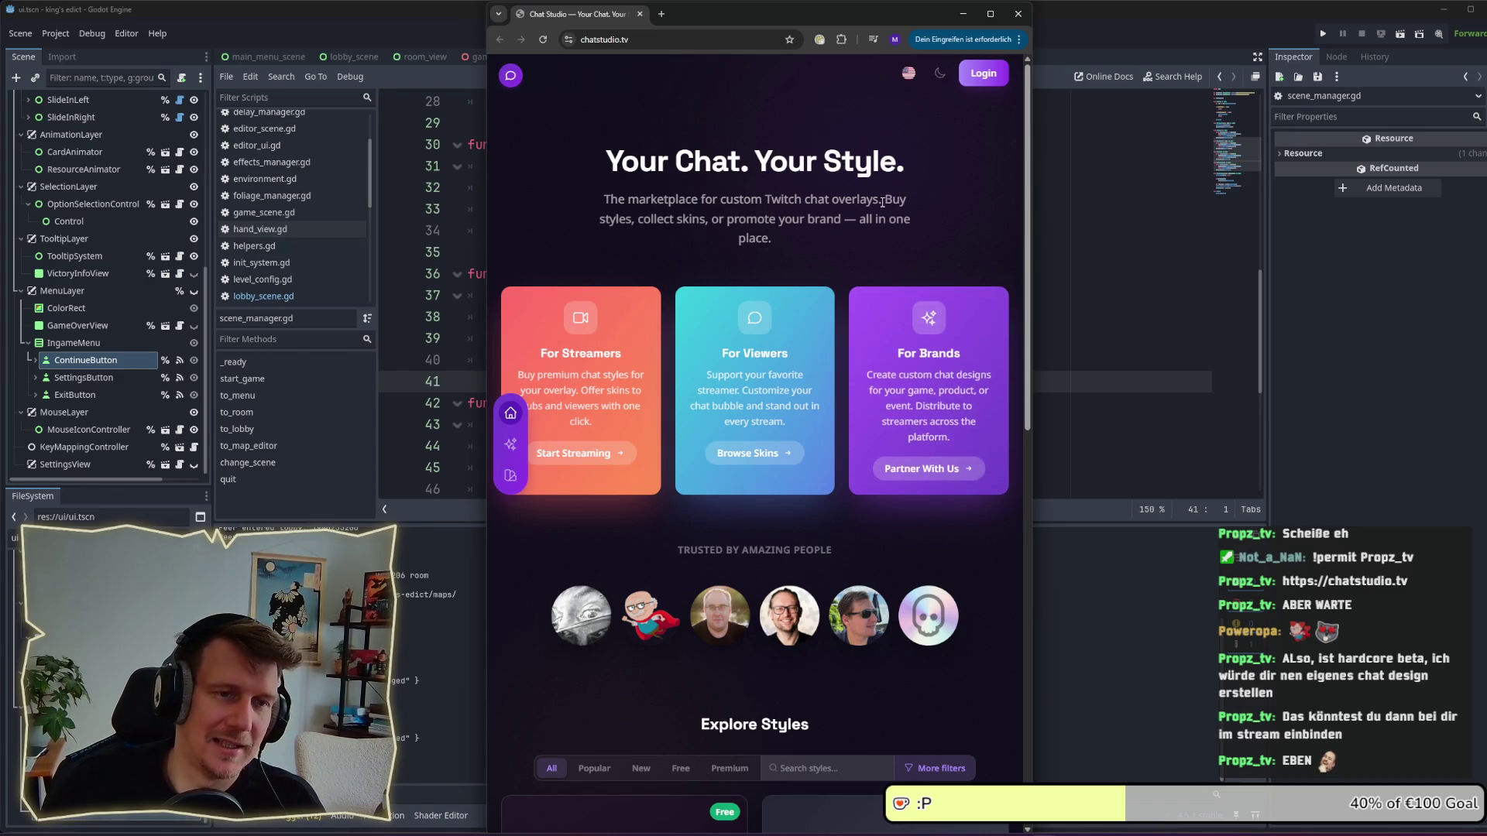
{"action": "mouse_move", "coordinate": [883, 199]}
{"action": "left_mouse_down"}
{"action": "mouse_move", "coordinate": [604, 199]}
{"action": "mouse_move", "coordinate": [827, 205]}
{"action": "mouse_move", "coordinate": [601, 221]}
{"action": "left_mouse_up"}
{"action": "left_click", "coordinate": [850, 217]}
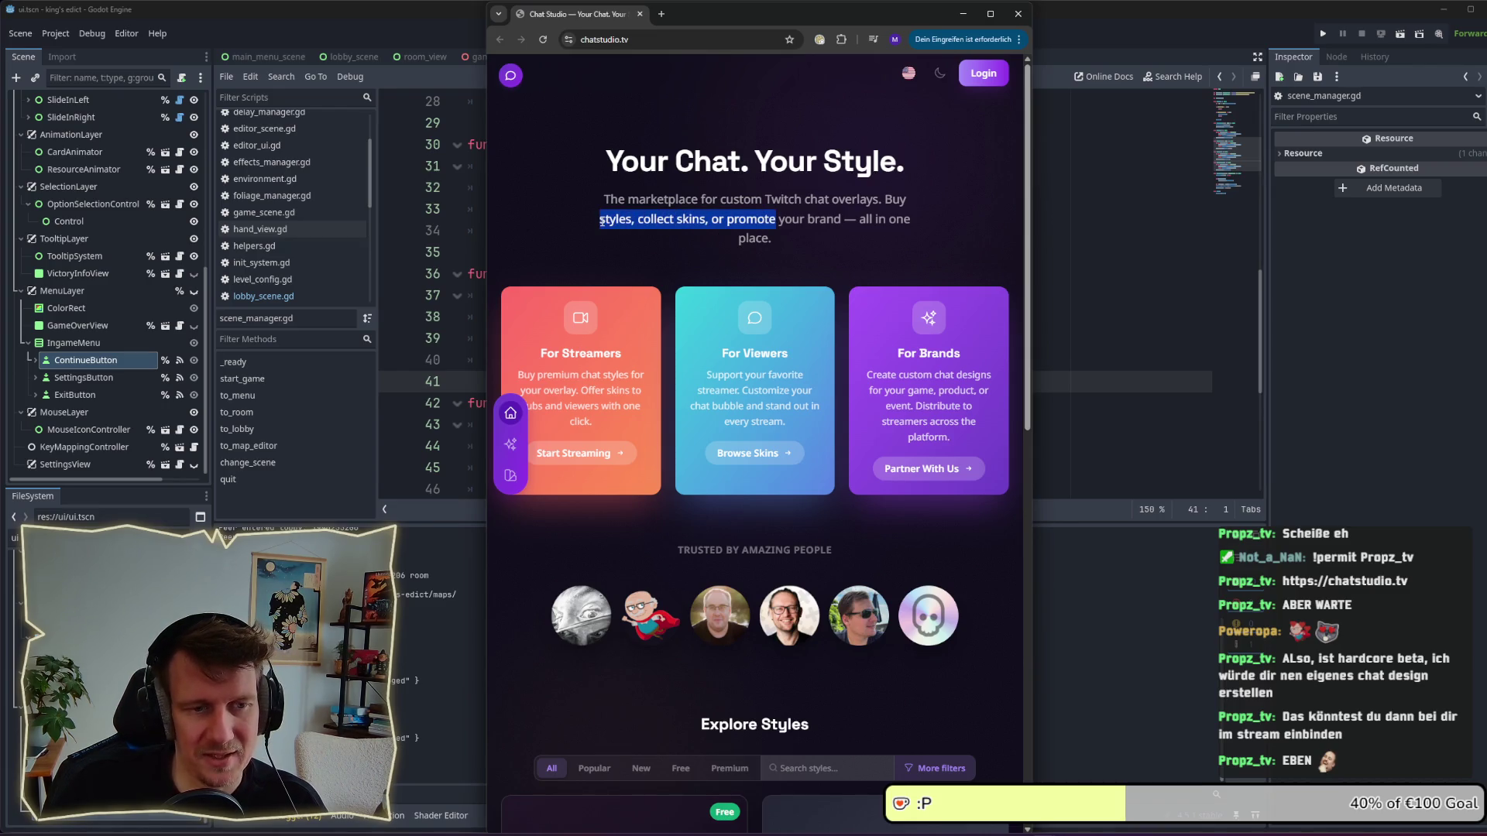
{"action": "left_click", "coordinate": [909, 209]}
{"action": "scroll", "coordinate": [908, 210], "scroll_direction": "down", "scroll_amount": 1}
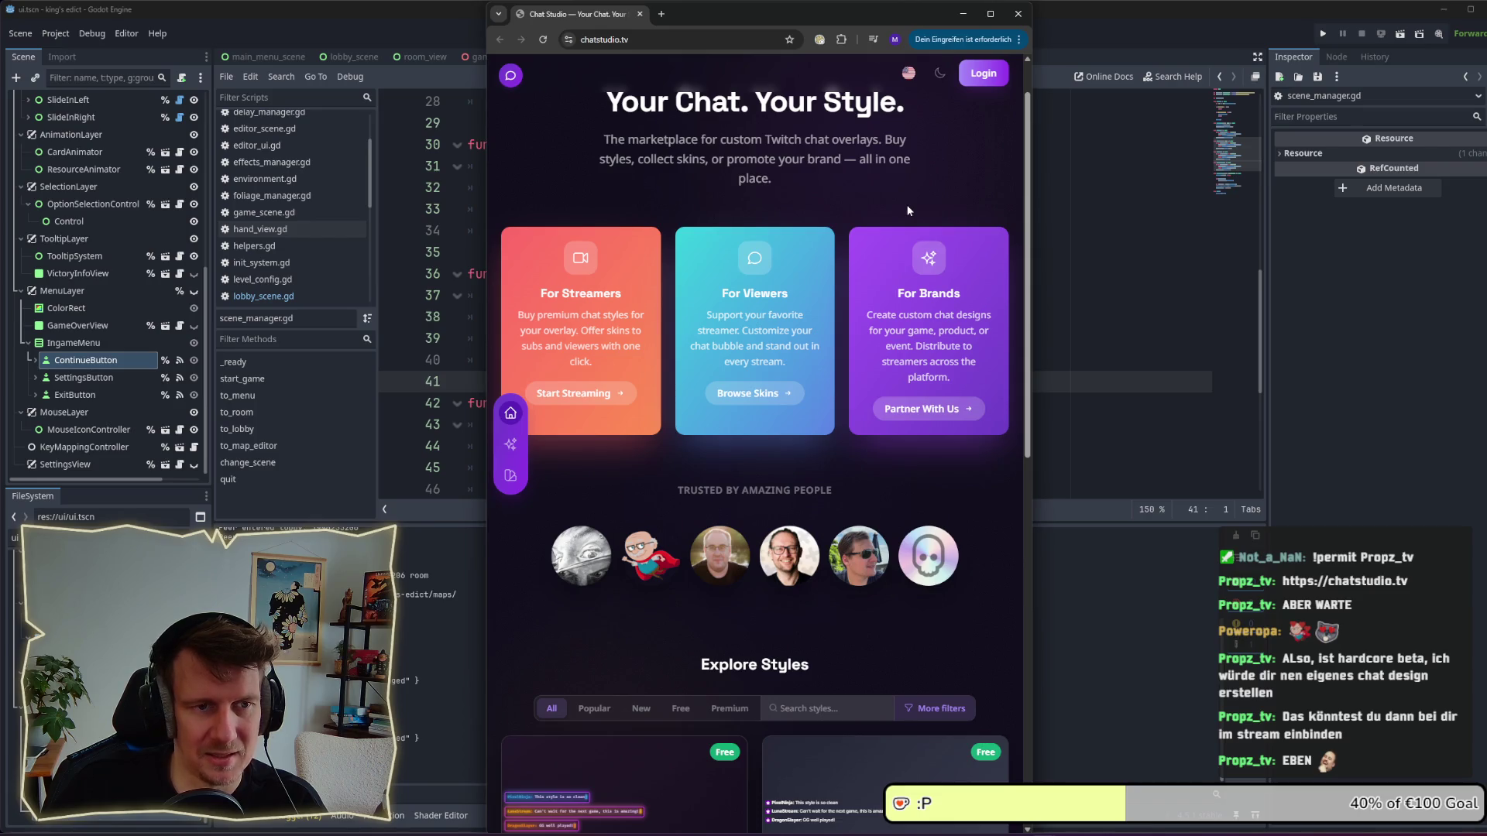
{"action": "scroll", "coordinate": [909, 210], "scroll_direction": "up", "scroll_amount": 1}
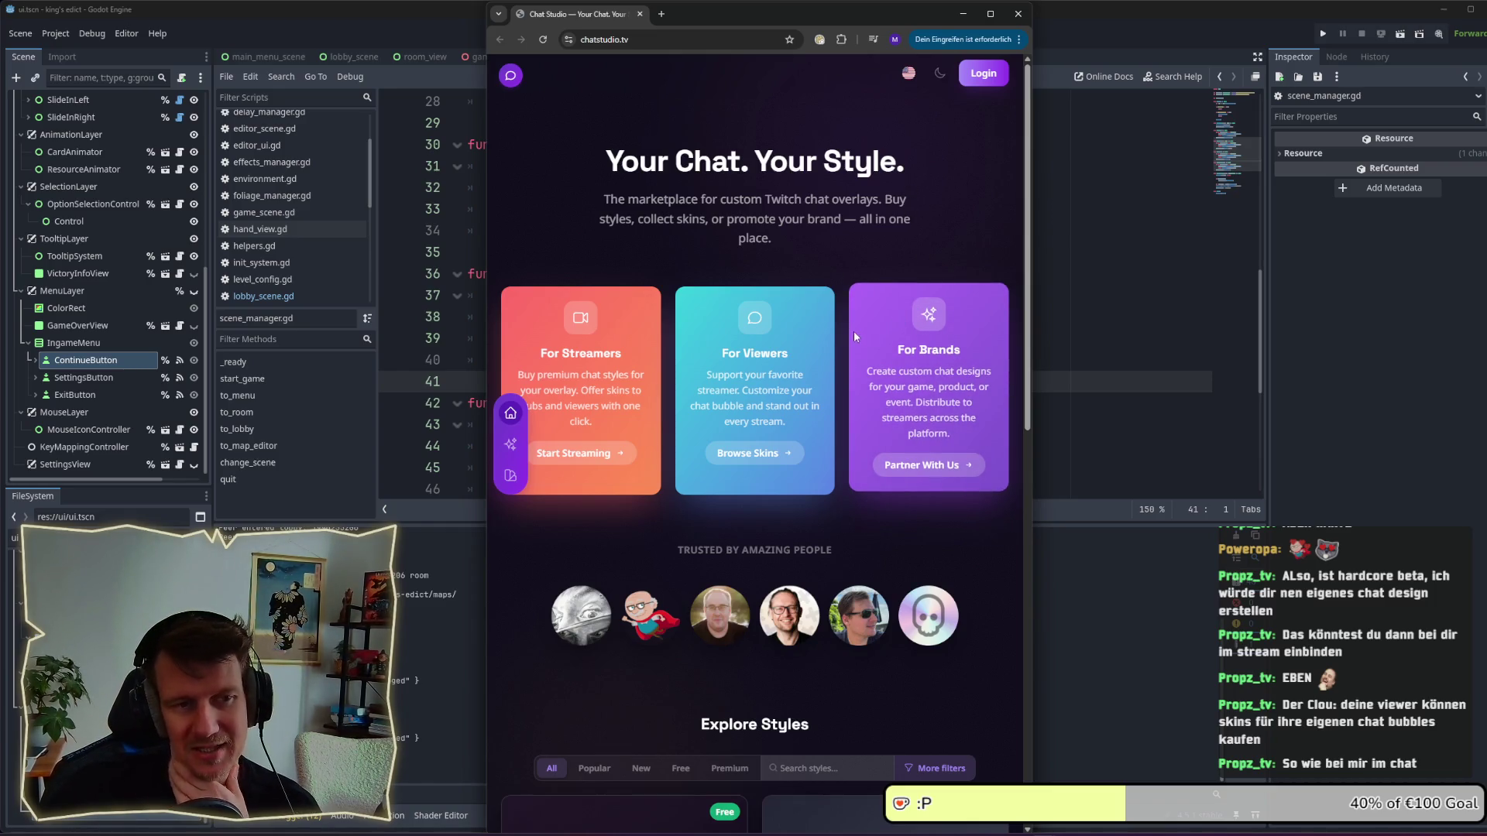
{"action": "scroll", "coordinate": [814, 339], "scroll_direction": "down", "scroll_amount": 1}
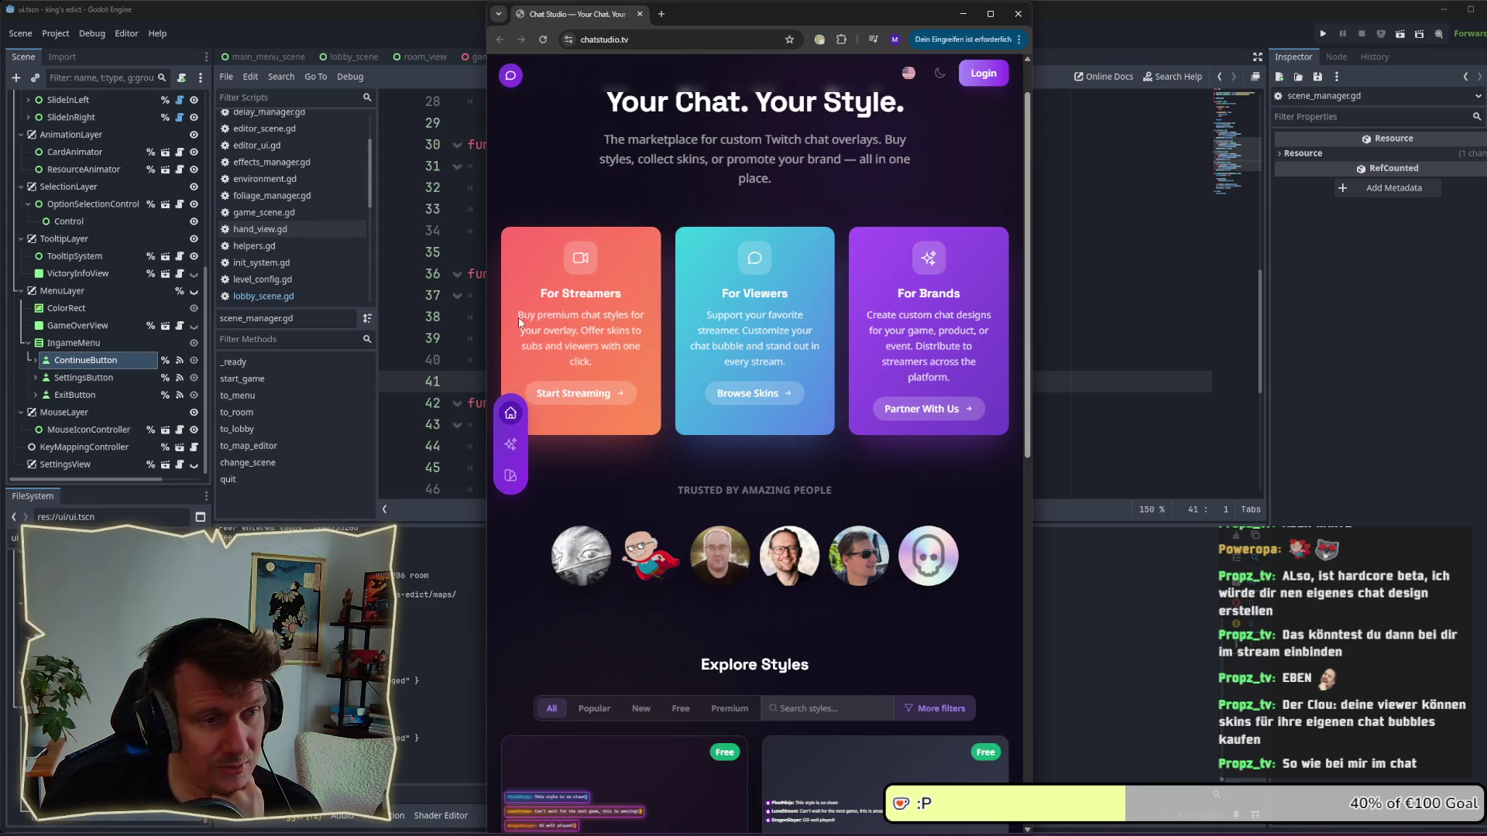
{"action": "left_click_drag", "start_coordinate": [519, 322], "coordinate": [580, 314]}
{"action": "left_click", "coordinate": [582, 314]}
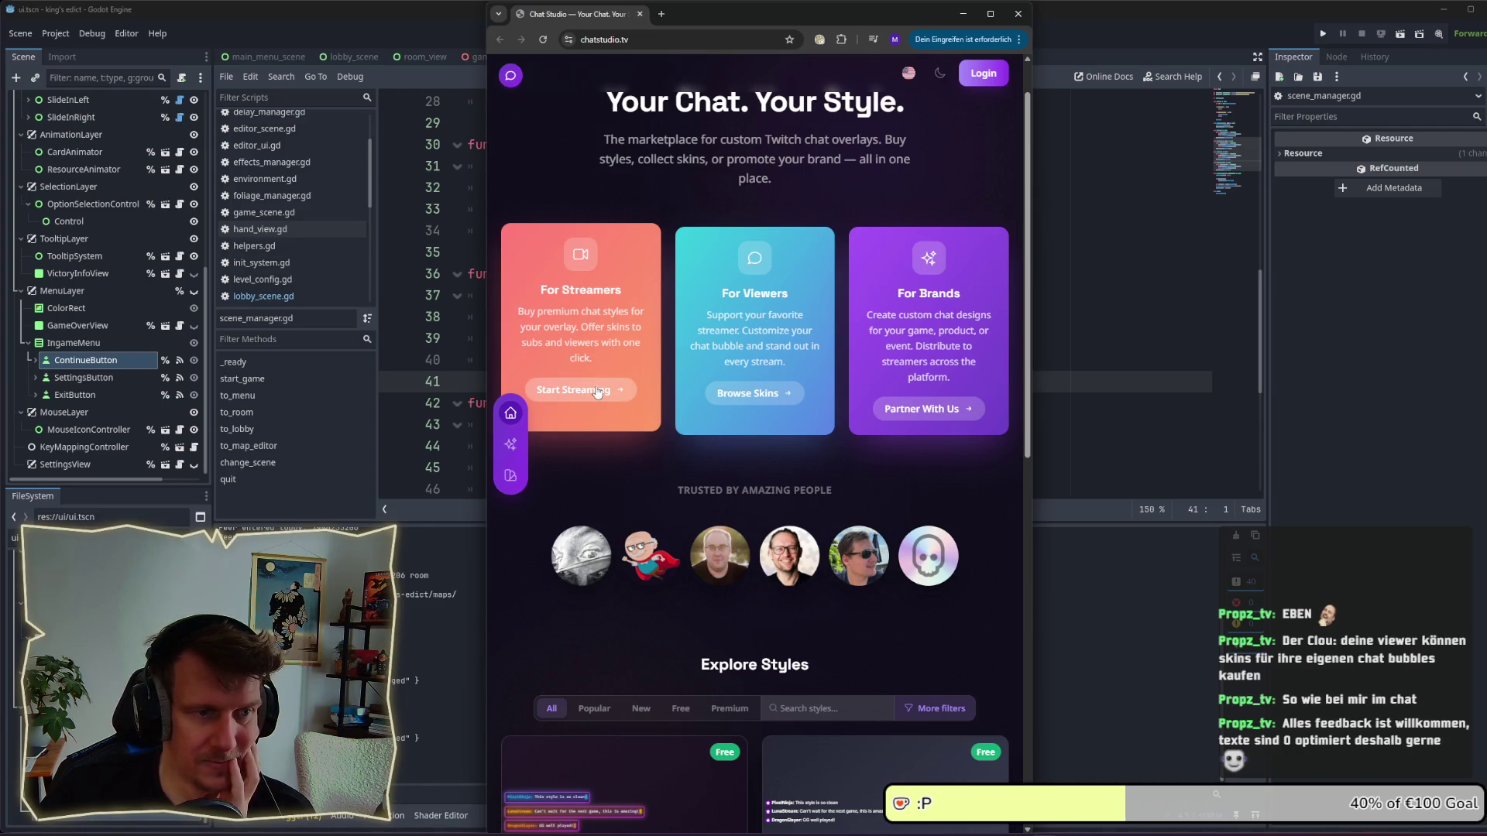
{"action": "left_click", "coordinate": [597, 391]}
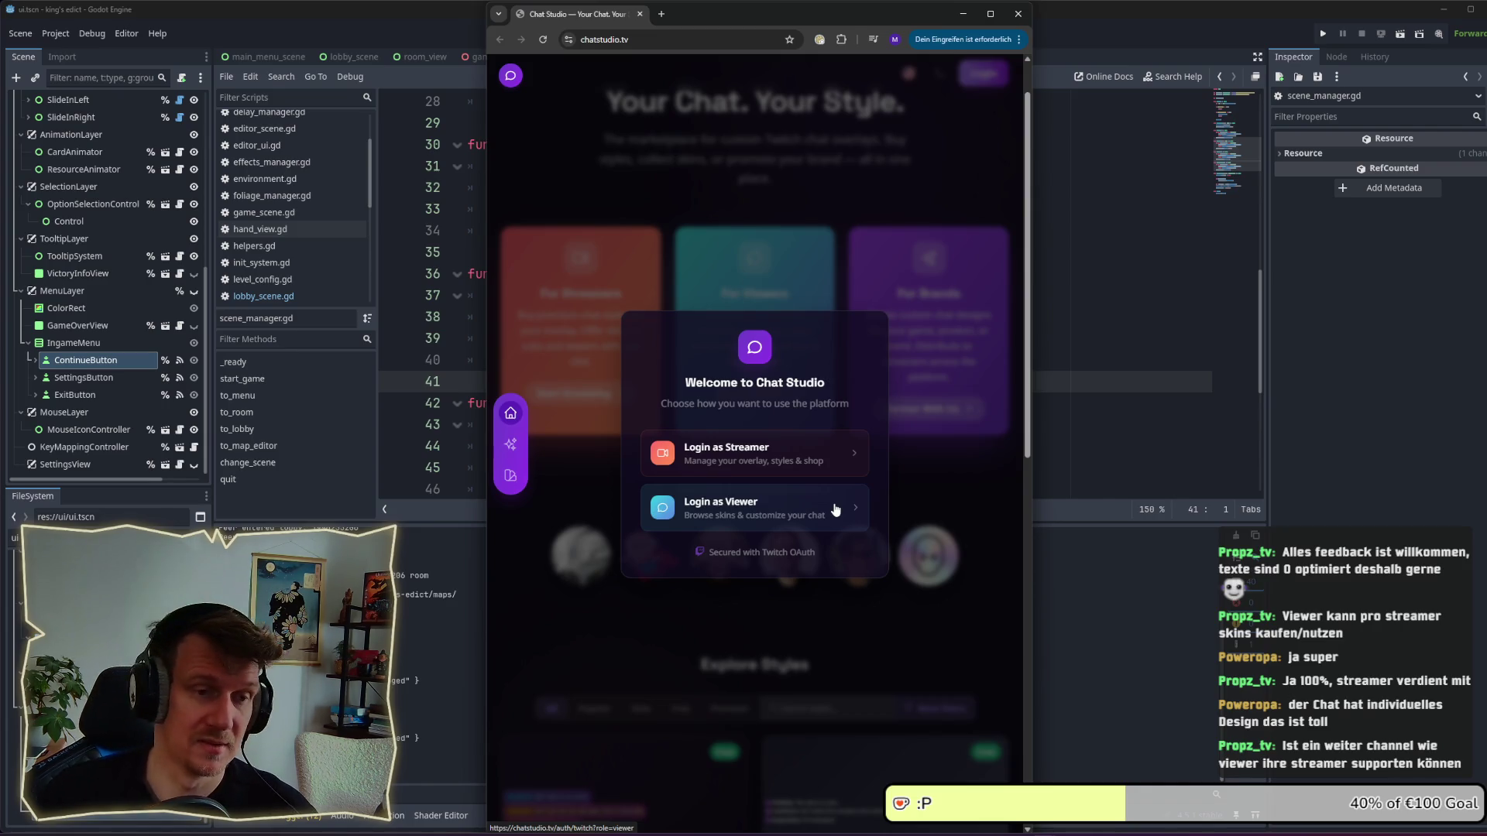
Back out of the Twitch streamer login twice and dismiss the Welcome to Chat Studio dialog.
{"action": "left_click", "coordinate": [831, 470]}
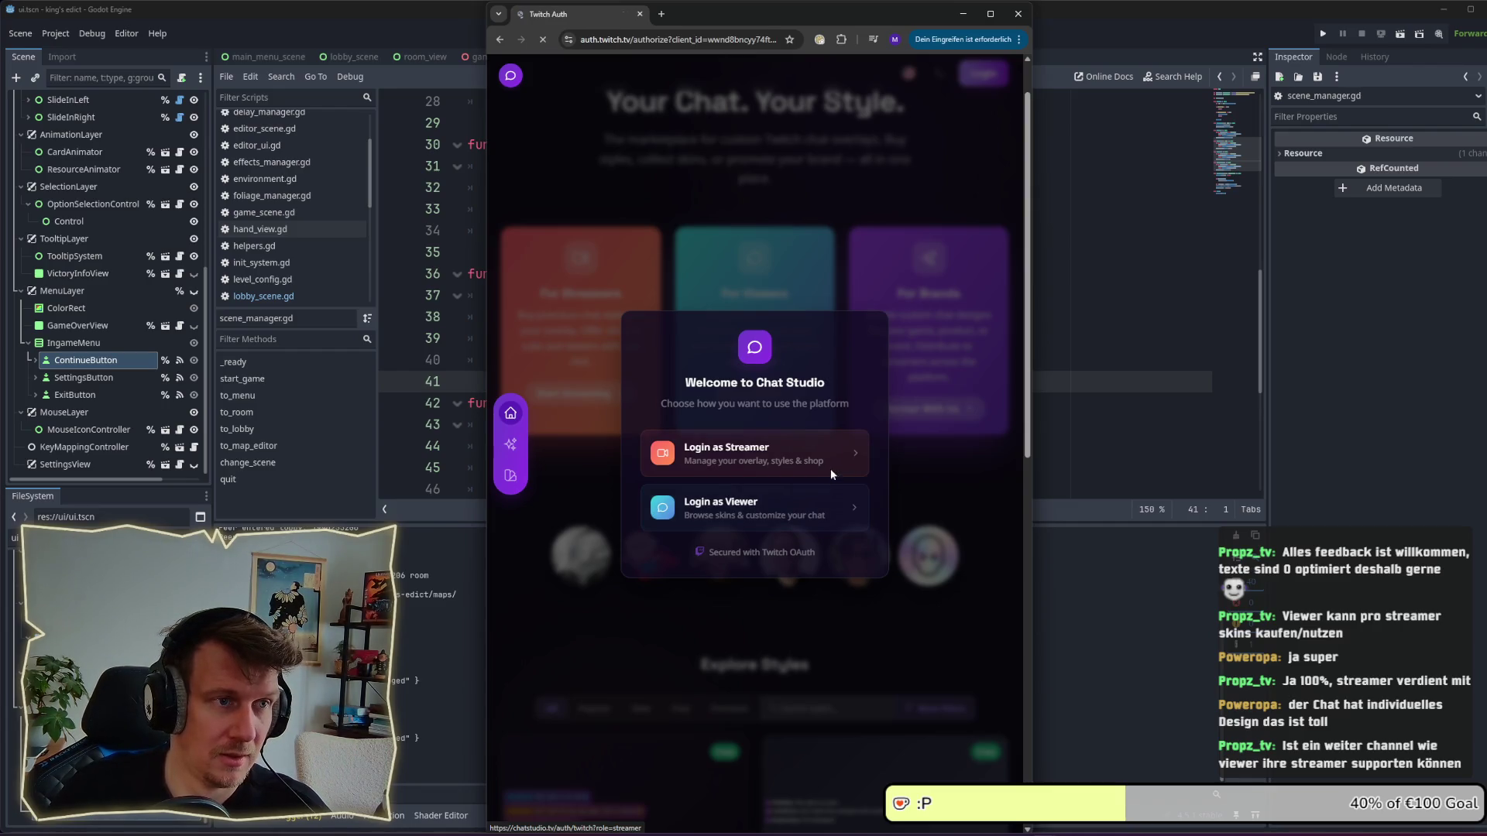
{"action": "left_click", "coordinate": [509, 44]}
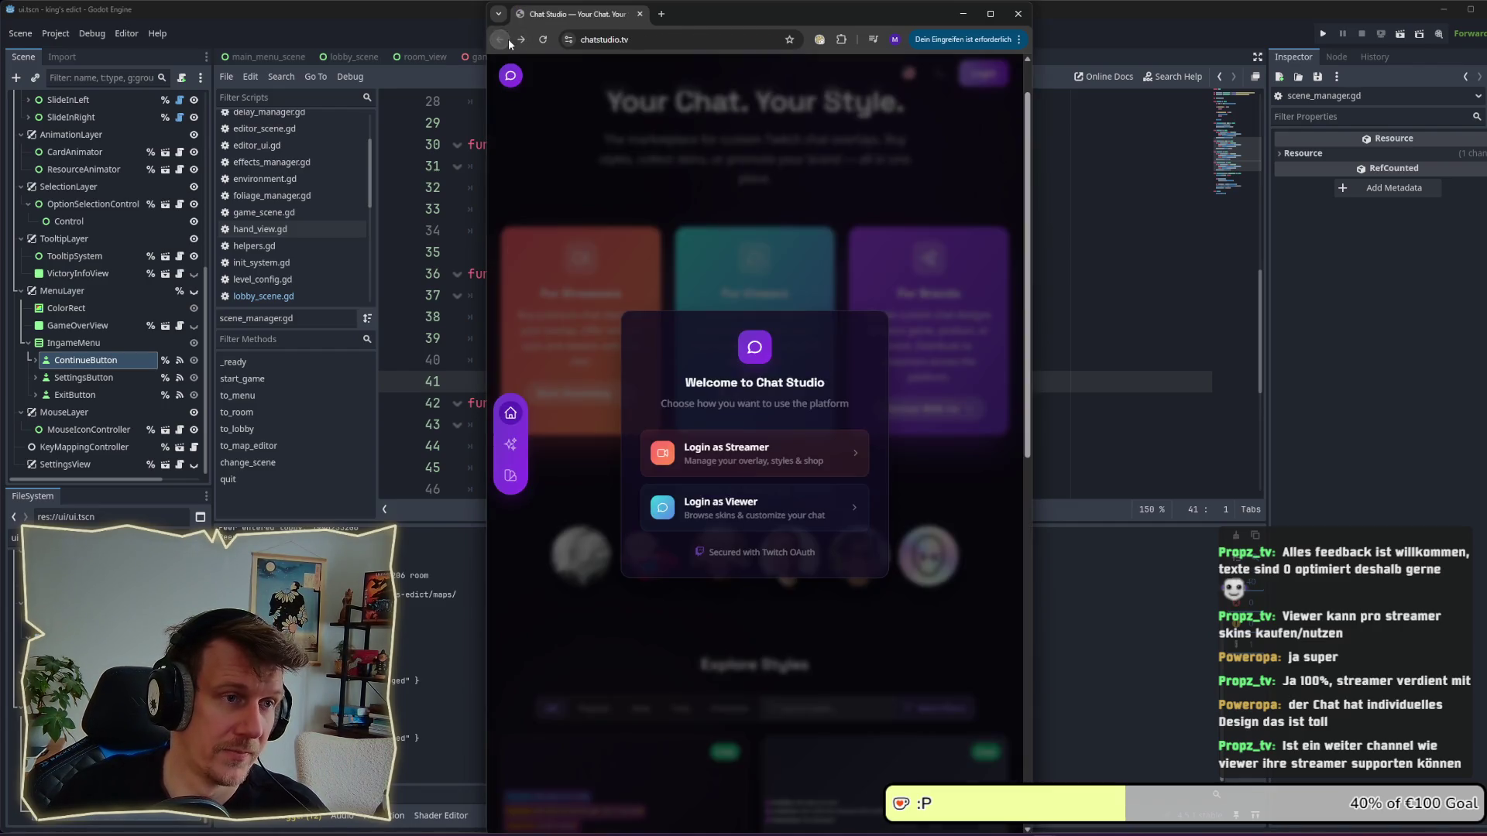
{"action": "left_click", "coordinate": [803, 470]}
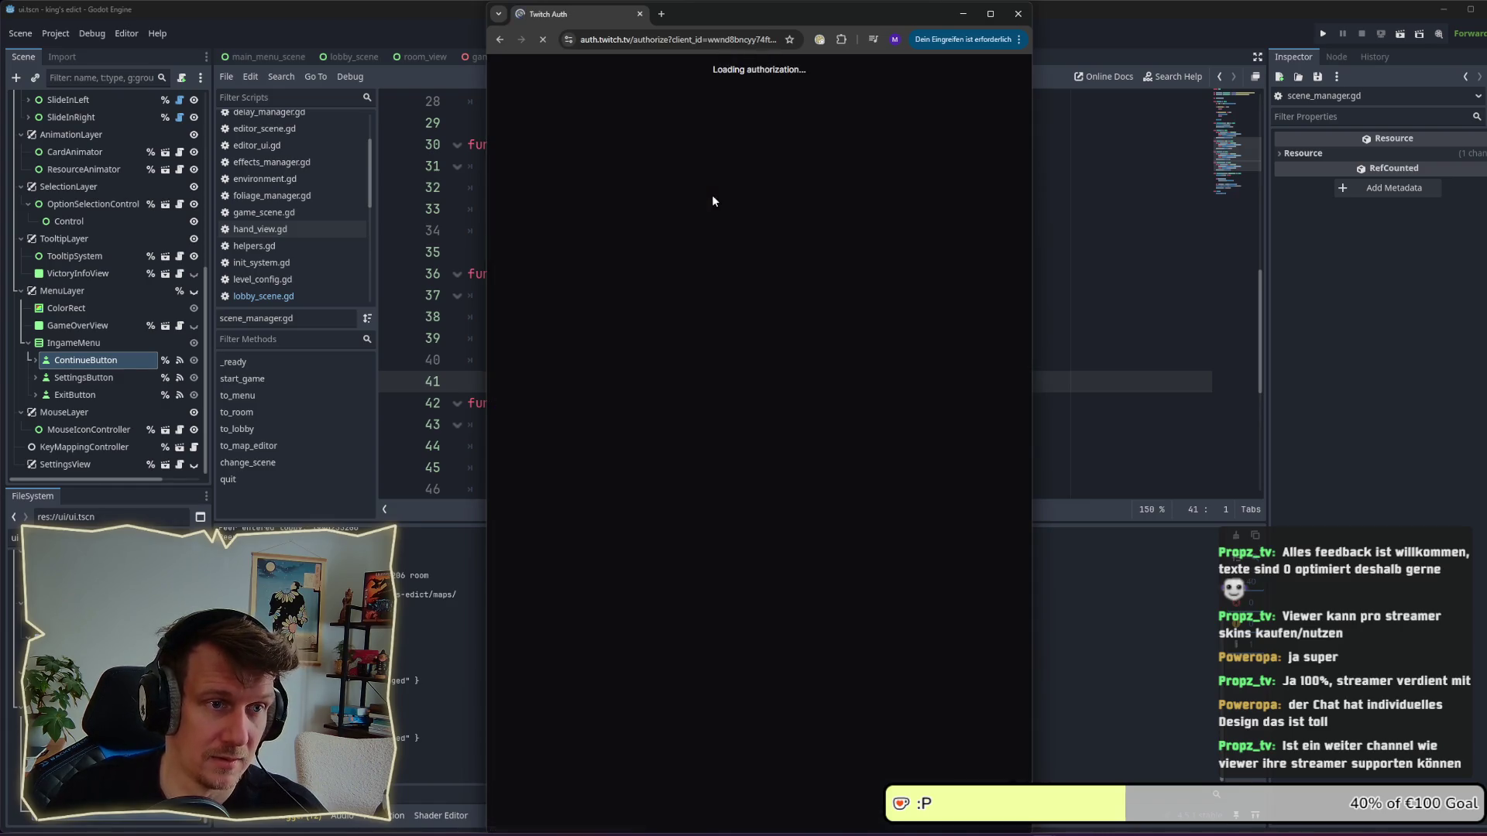
{"action": "left_click", "coordinate": [503, 41]}
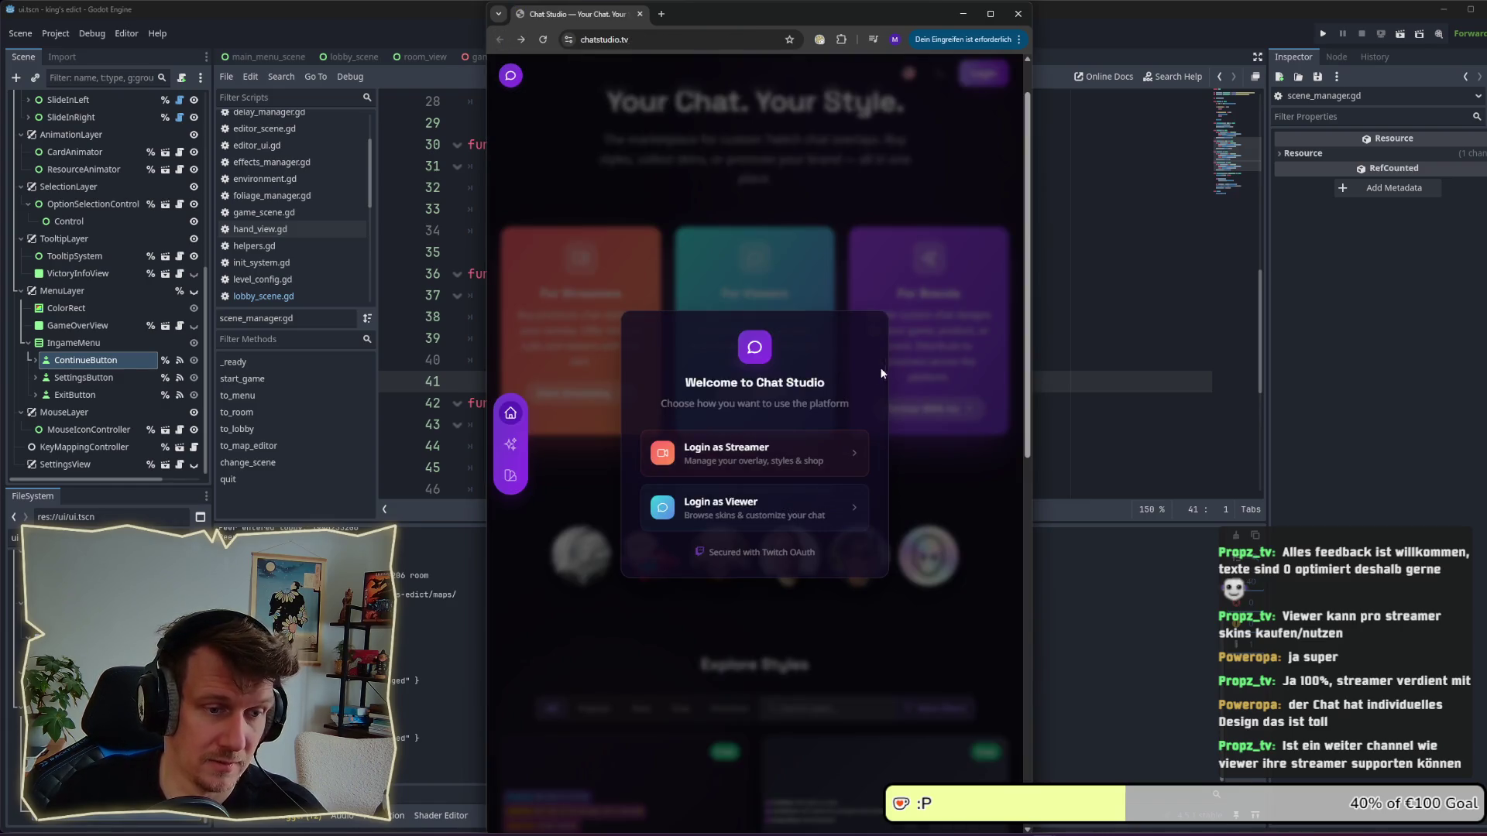
{"action": "left_click", "coordinate": [841, 237]}
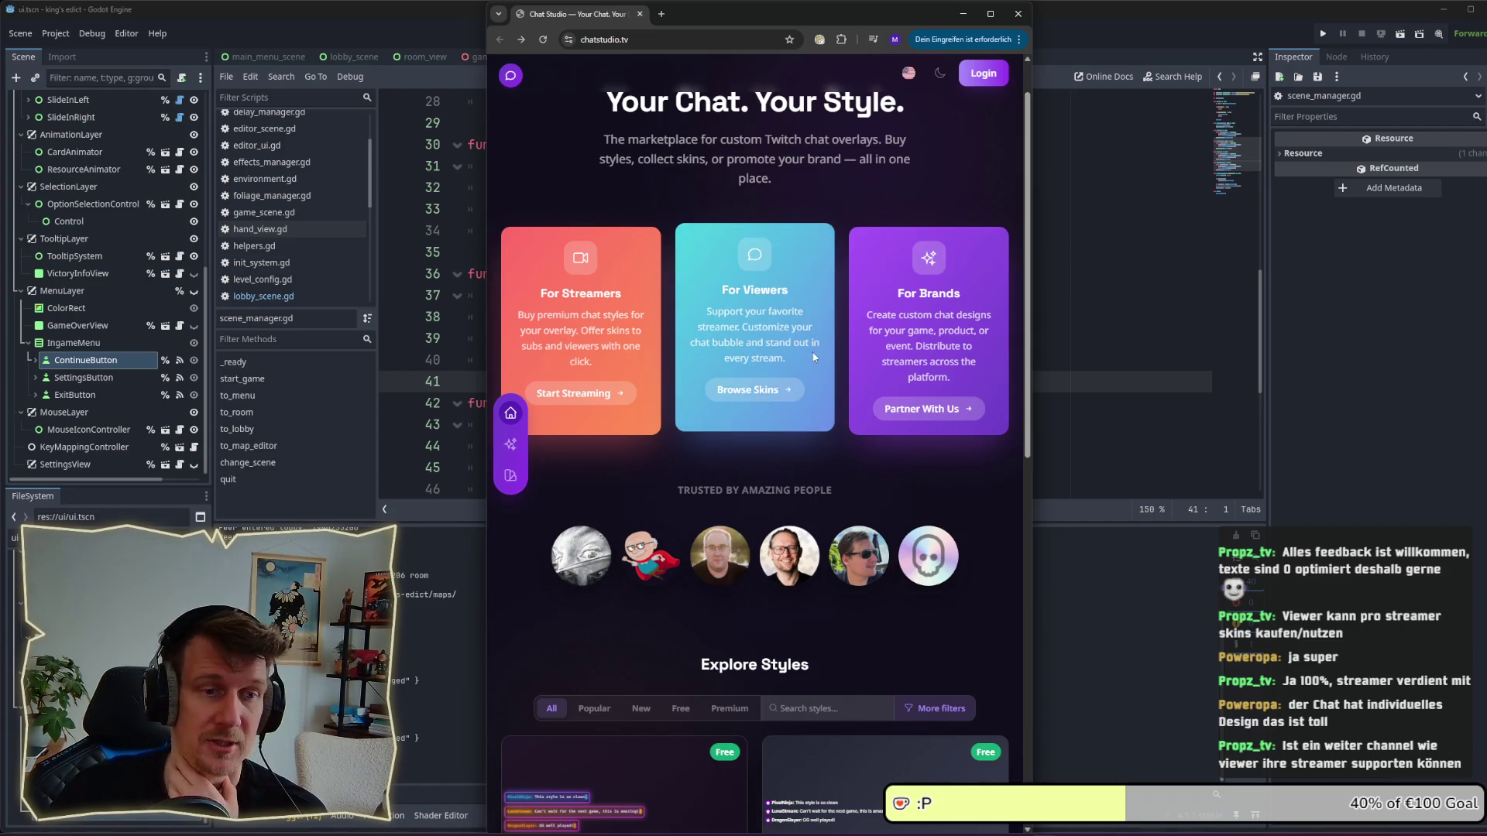
Highlight and clear the Viewers card sentence 'Support your favorite streamer.'.
{"action": "mouse_move", "coordinate": [707, 311]}
{"action": "left_mouse_down"}
{"action": "mouse_move", "coordinate": [806, 319]}
{"action": "mouse_move", "coordinate": [743, 327]}
{"action": "mouse_move", "coordinate": [707, 311]}
{"action": "mouse_move", "coordinate": [734, 327]}
{"action": "mouse_move", "coordinate": [708, 311]}
{"action": "left_mouse_up"}
{"action": "left_click", "coordinate": [744, 327]}
{"action": "left_click", "coordinate": [708, 311]}
{"action": "left_click", "coordinate": [740, 327]}
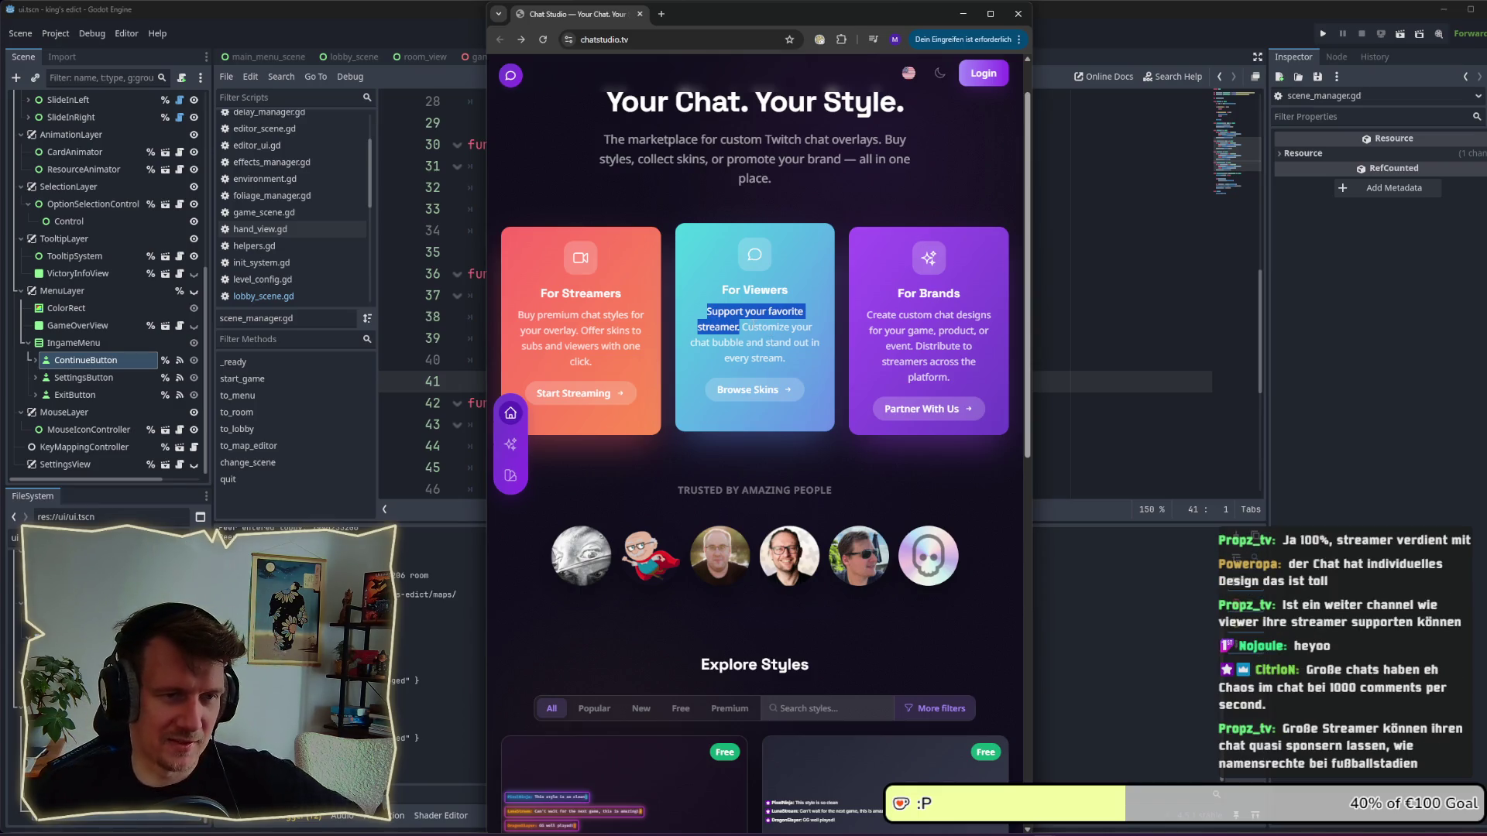
{"action": "left_click_drag", "start_coordinate": [743, 328], "coordinate": [784, 358]}
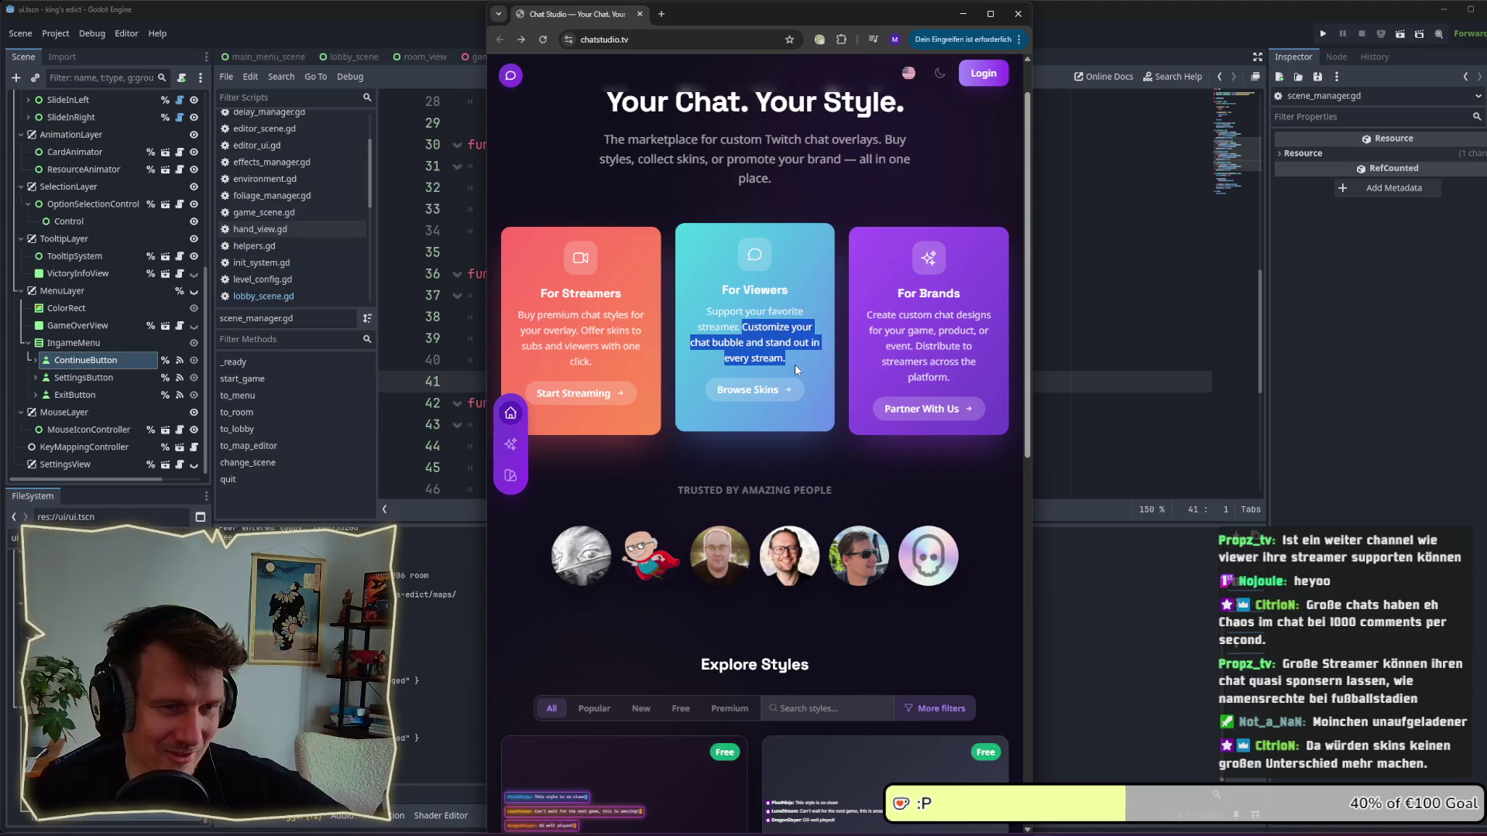
{"action": "left_click", "coordinate": [795, 368]}
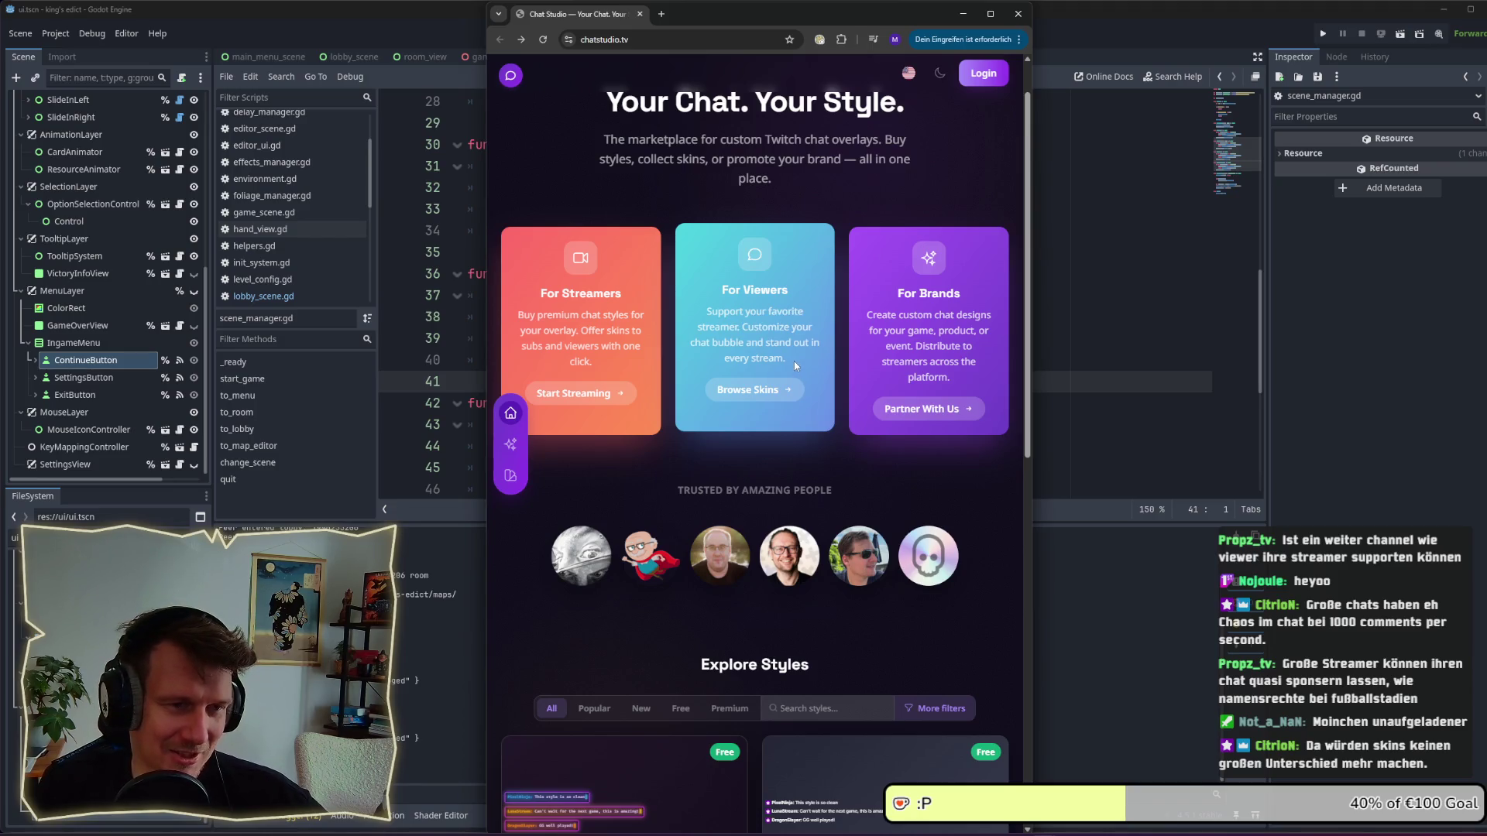
{"action": "left_click_drag", "start_coordinate": [789, 359], "coordinate": [743, 329]}
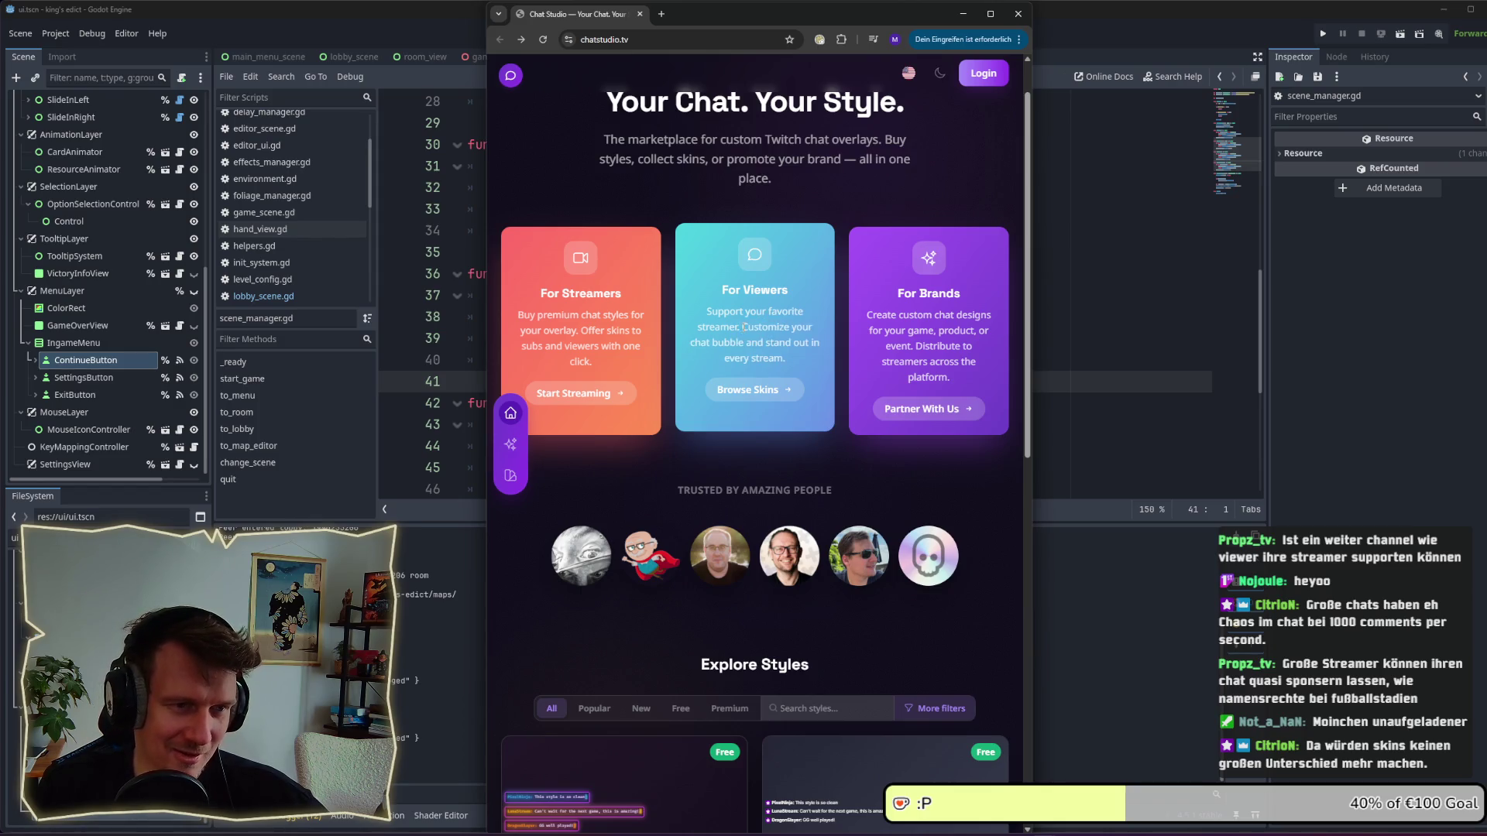
{"action": "left_click", "coordinate": [792, 365]}
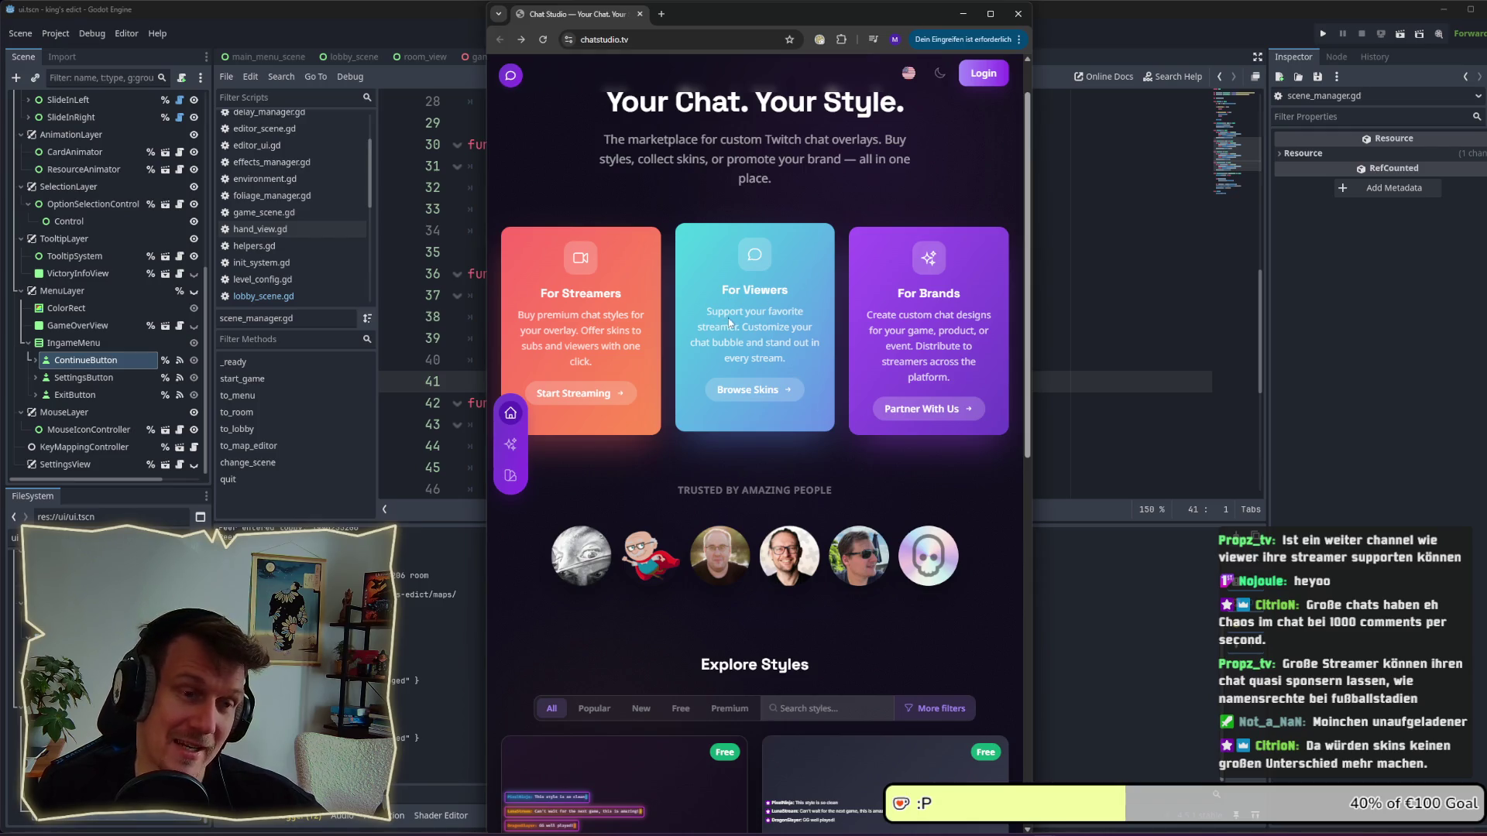
{"action": "left_click_drag", "start_coordinate": [708, 309], "coordinate": [763, 331]}
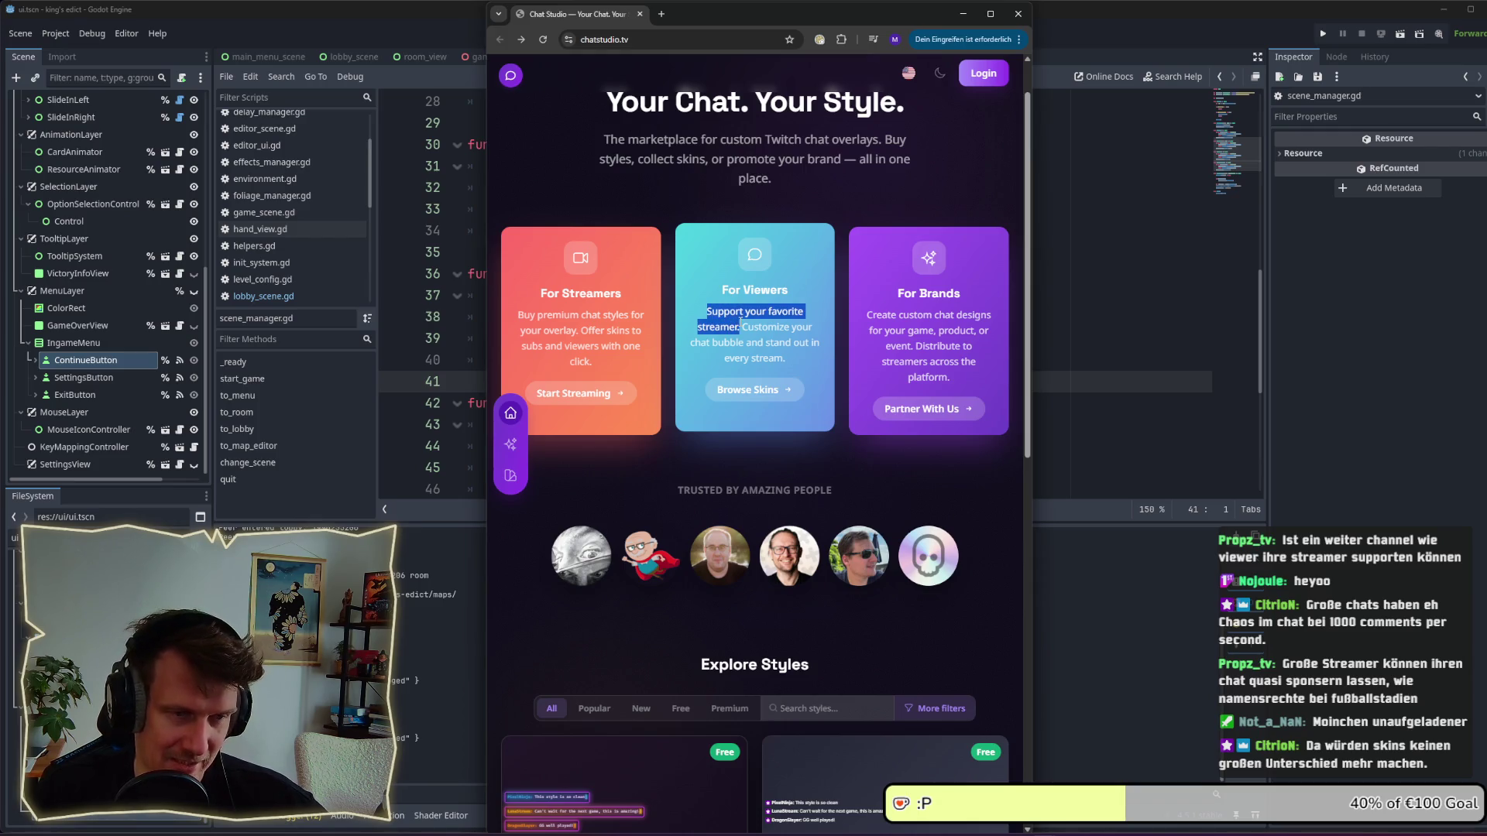
{"action": "left_click", "coordinate": [763, 332]}
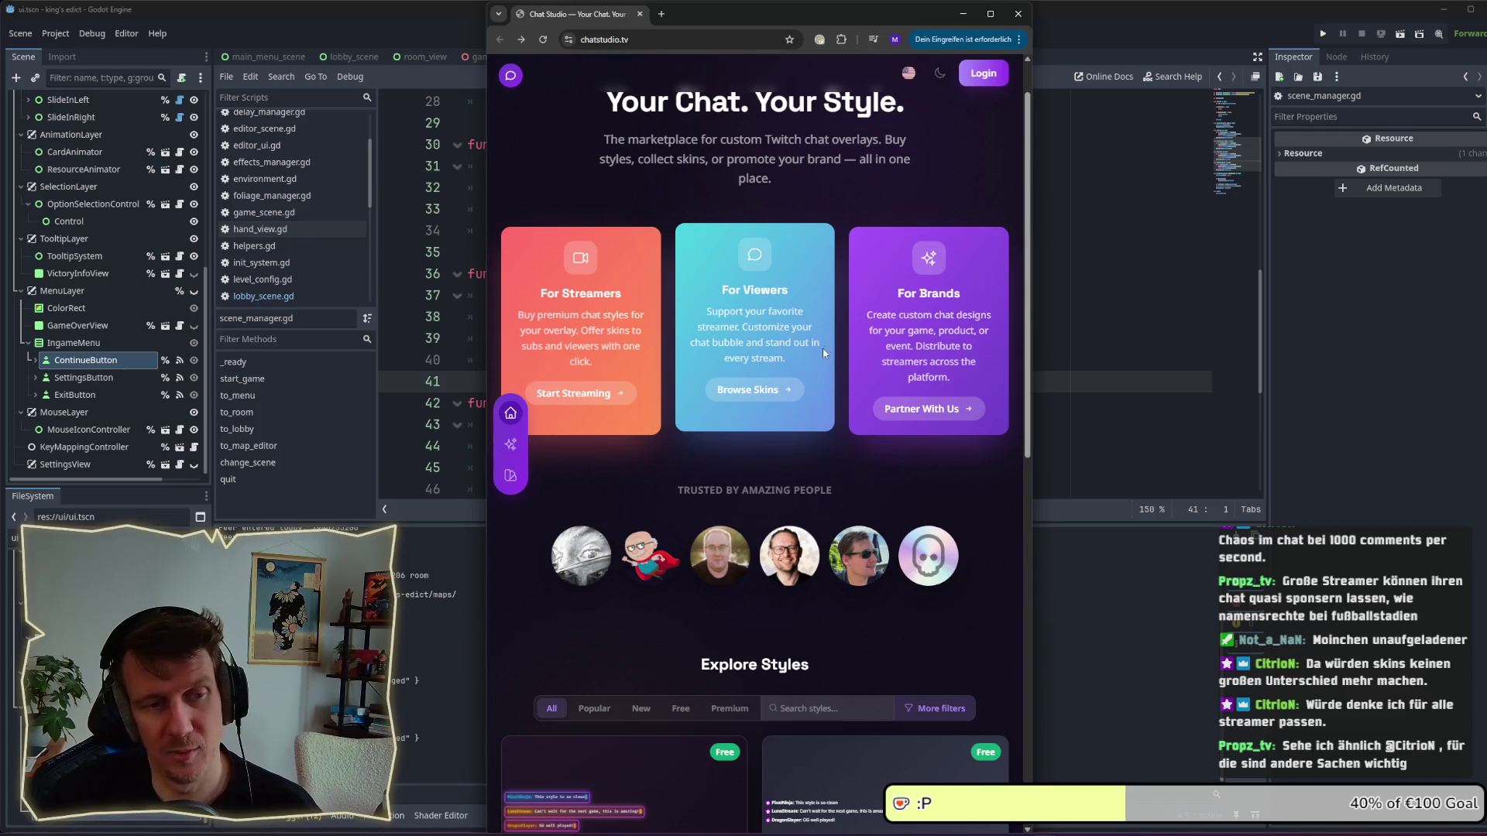
{"action": "left_click", "coordinate": [772, 393]}
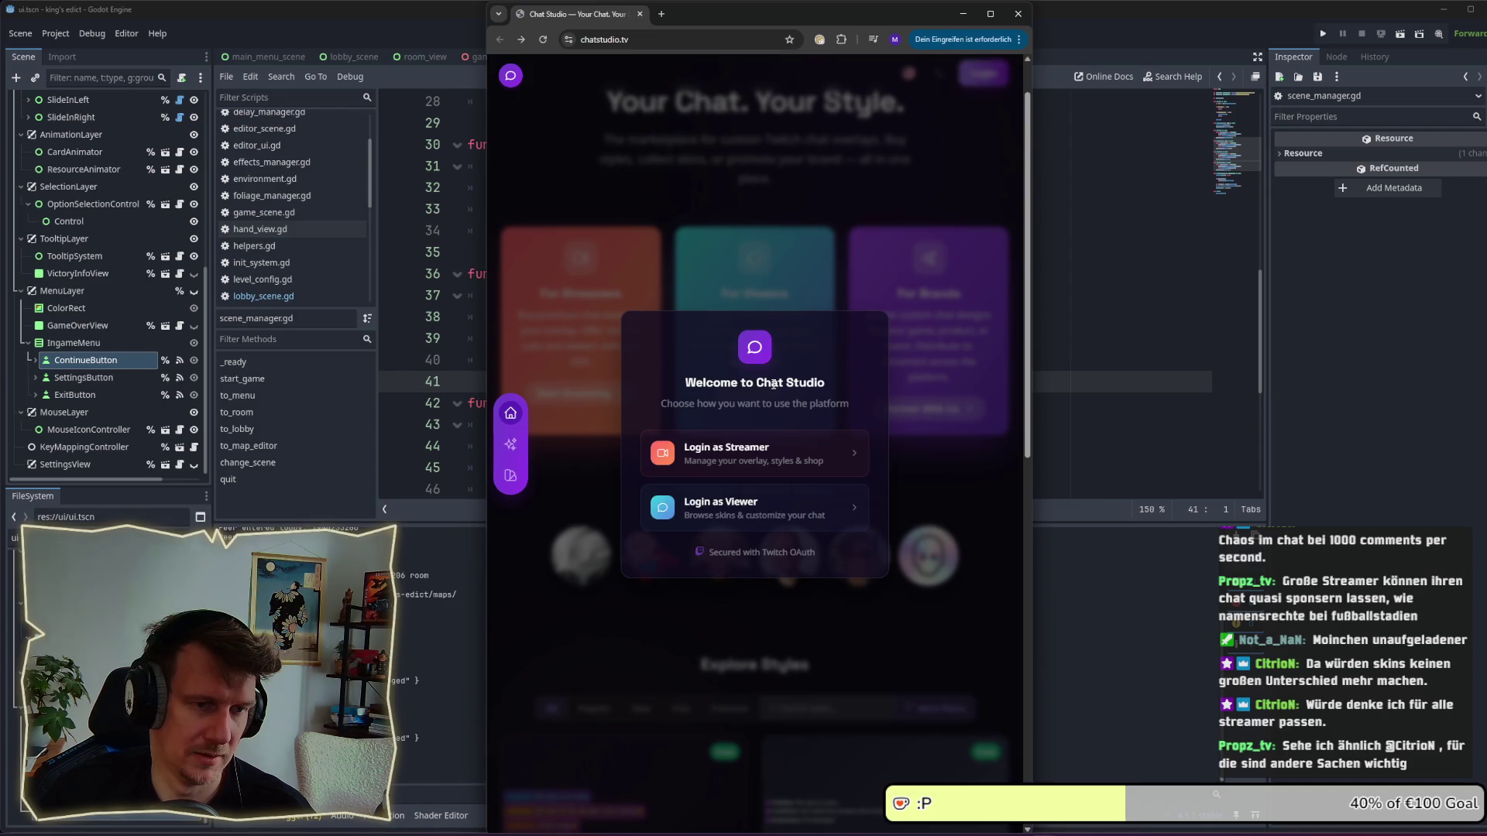
{"action": "left_click", "coordinate": [922, 467]}
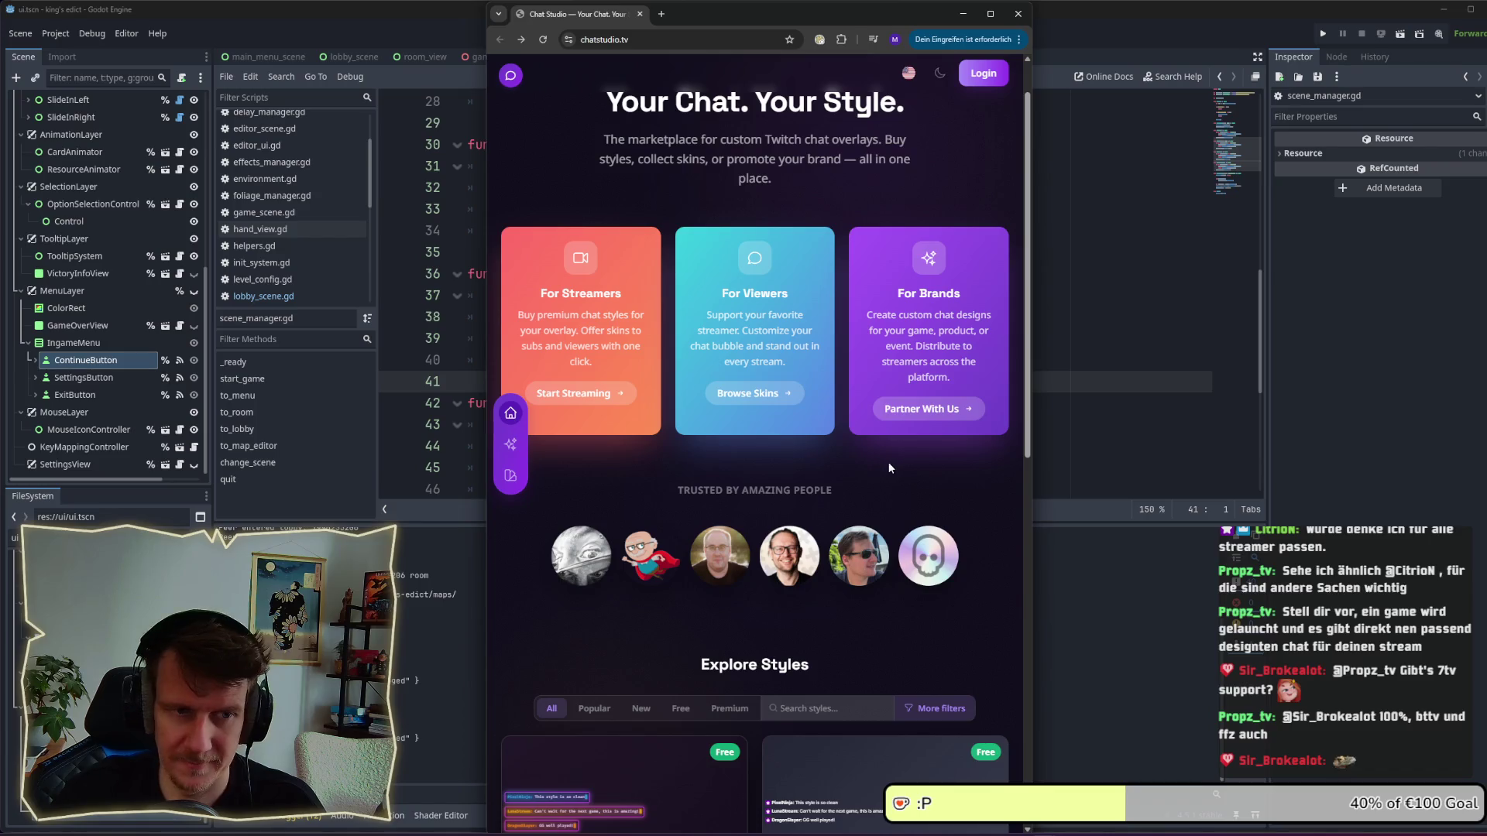
{"action": "scroll", "coordinate": [876, 452], "scroll_direction": "down", "scroll_amount": 4}
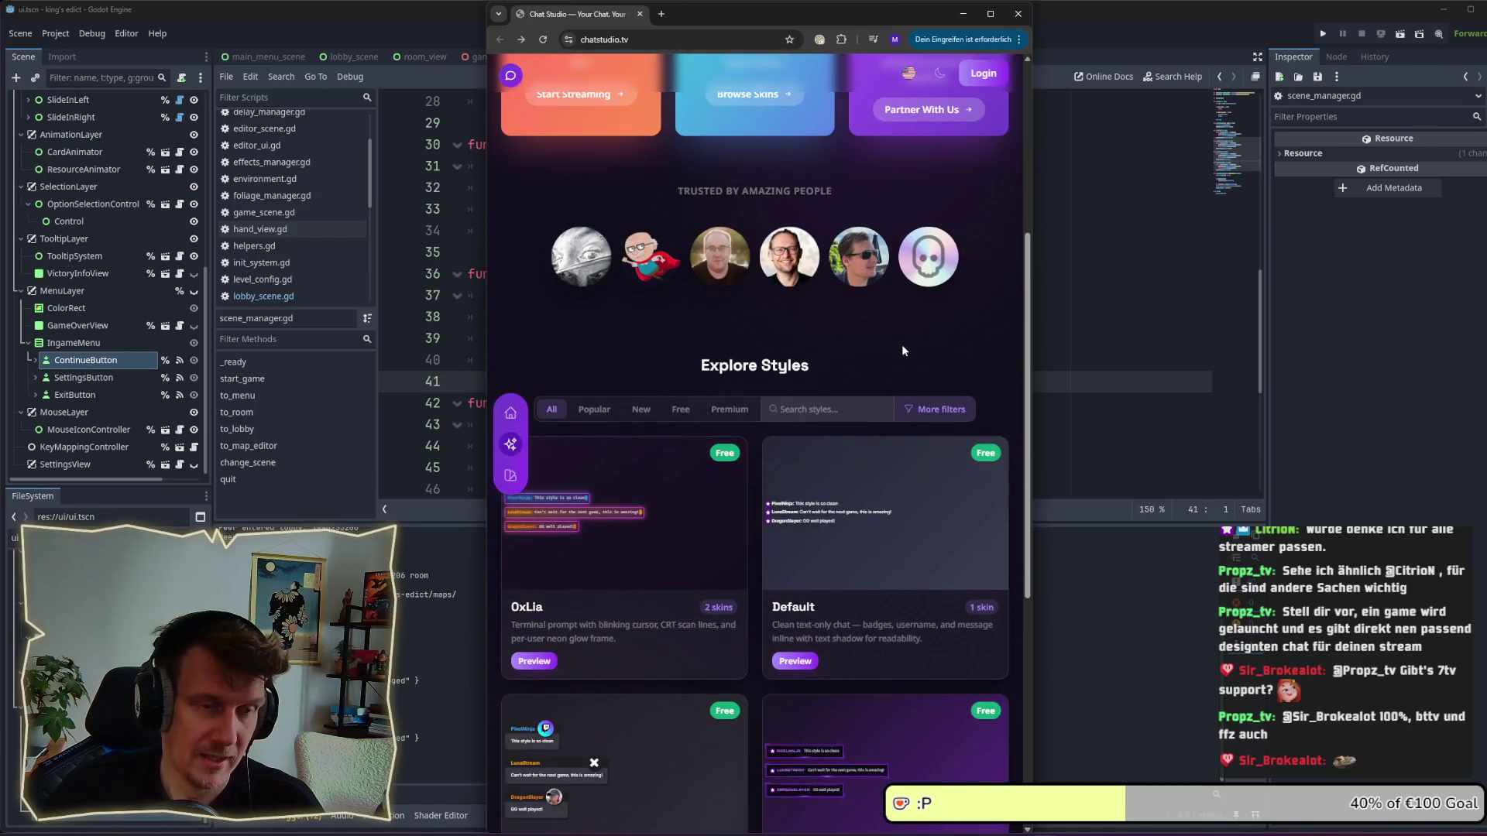
{"action": "scroll", "coordinate": [896, 354], "scroll_direction": "up", "scroll_amount": 5}
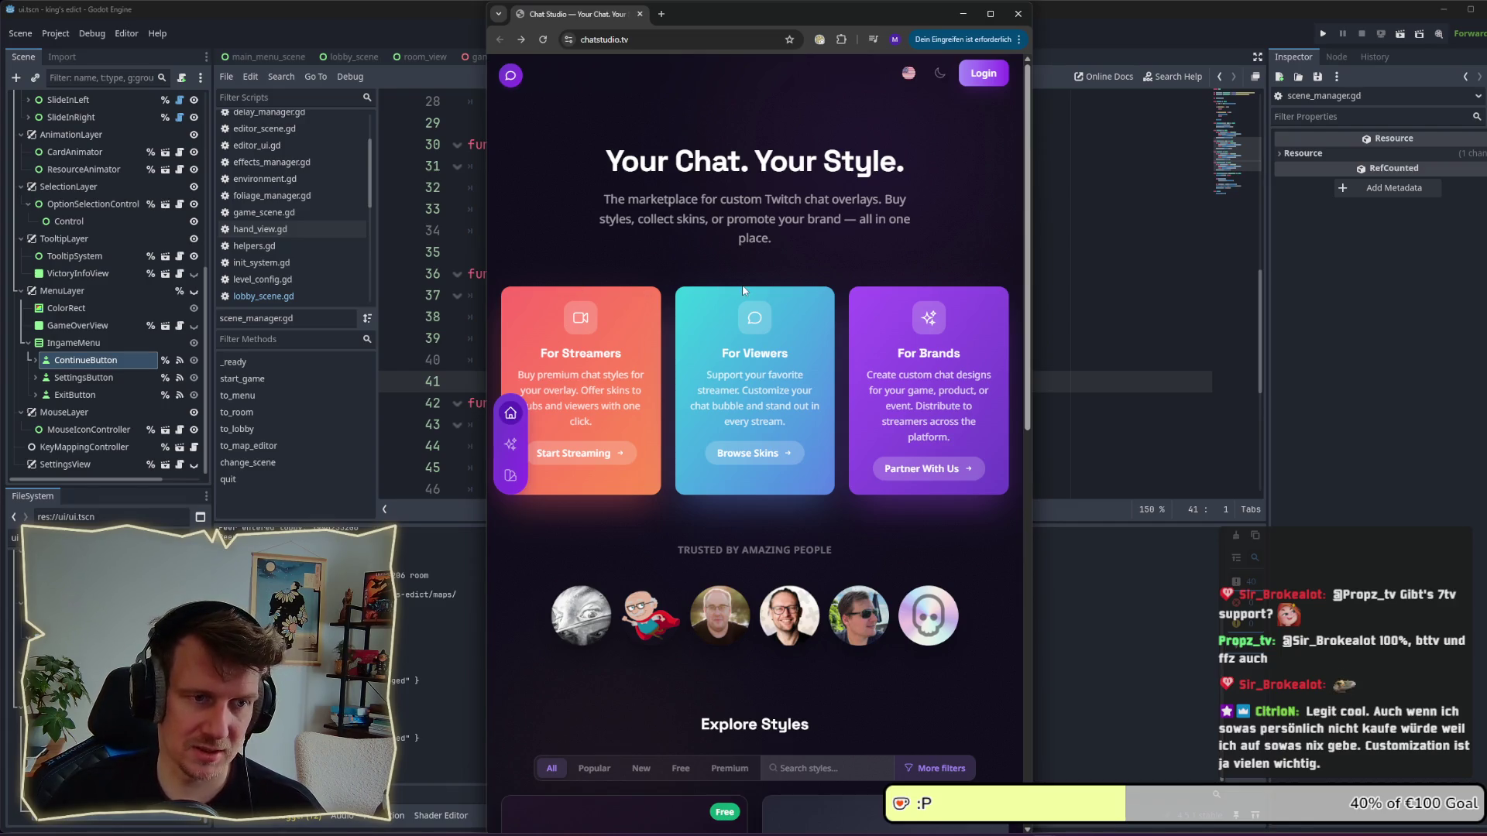
{"action": "scroll", "coordinate": [743, 290], "scroll_direction": "down", "scroll_amount": 1}
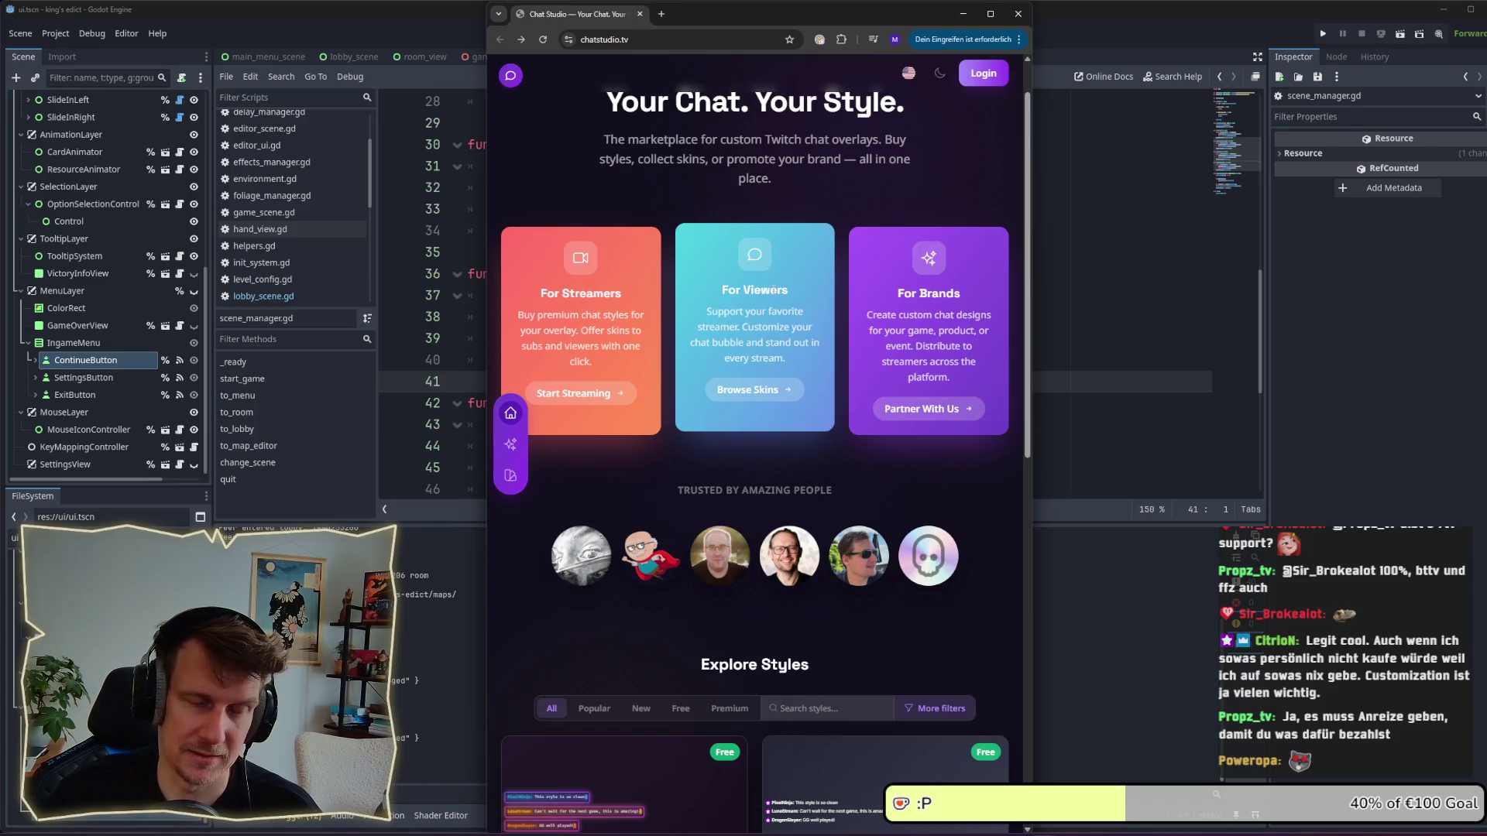
{"action": "scroll", "coordinate": [772, 288], "scroll_direction": "down", "scroll_amount": 1}
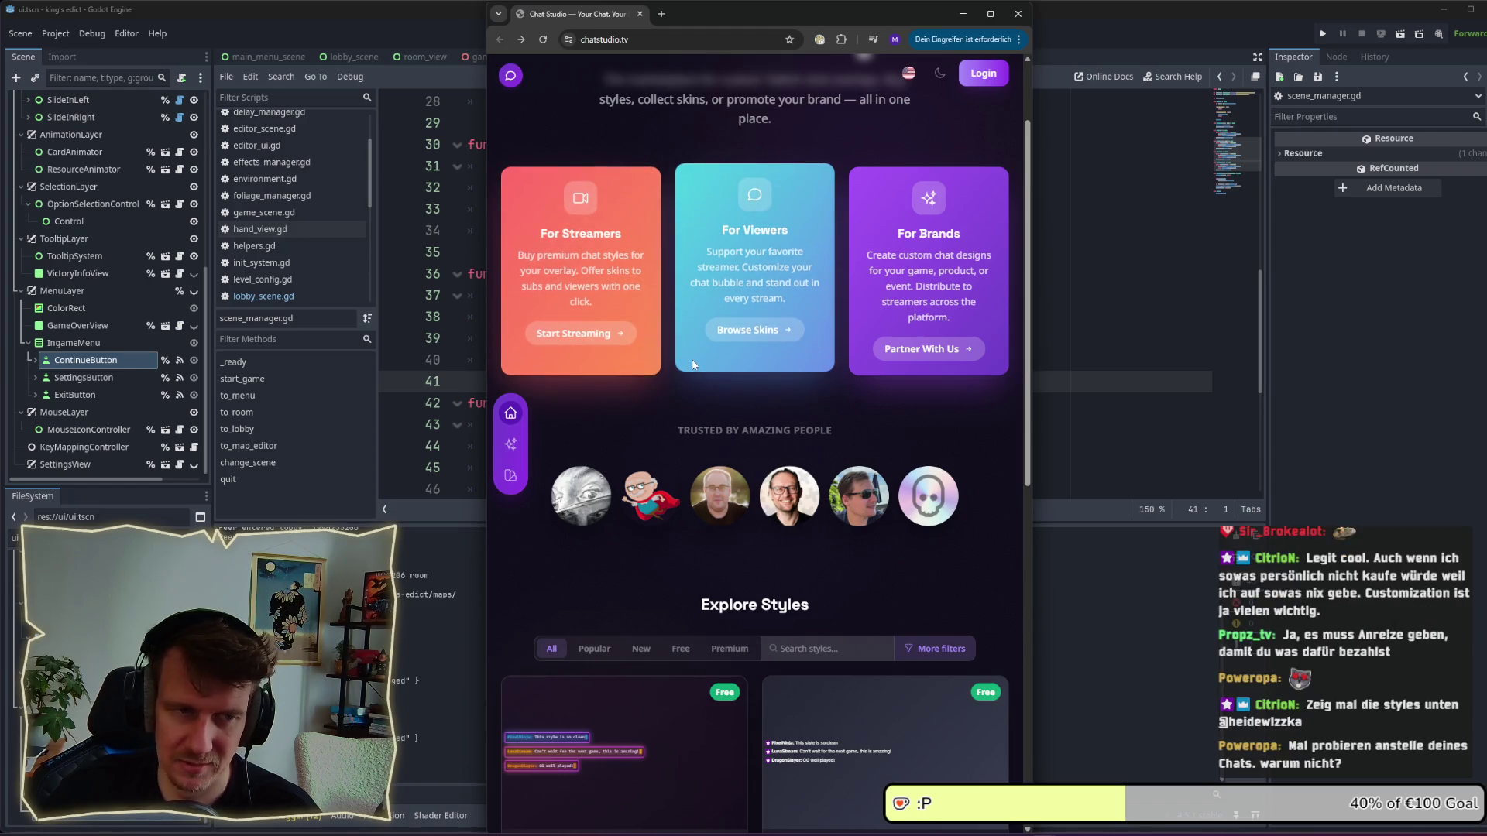
Scroll the homepage down to the Explore Styles grid with OxLia, Default, Propz and coder2k.
{"action": "scroll", "coordinate": [691, 367], "scroll_direction": "down", "scroll_amount": 1}
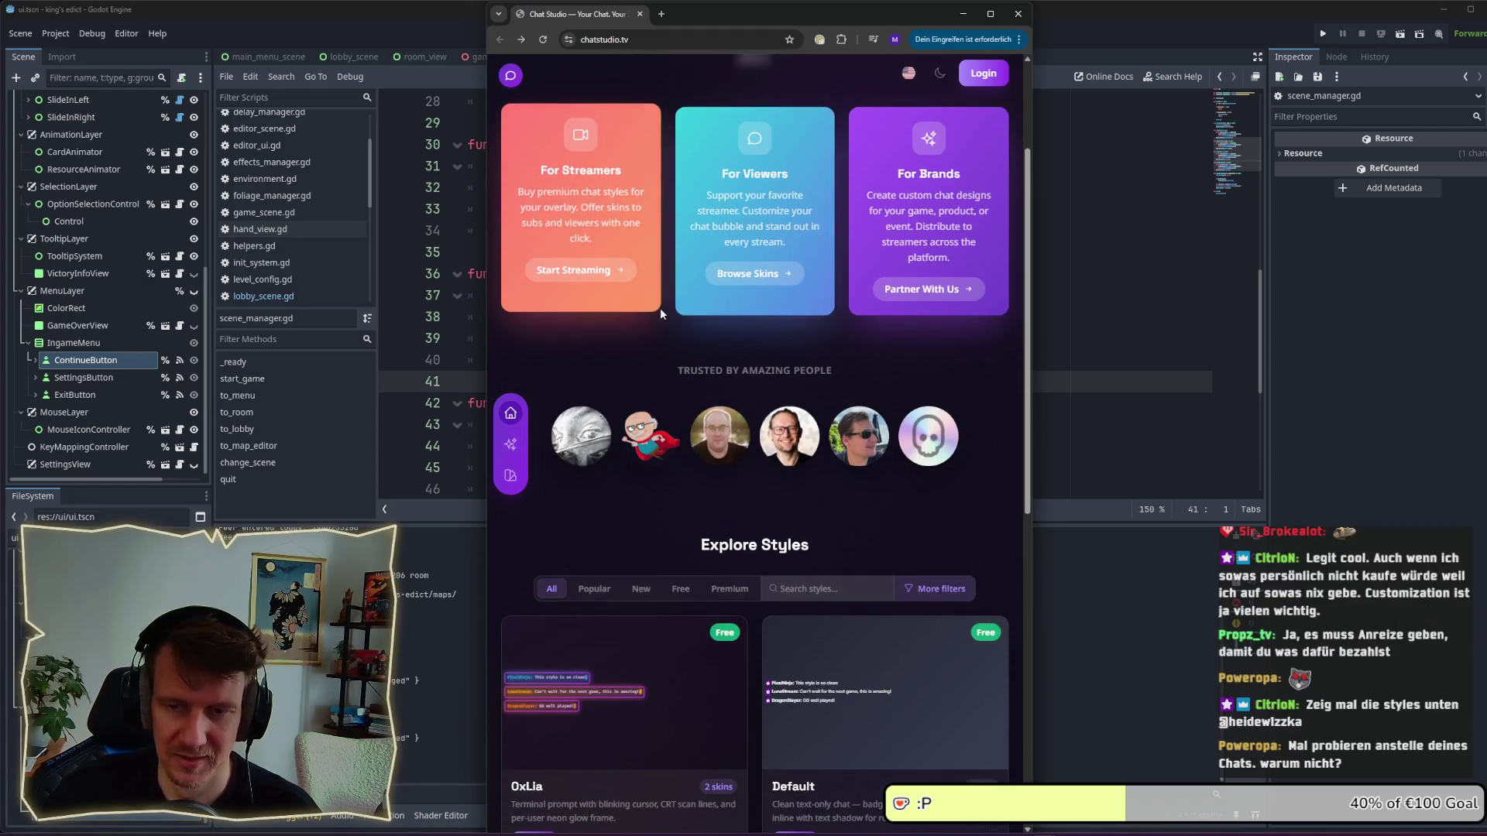
{"action": "scroll", "coordinate": [658, 308], "scroll_direction": "down", "scroll_amount": 1}
{"action": "scroll", "coordinate": [658, 308], "scroll_direction": "down", "scroll_amount": 1}
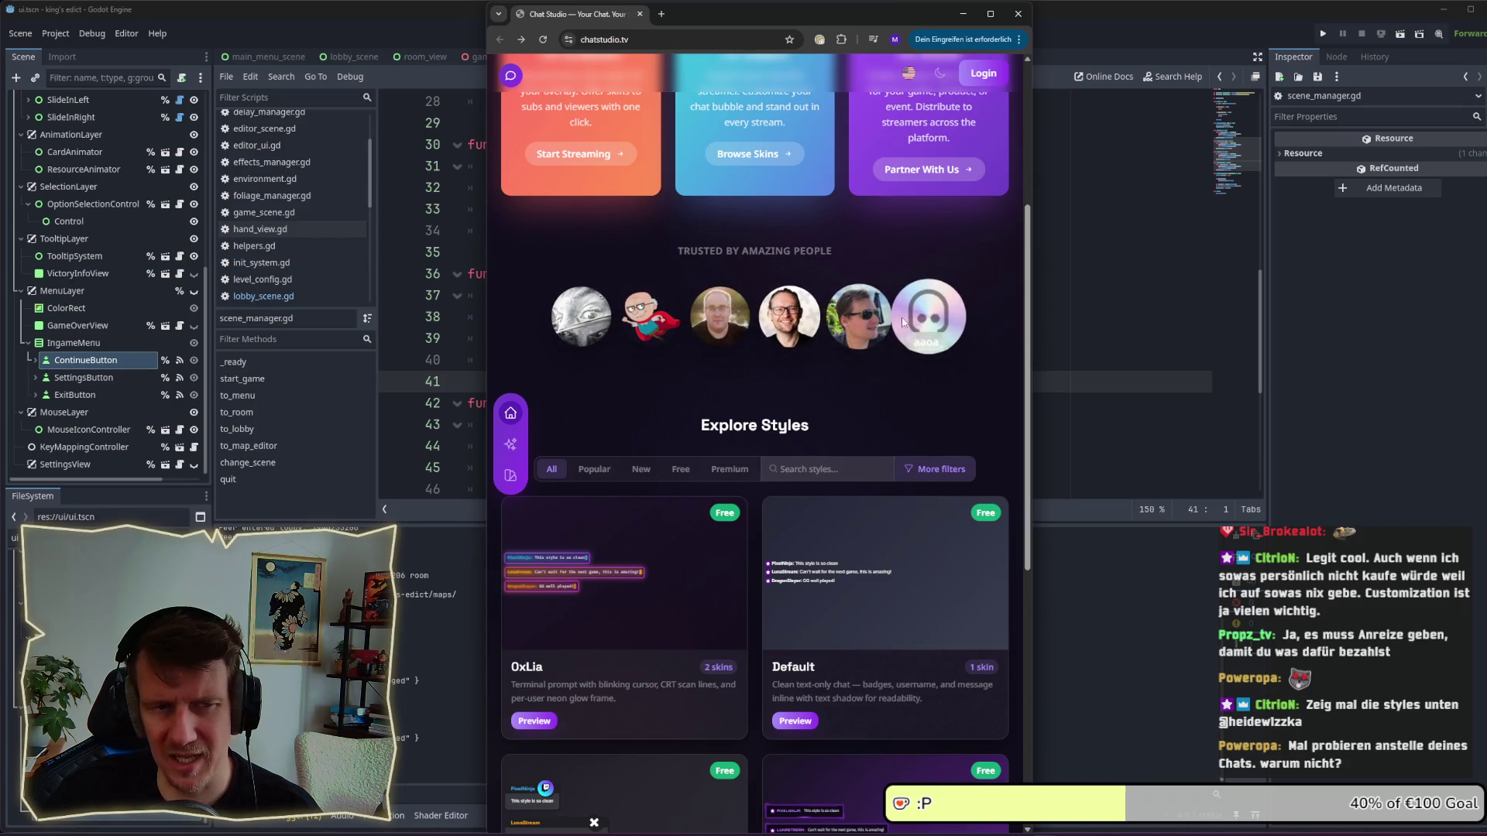
{"action": "scroll", "coordinate": [861, 318], "scroll_direction": "down", "scroll_amount": 2}
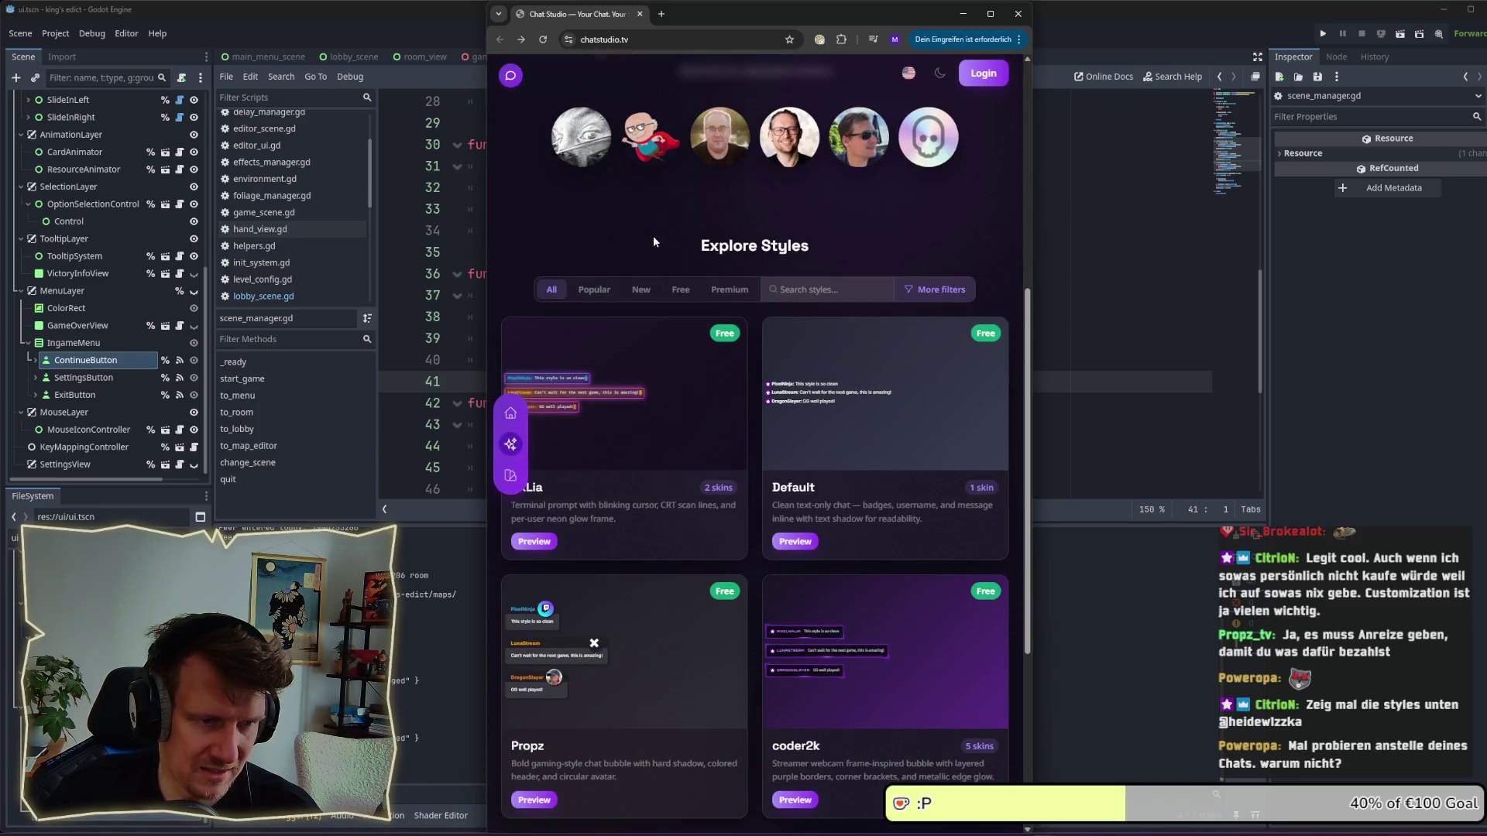
{"action": "scroll", "coordinate": [652, 235], "scroll_direction": "down", "scroll_amount": 2}
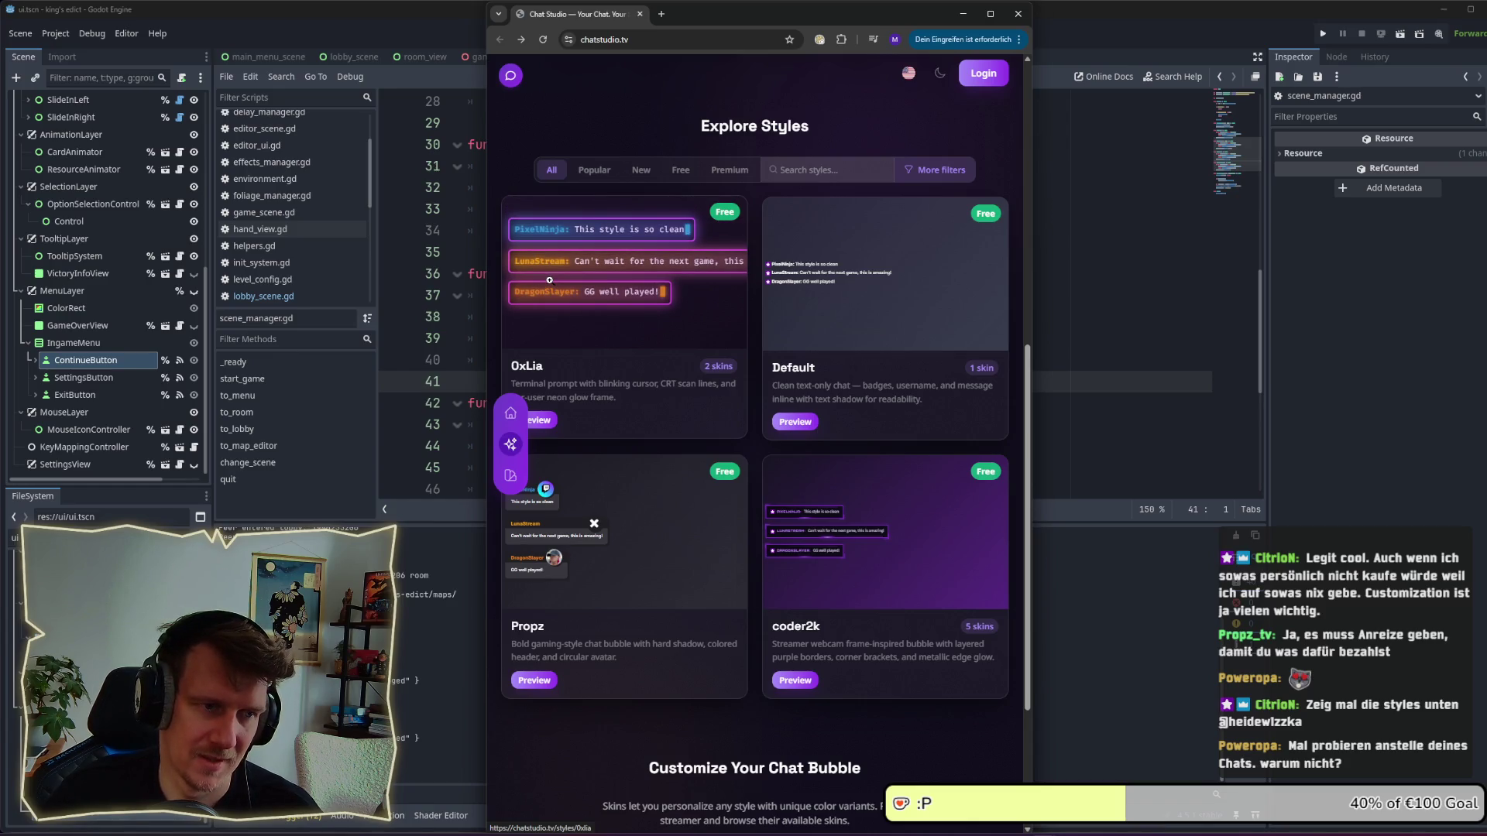
{"action": "scroll", "coordinate": [549, 281], "scroll_direction": "down", "scroll_amount": 1}
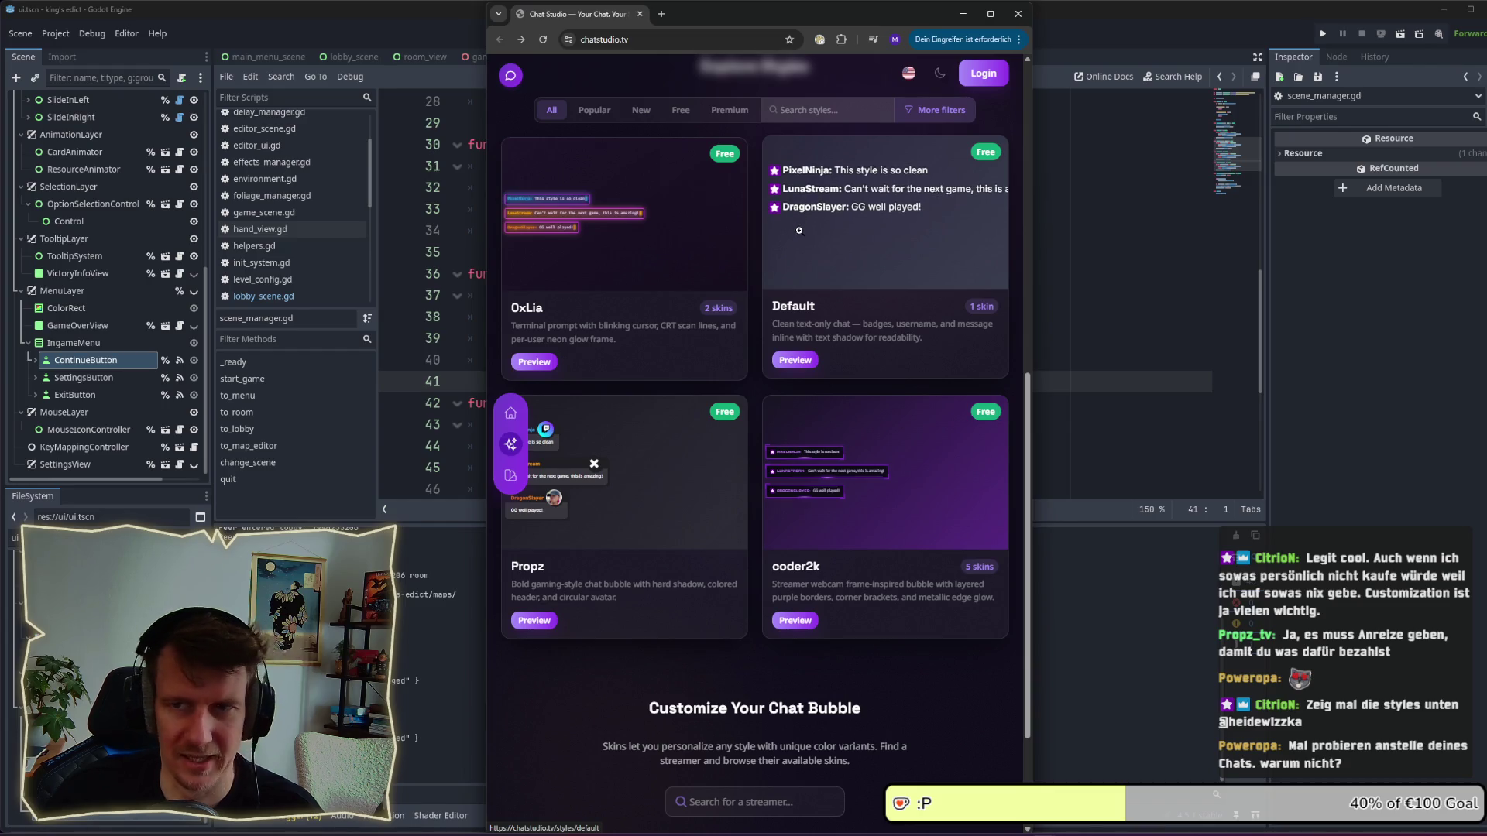
Open OxLia's style page and preview its gold, then yolo, then gold skin again.
{"action": "left_click", "coordinate": [538, 362]}
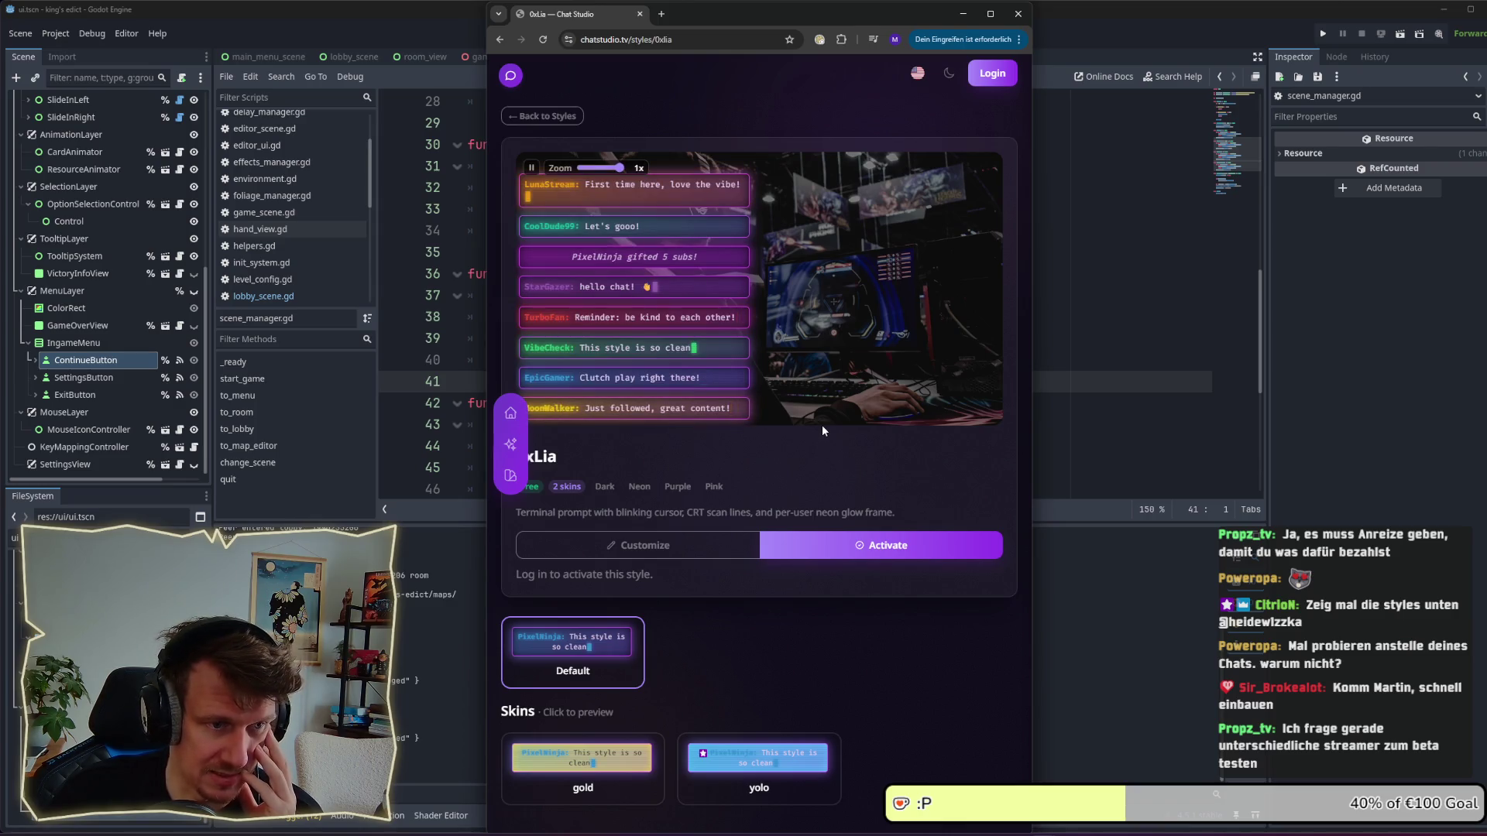
{"action": "left_click", "coordinate": [654, 767]}
{"action": "left_click", "coordinate": [758, 763]}
{"action": "left_click", "coordinate": [619, 756]}
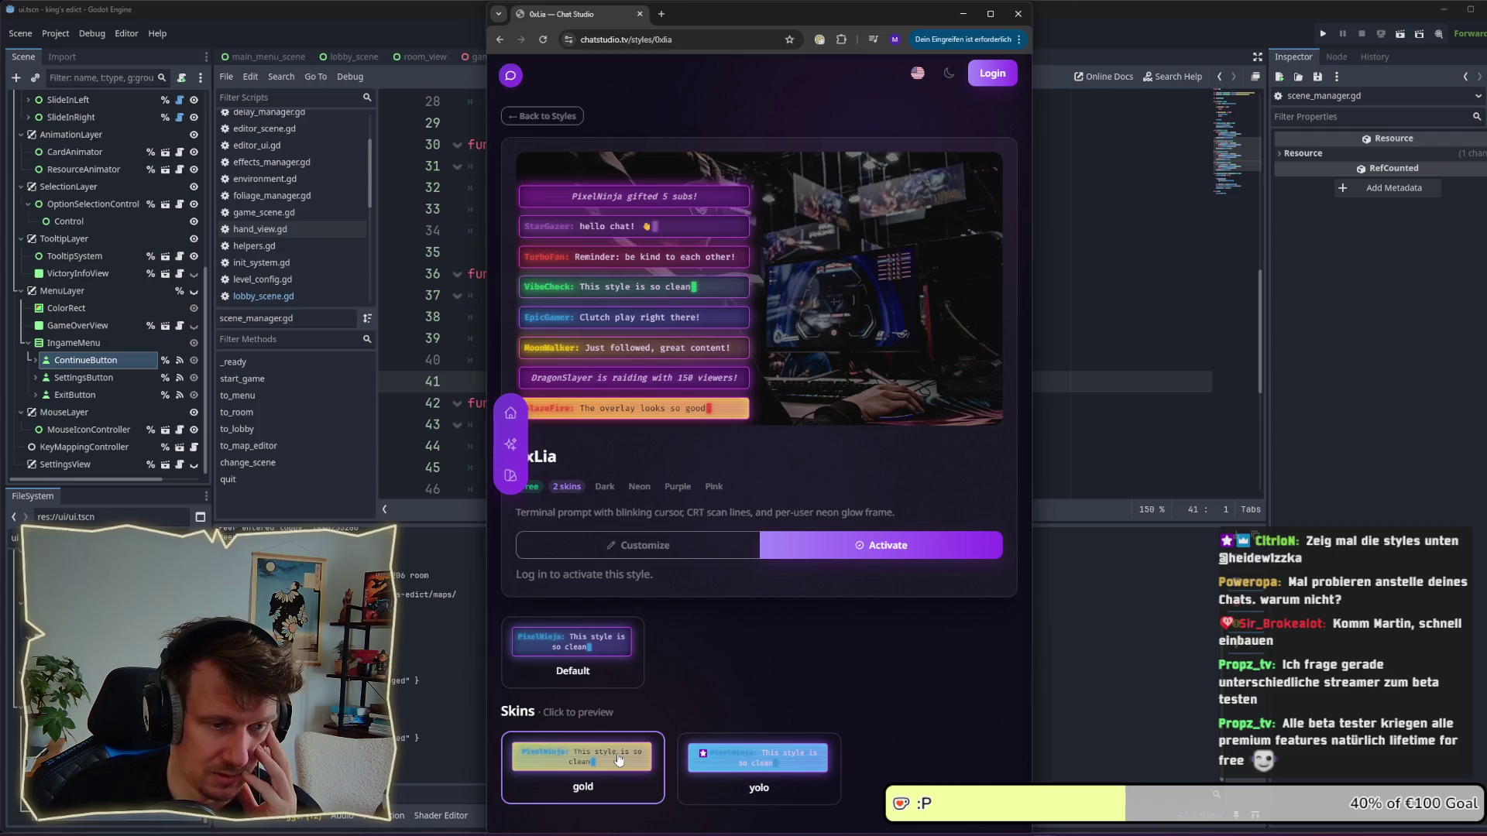
In Customize Style, enlarge the avatars, add avatar spacing, and toggle avatars off and back on.
{"action": "left_click", "coordinate": [703, 546]}
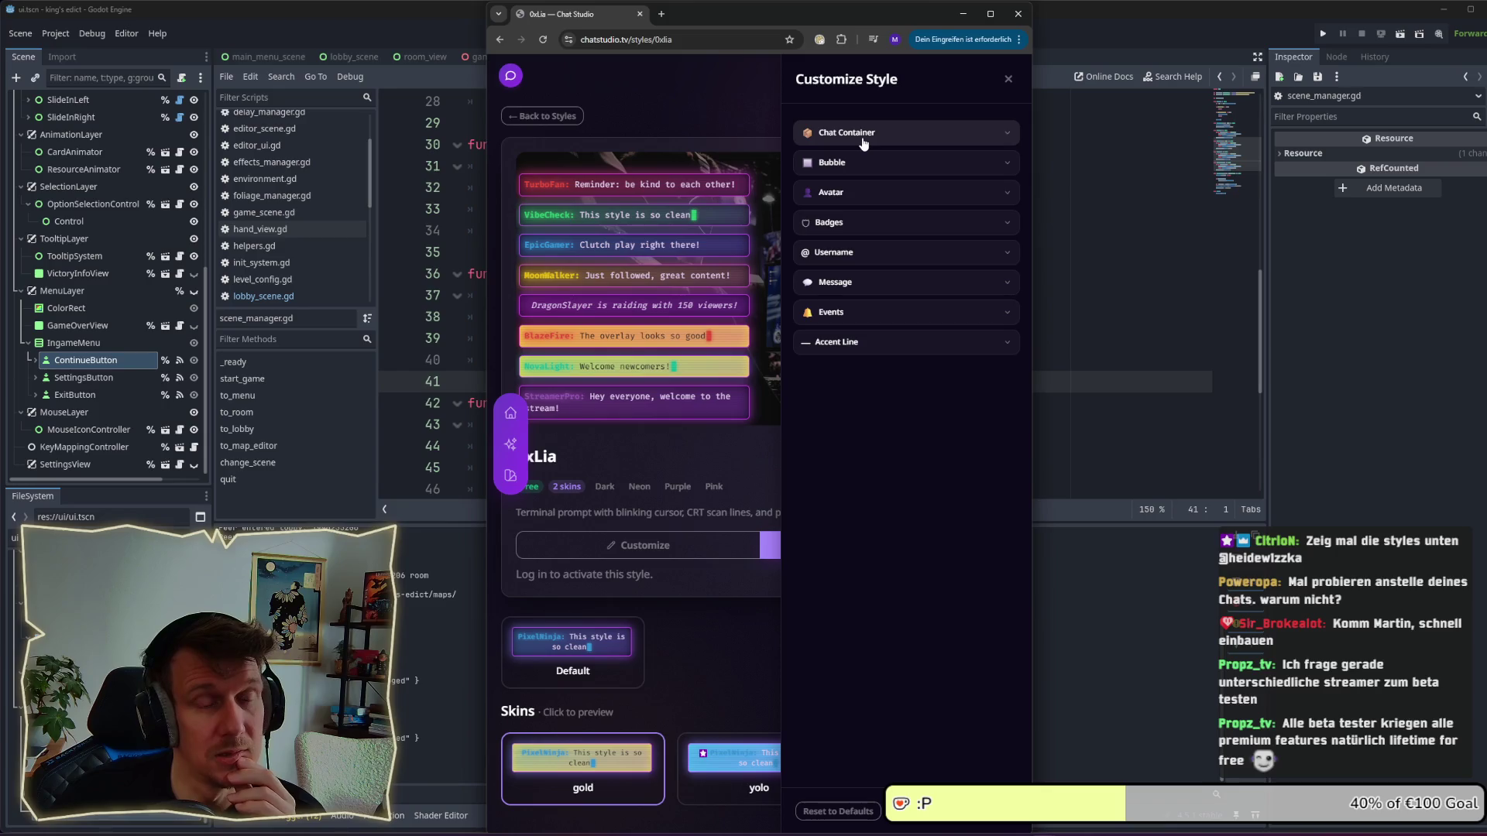
{"action": "left_click", "coordinate": [866, 192]}
{"action": "left_click", "coordinate": [997, 219]}
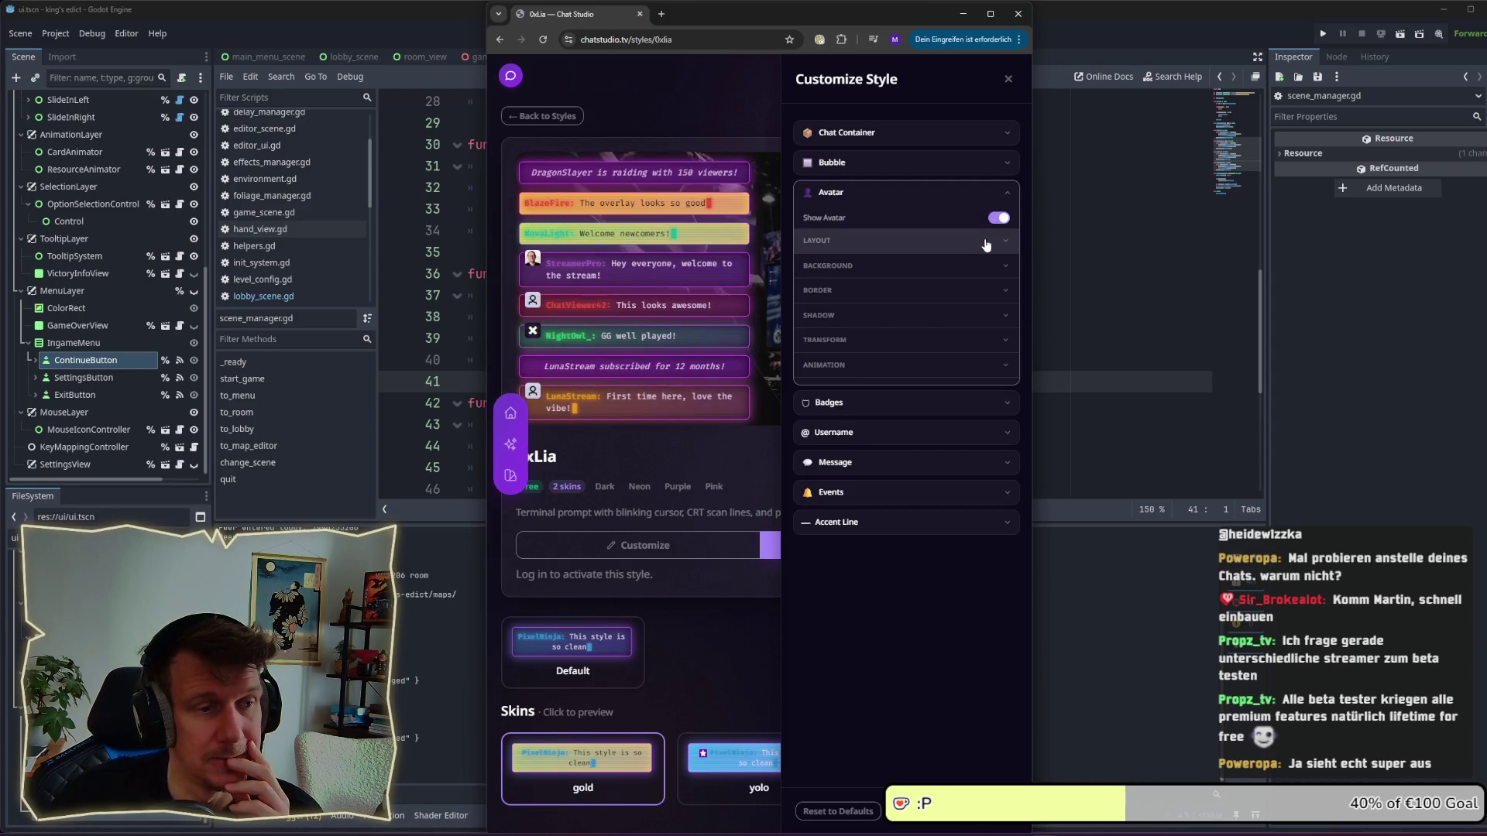
{"action": "left_click", "coordinate": [995, 241]}
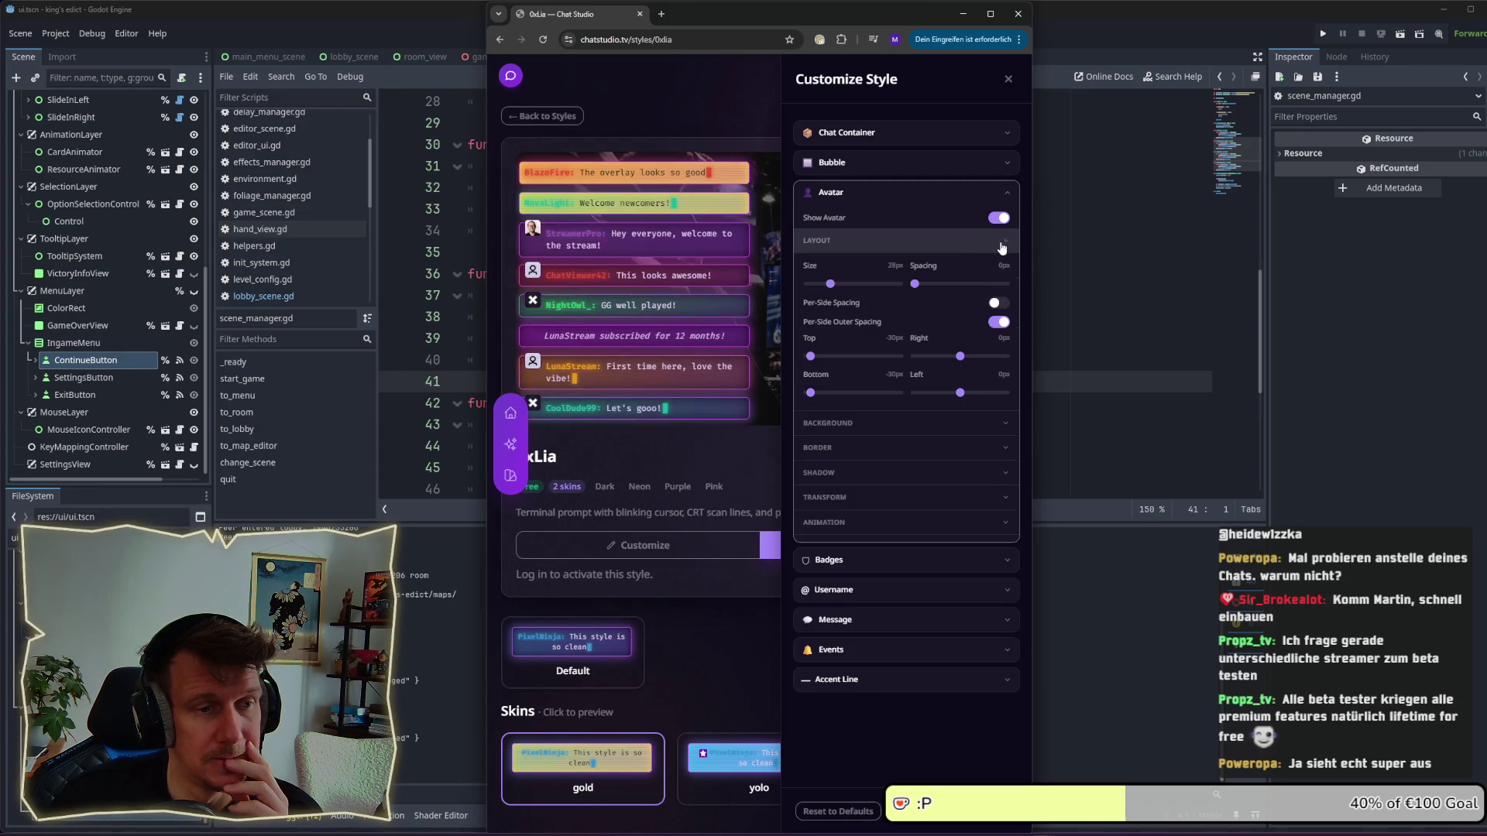
{"action": "mouse_move", "coordinate": [830, 284]}
{"action": "left_mouse_down"}
{"action": "mouse_move", "coordinate": [877, 289]}
{"action": "mouse_move", "coordinate": [820, 288]}
{"action": "left_mouse_up"}
{"action": "left_click_drag", "start_coordinate": [915, 284], "coordinate": [920, 287]}
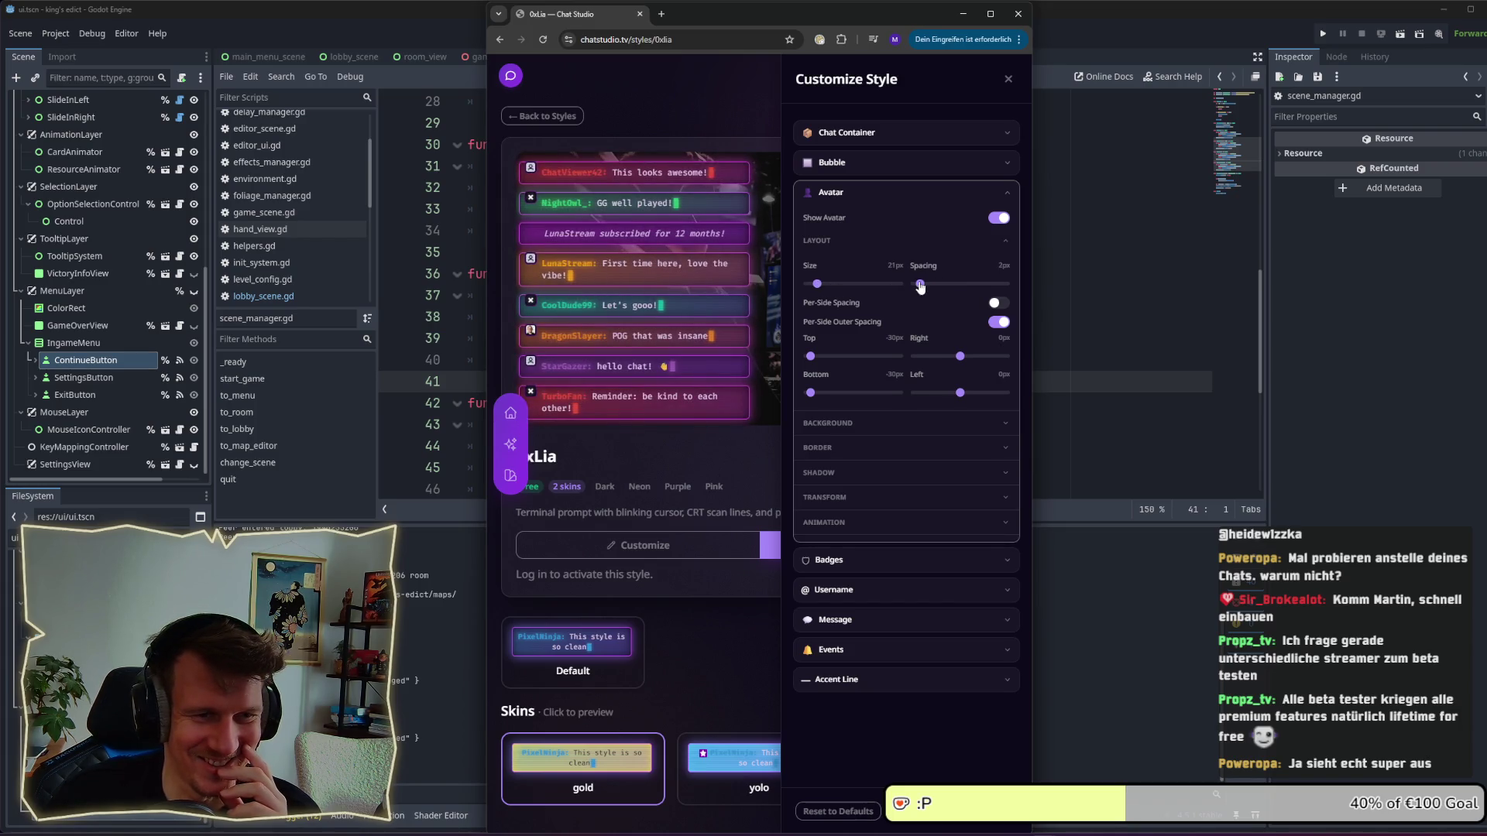
{"action": "left_click", "coordinate": [990, 198]}
{"action": "left_click", "coordinate": [991, 198]}
{"action": "left_click", "coordinate": [1000, 220]}
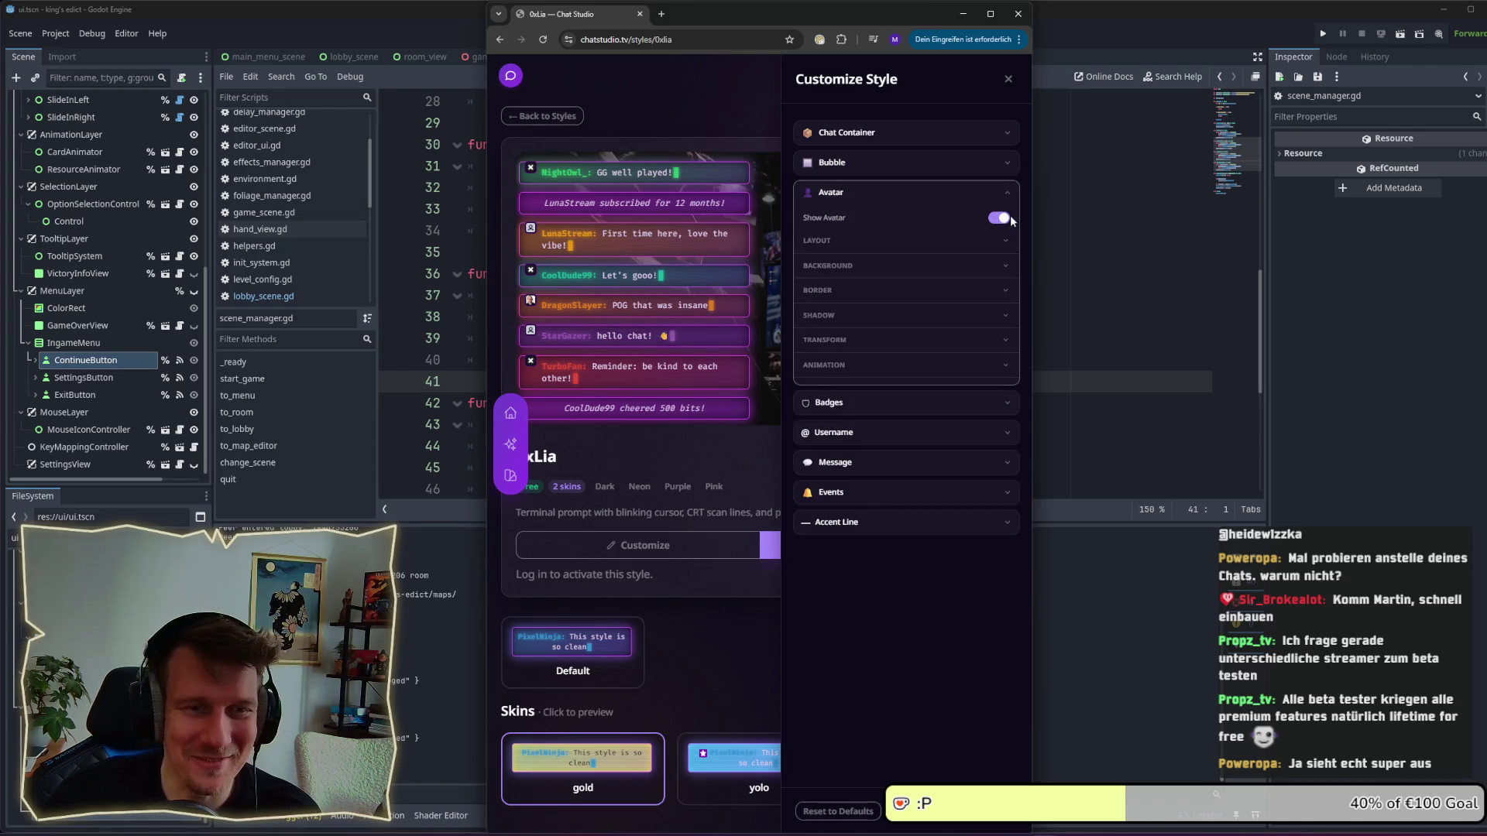
{"action": "left_click", "coordinate": [999, 219]}
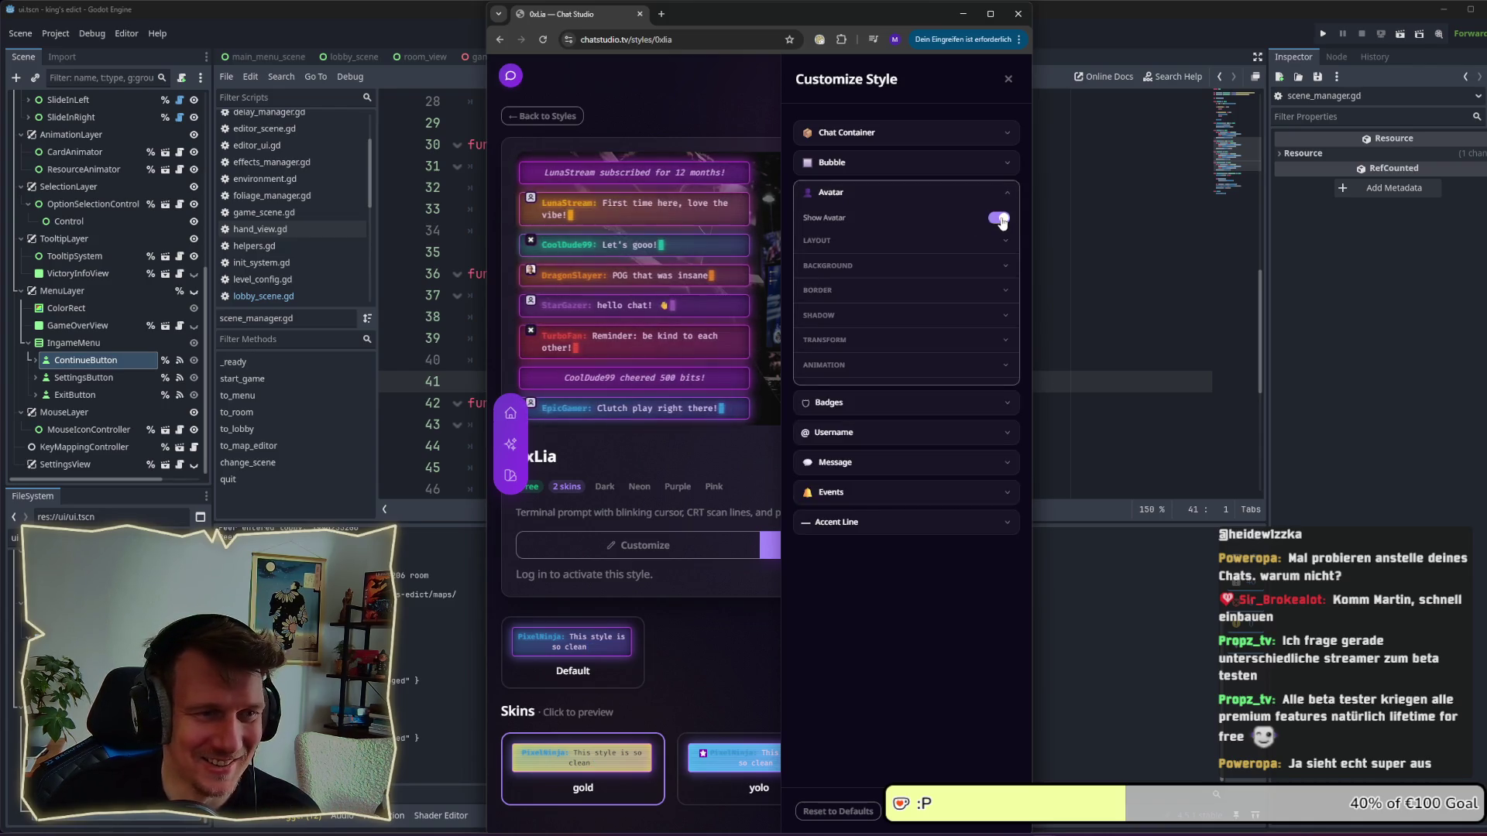
Toggle Show Badges and lower the username top spacing to 9px.
{"action": "left_click", "coordinate": [936, 404]}
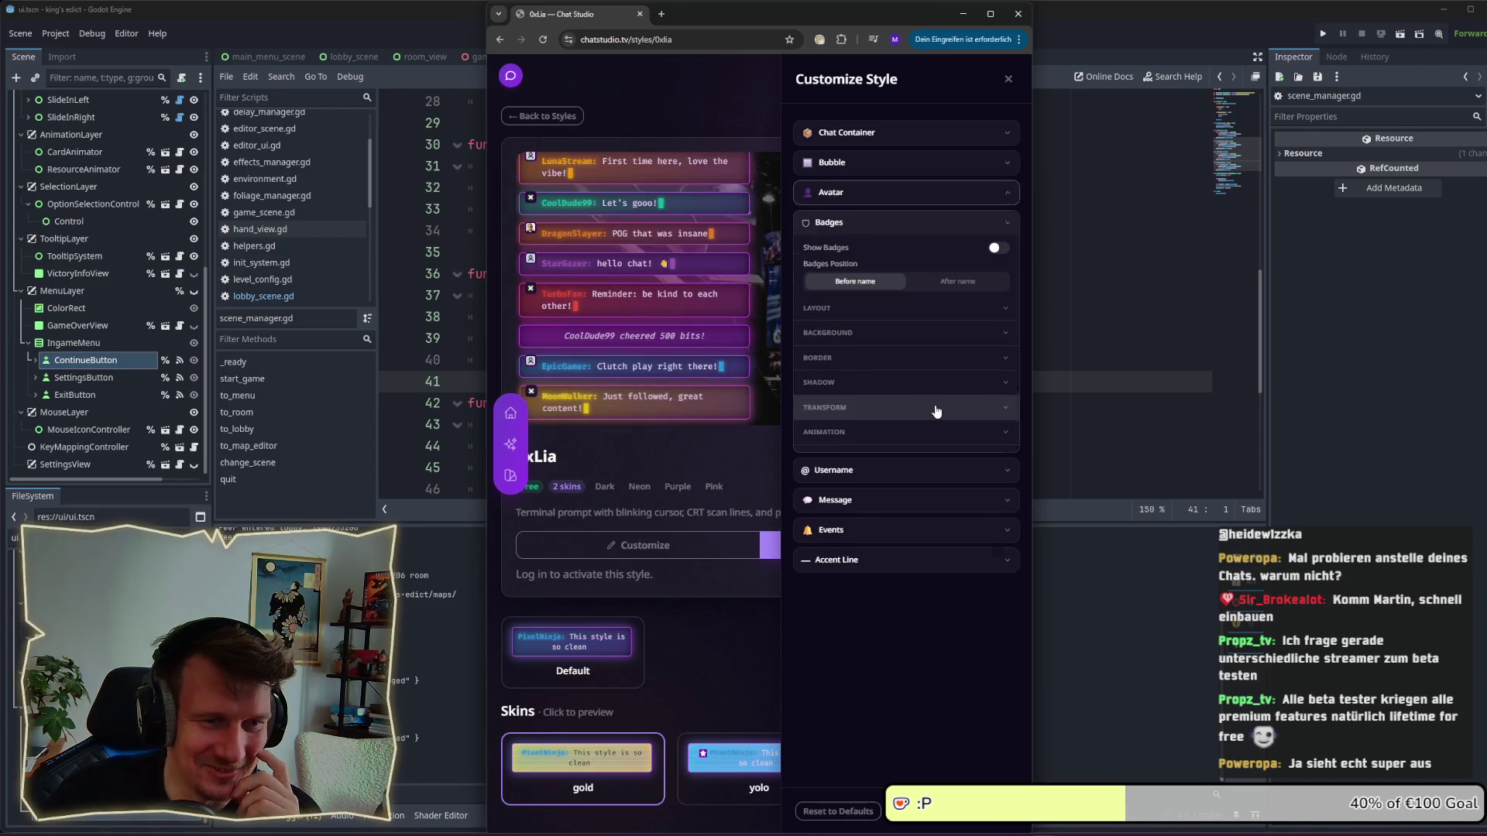
{"action": "left_click", "coordinate": [995, 249]}
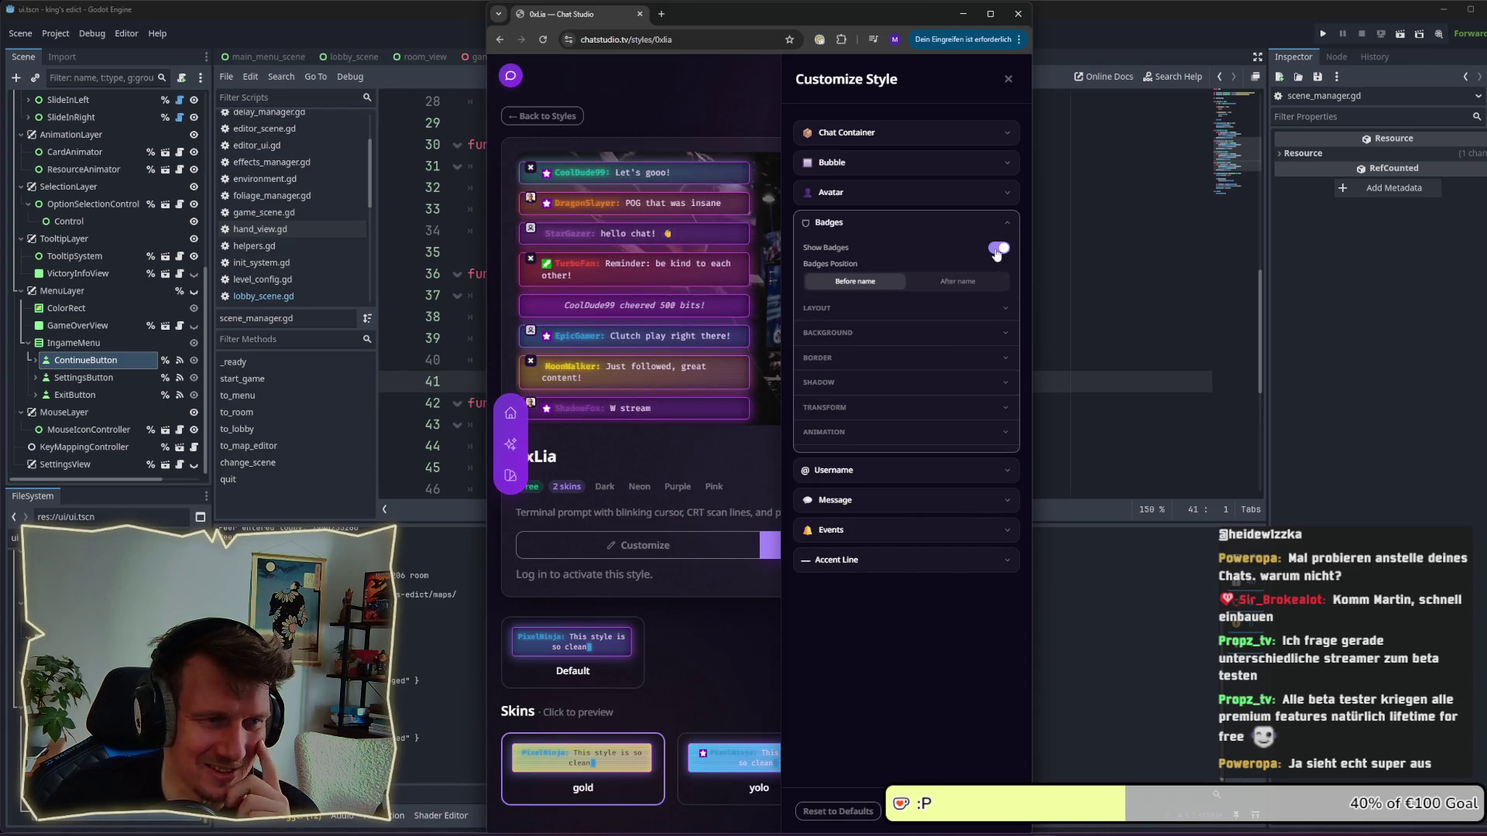
{"action": "left_click", "coordinate": [881, 471]}
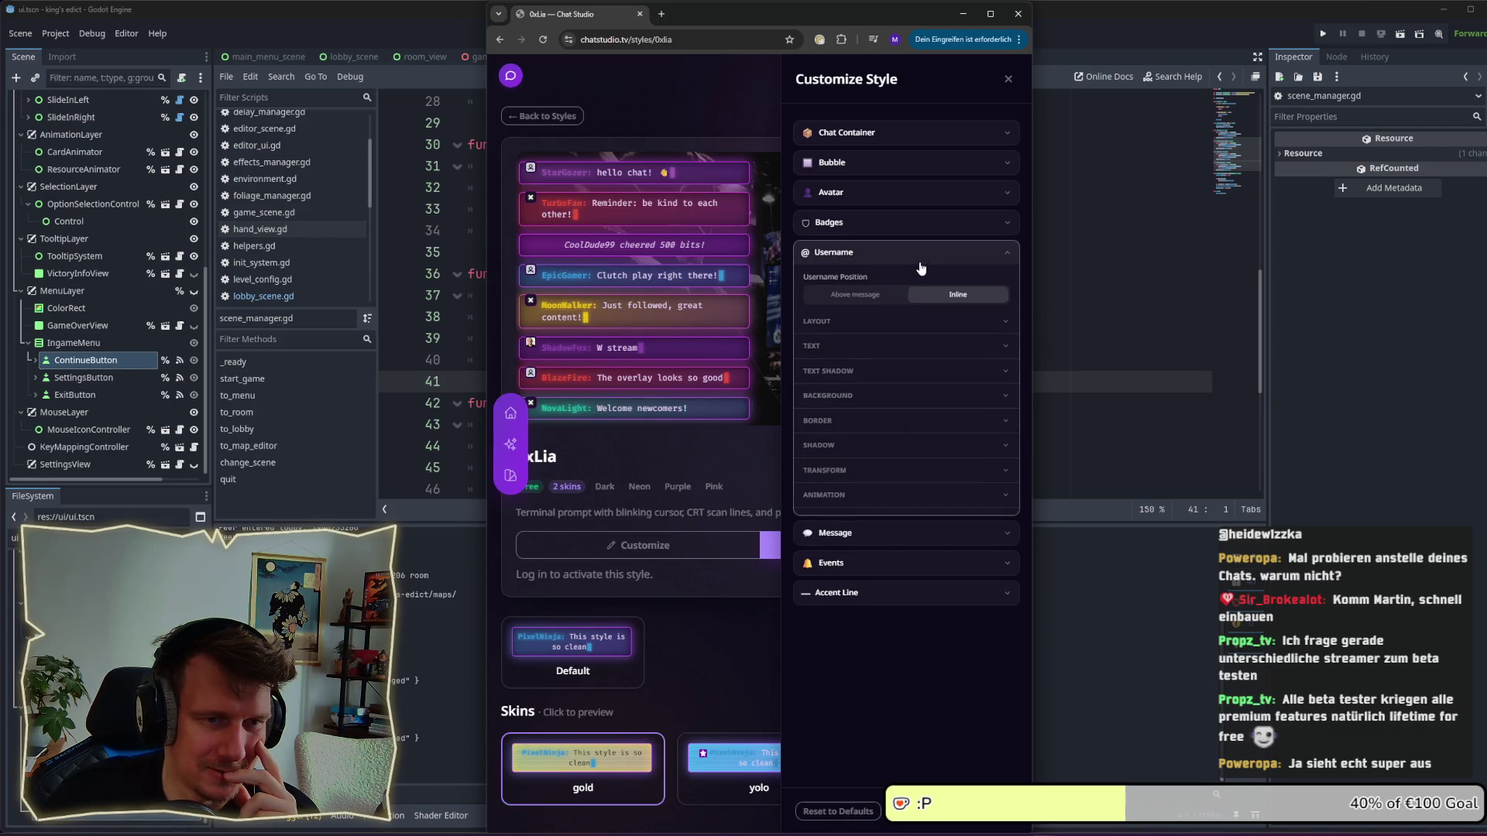
{"action": "left_click", "coordinate": [905, 322]}
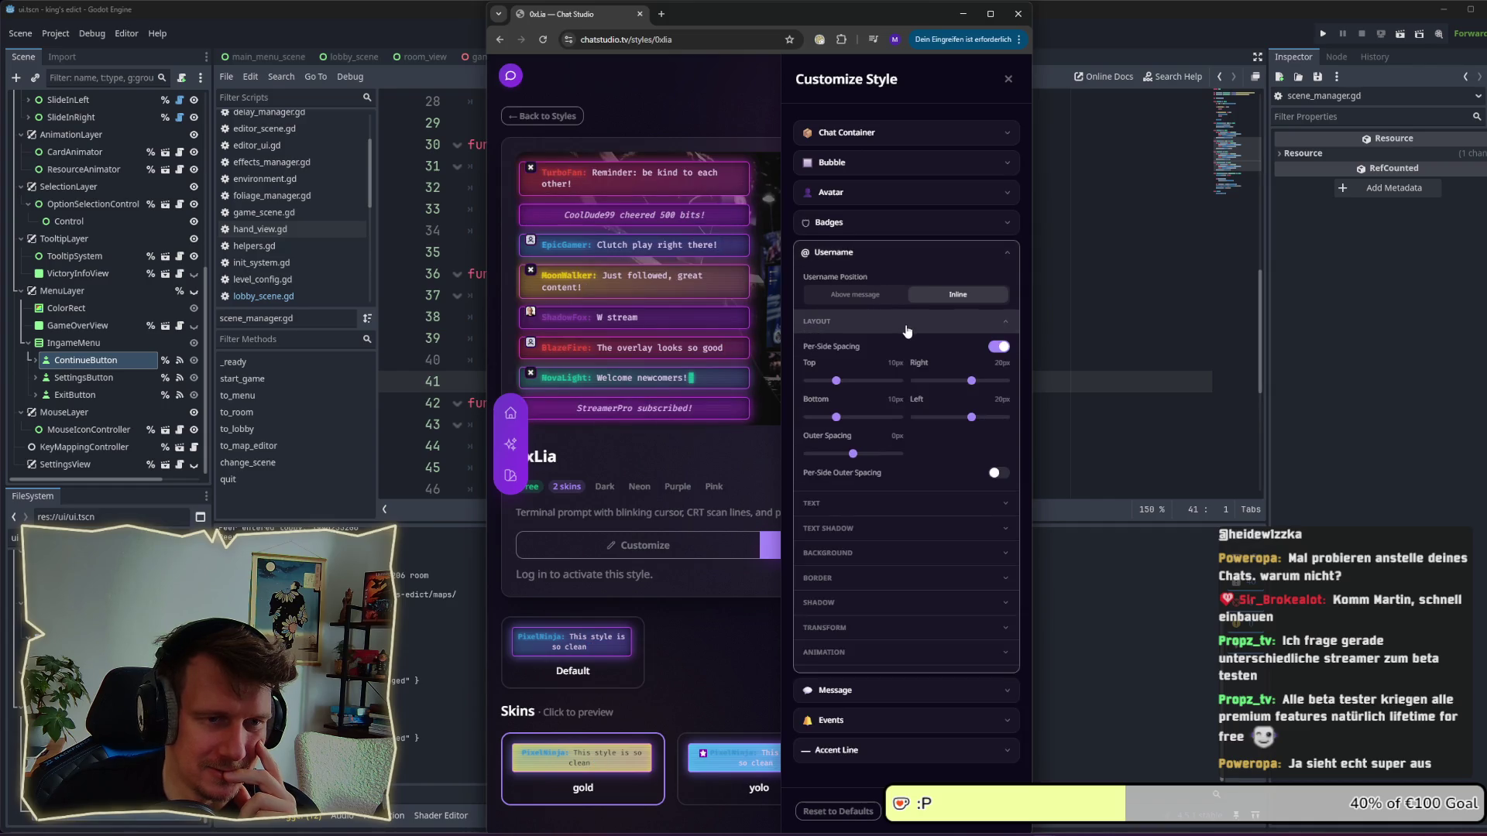
{"action": "left_click", "coordinate": [834, 382]}
{"action": "left_click", "coordinate": [905, 254]}
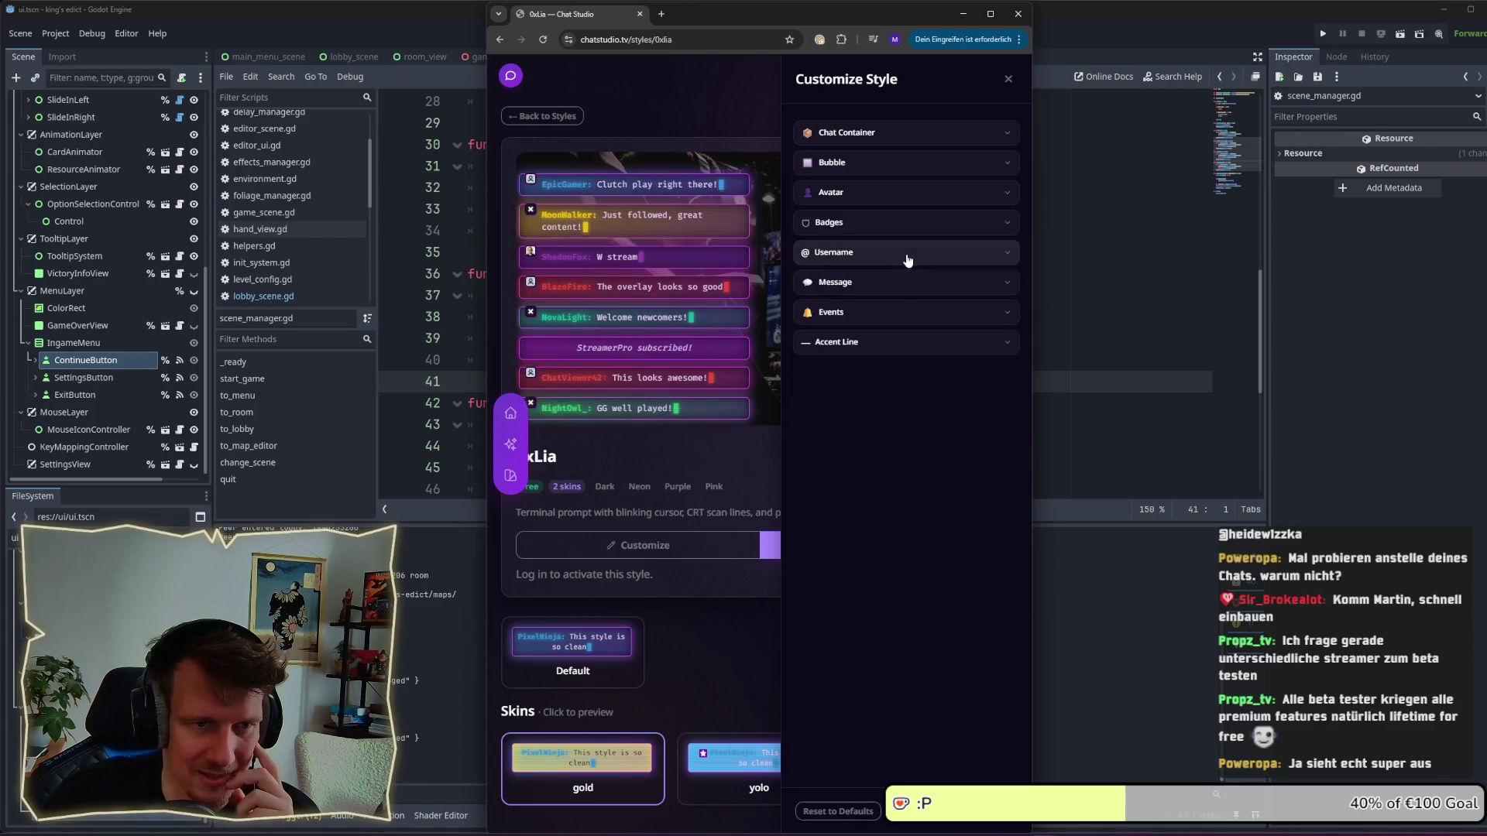
Set bubble text direction to right-to-left, then back to left-to-right.
{"action": "left_click", "coordinate": [872, 286]}
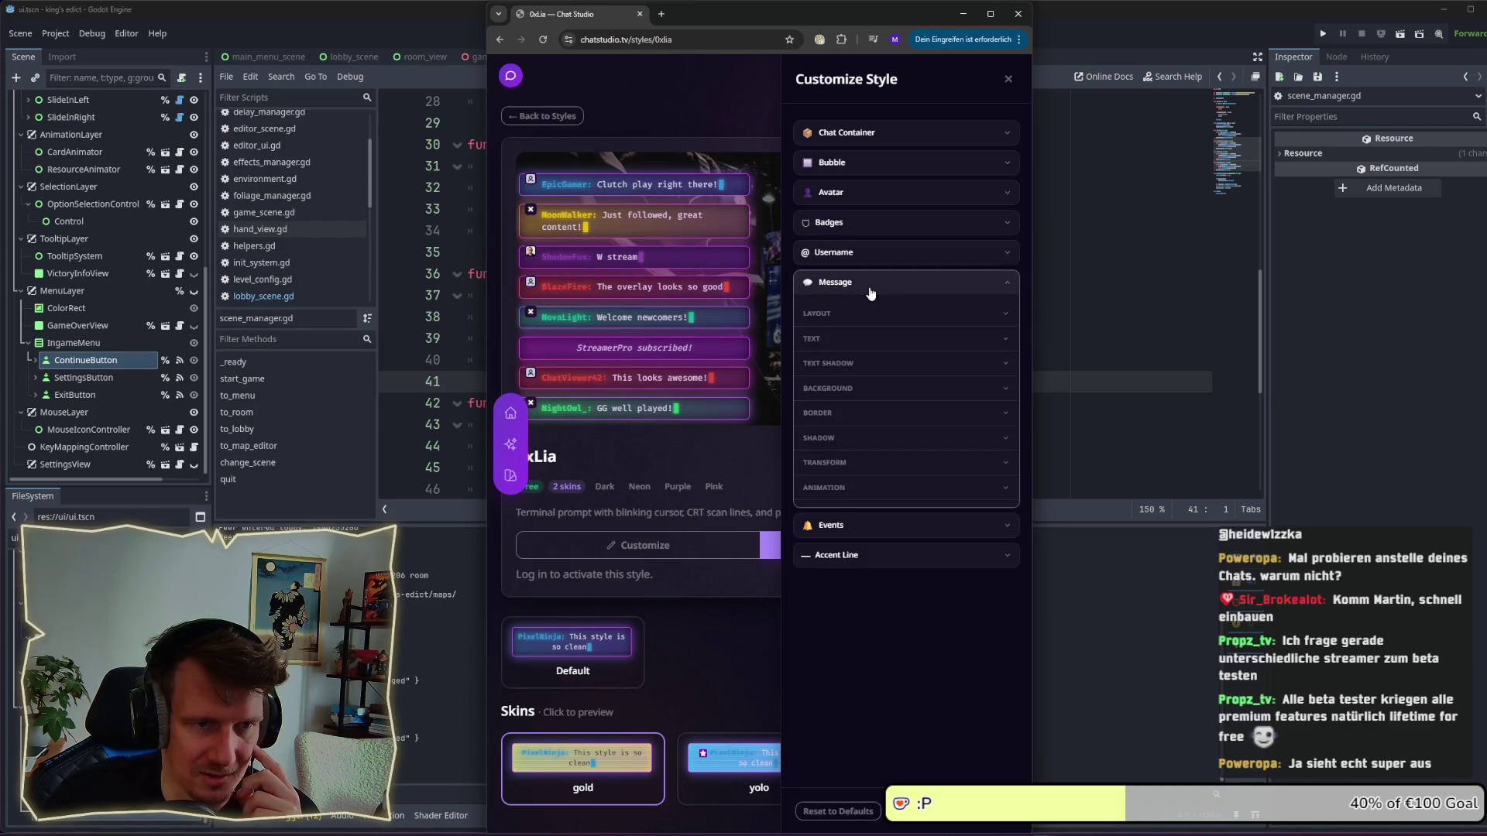
{"action": "left_click", "coordinate": [872, 286]}
{"action": "left_click", "coordinate": [859, 163]}
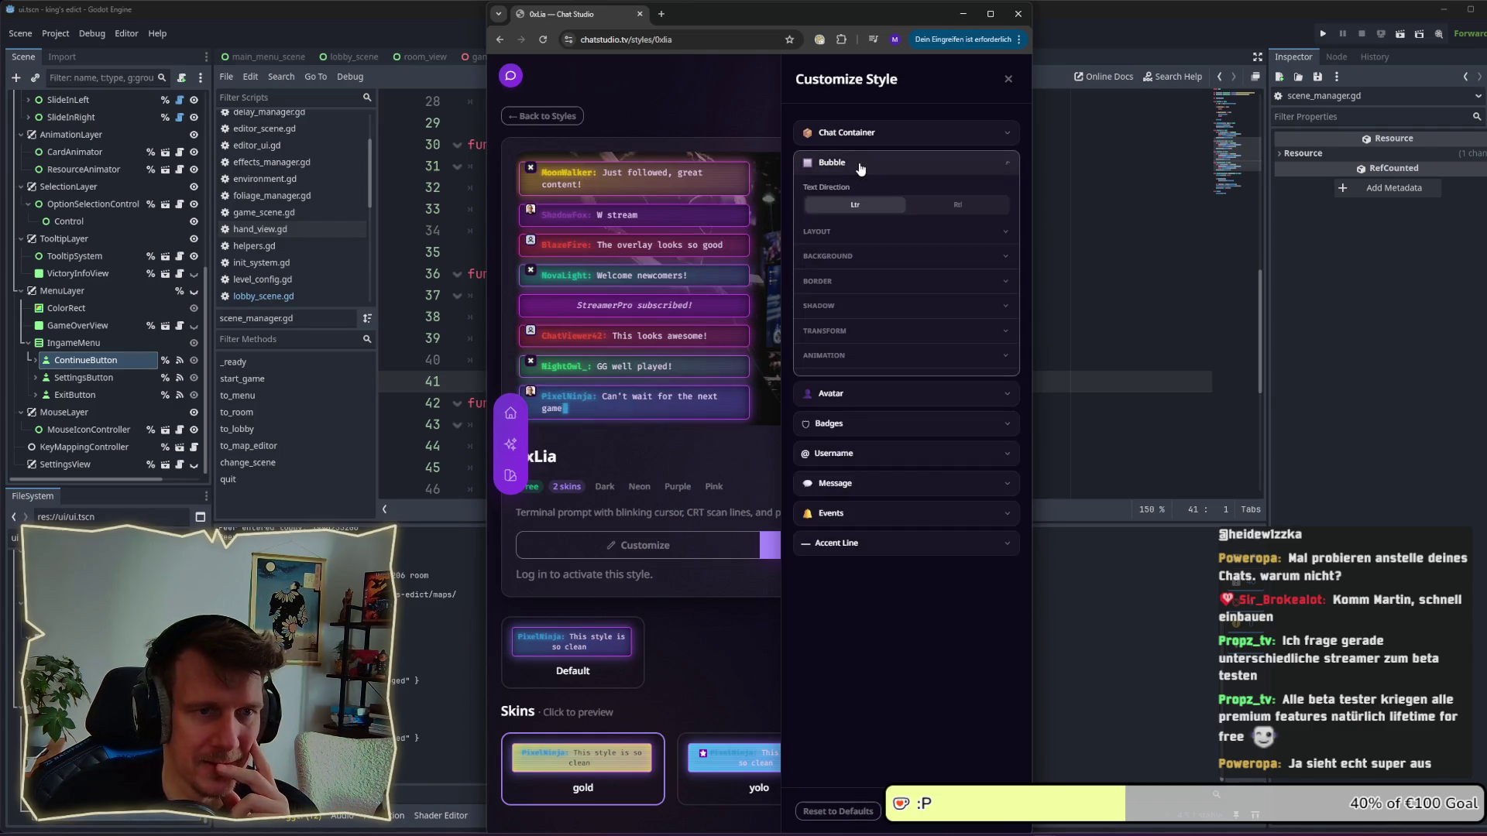
{"action": "left_click", "coordinate": [949, 205]}
{"action": "left_click", "coordinate": [877, 206]}
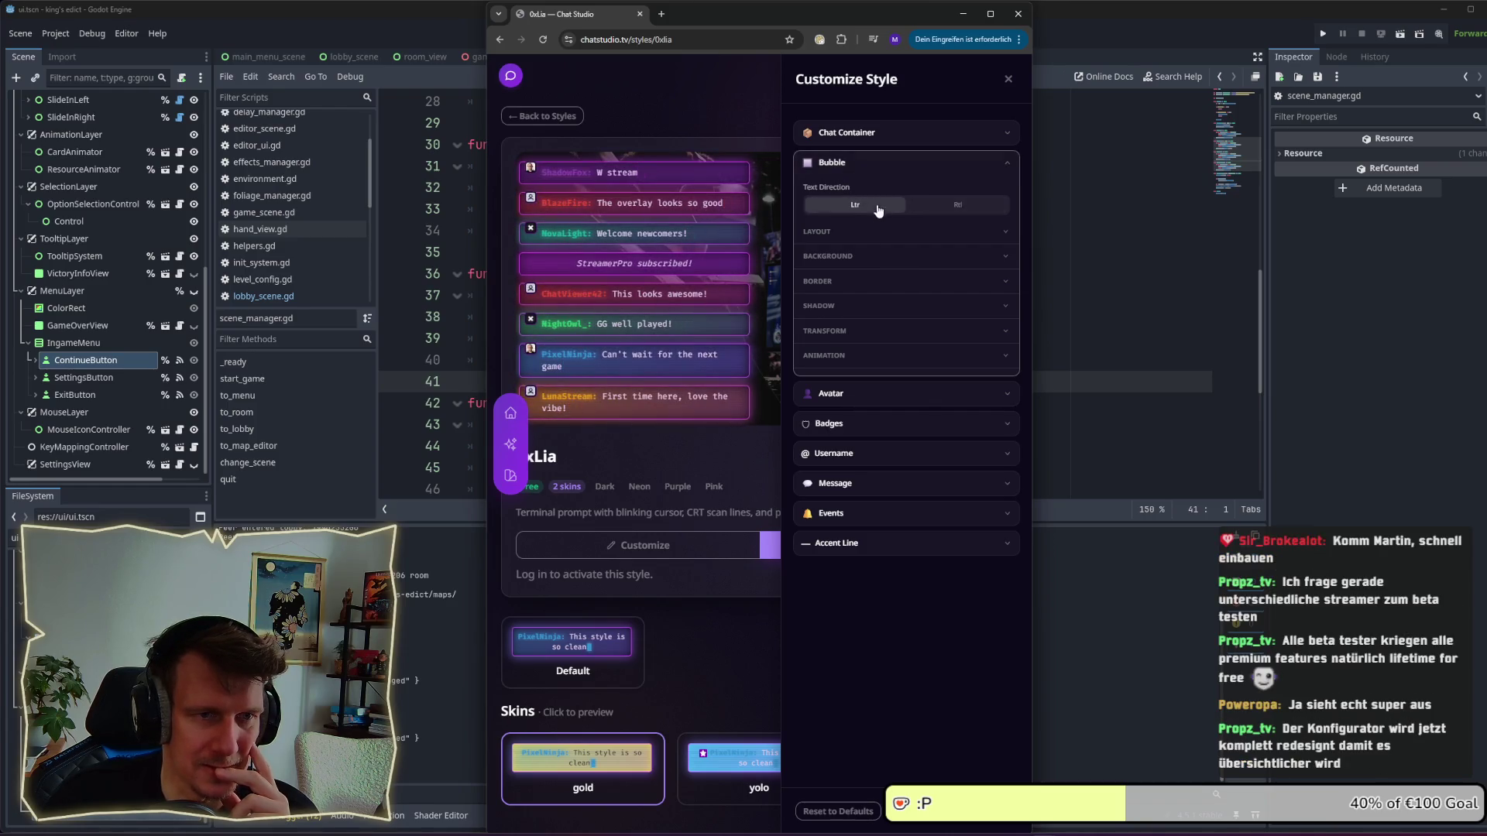
{"action": "left_click", "coordinate": [900, 161]}
{"action": "left_click", "coordinate": [883, 133]}
{"action": "left_click", "coordinate": [876, 164]}
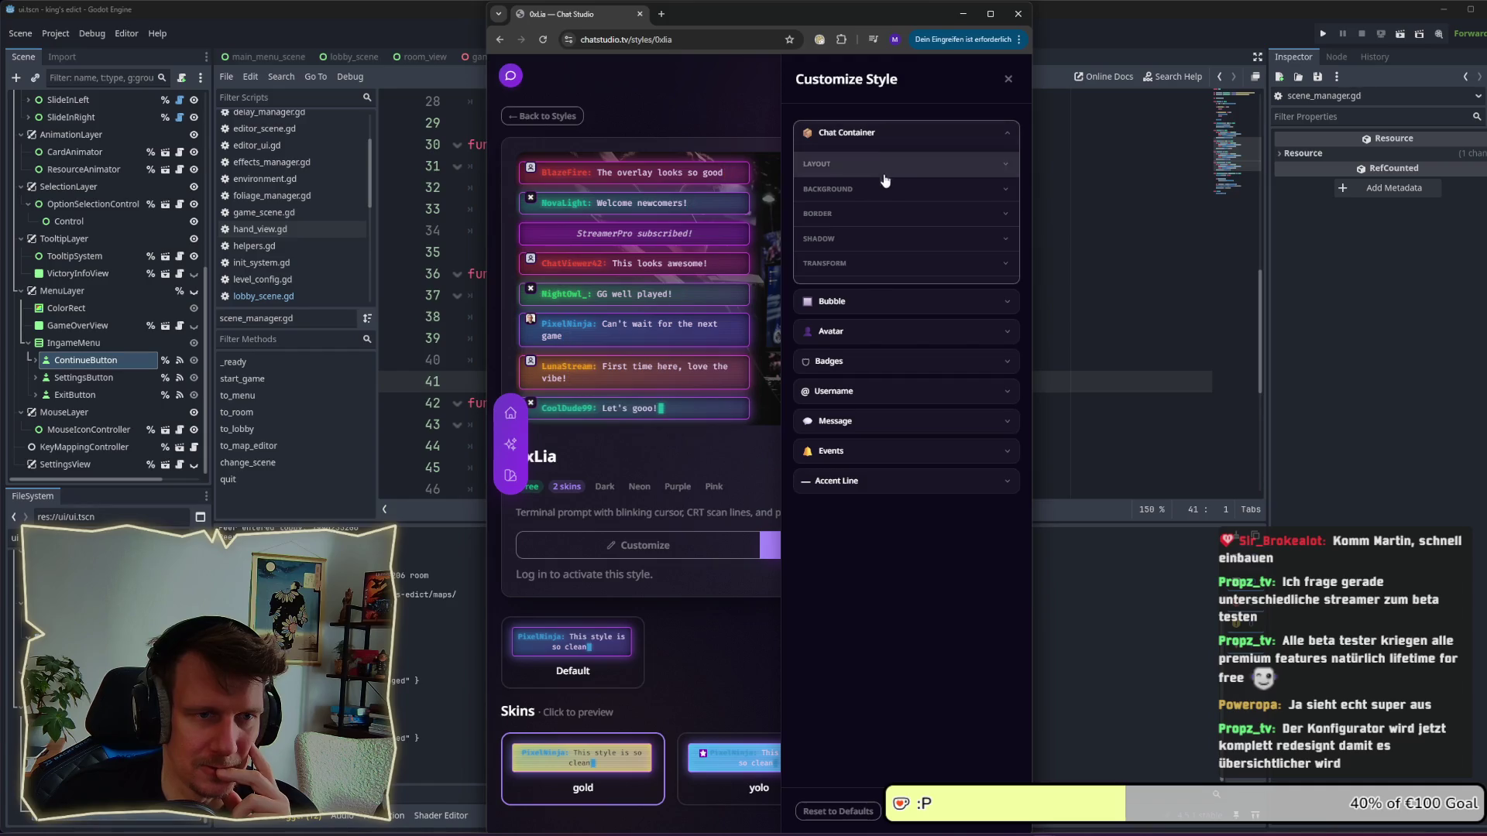
Give the chat container a 22px message gap, 40% black background, 4px border and -4px shadow X.
{"action": "left_click_drag", "start_coordinate": [808, 207], "coordinate": [871, 209]}
{"action": "left_click_drag", "start_coordinate": [825, 214], "coordinate": [852, 221]}
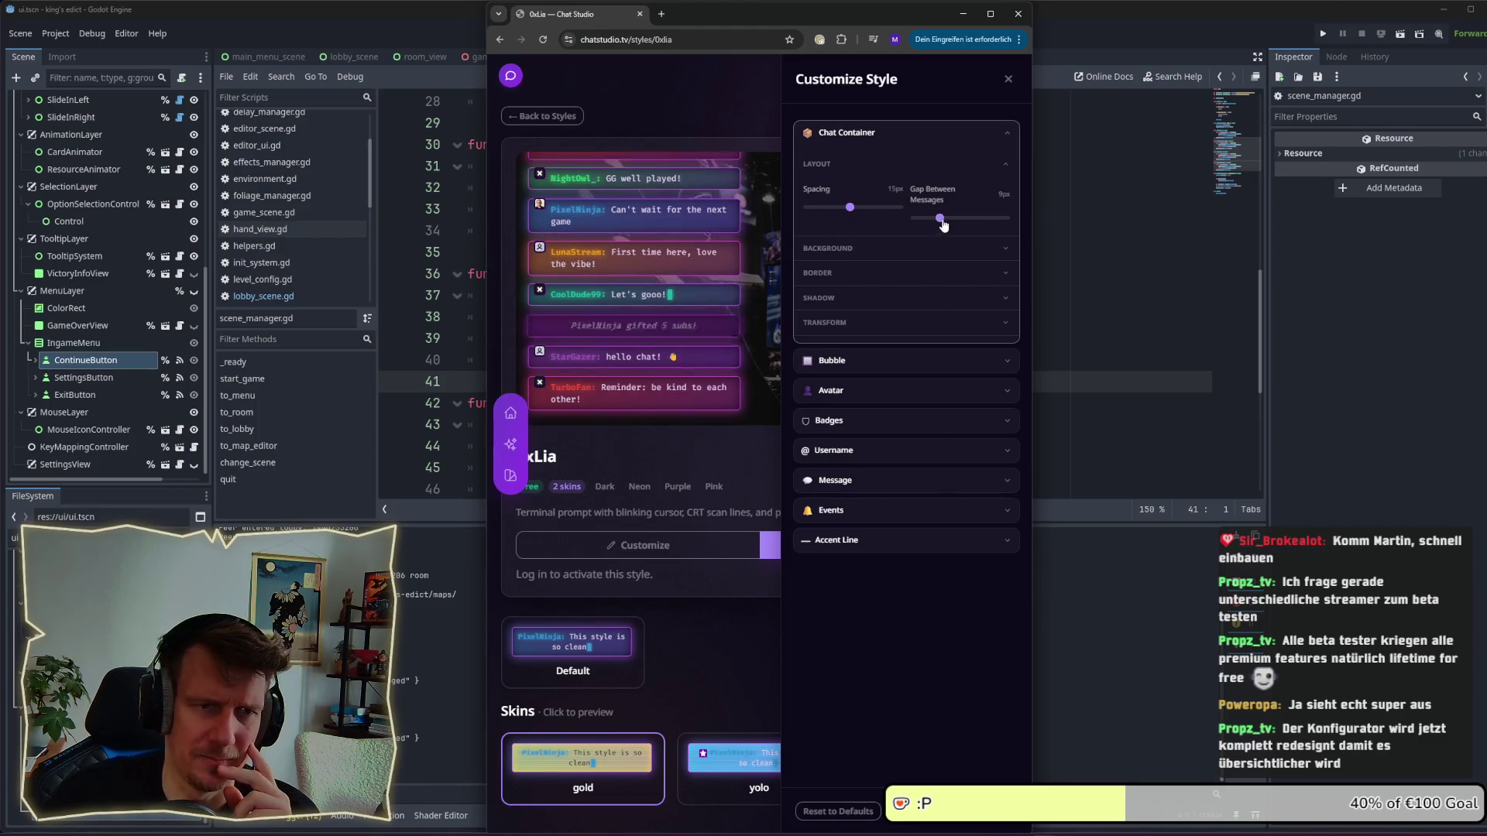
{"action": "mouse_move", "coordinate": [975, 227]}
{"action": "left_mouse_down"}
{"action": "mouse_move", "coordinate": [957, 223]}
{"action": "mouse_move", "coordinate": [977, 223]}
{"action": "left_mouse_up"}
{"action": "left_click", "coordinate": [944, 249]}
{"action": "mouse_move", "coordinate": [808, 308]}
{"action": "left_mouse_down"}
{"action": "mouse_move", "coordinate": [848, 311]}
{"action": "mouse_move", "coordinate": [818, 309]}
{"action": "left_mouse_up"}
{"action": "left_click", "coordinate": [891, 248]}
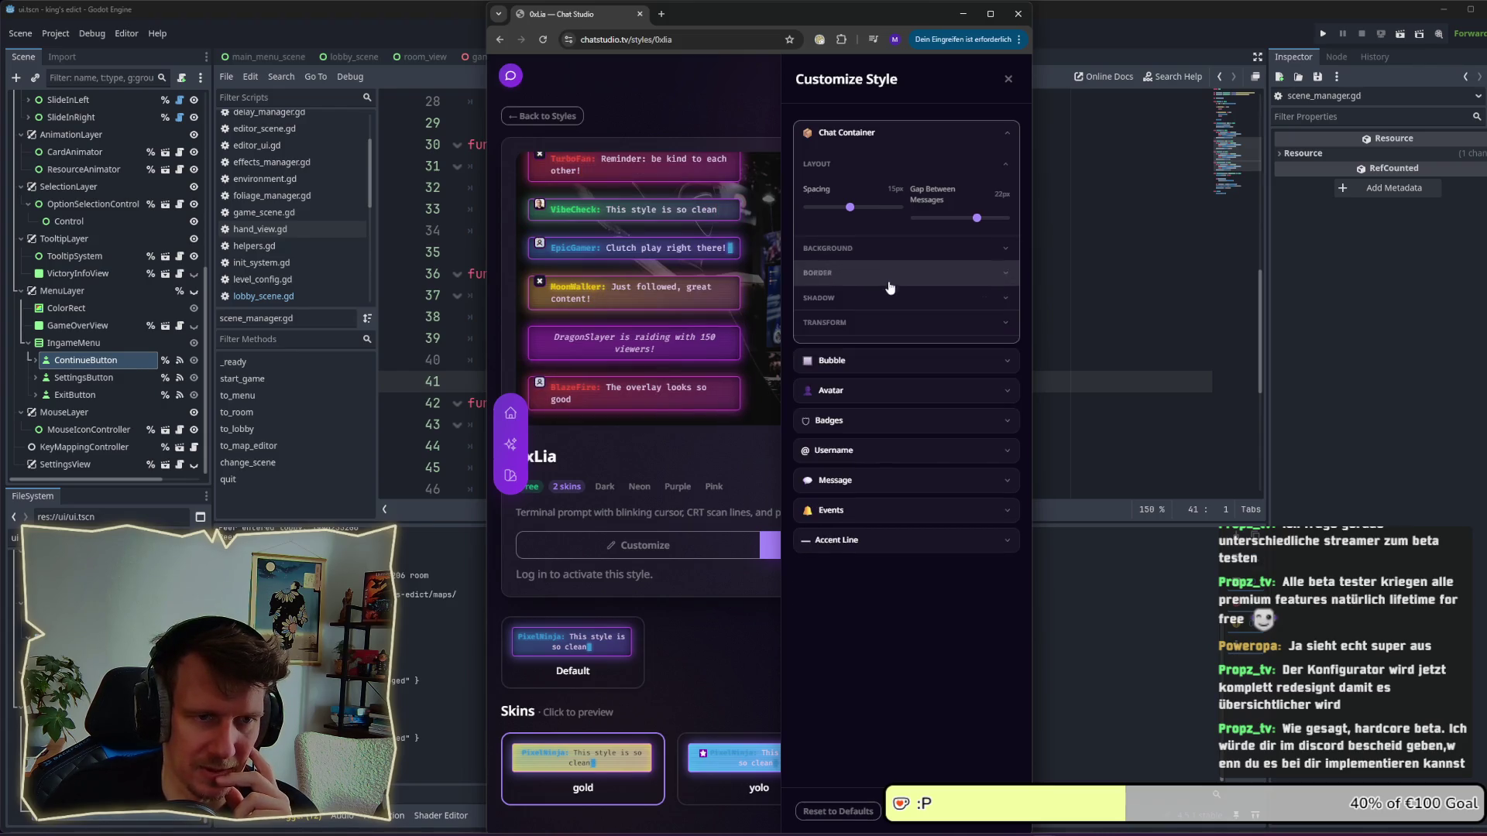
{"action": "left_click", "coordinate": [873, 282]}
{"action": "left_click_drag", "start_coordinate": [807, 317], "coordinate": [841, 318]}
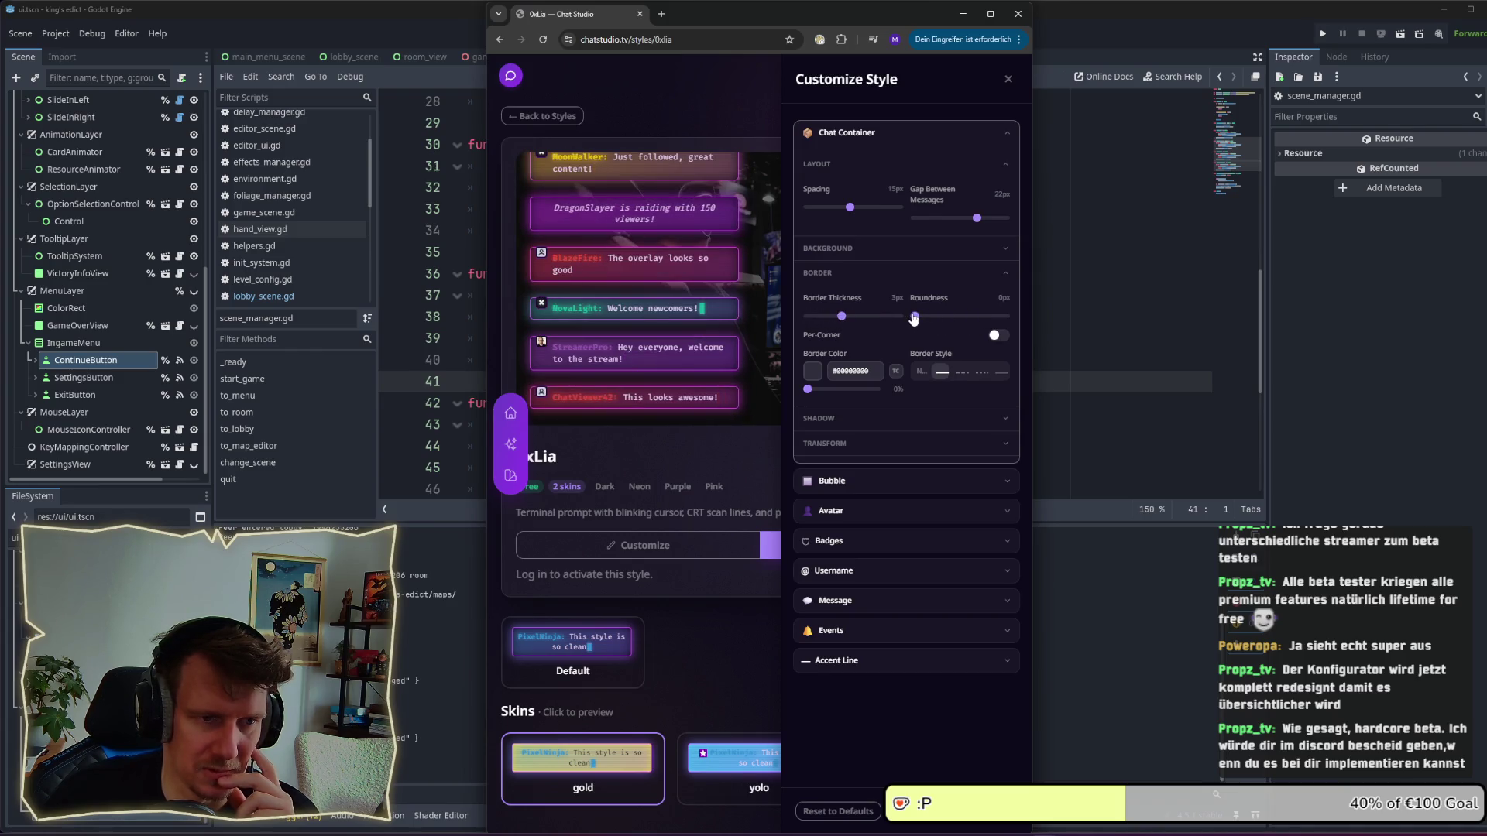
{"action": "left_click", "coordinate": [821, 418]}
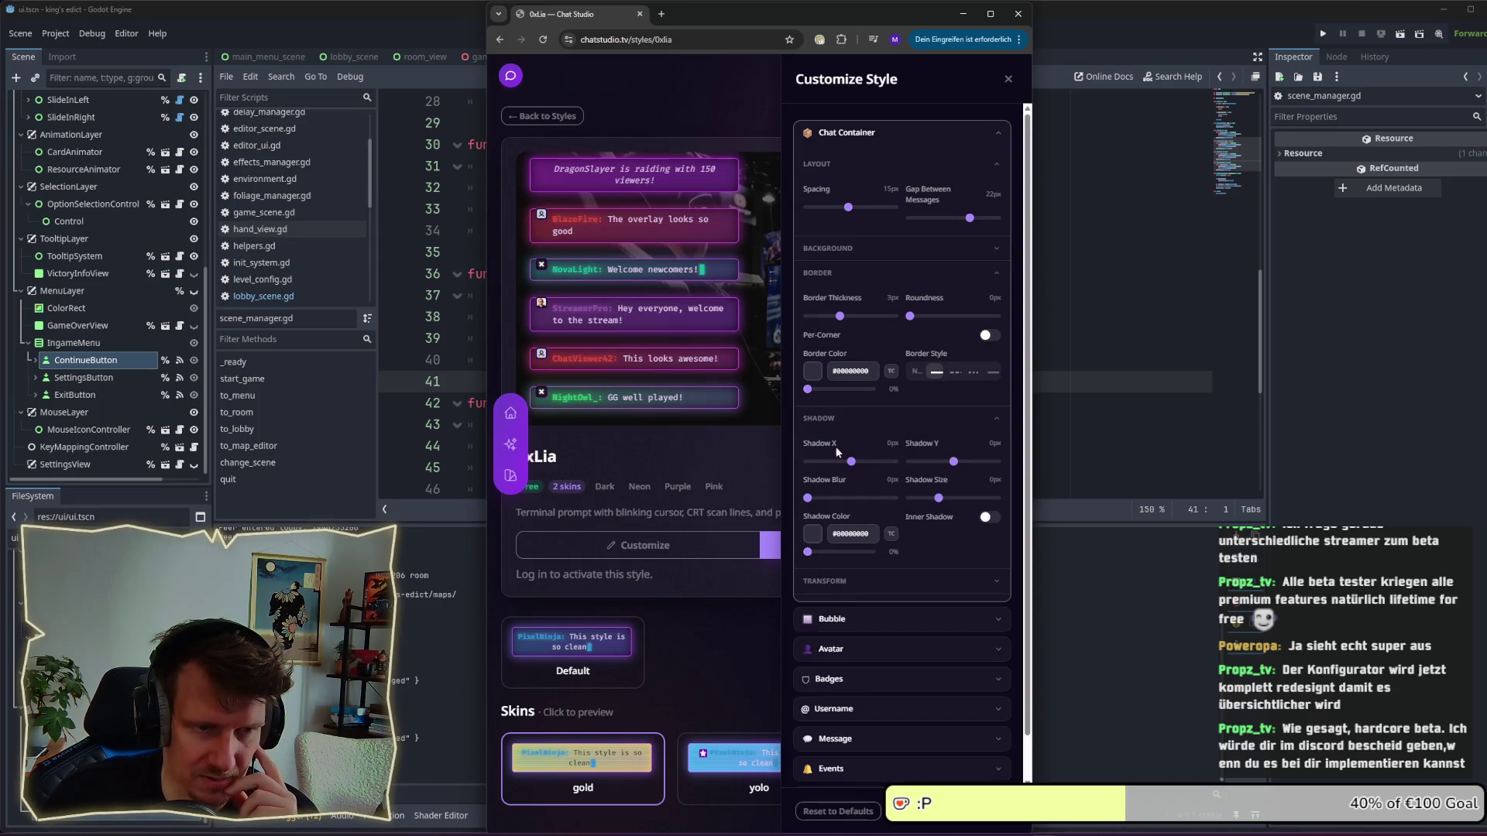
{"action": "left_click_drag", "start_coordinate": [849, 462], "coordinate": [842, 462]}
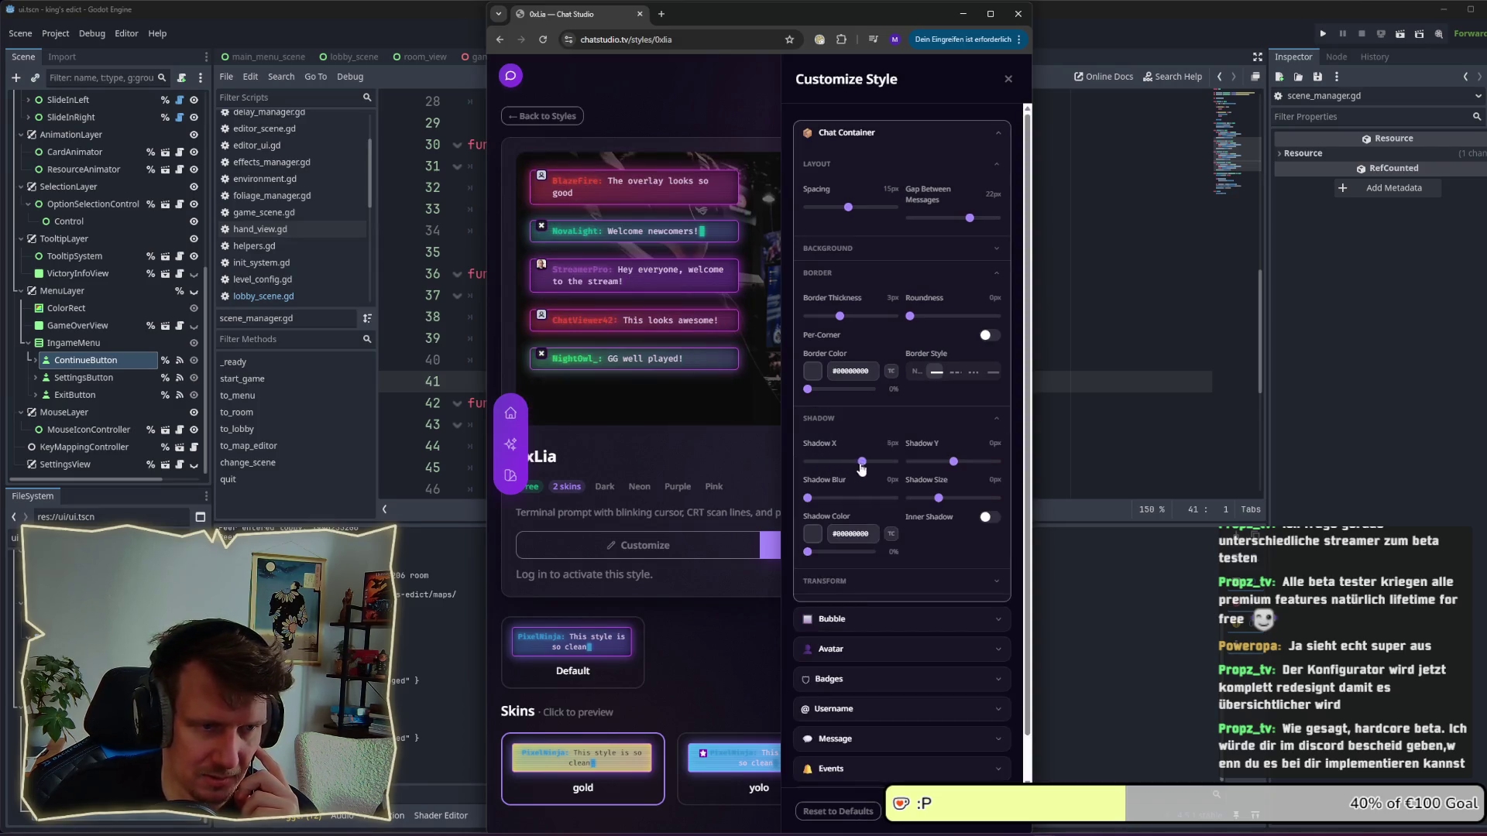
{"action": "left_click", "coordinate": [983, 136]}
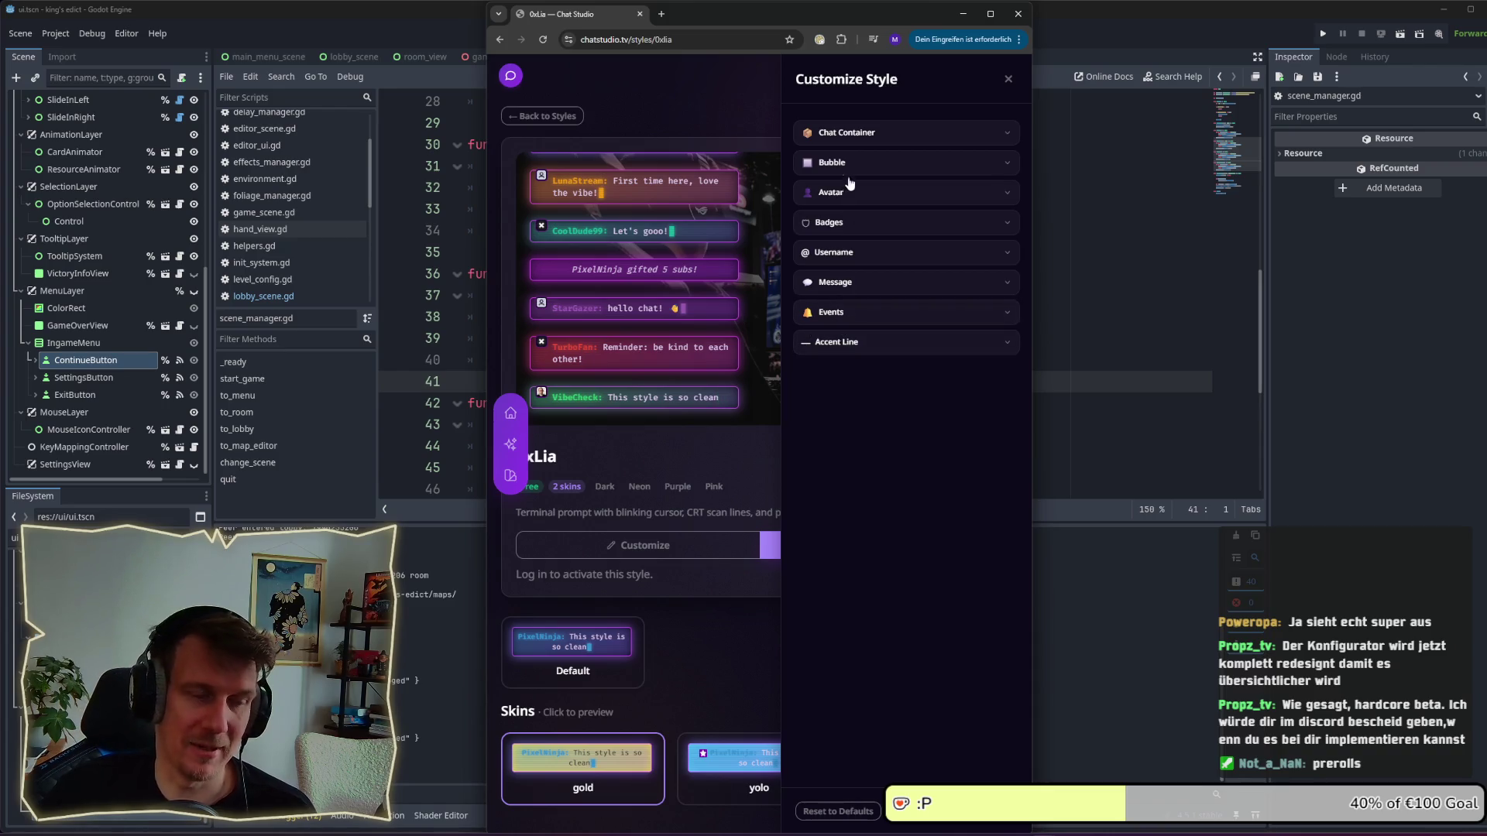
Close the OxLia customizer, preview the Propz style, and return to Explore Styles.
{"action": "left_click", "coordinate": [1007, 79]}
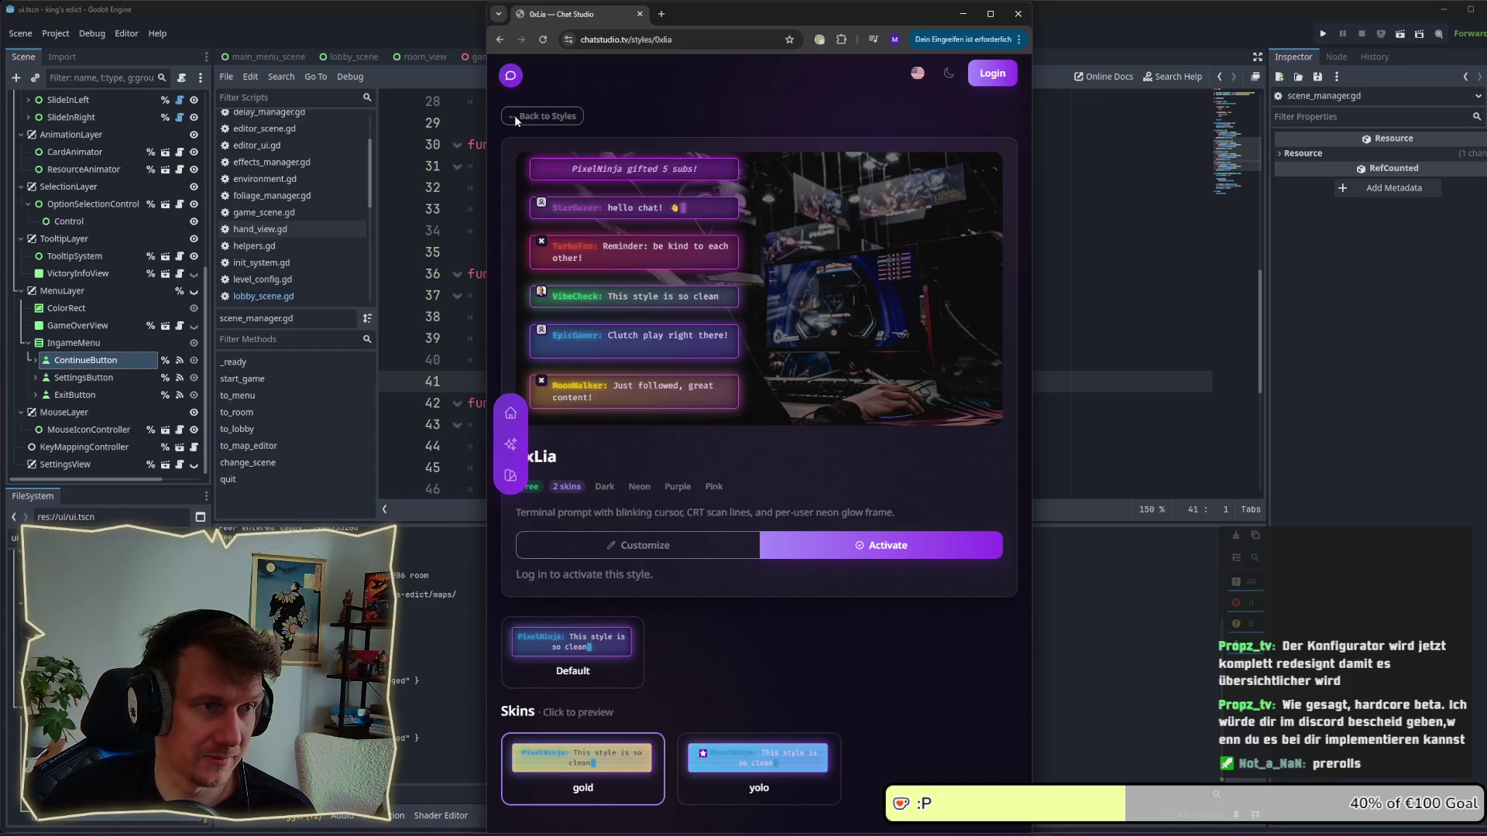
{"action": "left_click", "coordinate": [534, 118]}
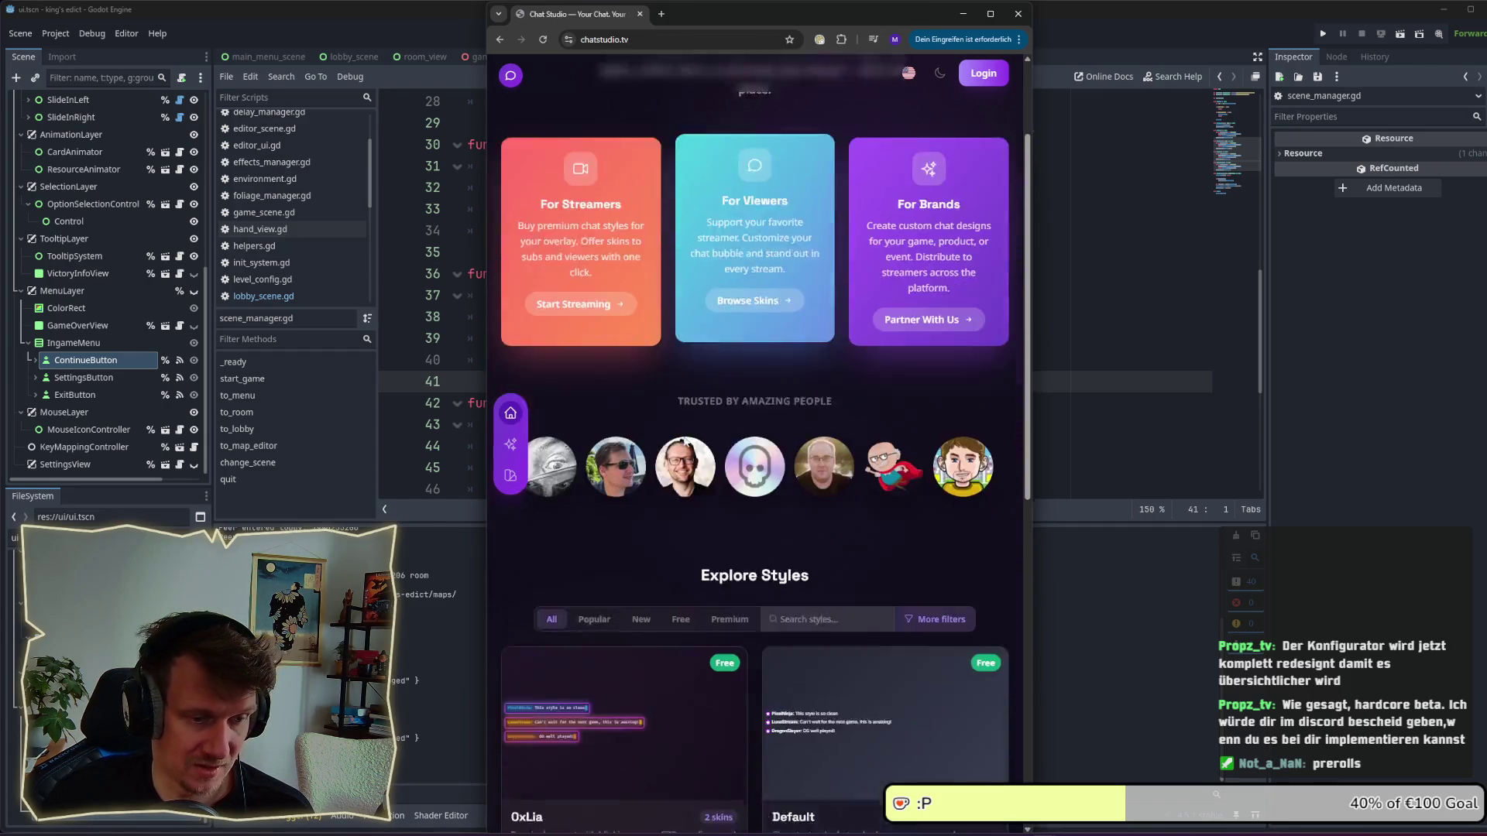
{"action": "scroll", "coordinate": [700, 415], "scroll_direction": "down", "scroll_amount": 2}
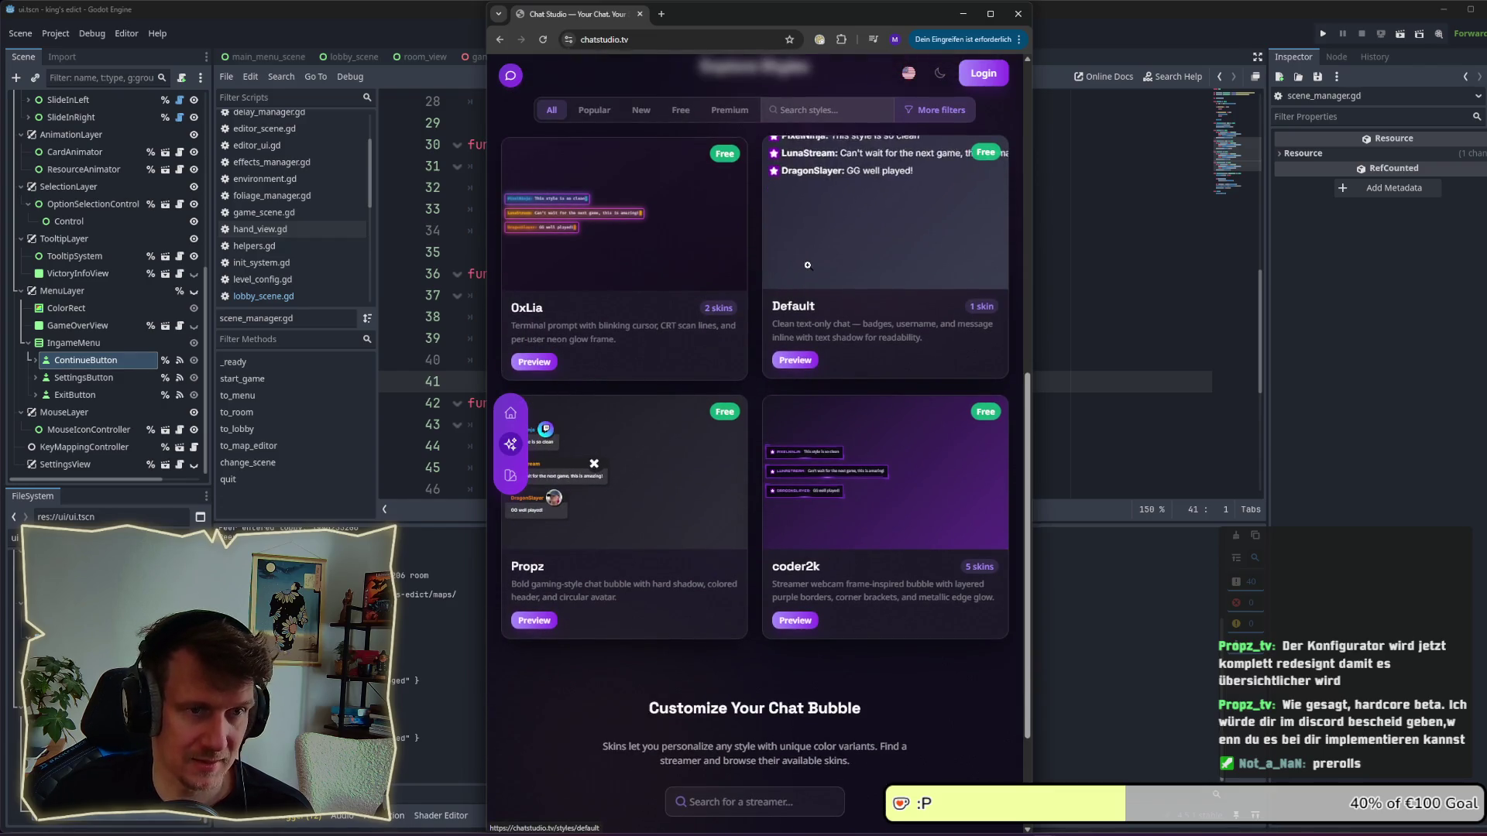
{"action": "left_click", "coordinate": [541, 618]}
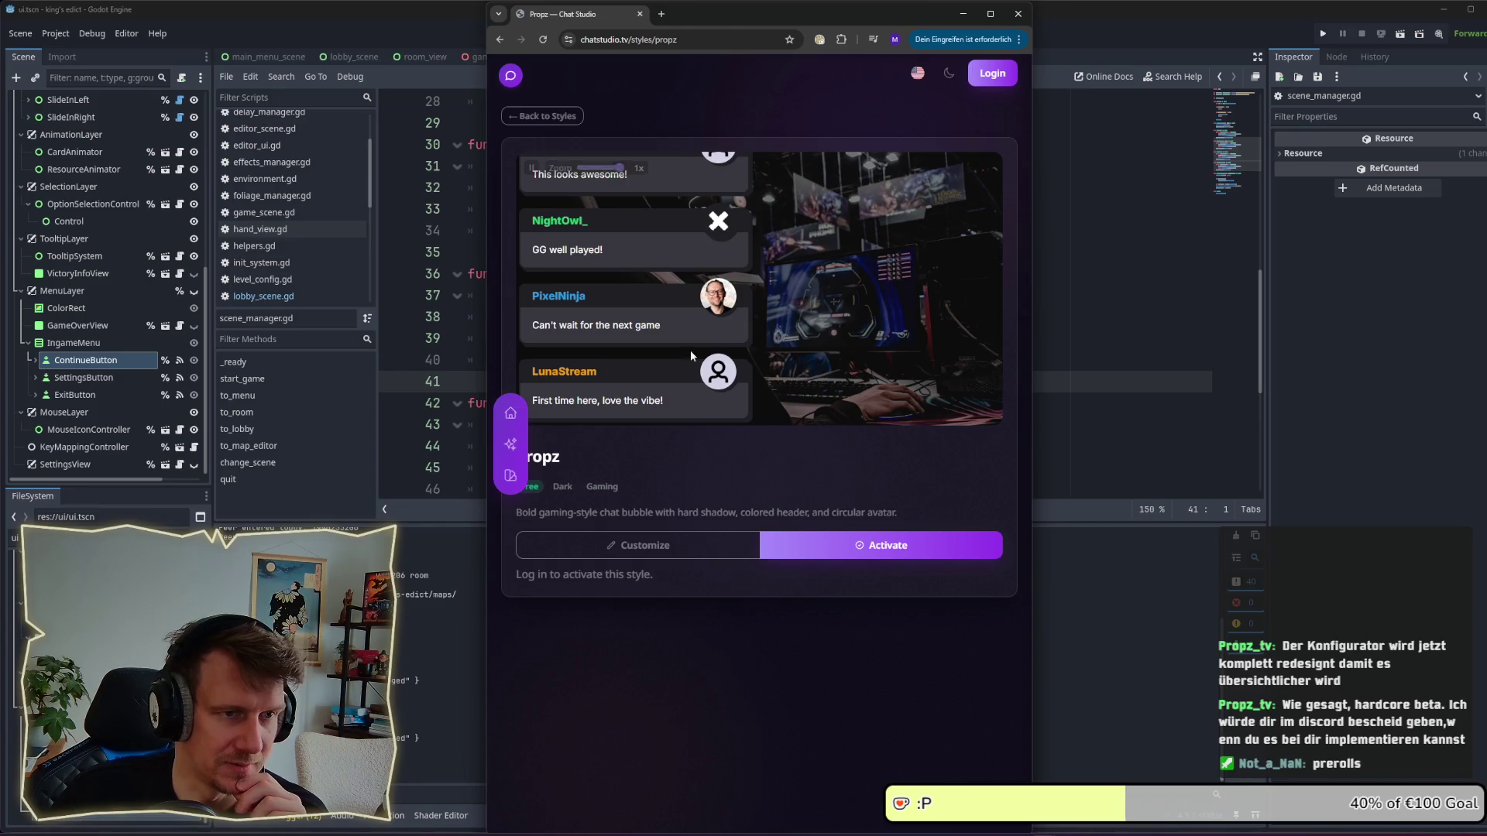
{"action": "left_click", "coordinate": [566, 117]}
{"action": "scroll", "coordinate": [765, 495], "scroll_direction": "down", "scroll_amount": 10}
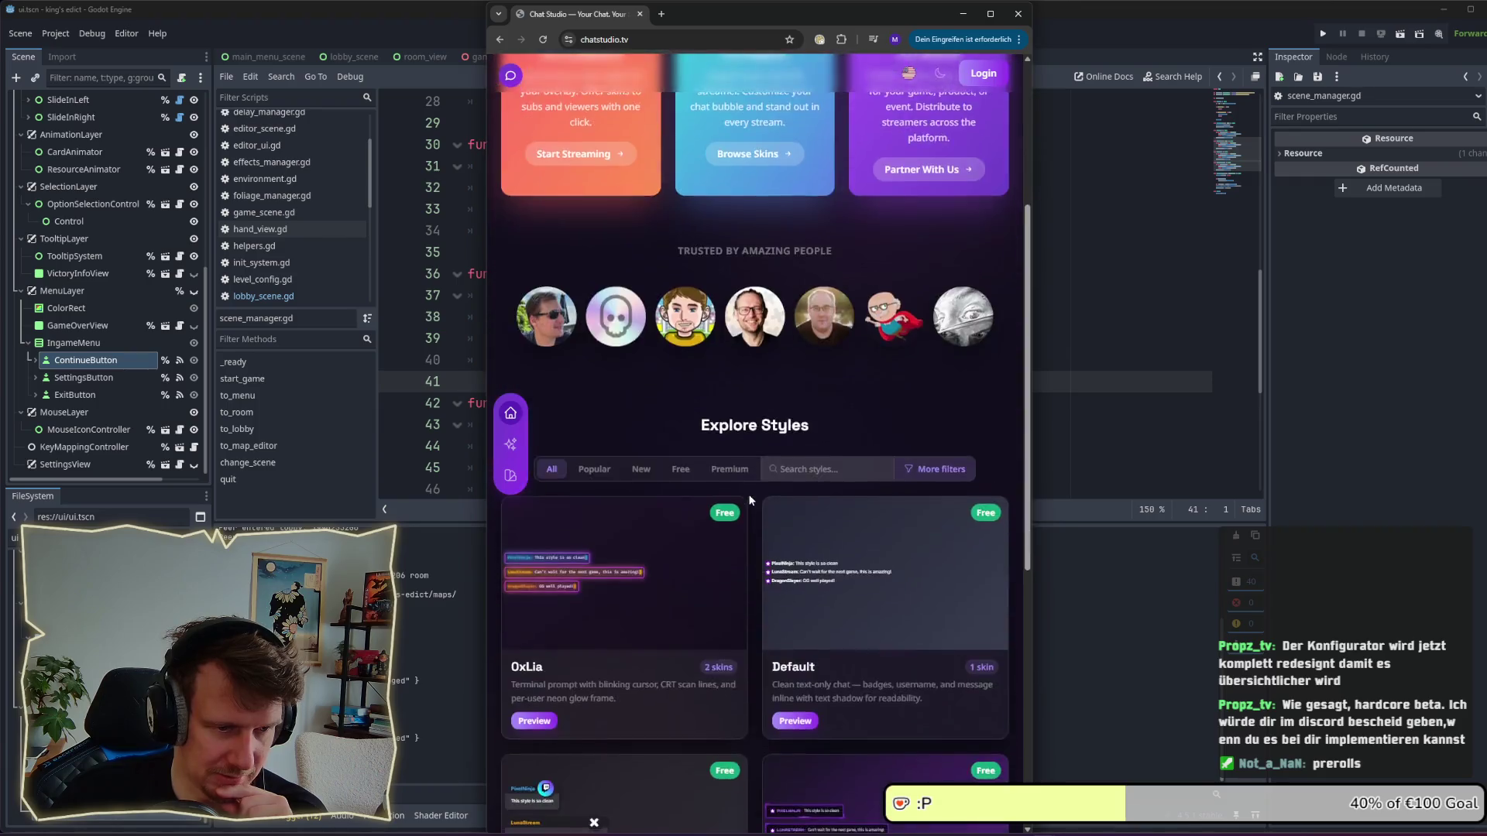
Open the coder2k style page and scroll through its preview and Gold, yolo, Mod, VIP, Sub skins.
{"action": "left_click", "coordinate": [795, 503]}
{"action": "scroll", "coordinate": [729, 463], "scroll_direction": "down", "scroll_amount": 2}
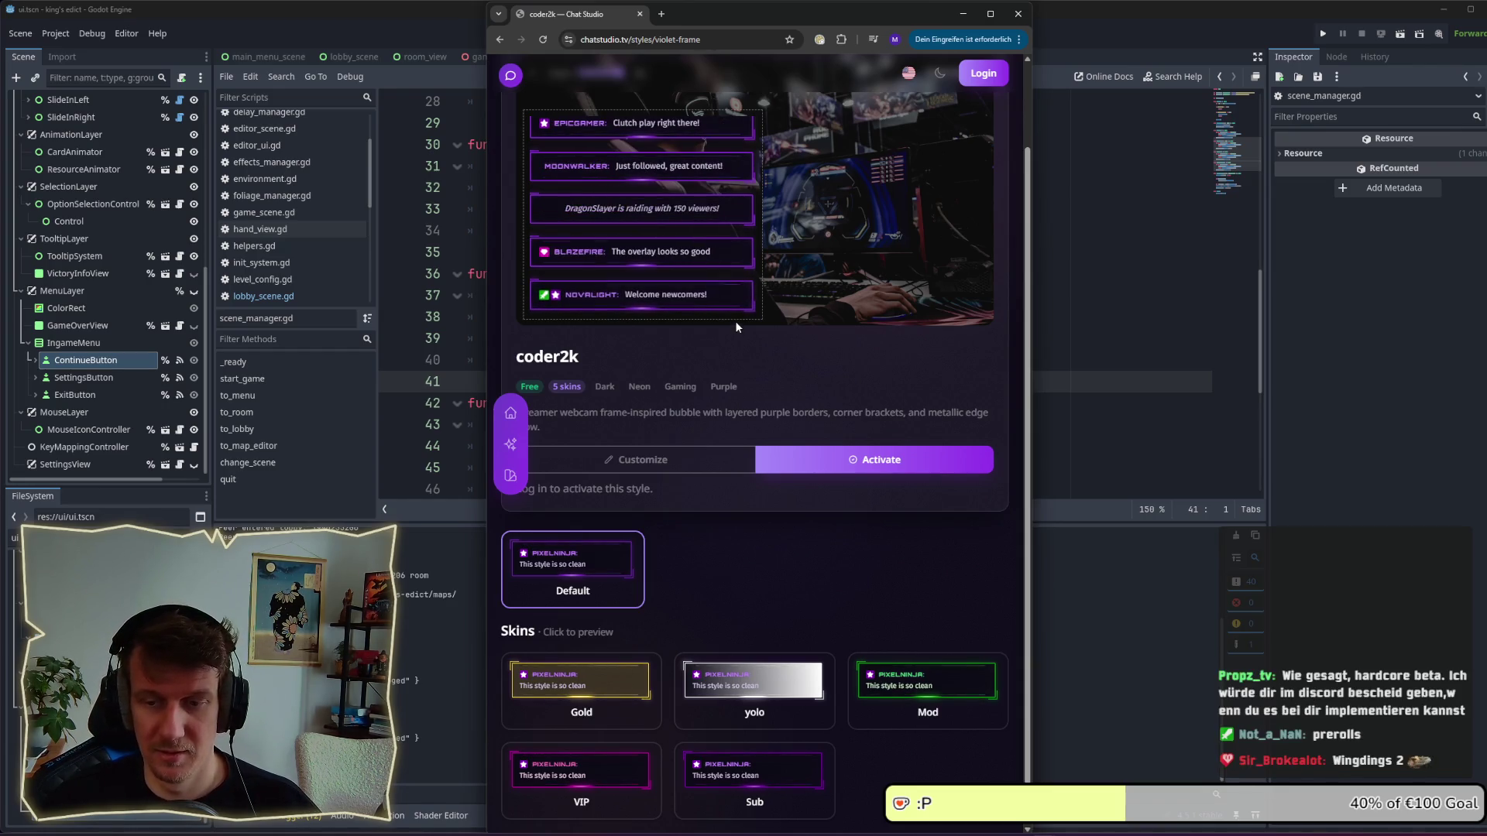
{"action": "scroll", "coordinate": [672, 280], "scroll_direction": "up", "scroll_amount": 2}
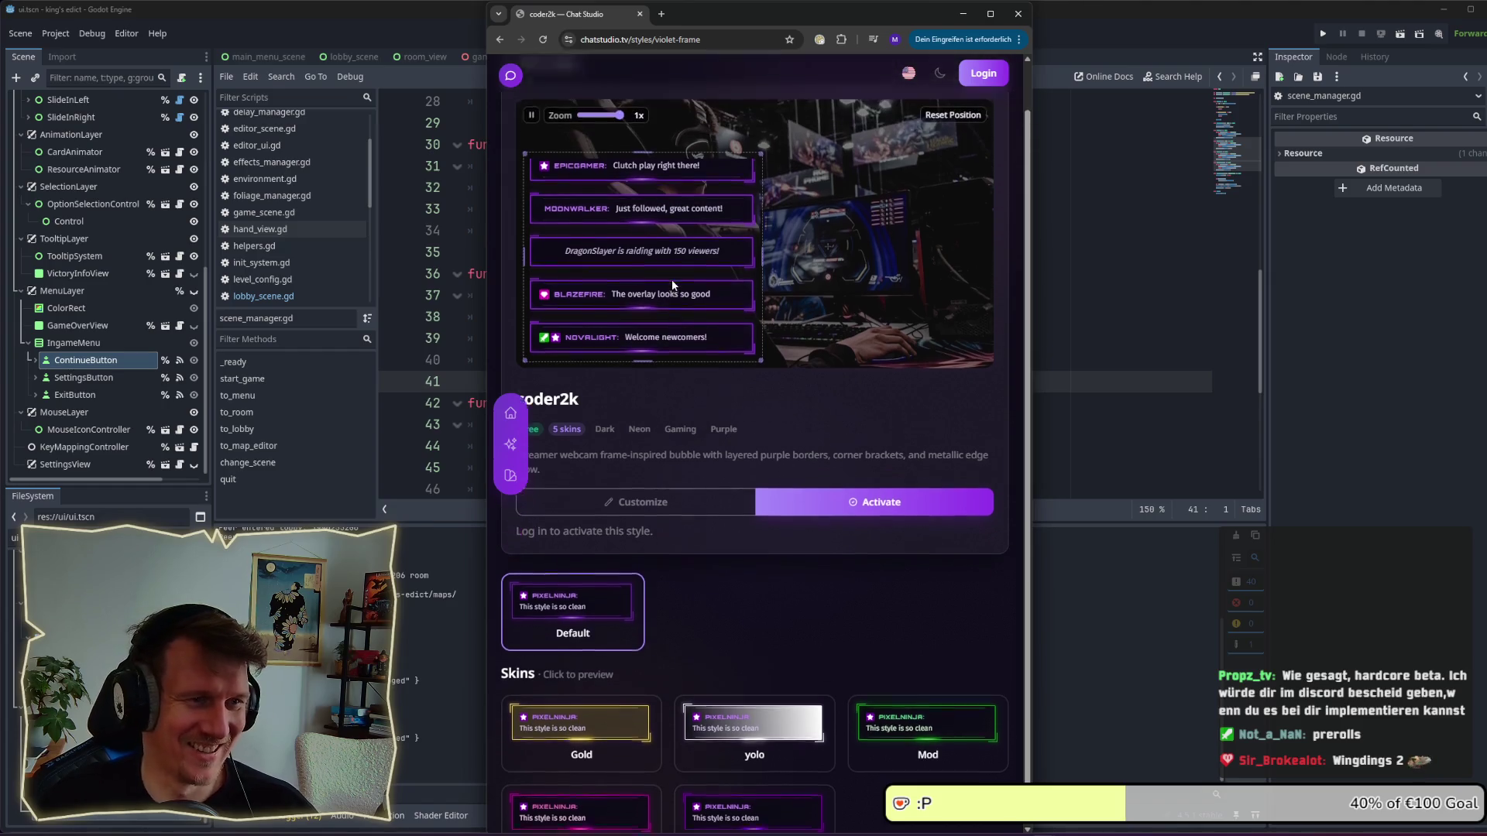
{"action": "scroll", "coordinate": [673, 294], "scroll_direction": "down", "scroll_amount": 1}
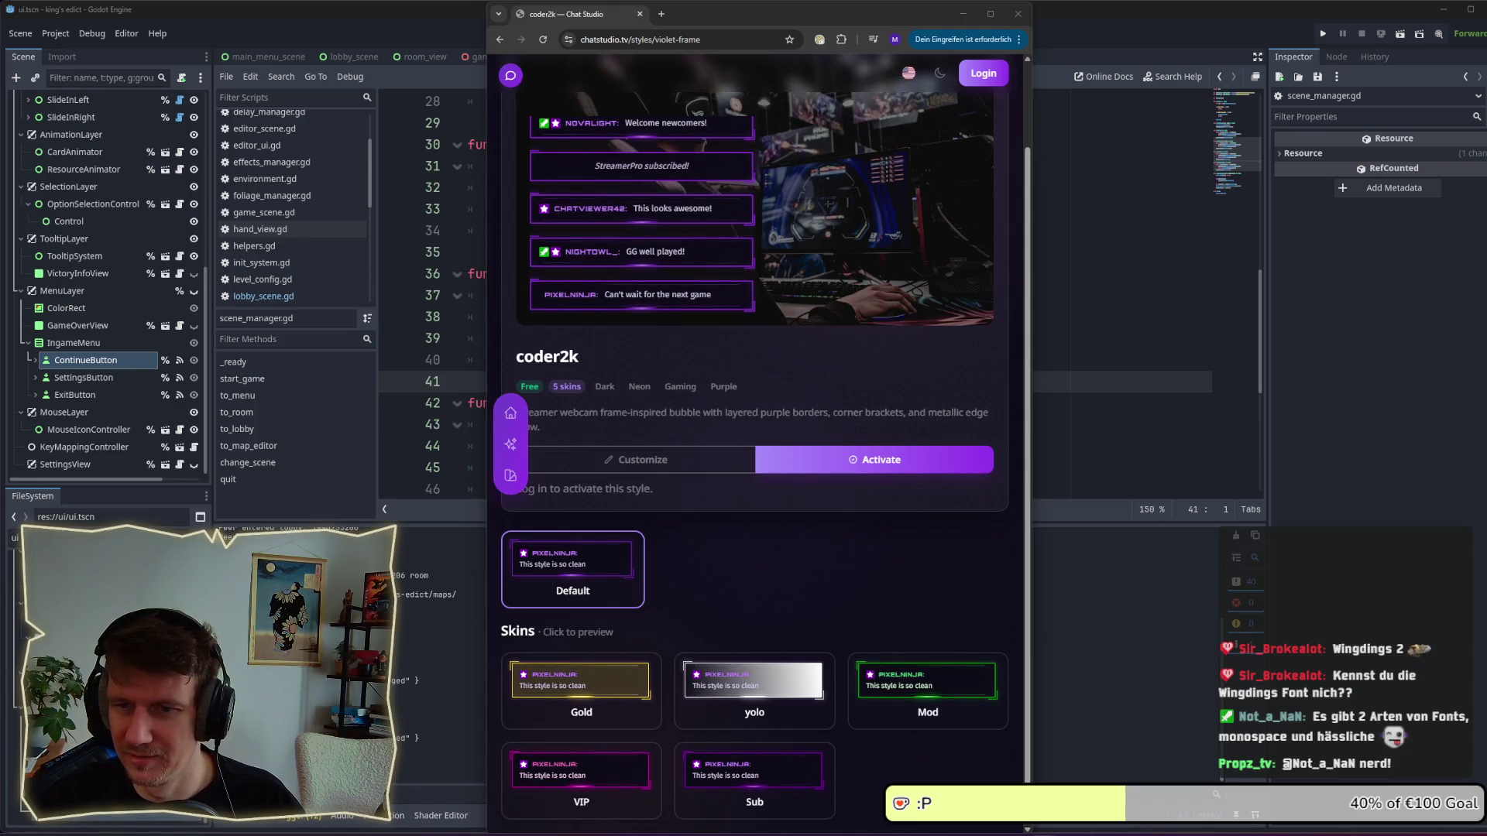
{"action": "key", "text": "alt+Tab"}
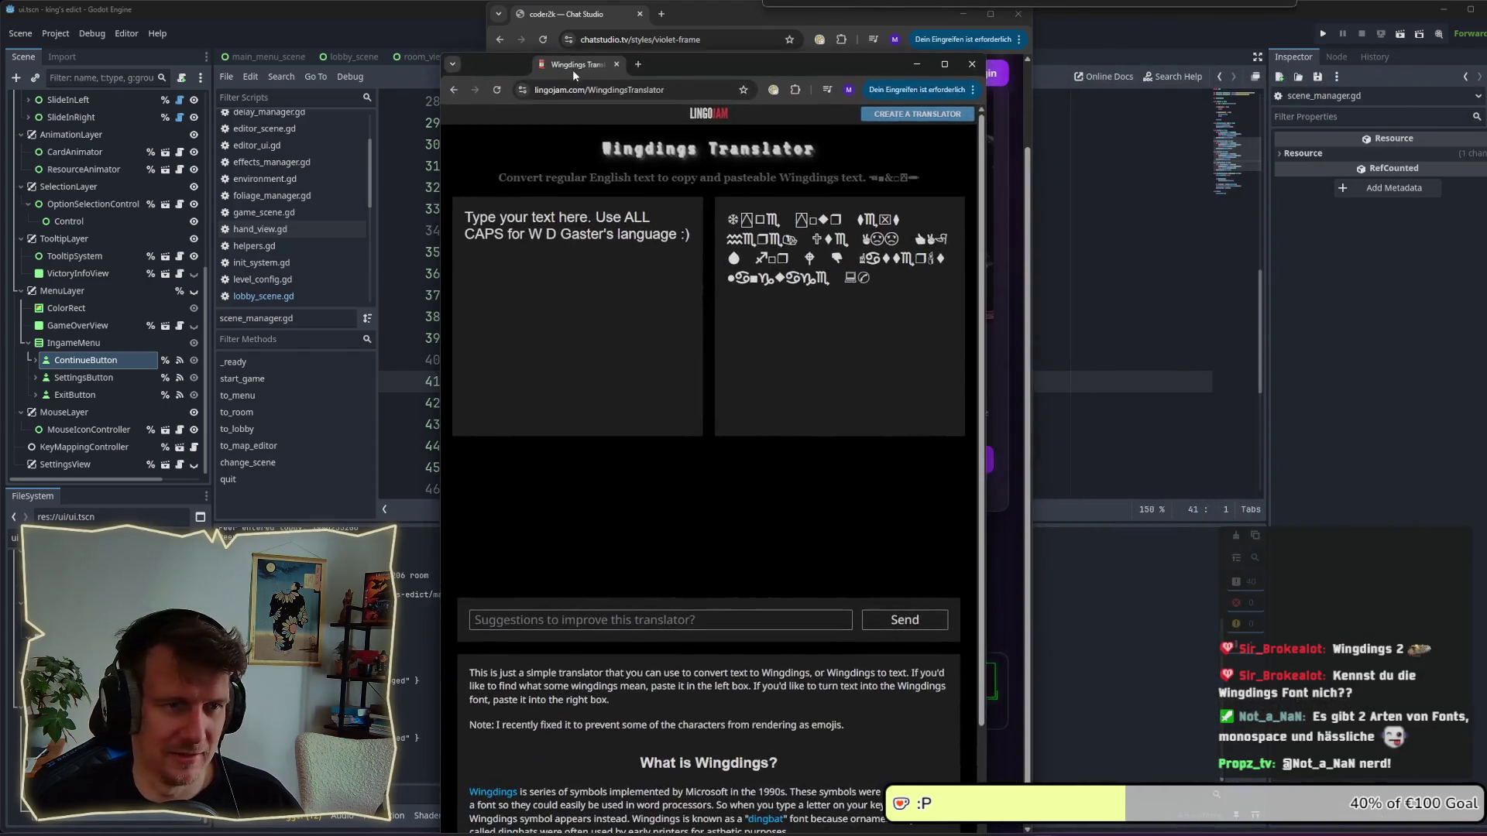
Translate a Twitch follow shout-out for the streamer into Wingdings and select the output.
{"action": "mouse_move", "coordinate": [728, 219]}
{"action": "left_mouse_down"}
{"action": "mouse_move", "coordinate": [869, 257]}
{"action": "mouse_move", "coordinate": [892, 287]}
{"action": "left_mouse_up"}
{"action": "left_click", "coordinate": [876, 321]}
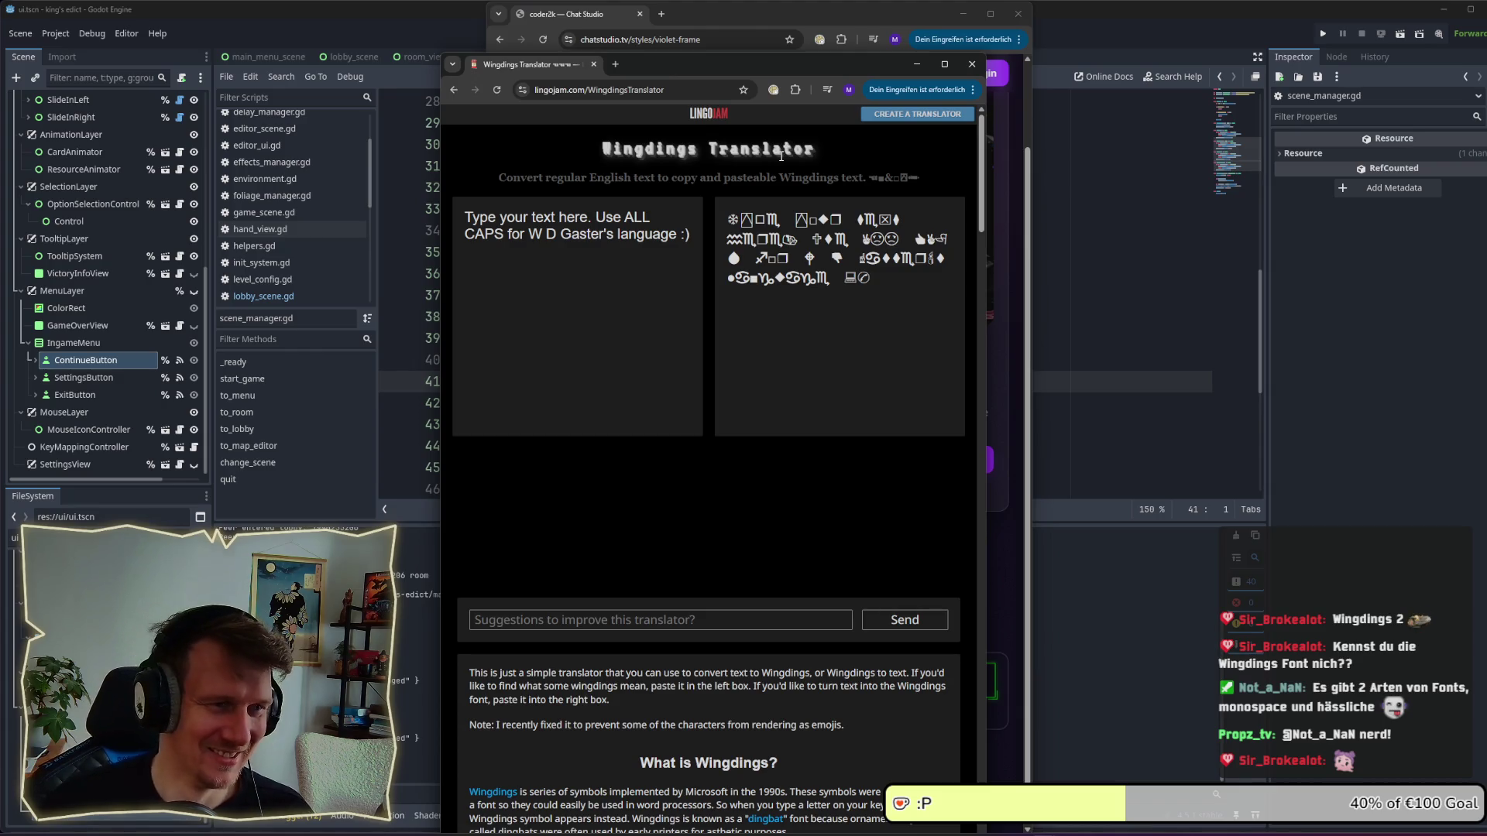
{"action": "left_click_drag", "start_coordinate": [691, 235], "coordinate": [448, 226]}
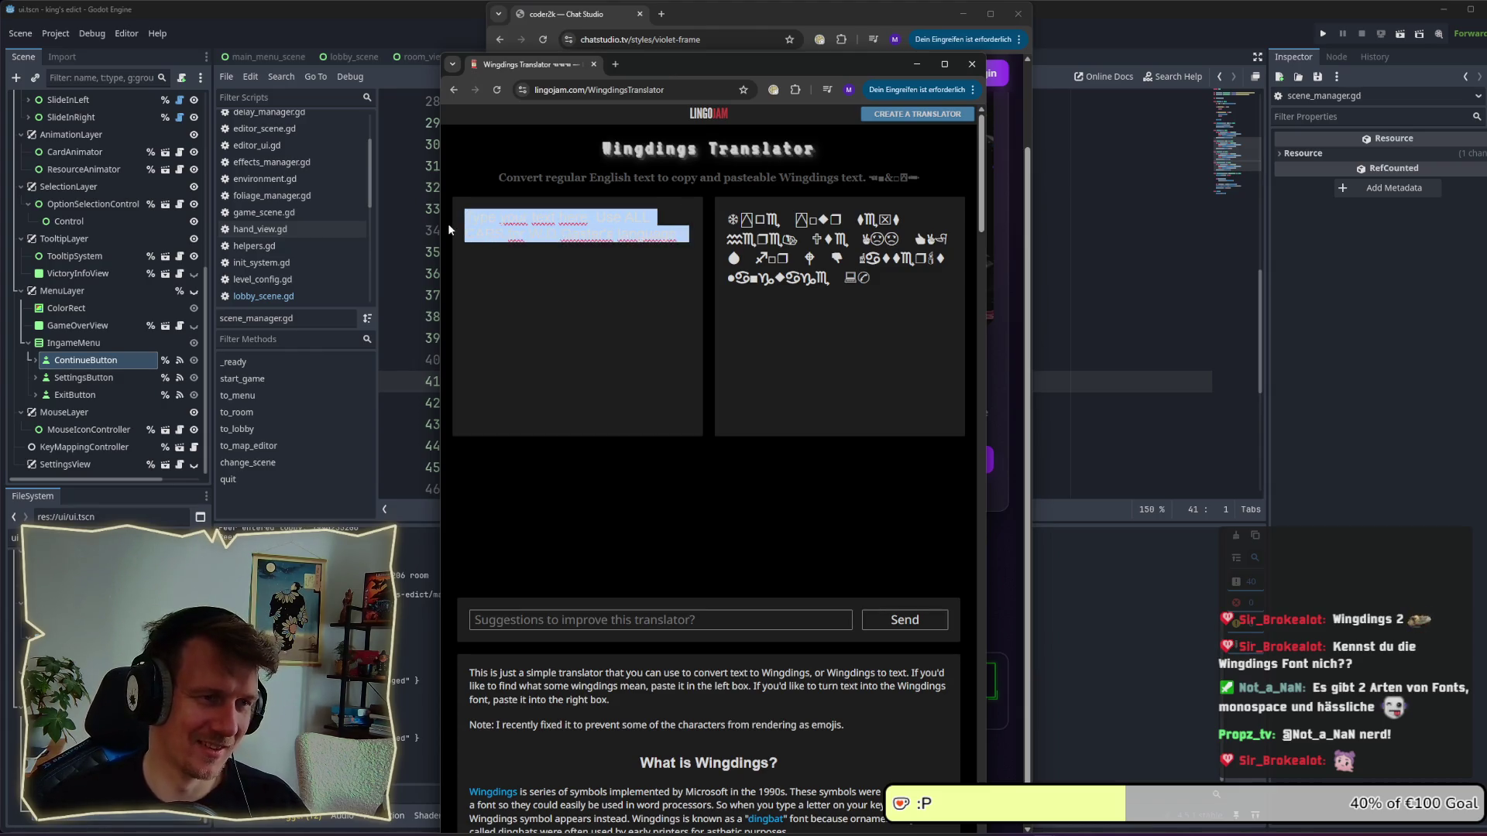
{"action": "type", "text": "Tim i"}
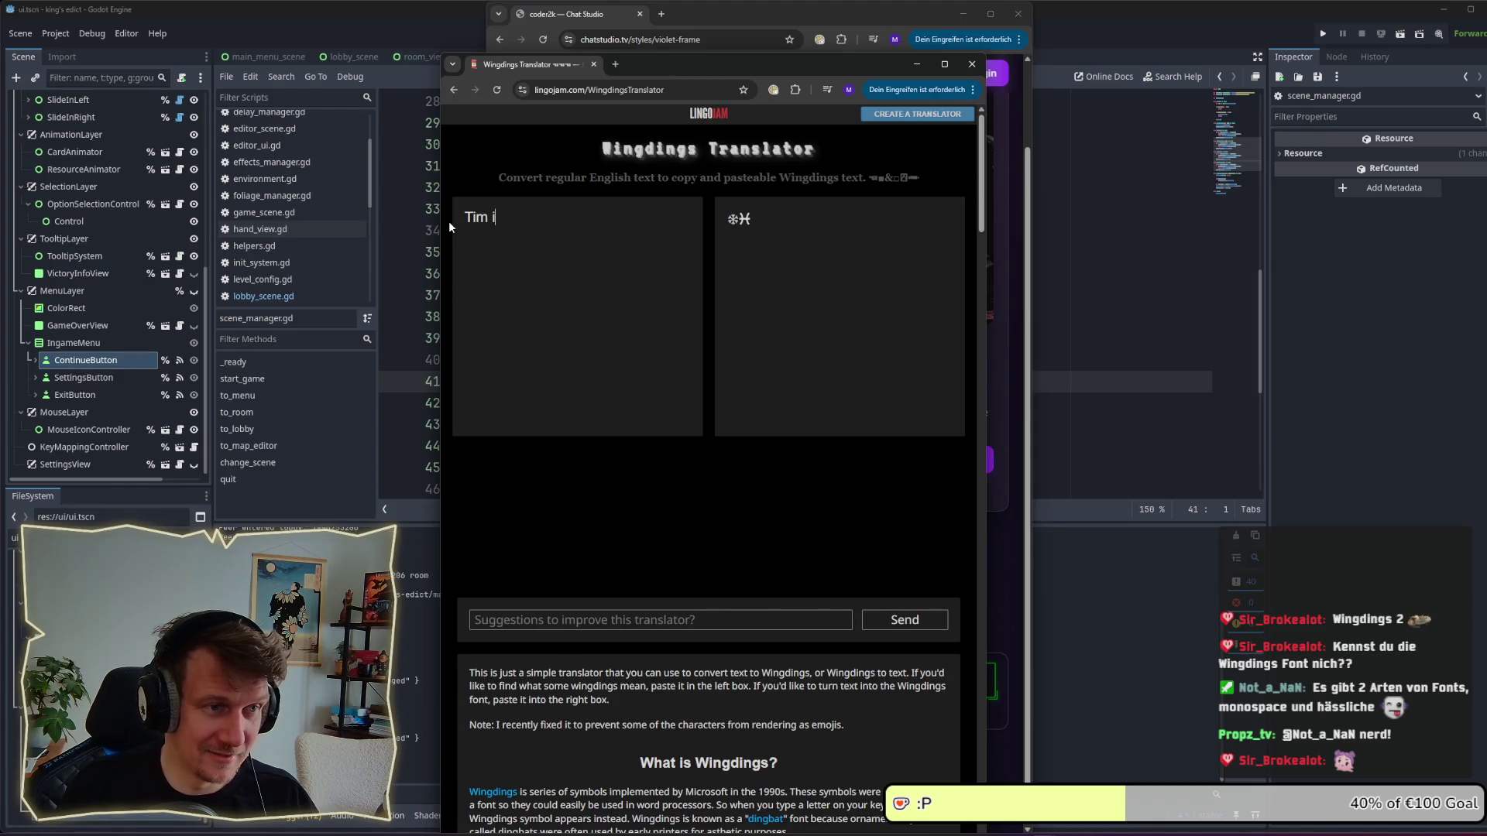
{"action": "type", "text": "s aweso"}
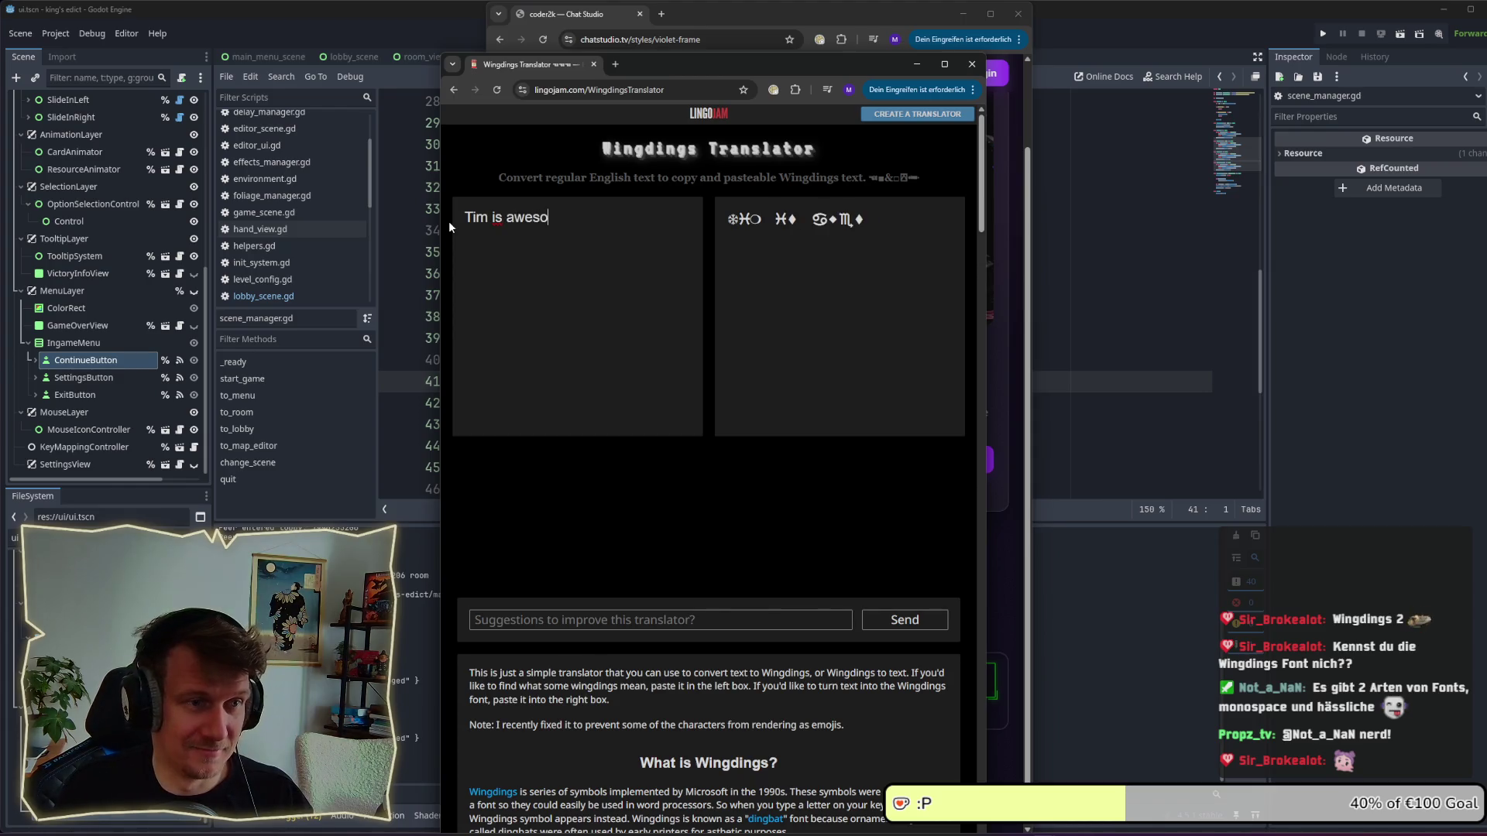
{"action": "type", "text": "me! Follo"}
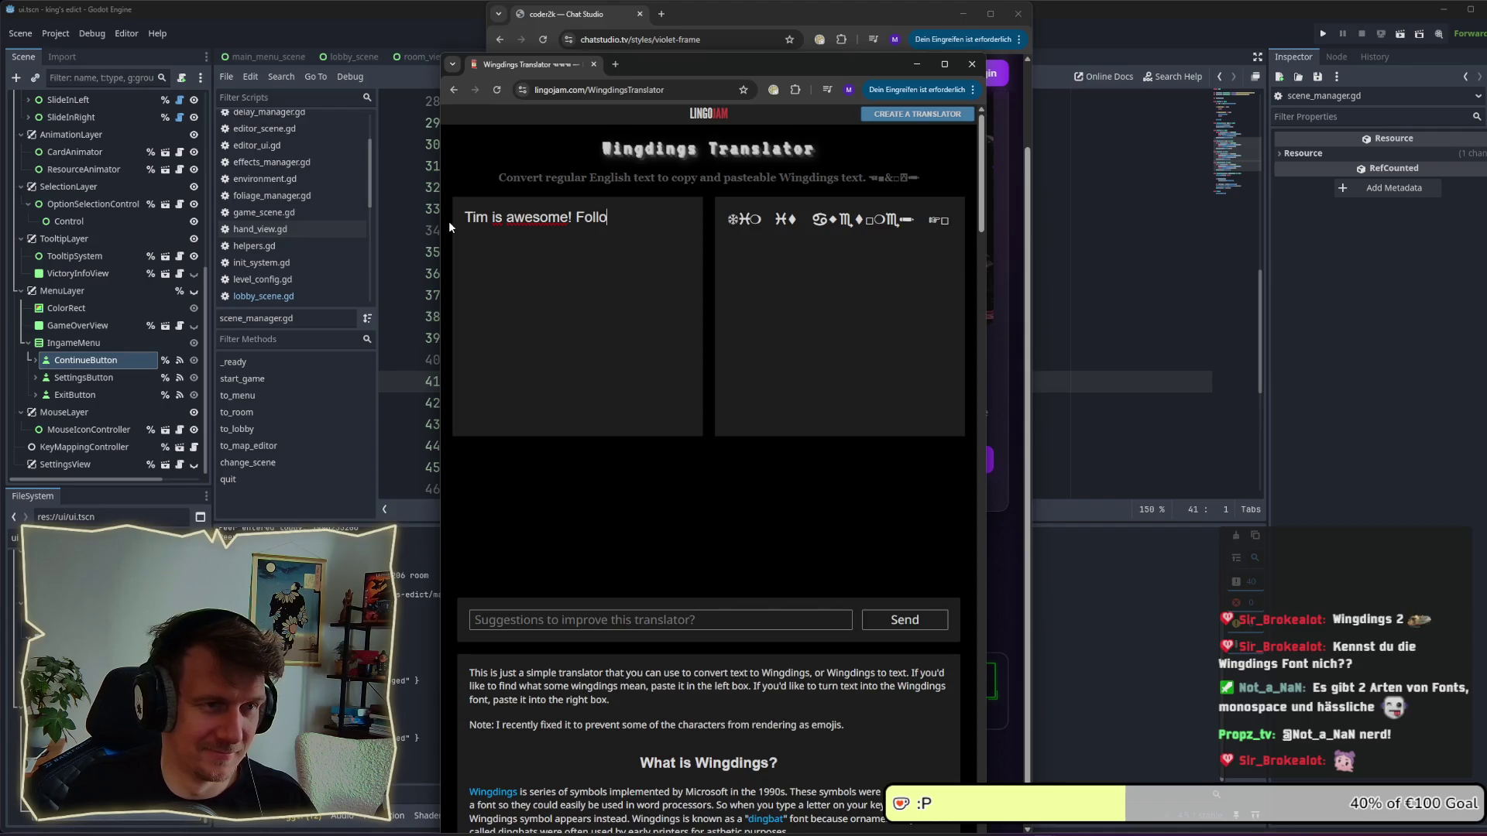
{"action": "type", "text": "w him on"}
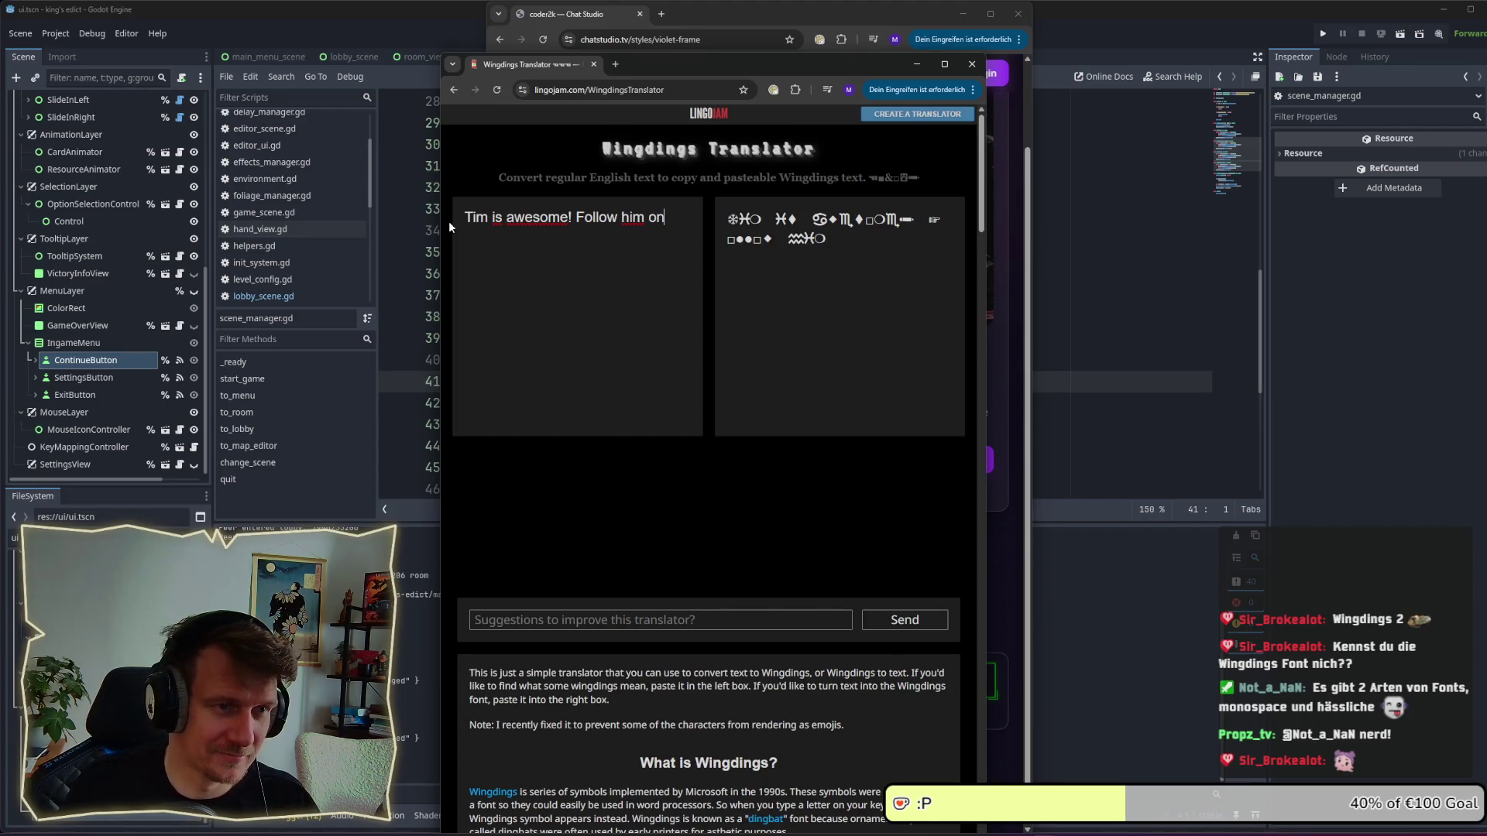
{"action": "type", "text": " Twi"}
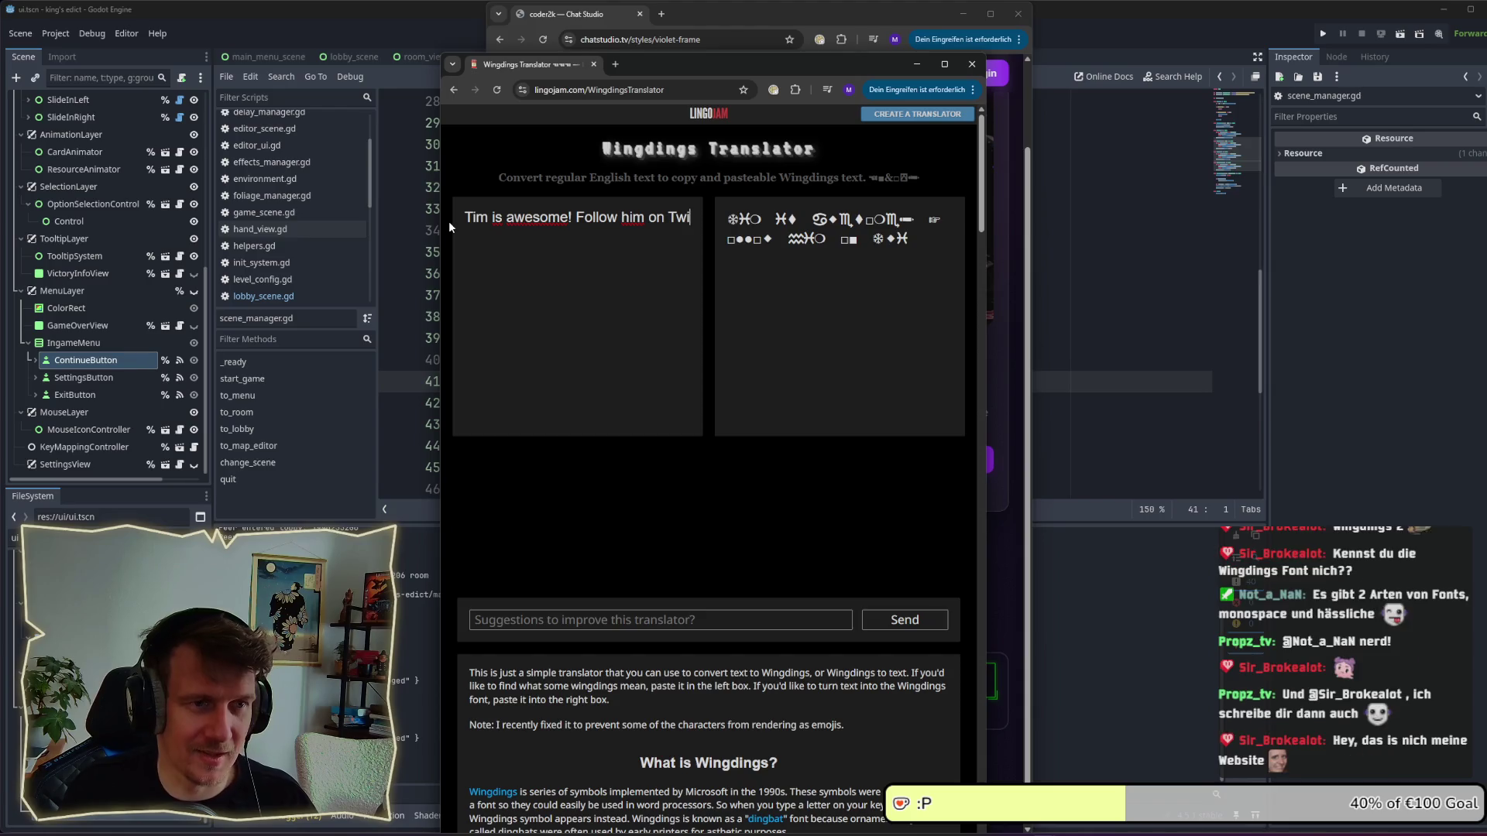
{"action": "type", "text": "tch!"}
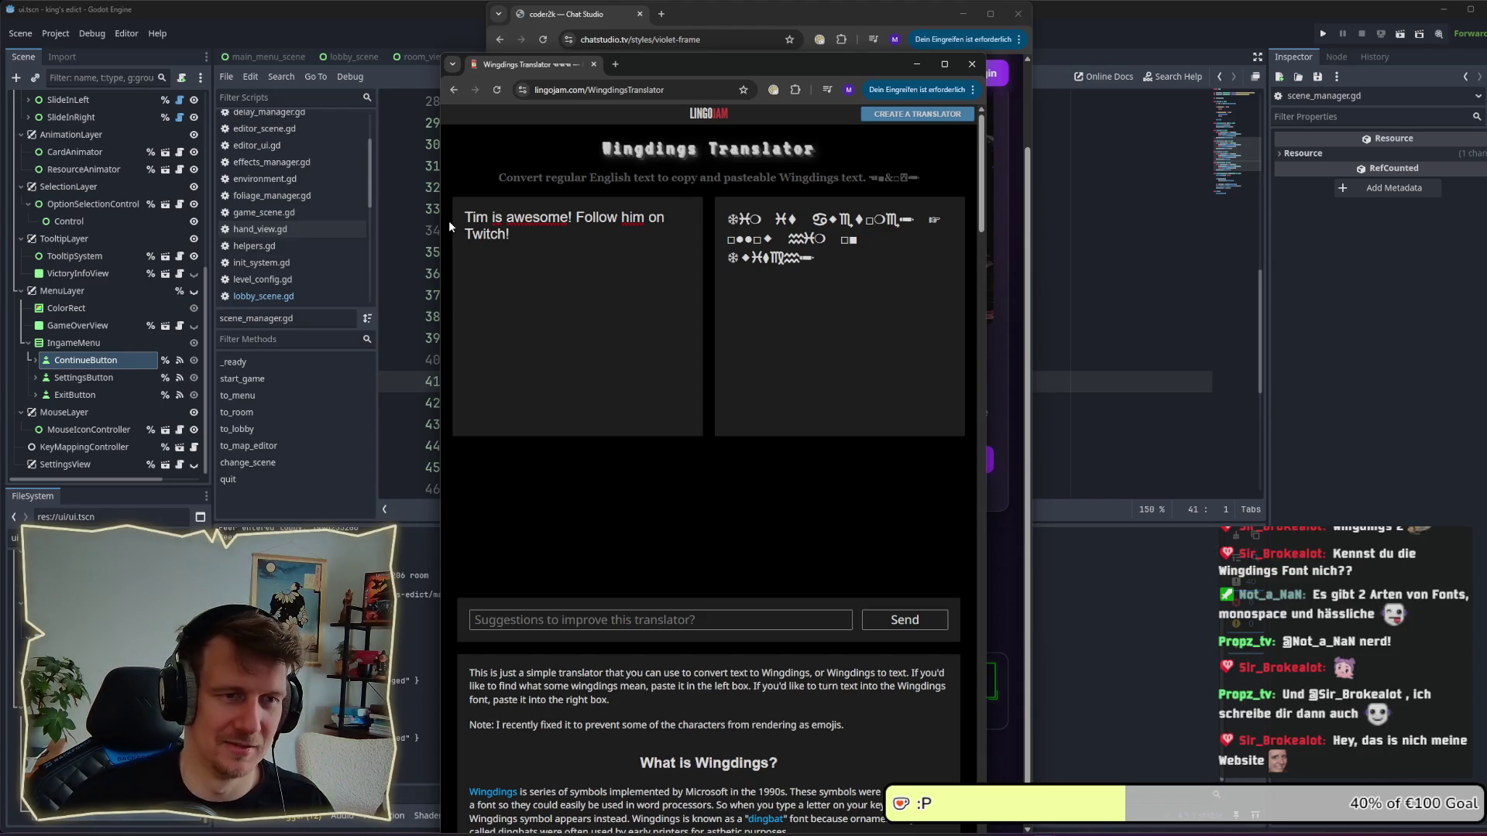
{"action": "left_click", "coordinate": [807, 256]}
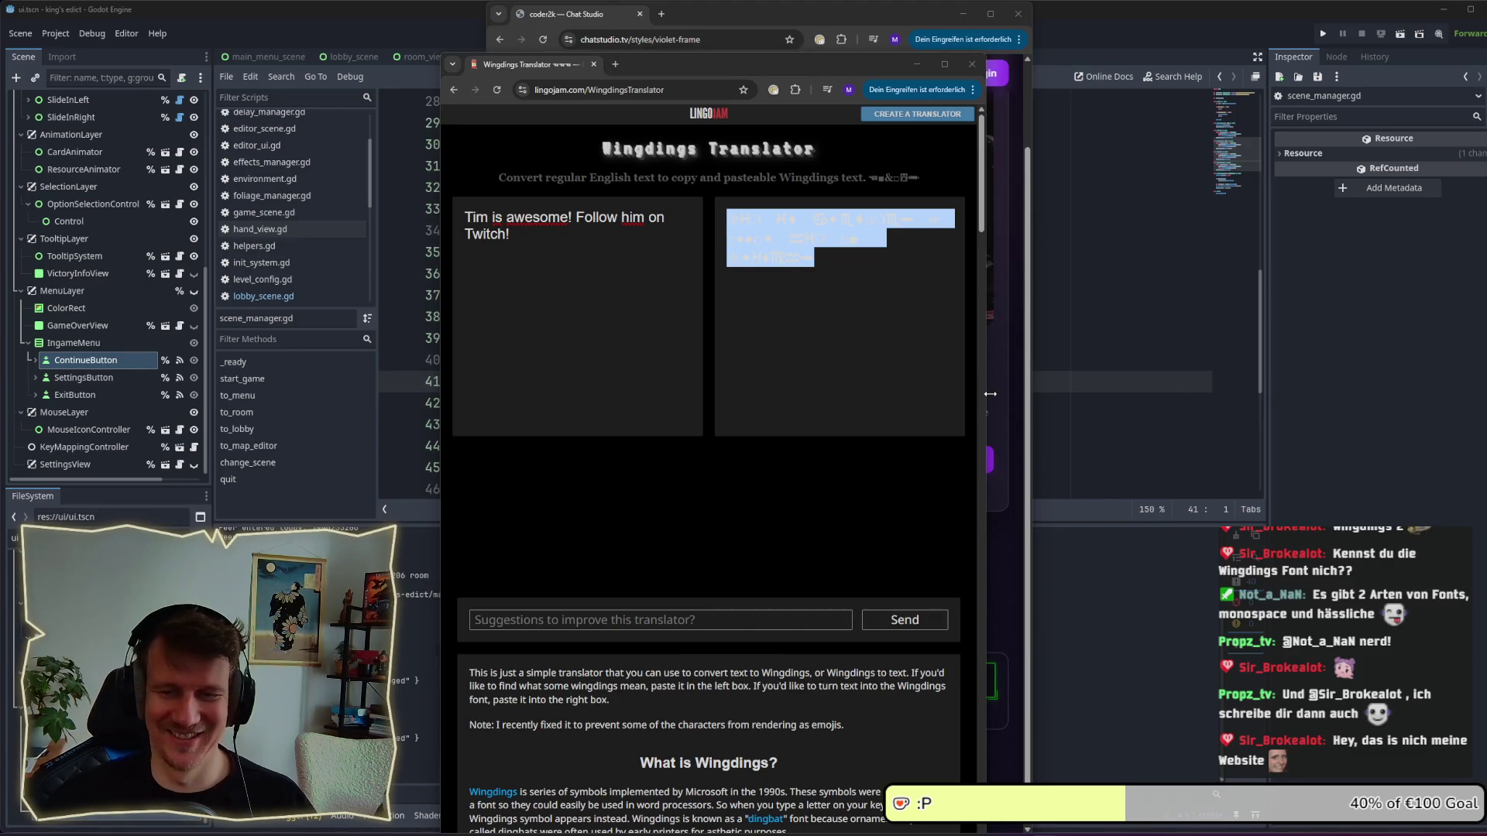
{"action": "left_click", "coordinate": [972, 64]}
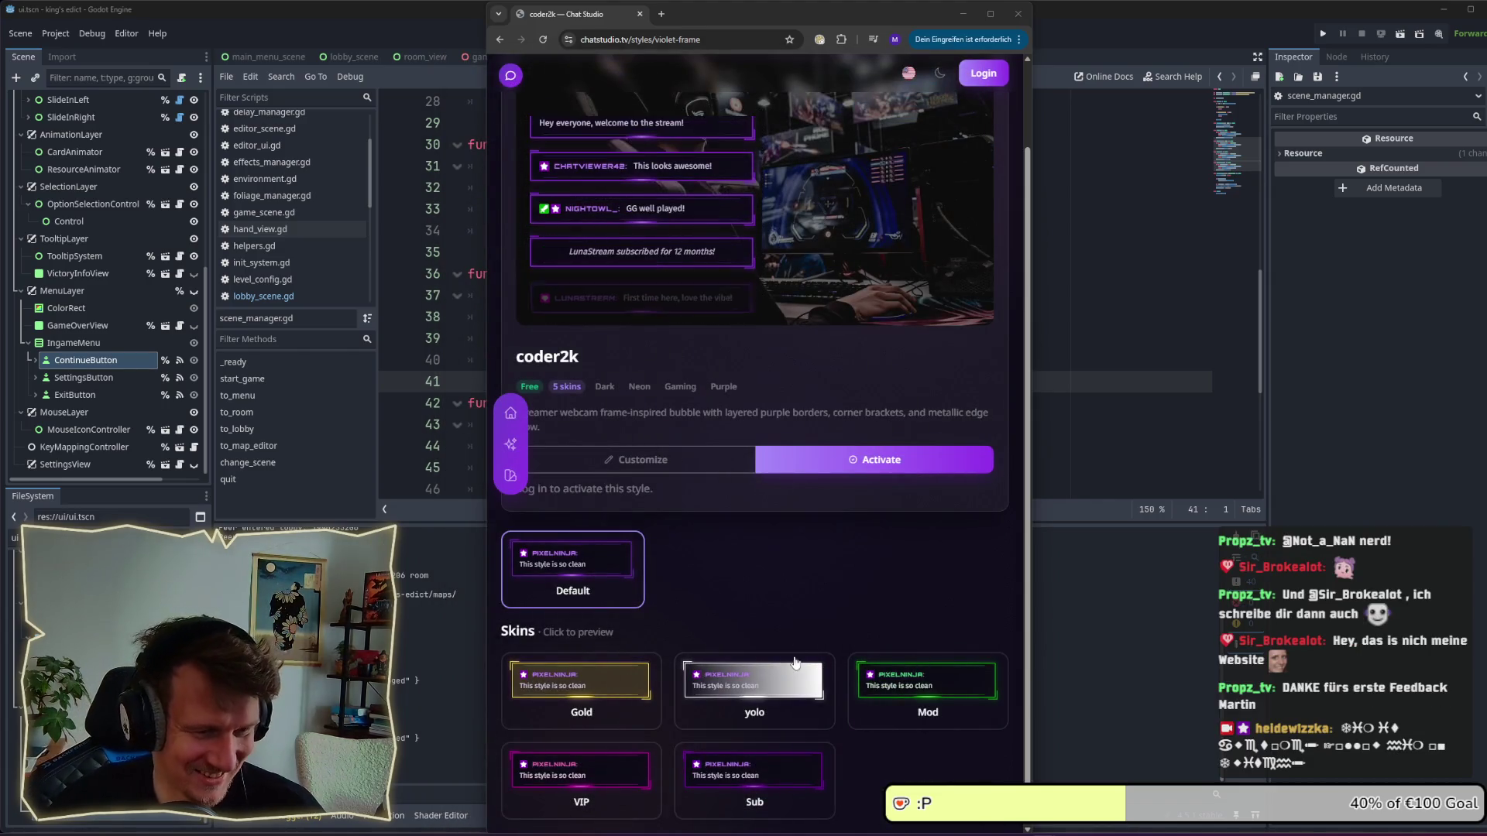
Preview the Gold and then the Sub skin on the coder2k style.
{"action": "left_click", "coordinate": [645, 716]}
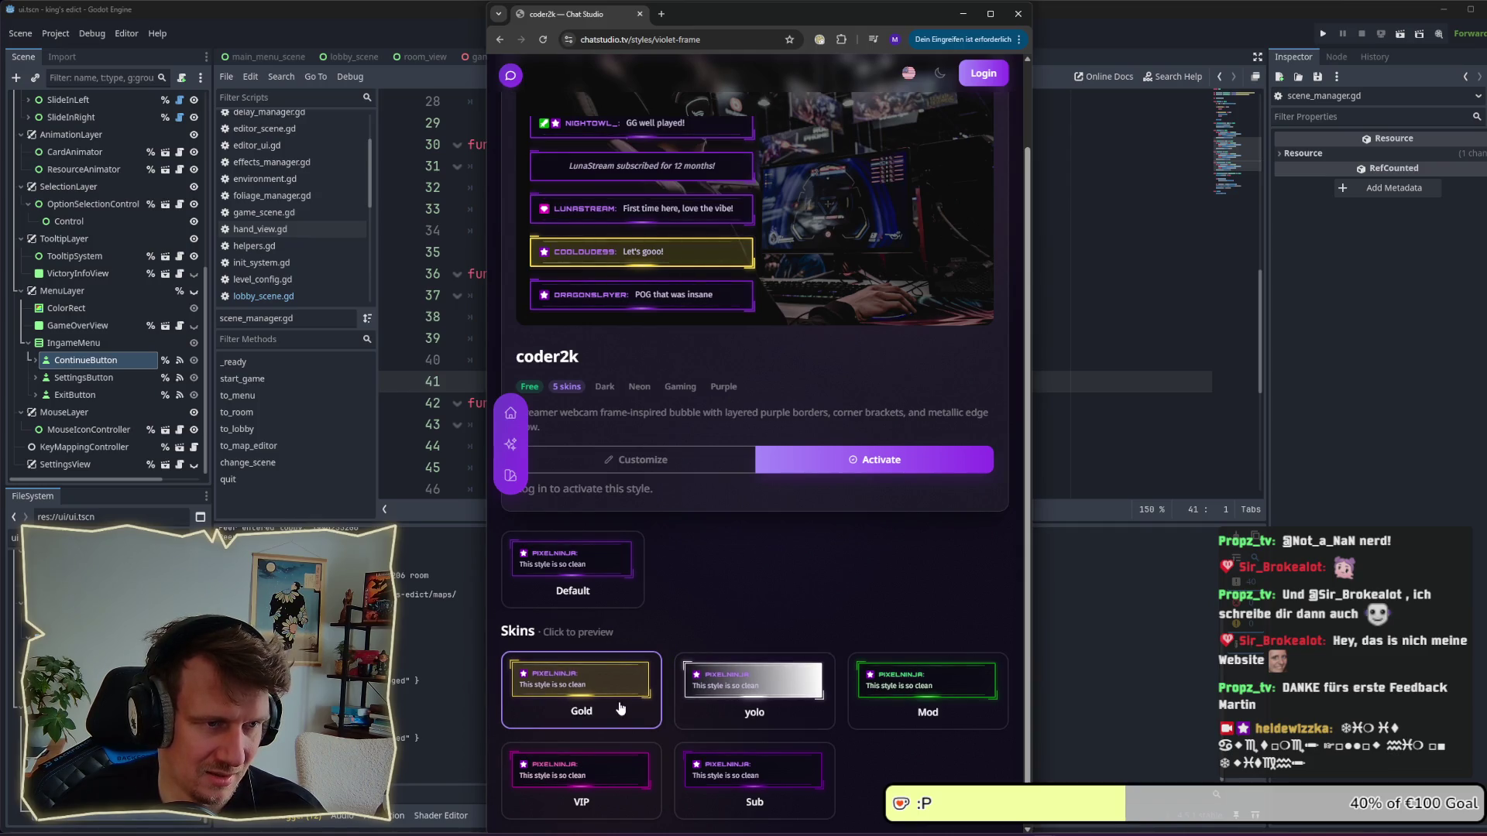
{"action": "left_click", "coordinate": [893, 699]}
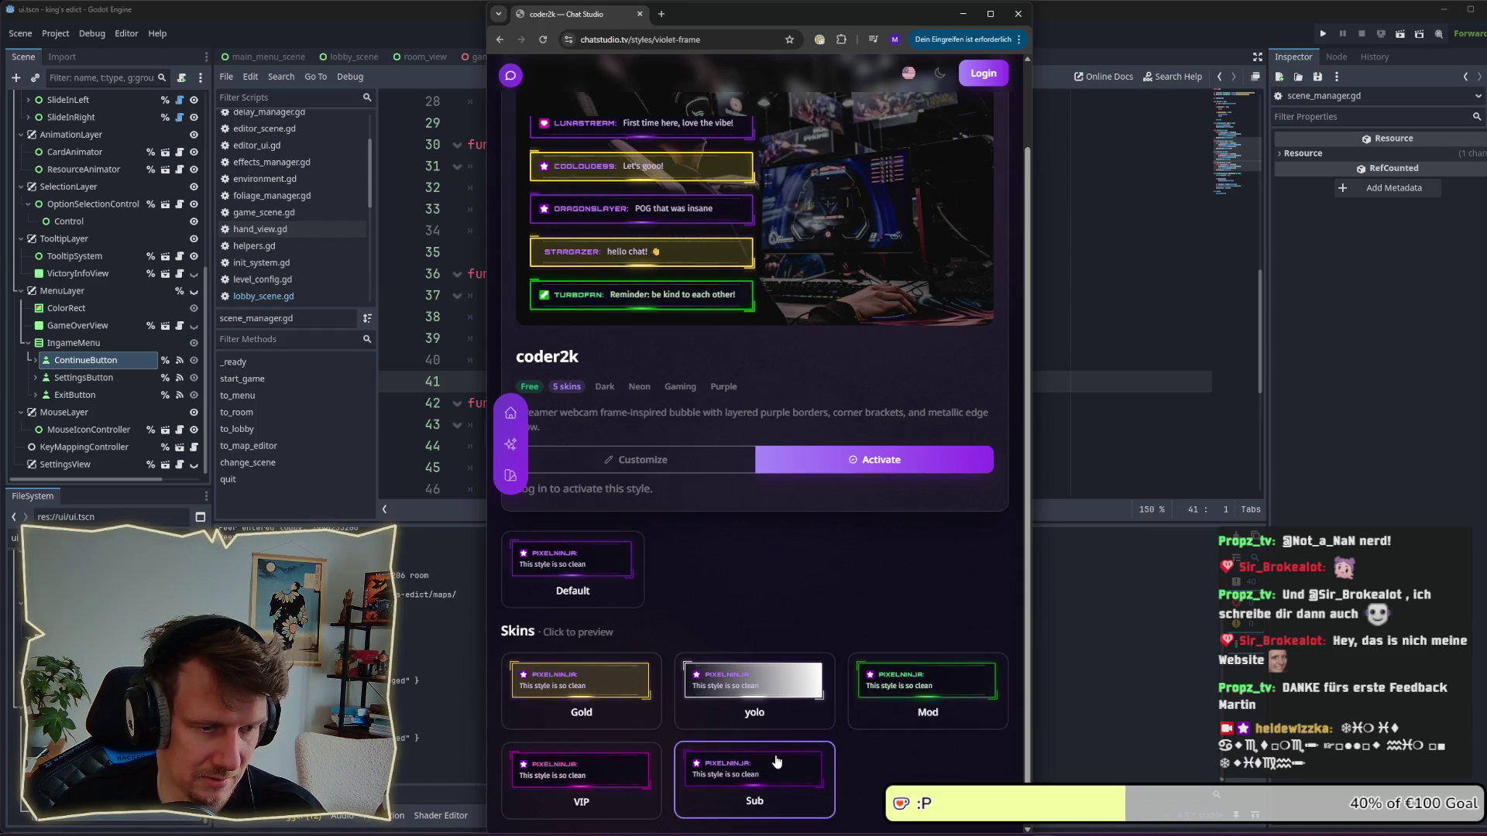
{"action": "scroll", "coordinate": [755, 588], "scroll_direction": "up", "scroll_amount": 1}
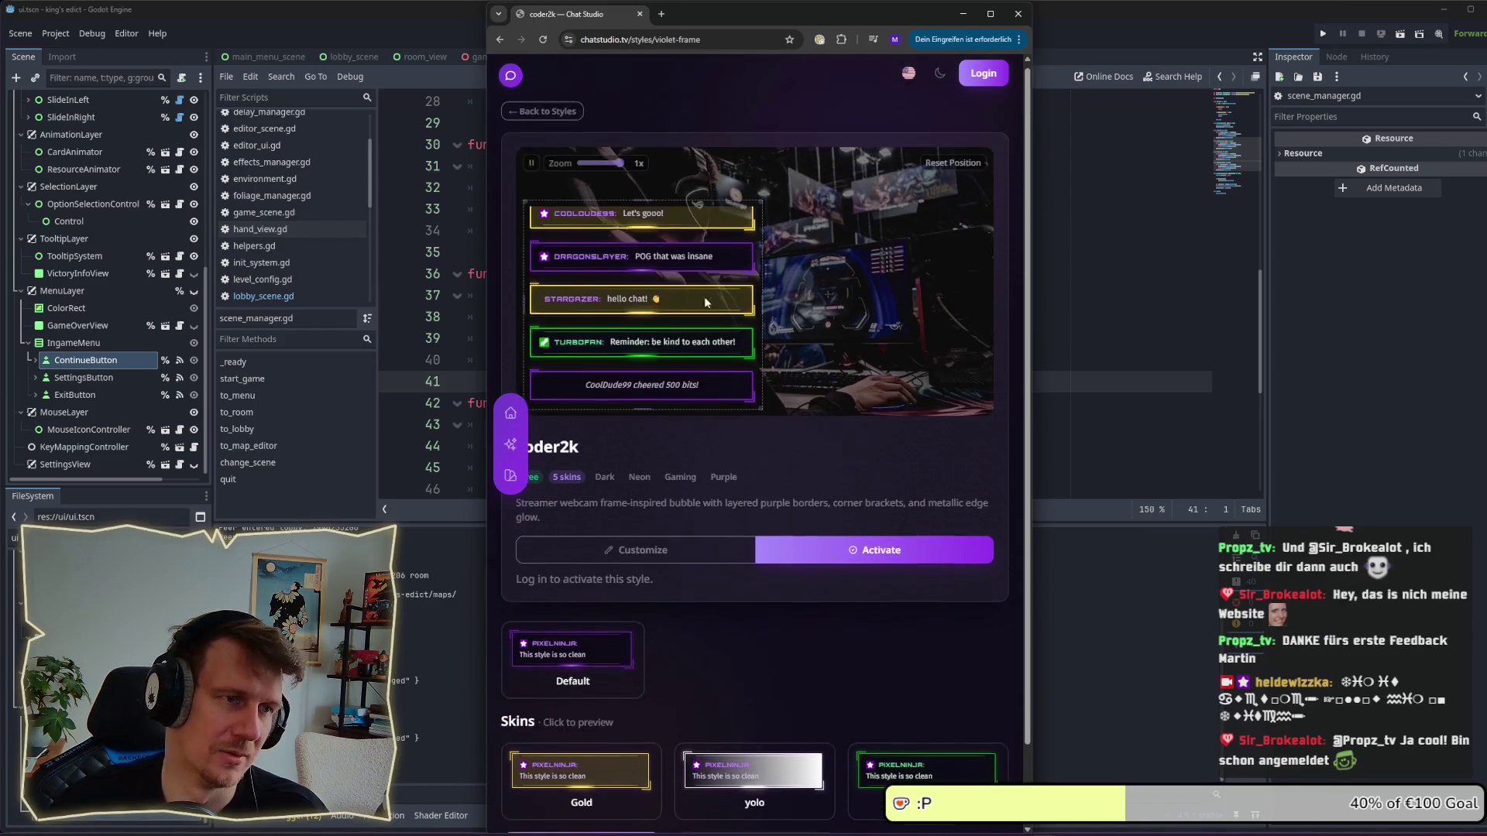
{"action": "left_click", "coordinate": [516, 448]}
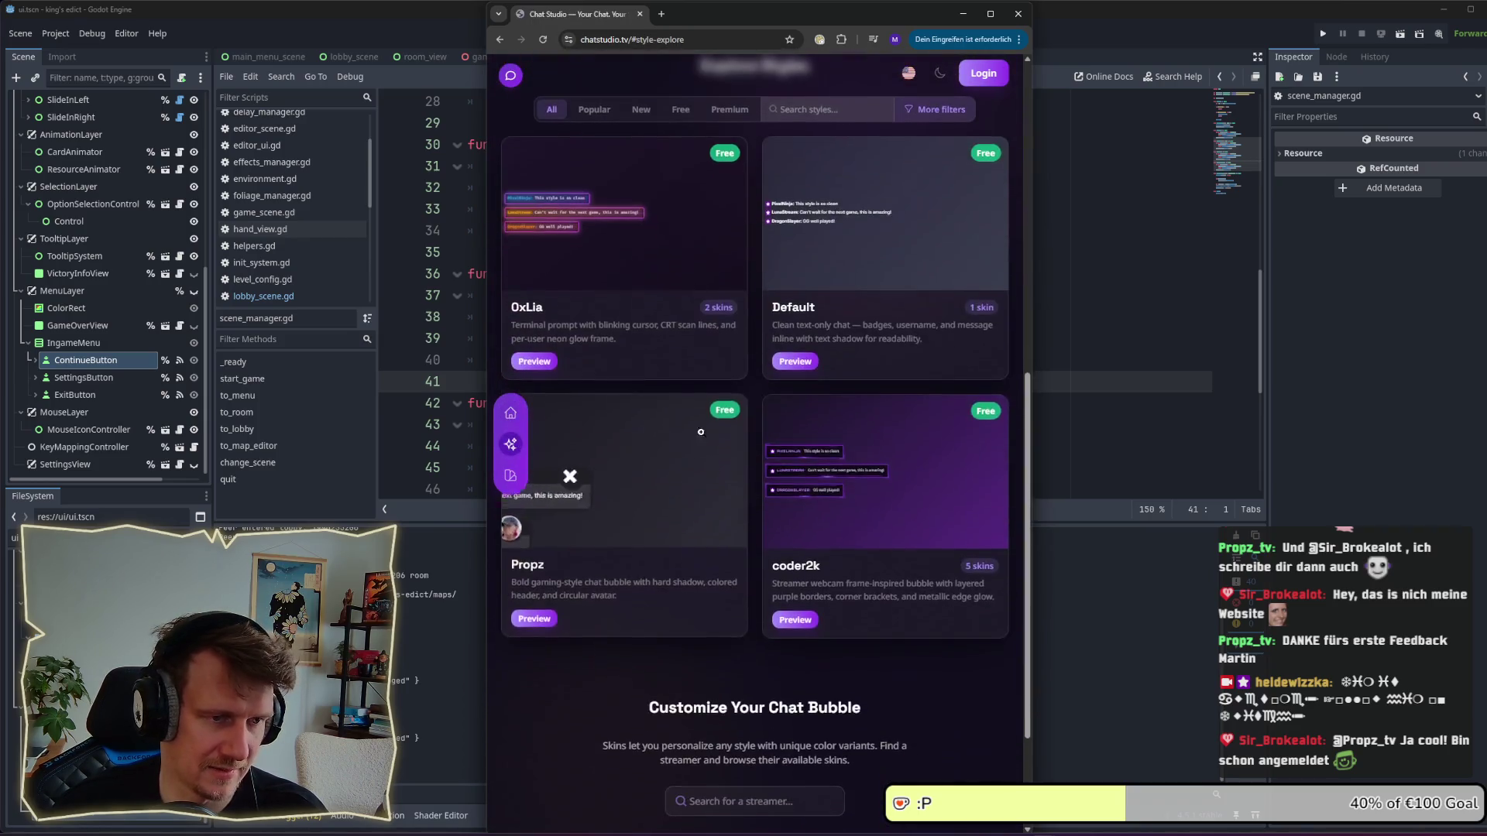
{"action": "scroll", "coordinate": [790, 605], "scroll_direction": "down", "scroll_amount": 2}
{"action": "scroll", "coordinate": [790, 611], "scroll_direction": "down", "scroll_amount": 1}
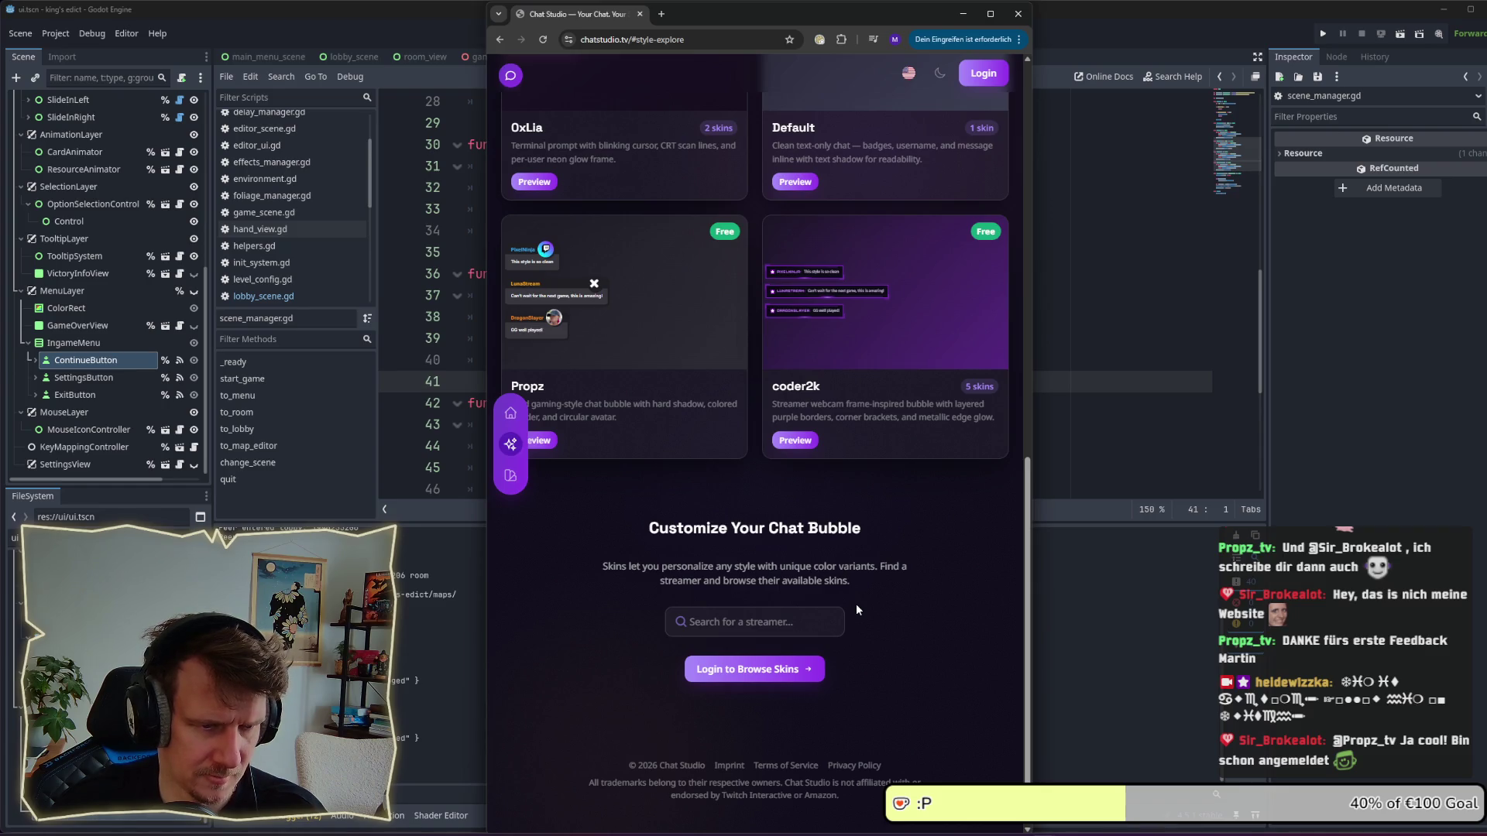
{"action": "left_click_drag", "start_coordinate": [851, 580], "coordinate": [608, 566]}
{"action": "left_click", "coordinate": [651, 576]}
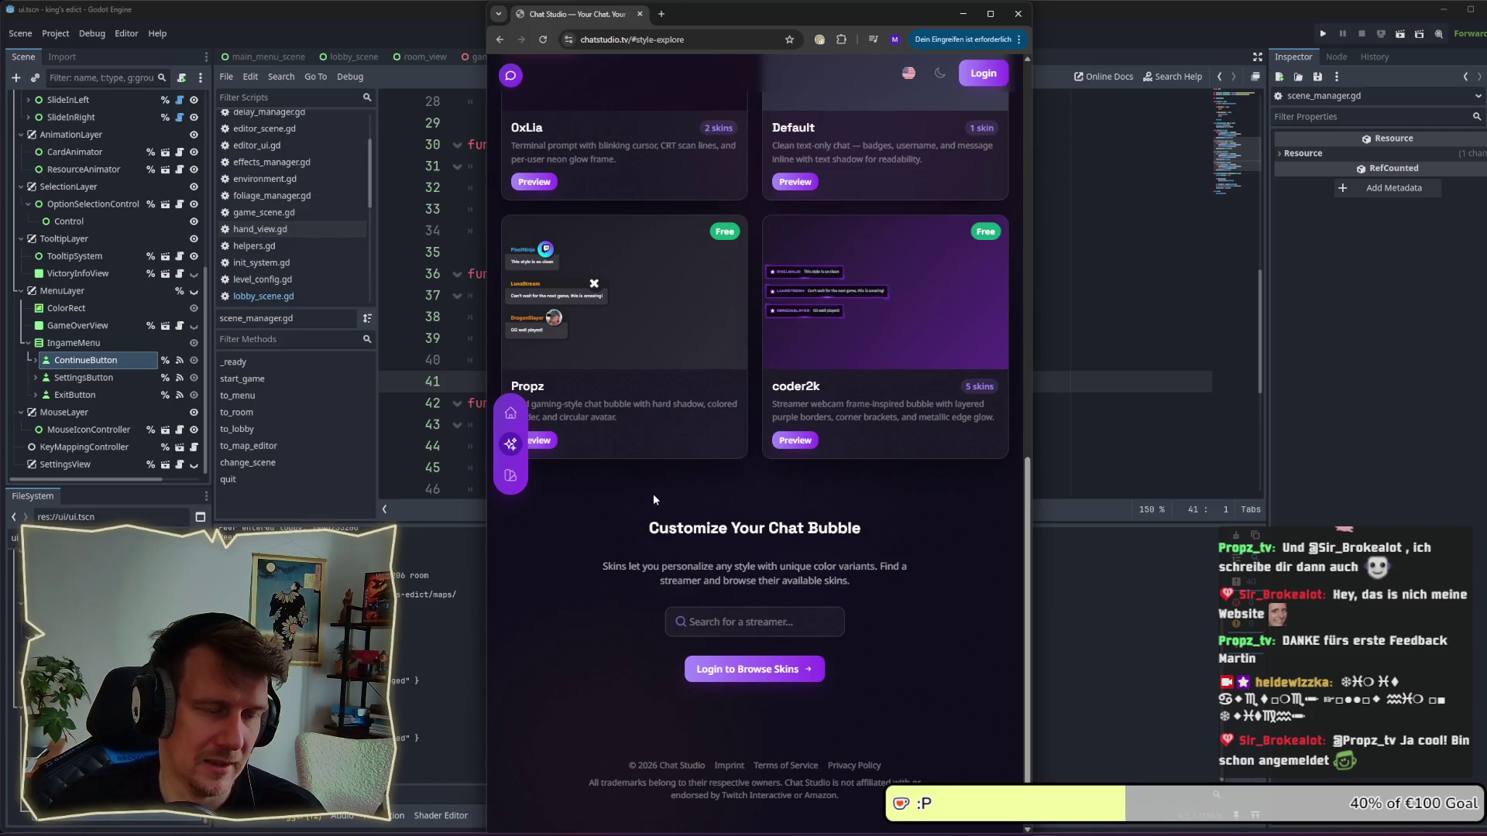
{"action": "scroll", "coordinate": [775, 380], "scroll_direction": "up", "scroll_amount": 3}
{"action": "scroll", "coordinate": [775, 380], "scroll_direction": "up", "scroll_amount": 5}
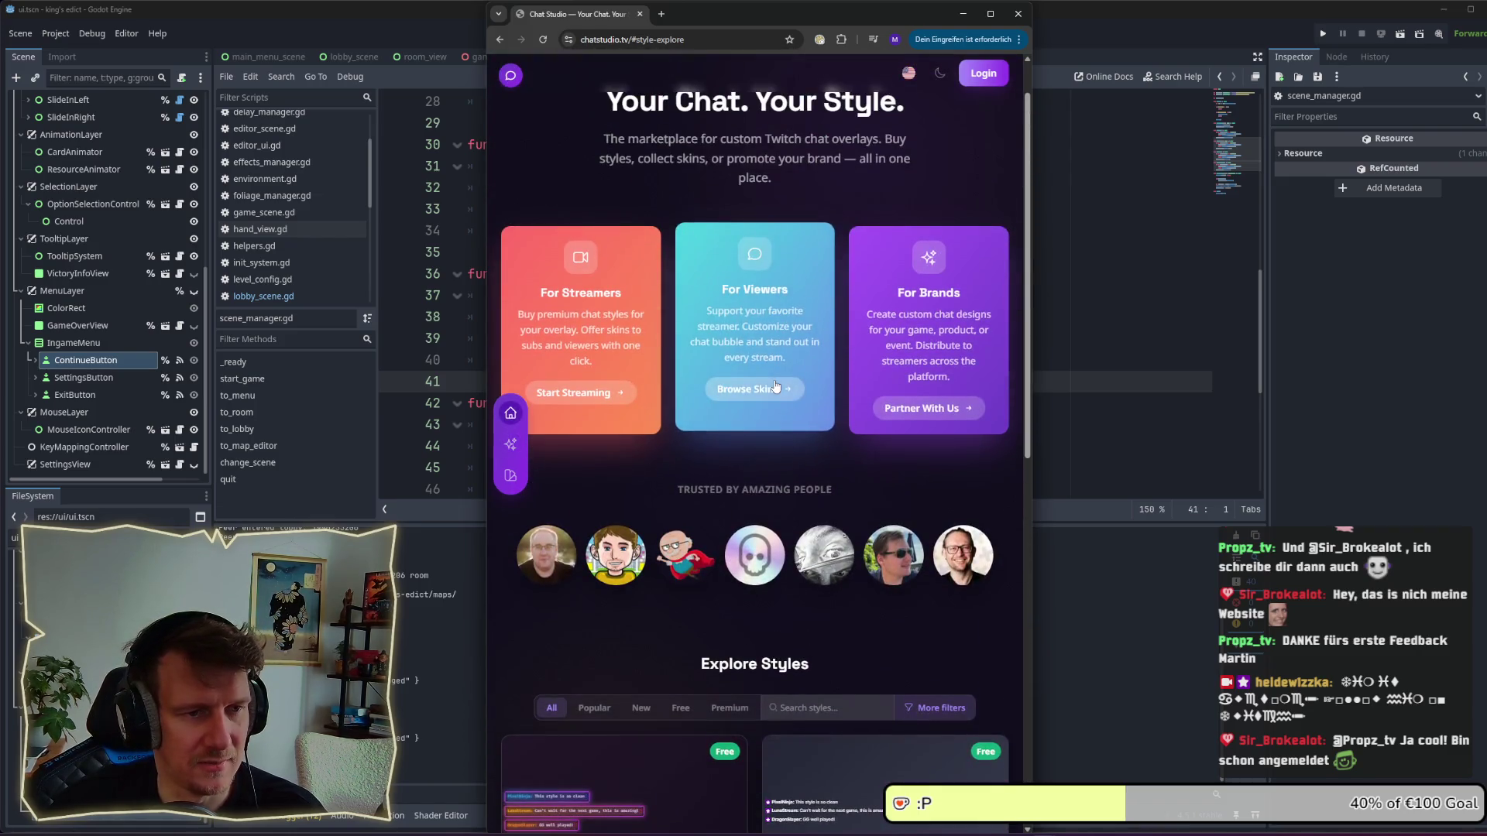
{"action": "scroll", "coordinate": [792, 381], "scroll_direction": "down", "scroll_amount": 6}
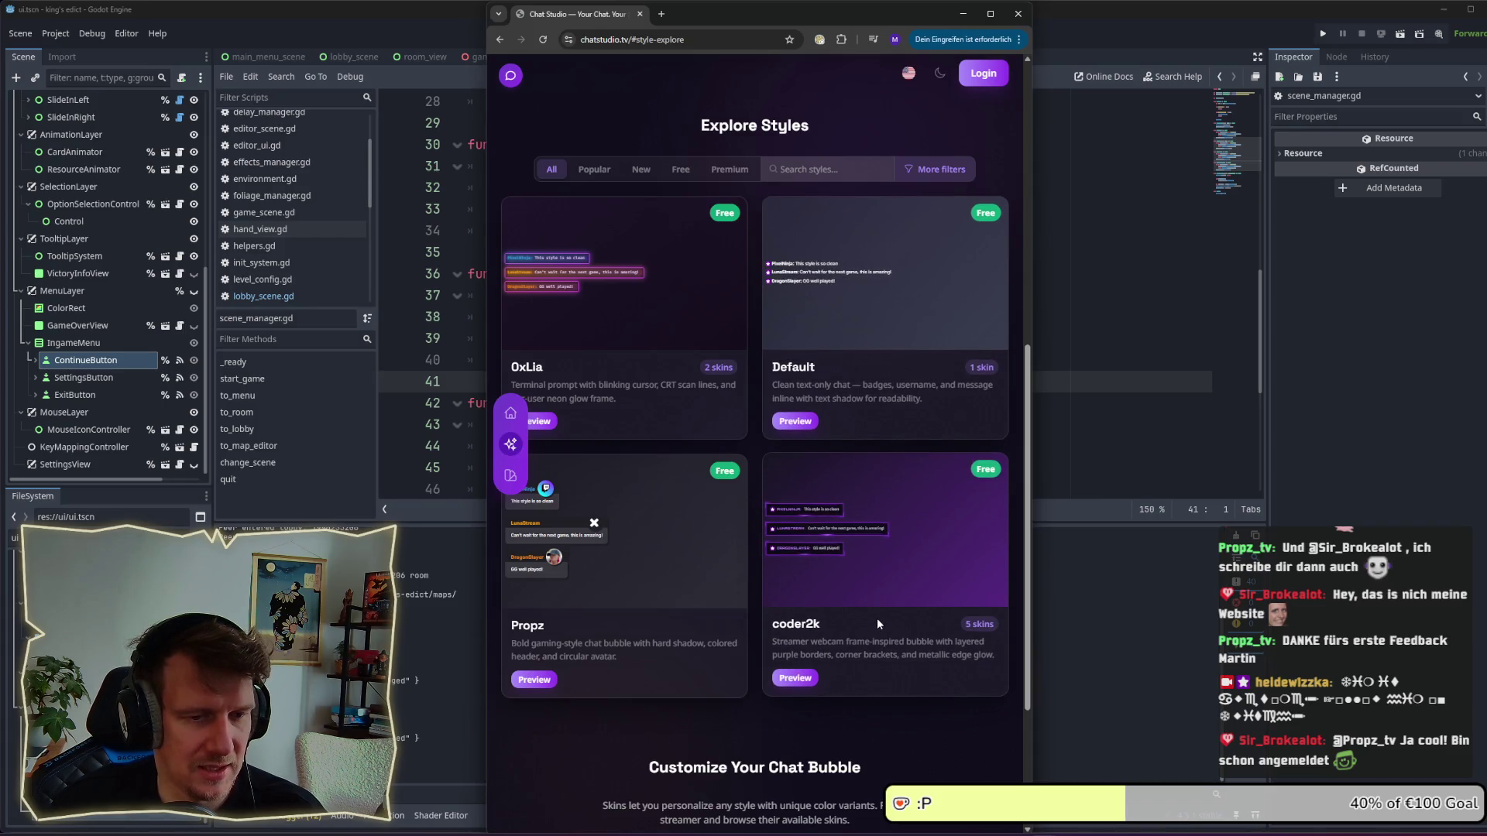
{"action": "scroll", "coordinate": [876, 618], "scroll_direction": "down", "scroll_amount": 2}
{"action": "left_click", "coordinate": [812, 564]}
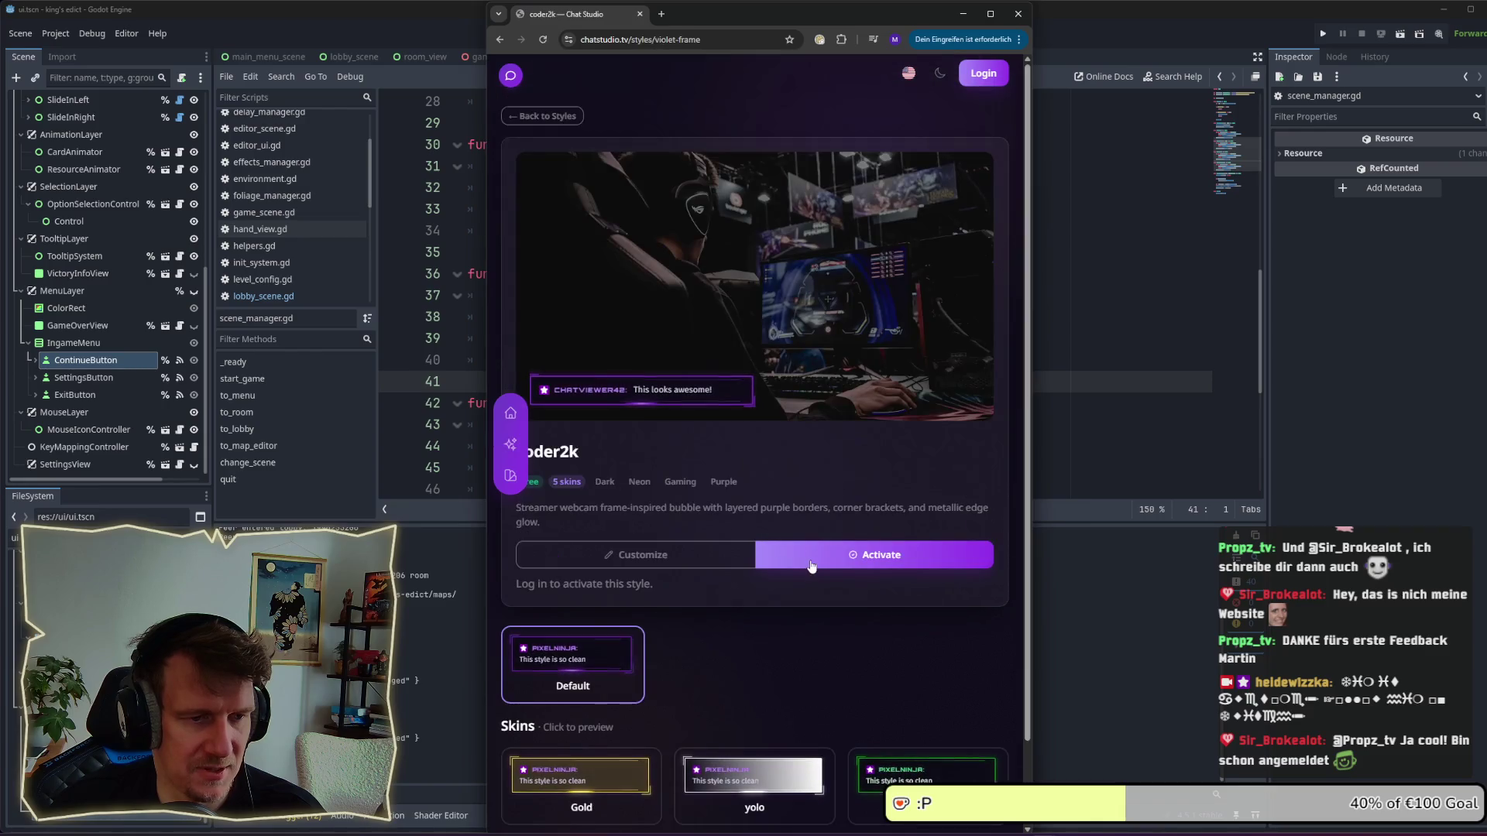
Preview coder2k's yolo, Gold, yolo and Mod skins, then return to the homepage.
{"action": "scroll", "coordinate": [712, 505], "scroll_direction": "down", "scroll_amount": 1}
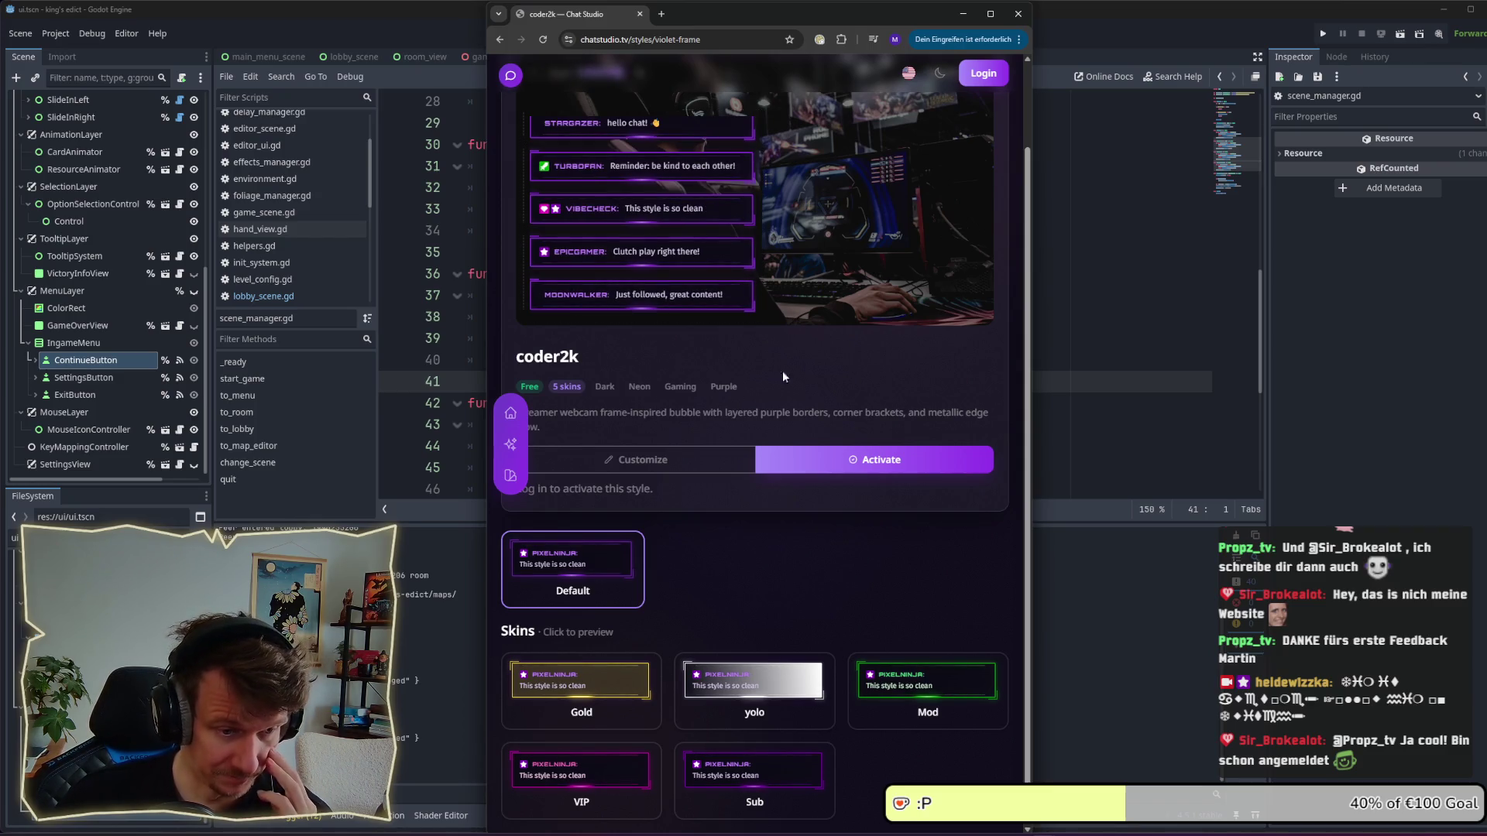
{"action": "left_click", "coordinate": [790, 701]}
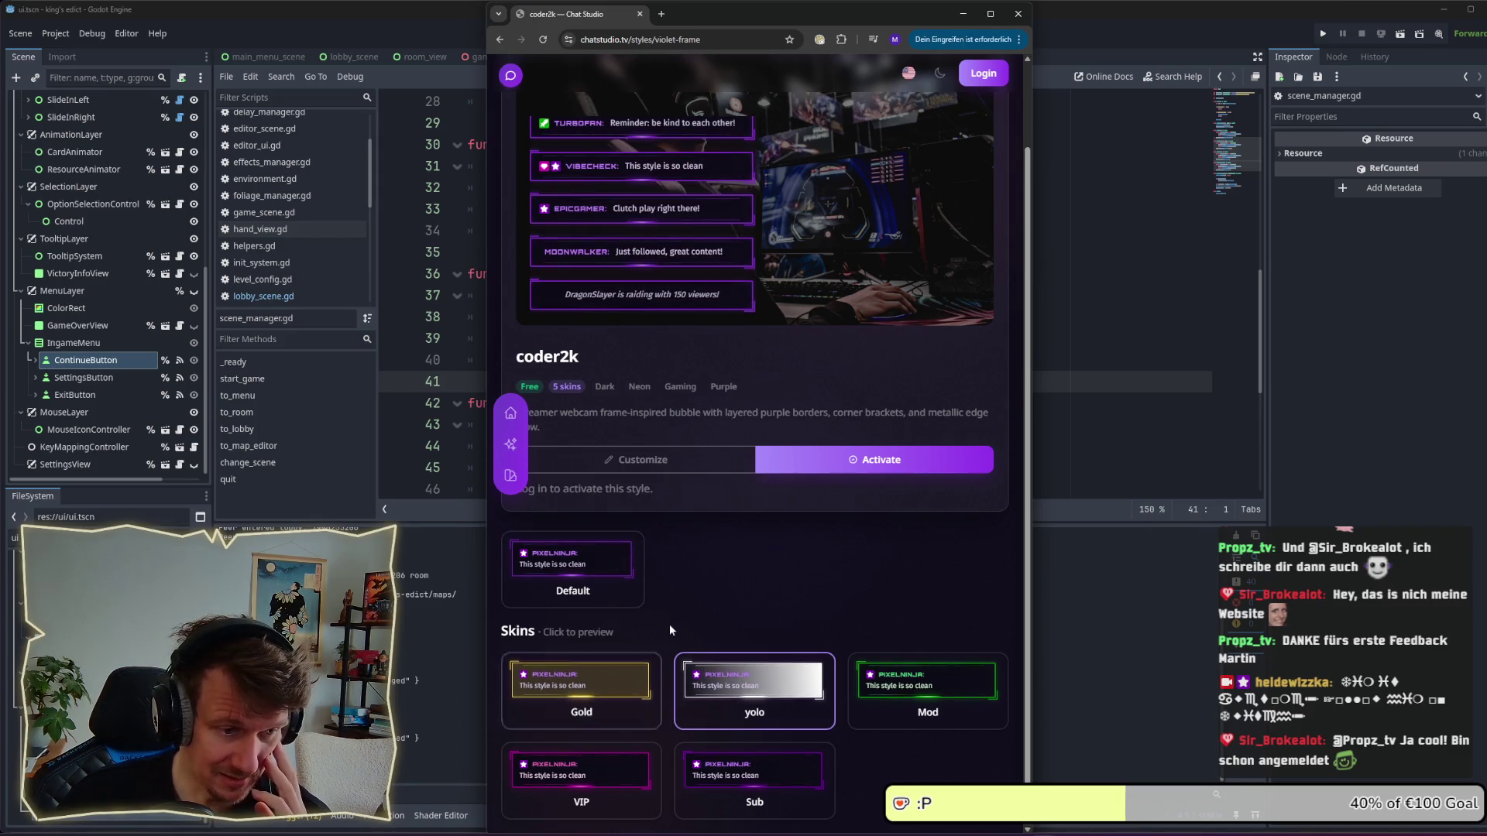
{"action": "left_click", "coordinate": [575, 695]}
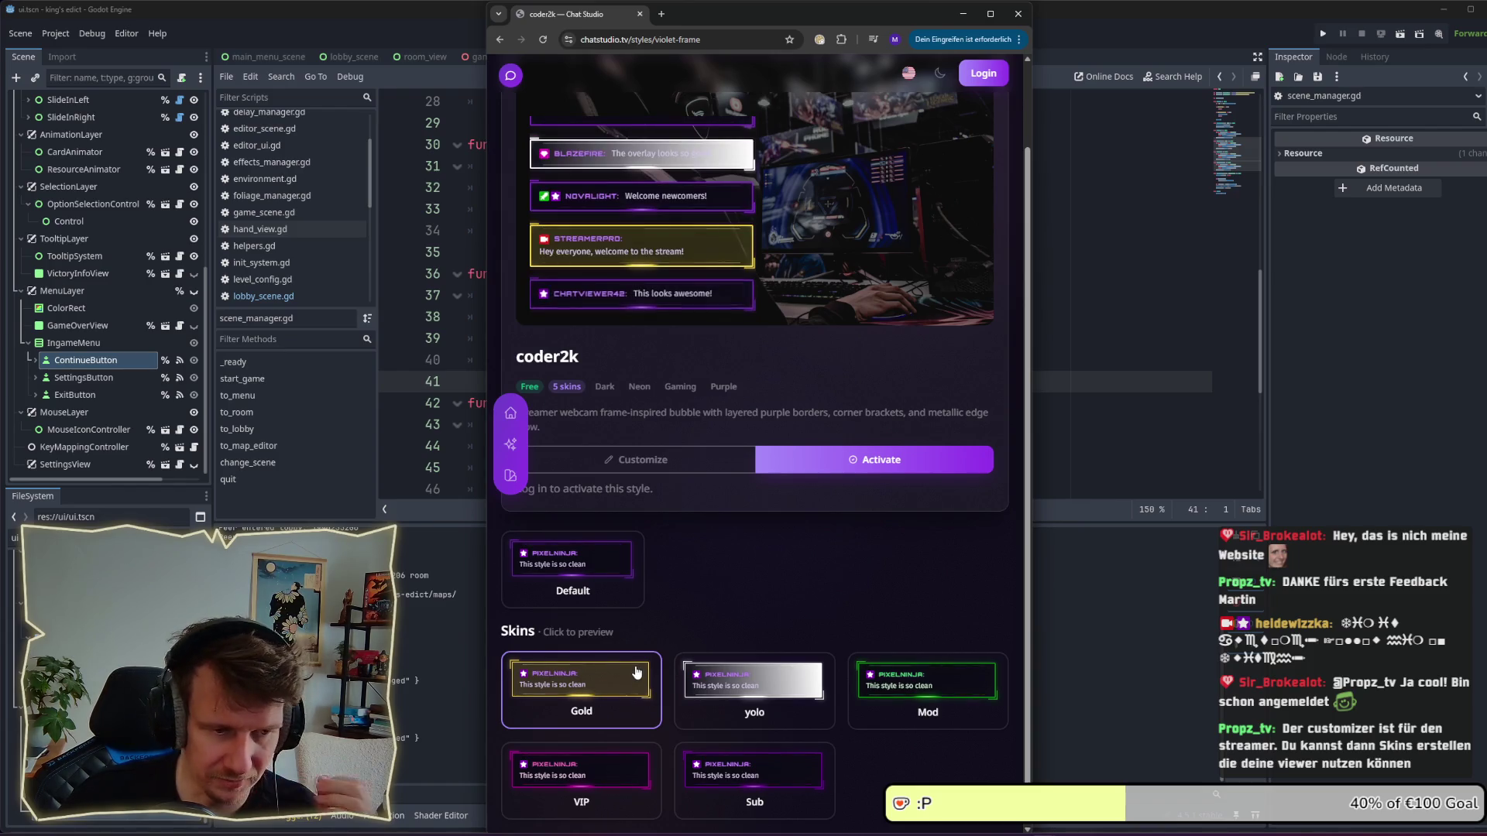
{"action": "left_click", "coordinate": [751, 702]}
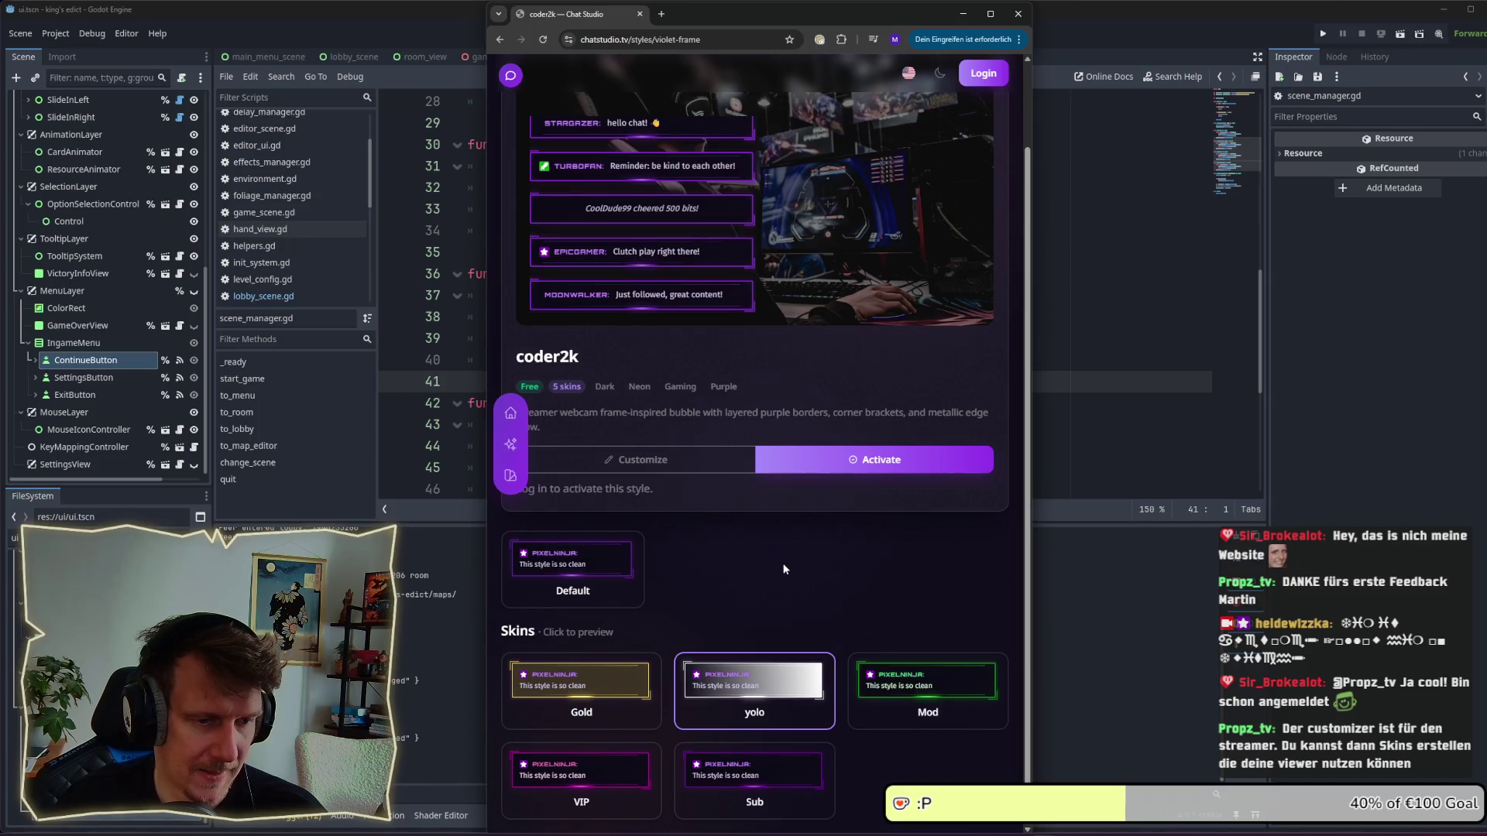
{"action": "left_click", "coordinate": [898, 682]}
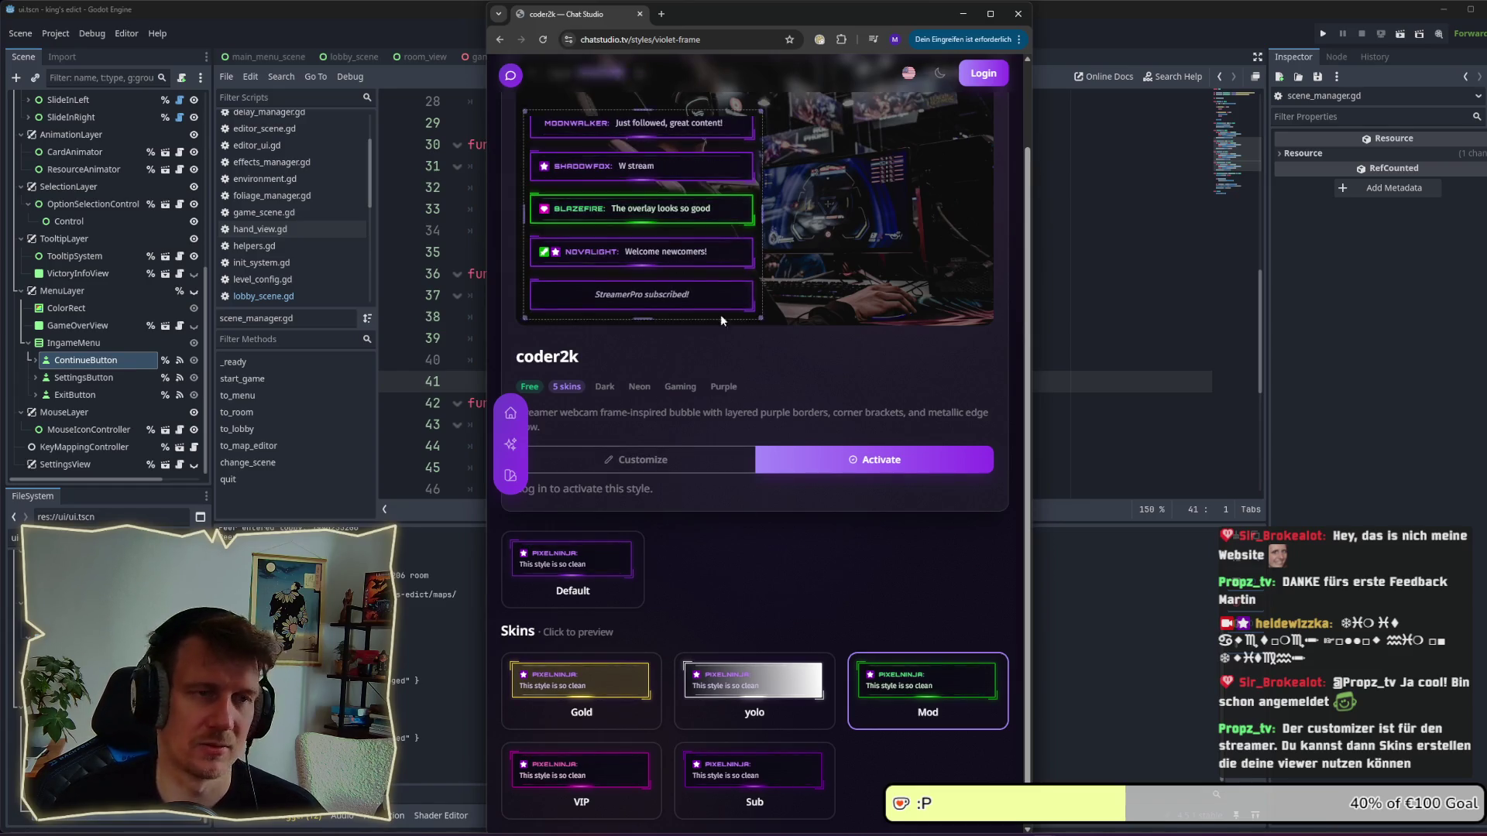
{"action": "scroll", "coordinate": [697, 534], "scroll_direction": "up", "scroll_amount": 2}
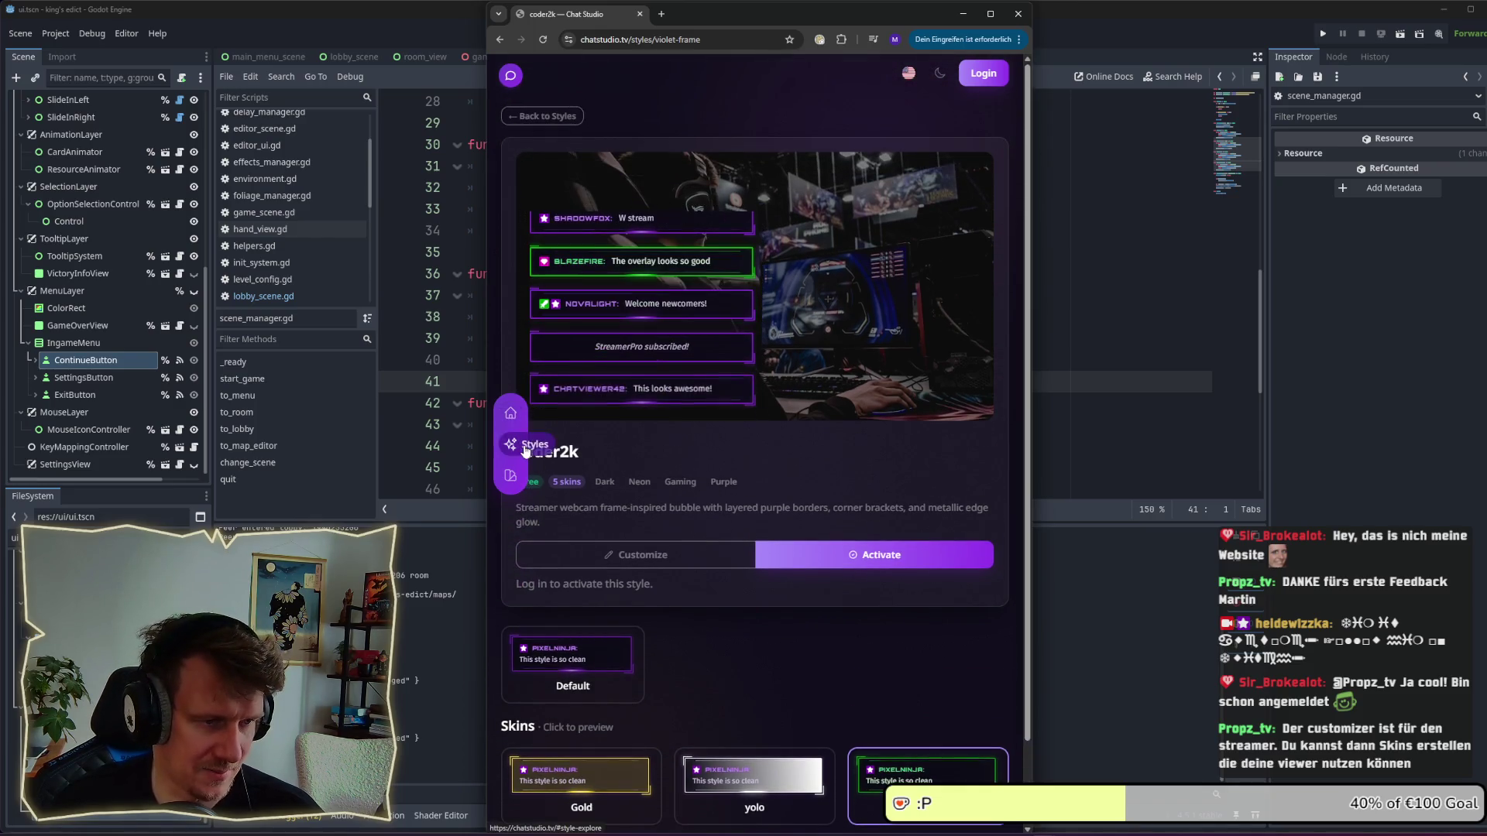
{"action": "left_click", "coordinate": [510, 413]}
Scroll through the 'Your Chat. Your Style.' marketplace introduction on the Chat Studio home page.
{"action": "scroll", "coordinate": [813, 477], "scroll_direction": "down", "scroll_amount": 10}
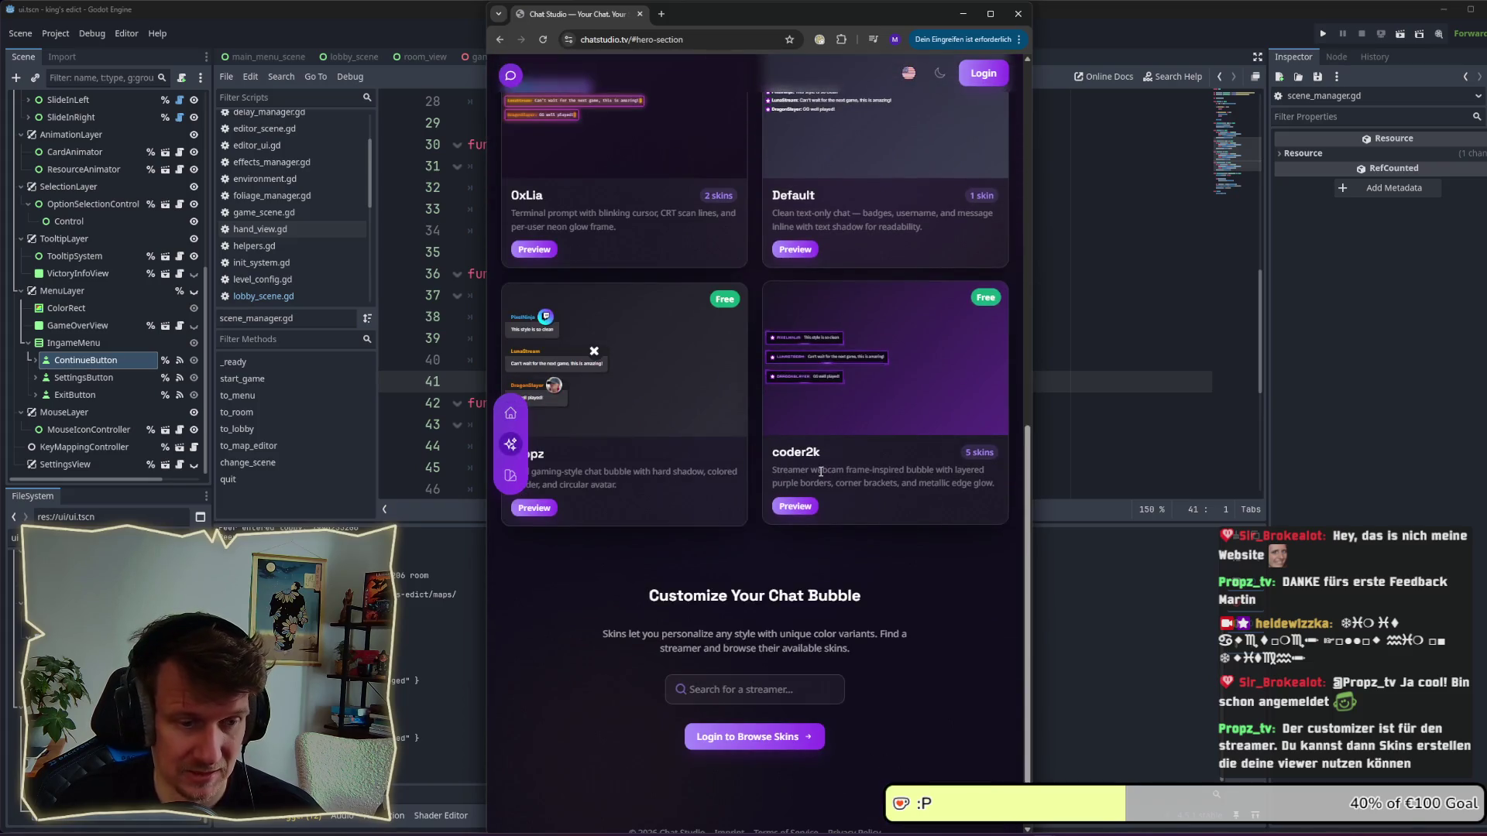
{"action": "scroll", "coordinate": [821, 471], "scroll_direction": "down", "scroll_amount": 1}
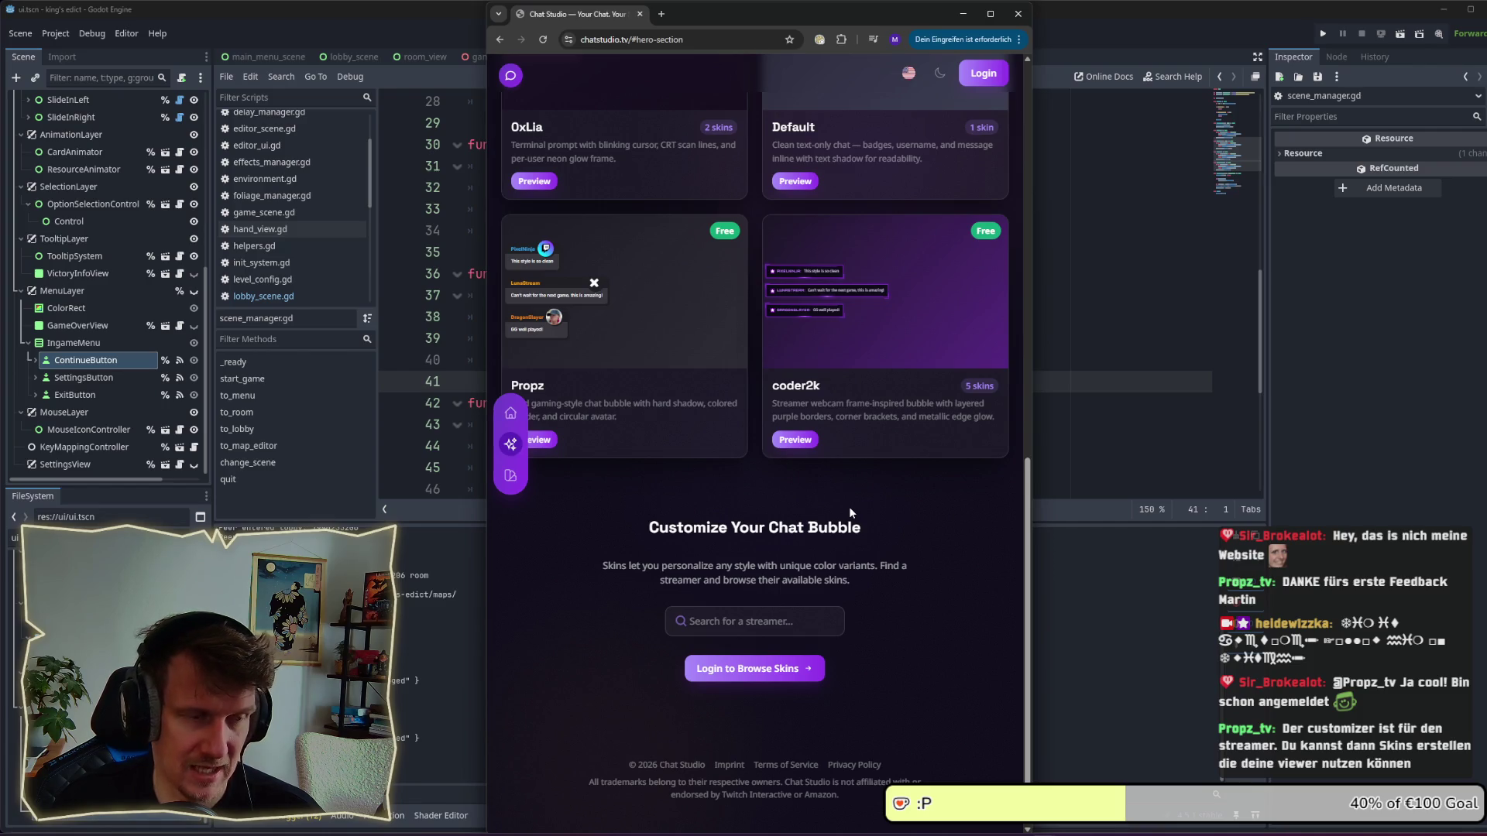
{"action": "scroll", "coordinate": [849, 509], "scroll_direction": "up", "scroll_amount": 4}
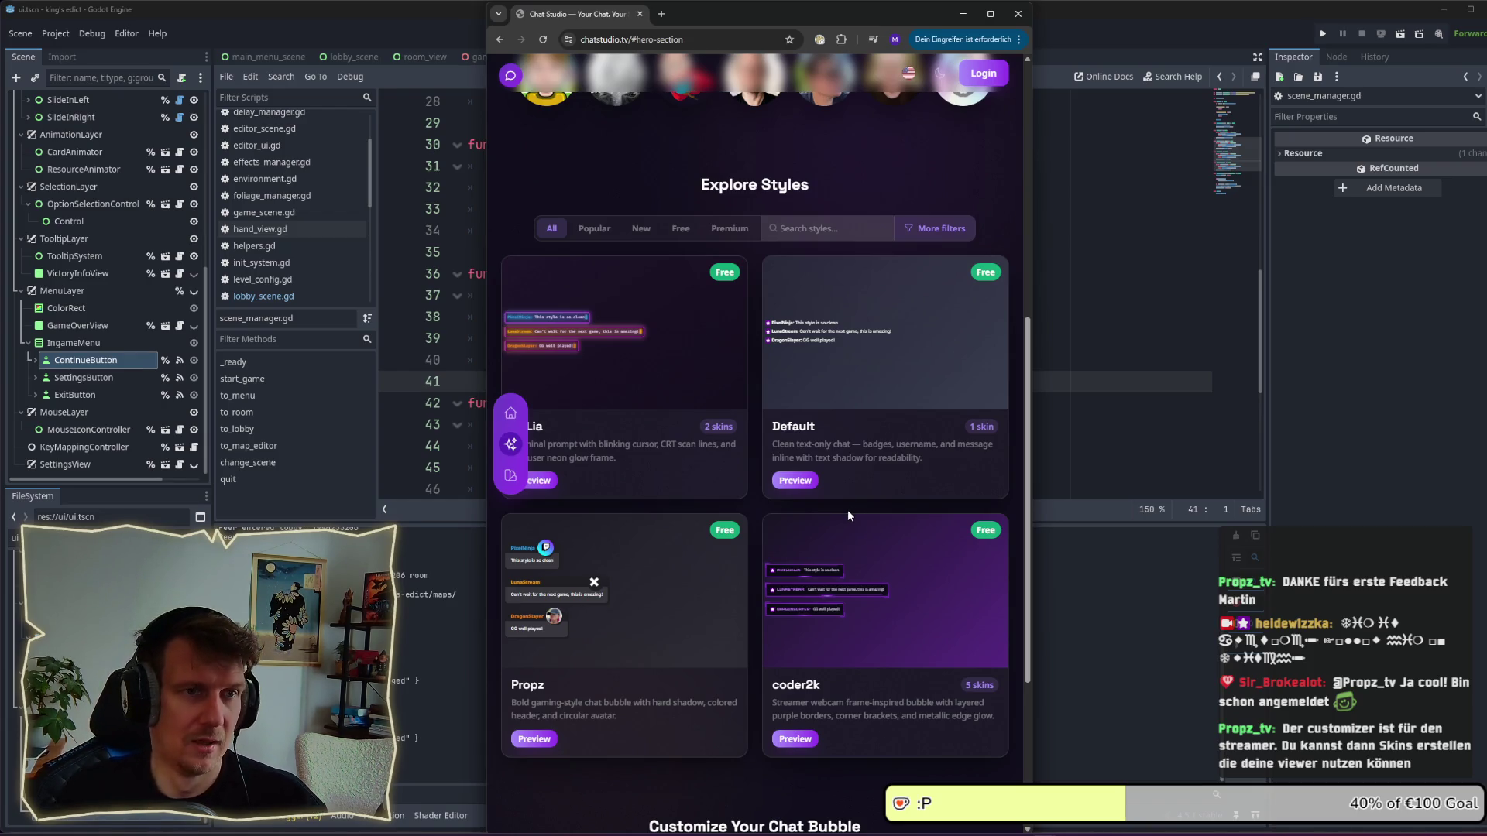
{"action": "scroll", "coordinate": [821, 387], "scroll_direction": "up", "scroll_amount": 4}
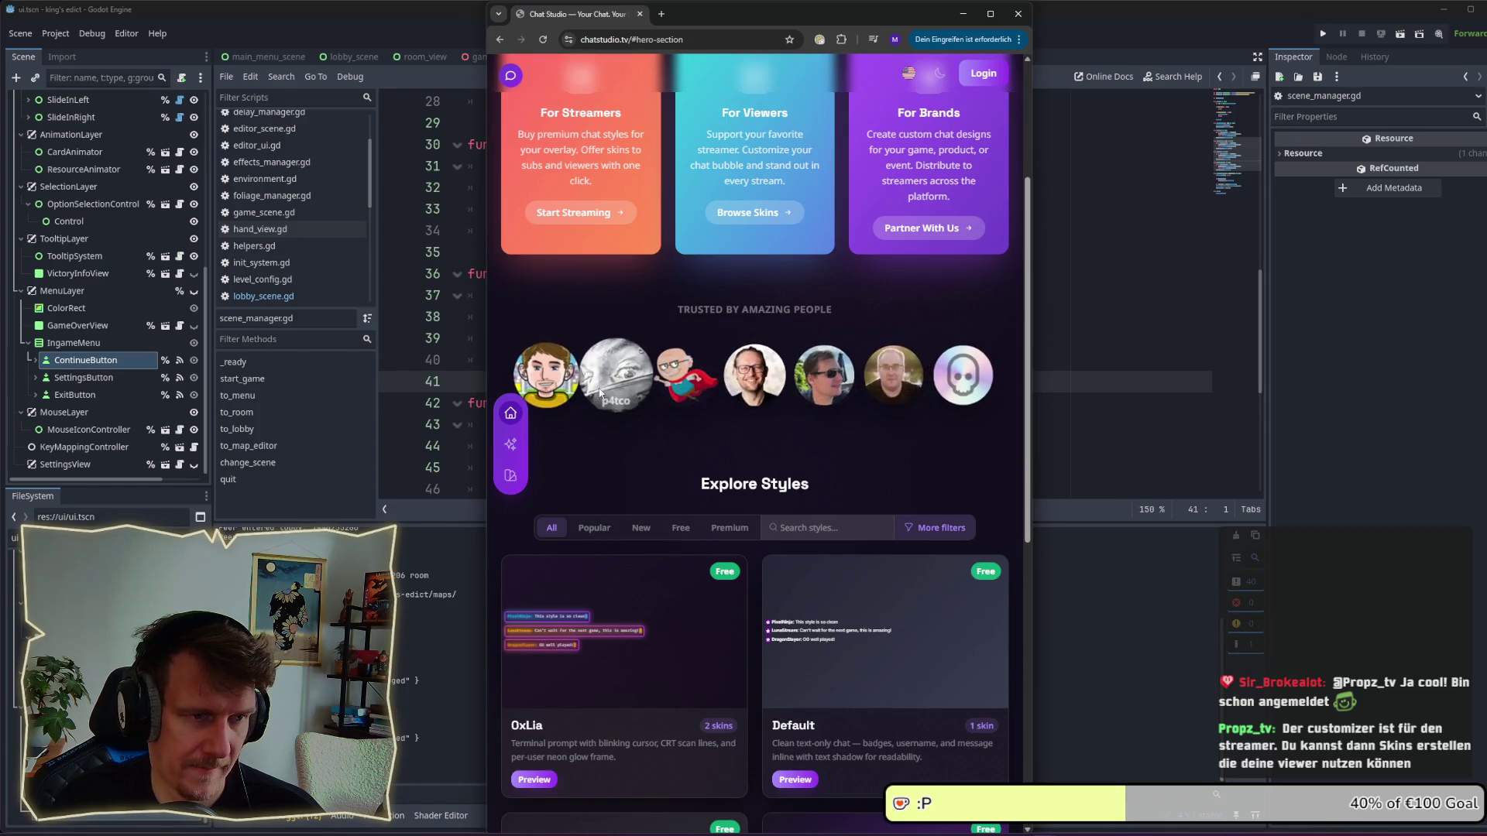
{"action": "scroll", "coordinate": [633, 332], "scroll_direction": "up", "scroll_amount": 3}
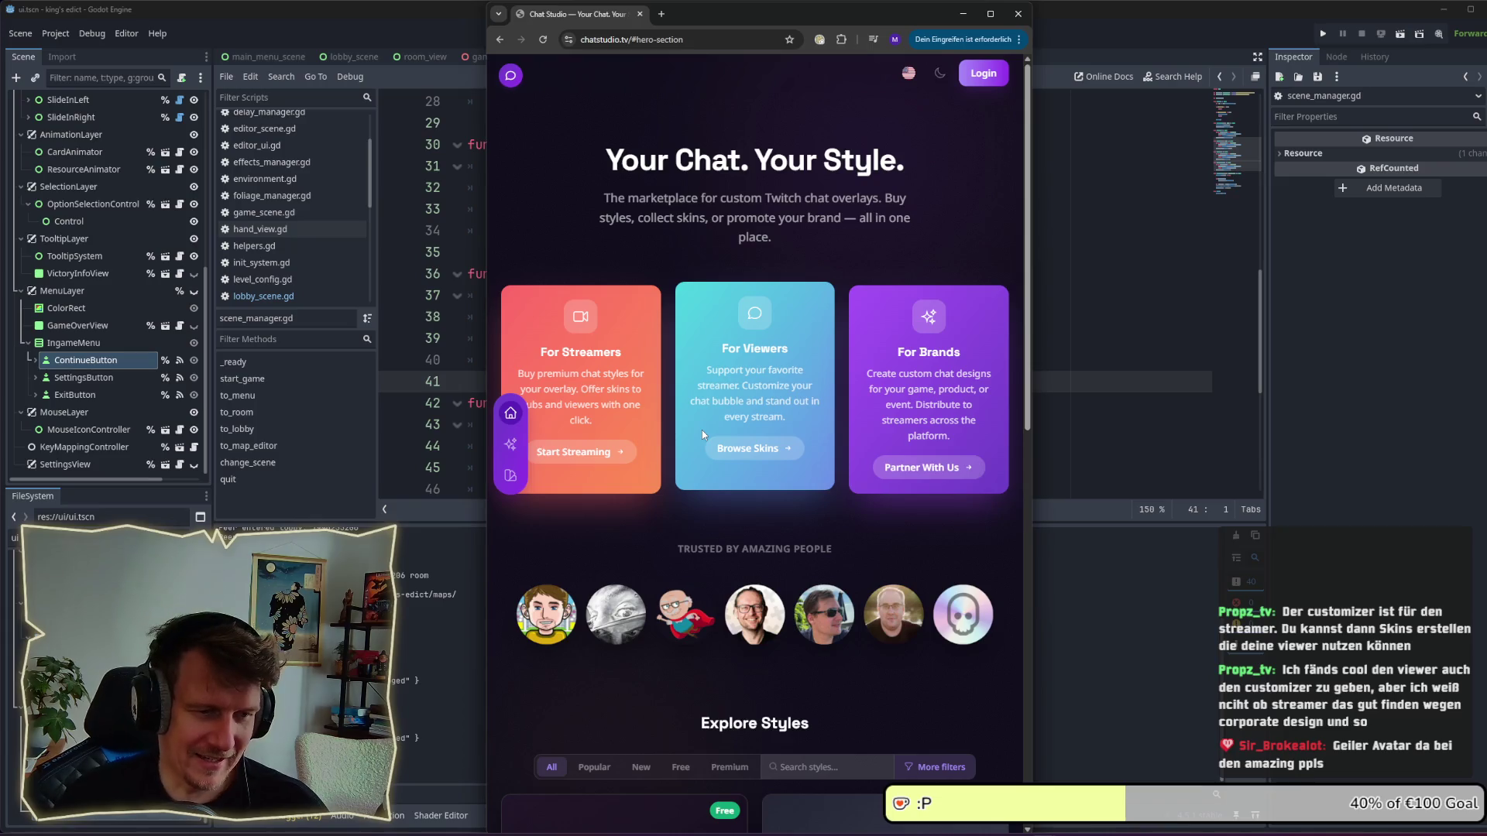
Bring up the welcome dialog offering Streamer or Viewer login via Twitch OAuth.
{"action": "mouse_move", "coordinate": [538, 634]}
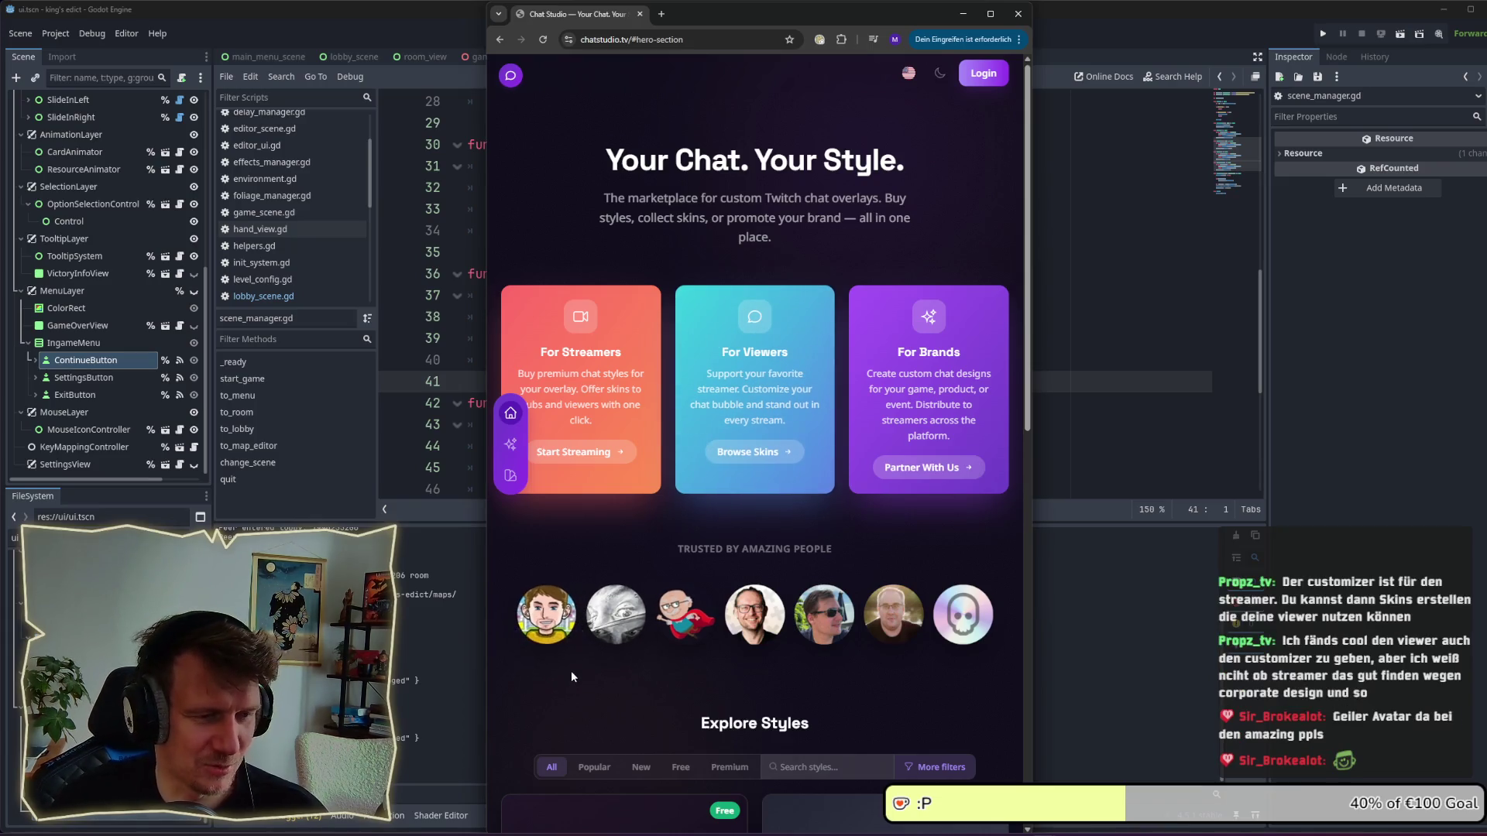
{"action": "scroll", "coordinate": [570, 670], "scroll_direction": "down", "scroll_amount": 2}
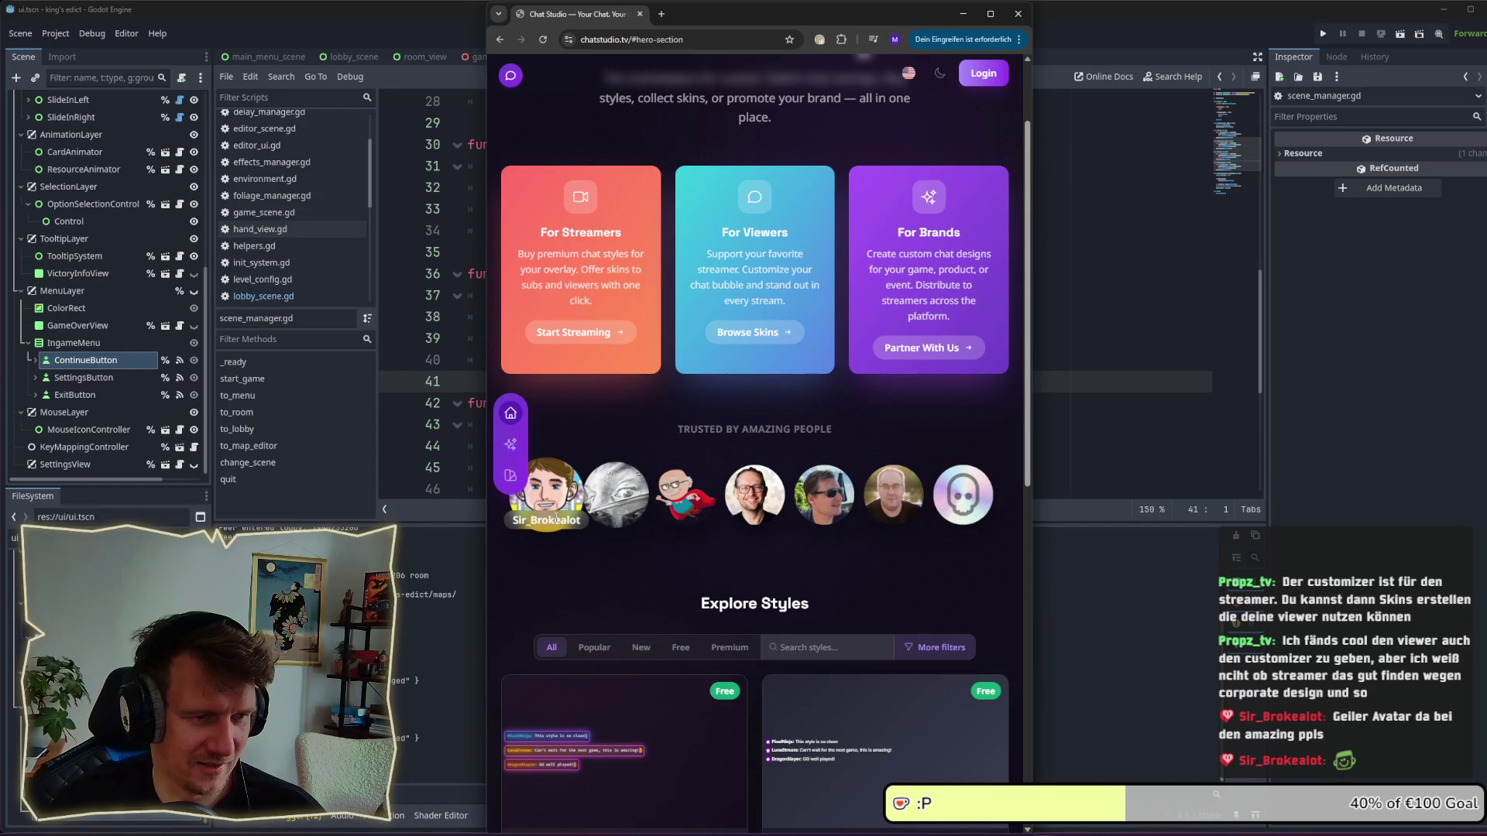
{"action": "scroll", "coordinate": [556, 518], "scroll_direction": "up", "scroll_amount": 2}
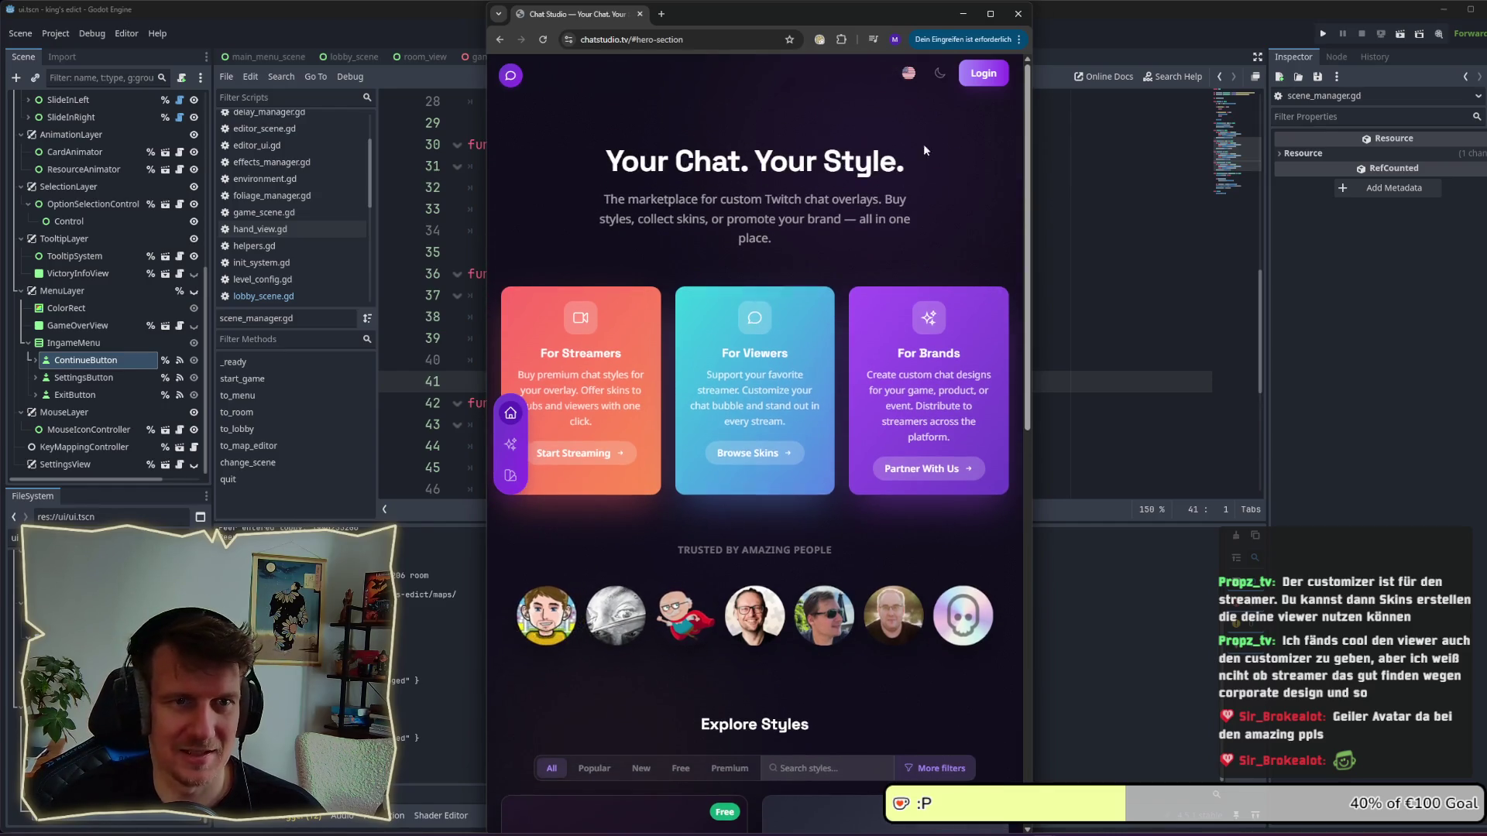
{"action": "left_click", "coordinate": [574, 457]}
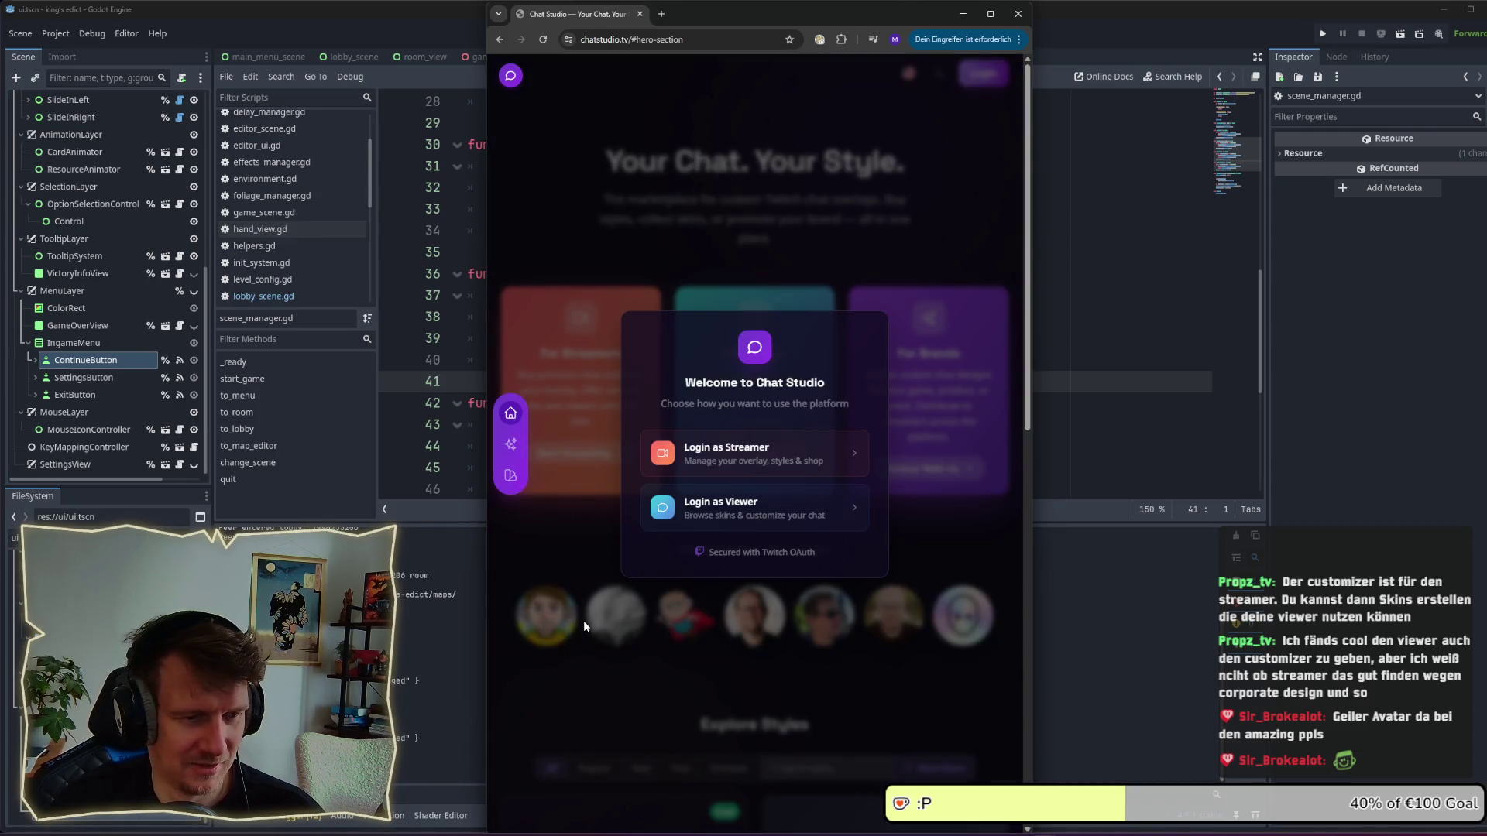
Dismiss the login window and bookmark the chatstudio.tv homepage into a chosen folder.
{"action": "left_click", "coordinate": [831, 195]}
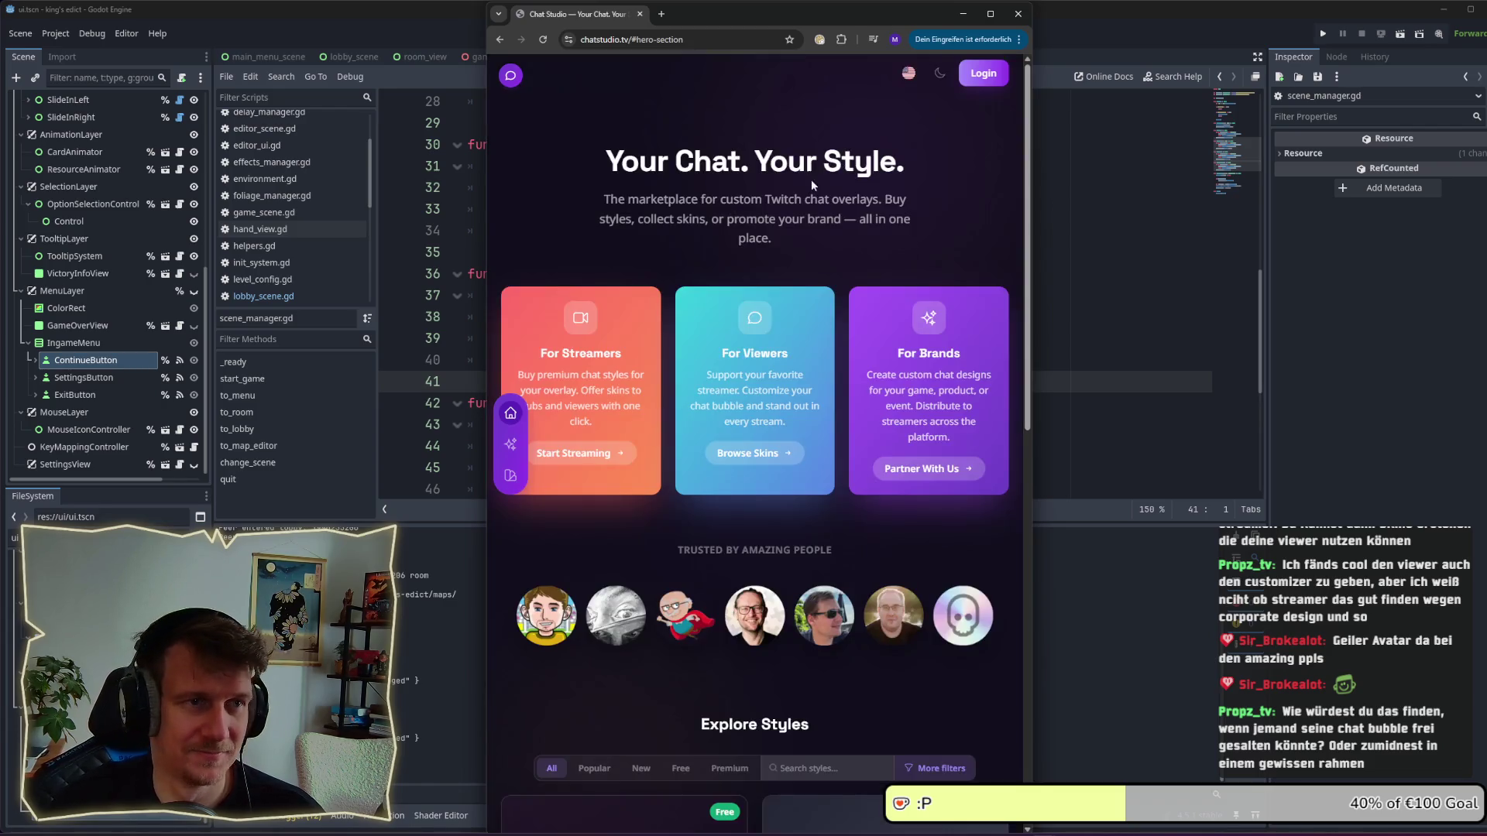
{"action": "left_click", "coordinate": [789, 39]}
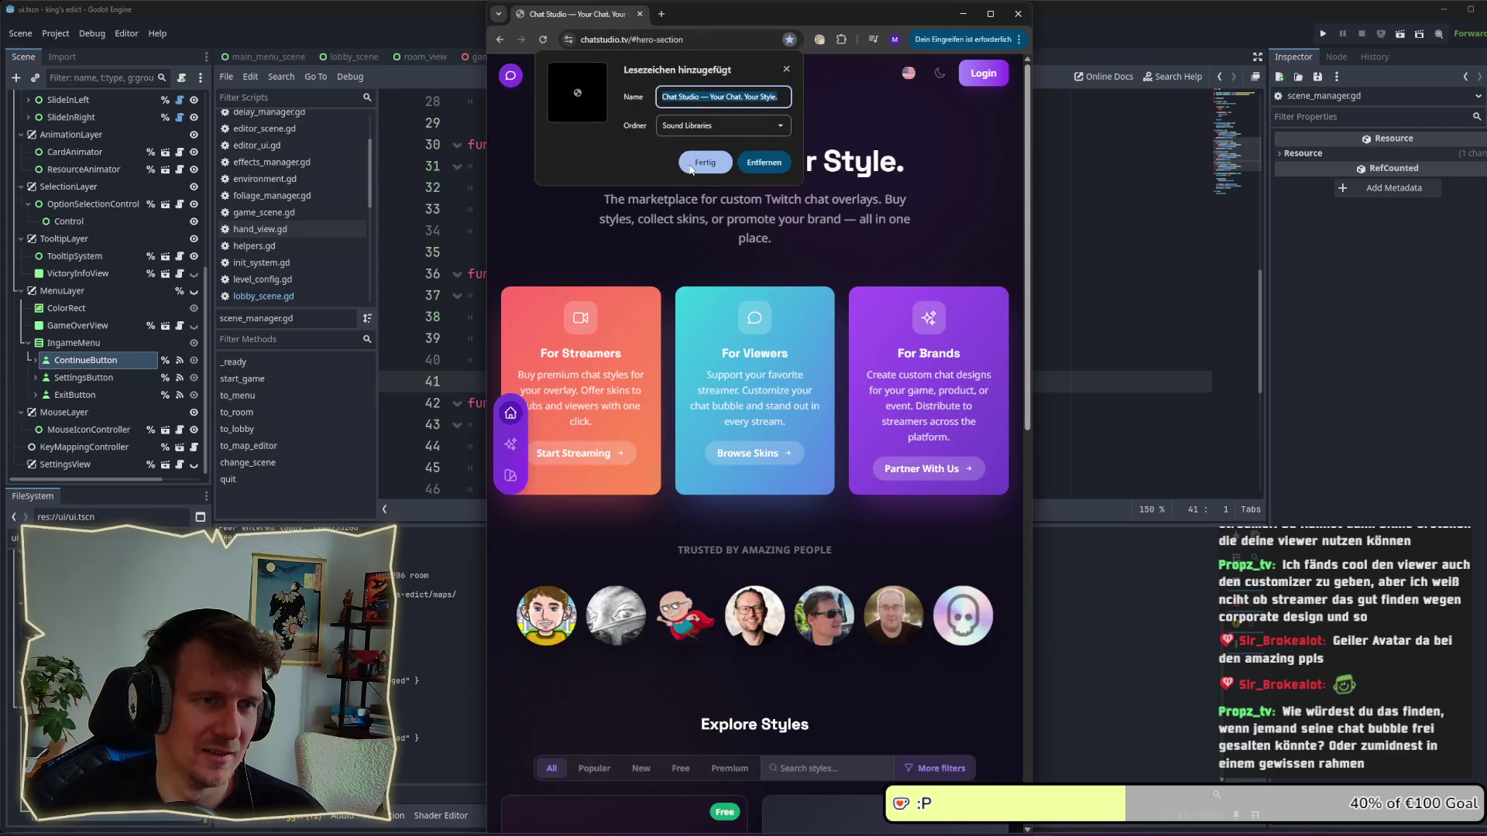
{"action": "left_click", "coordinate": [720, 126]}
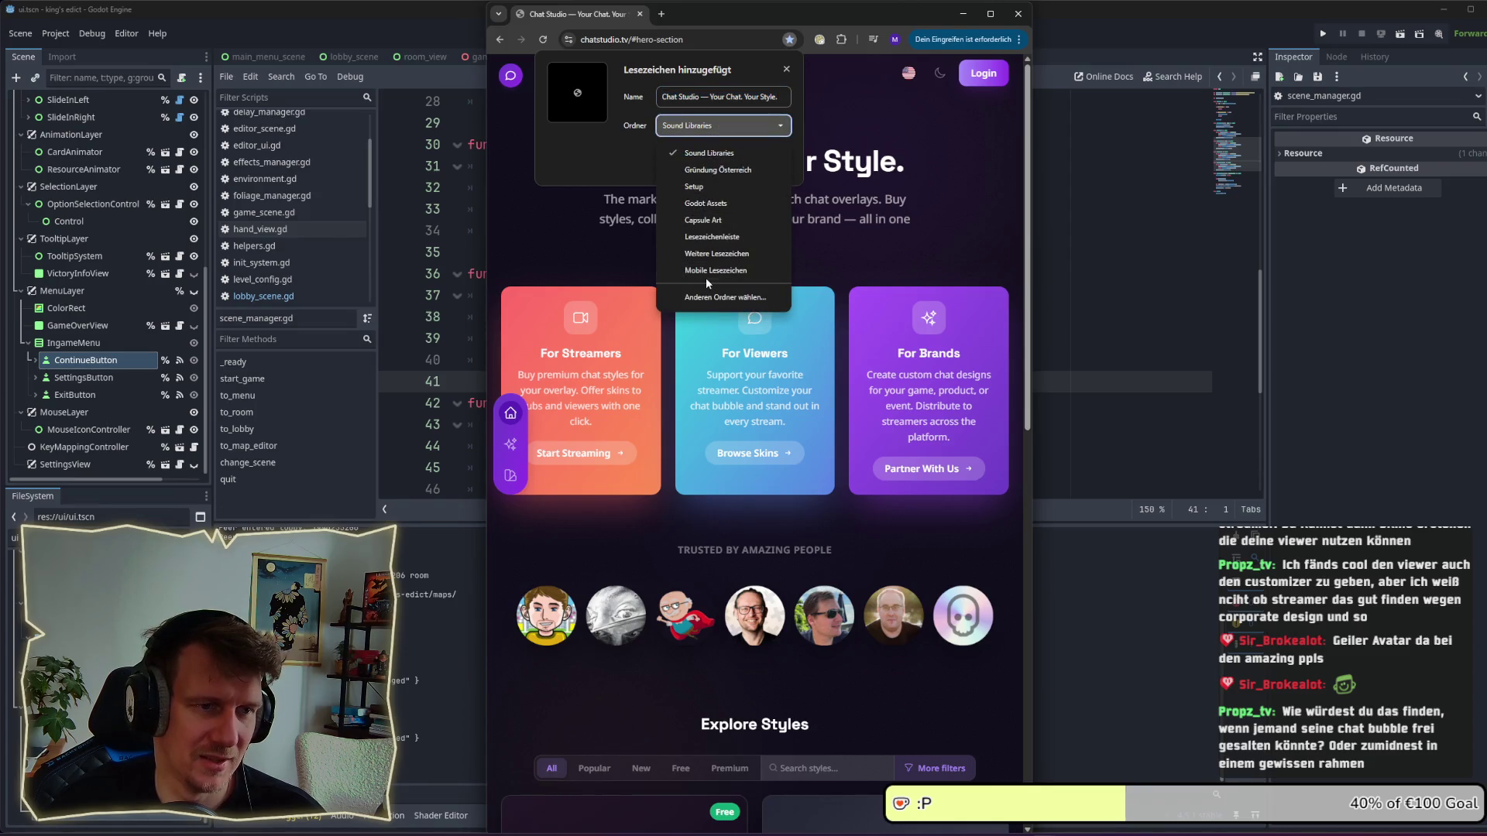
{"action": "left_click", "coordinate": [706, 236]}
{"action": "left_click", "coordinate": [762, 165]}
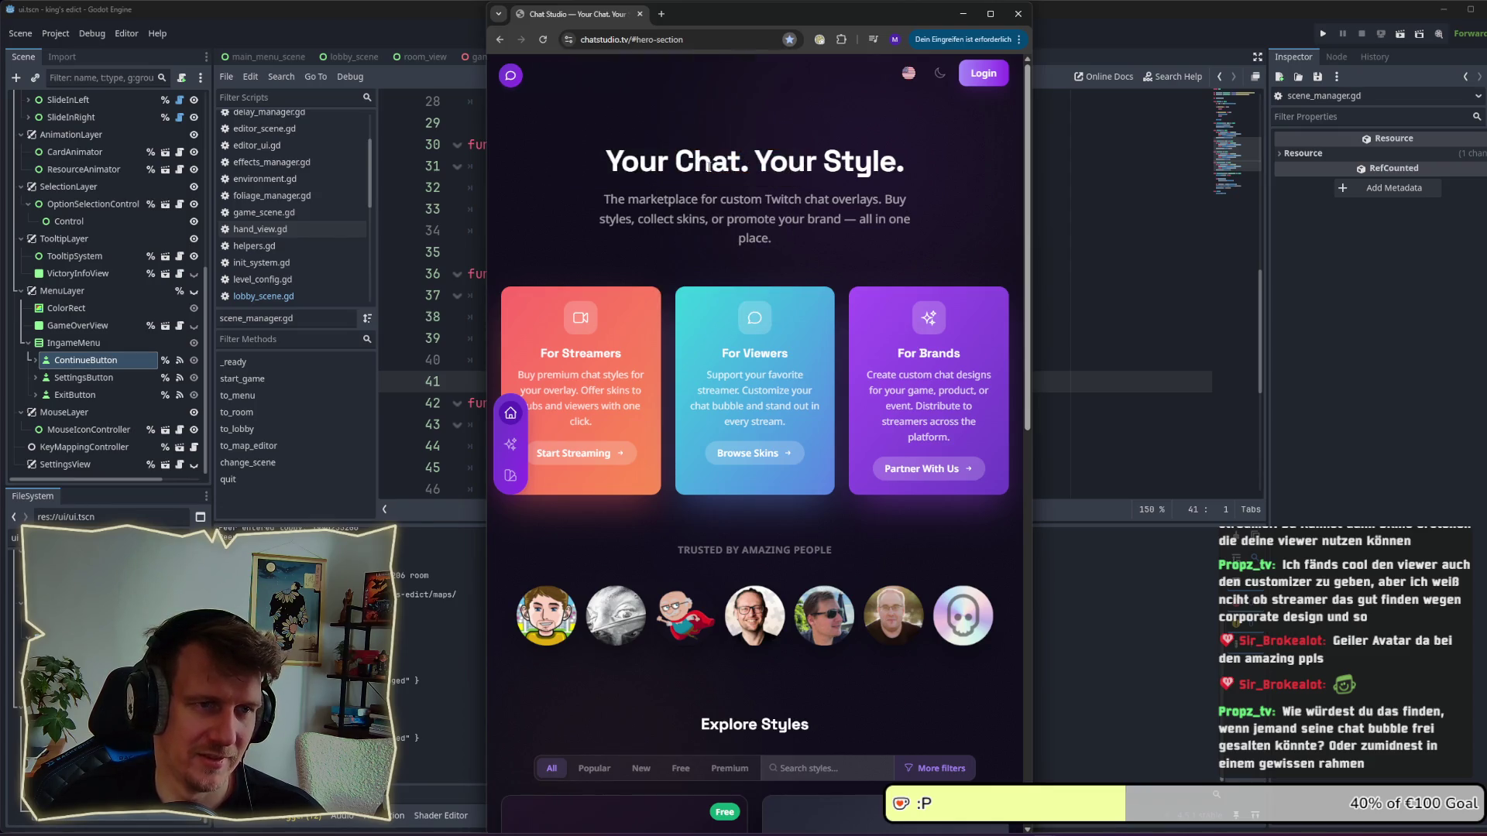
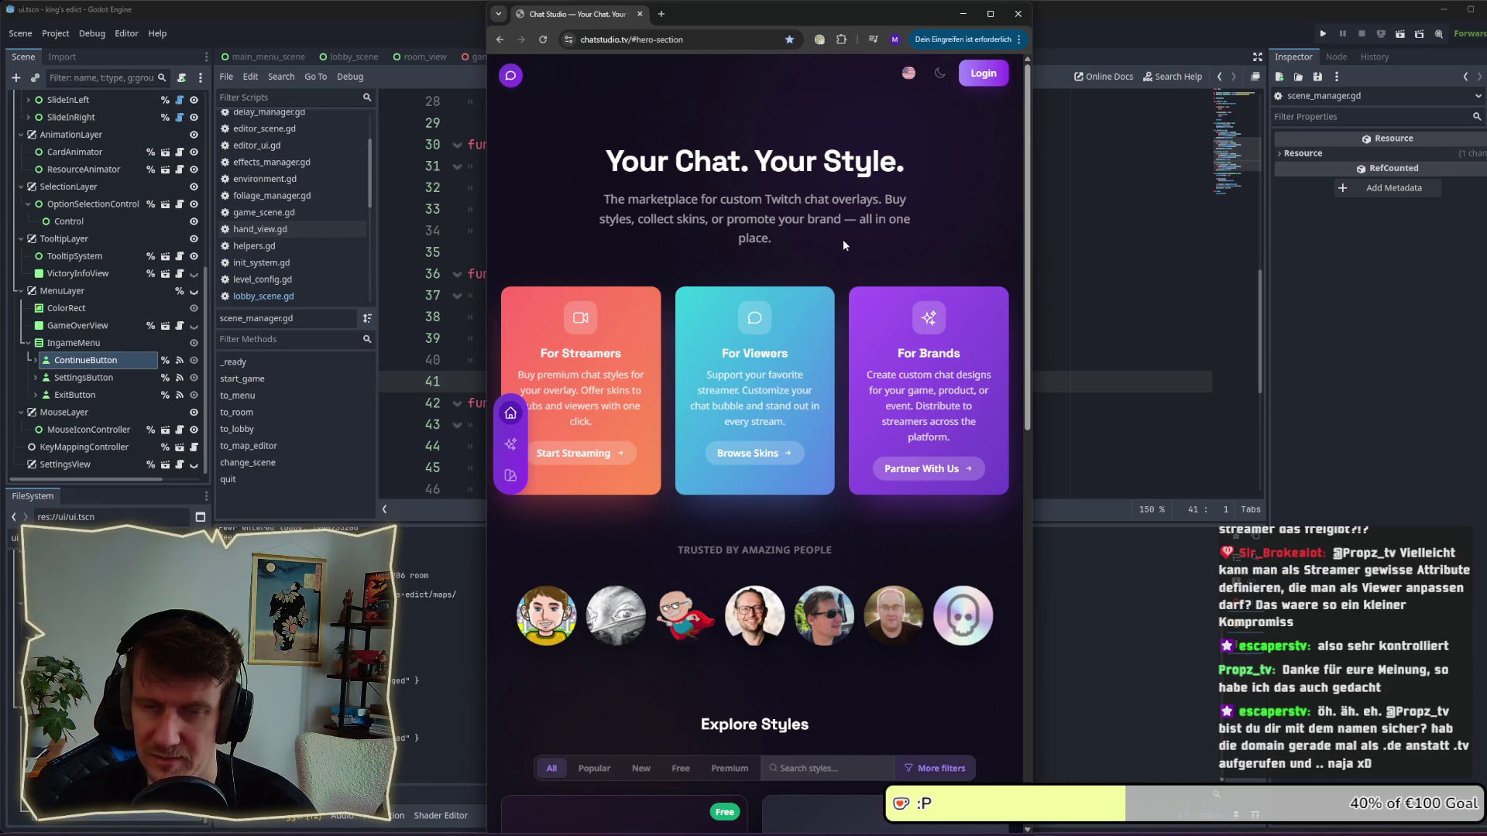
Change the Chat Studio address to chatstudio.de and move the browser window off screen.
{"action": "left_click", "coordinate": [624, 40]}
{"action": "left_click", "coordinate": [624, 40]}
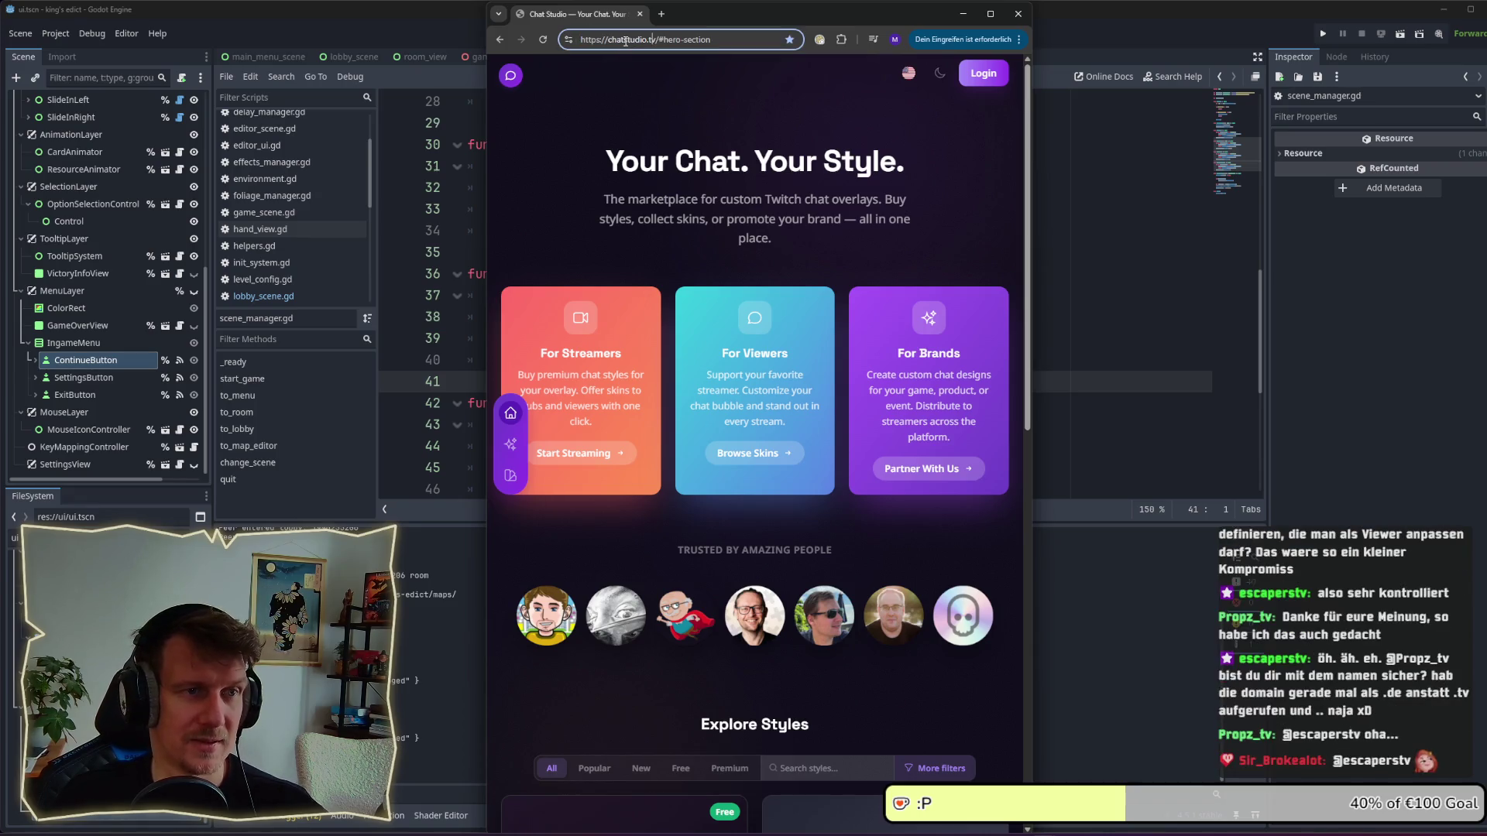
{"action": "left_click_drag", "start_coordinate": [649, 39], "coordinate": [712, 40]}
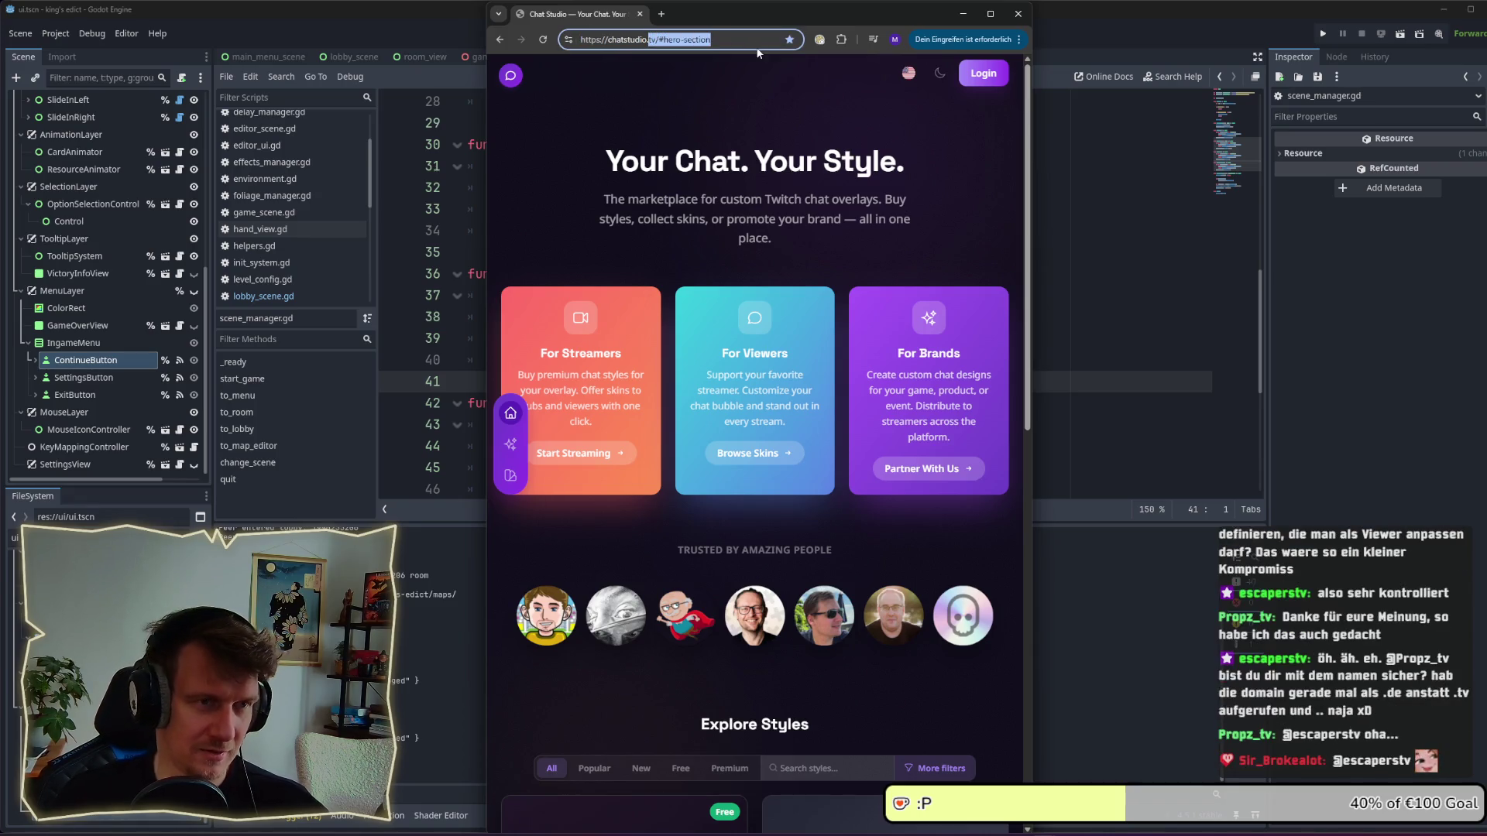
{"action": "type", "text": "de"}
{"action": "left_click_drag", "start_coordinate": [754, 22], "coordinate": [1486, 22]}
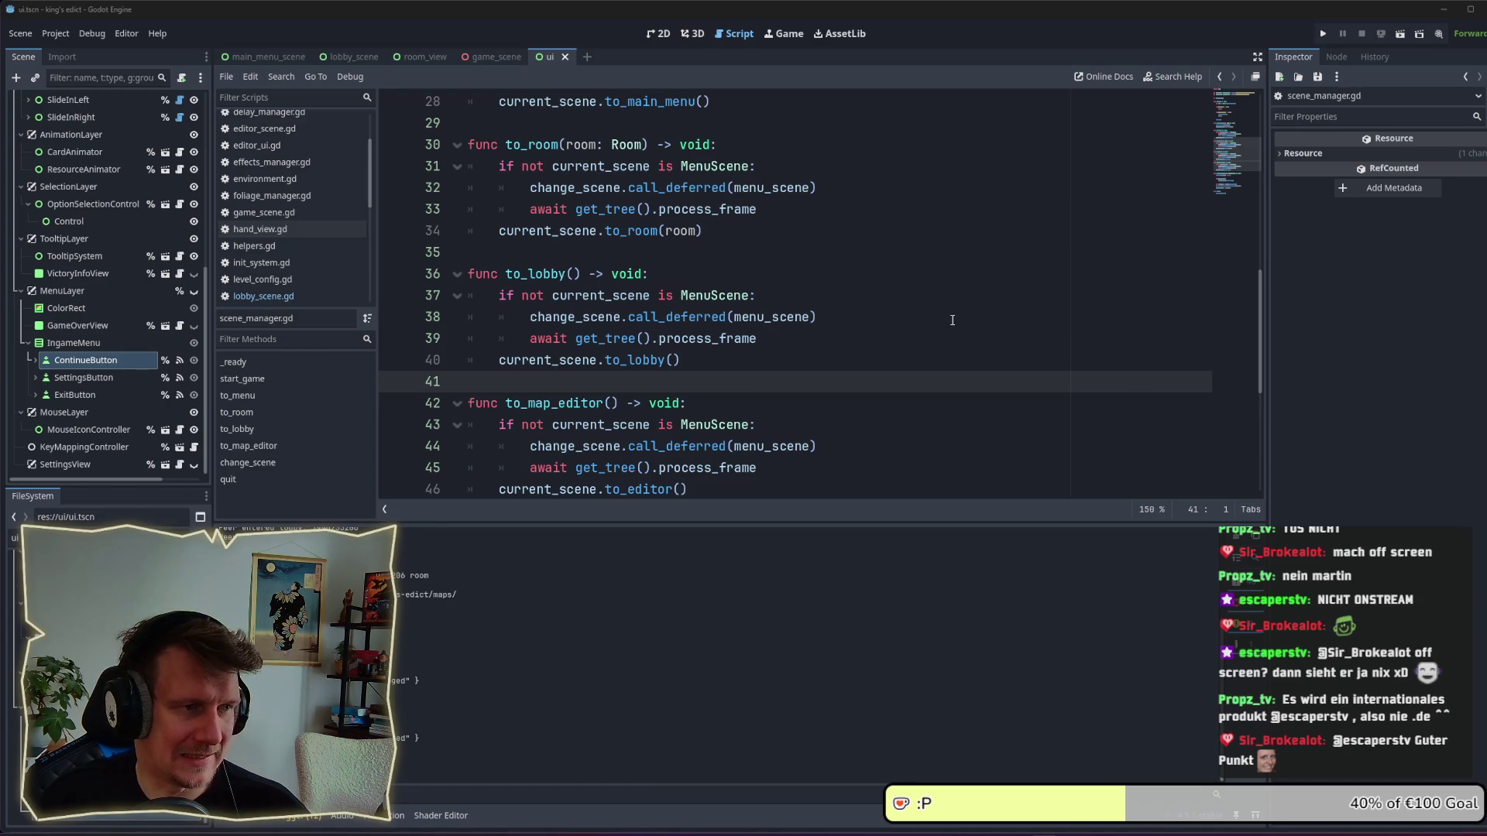
{"action": "left_click", "coordinate": [905, 335]}
{"action": "key", "text": "Down"}
{"action": "left_click", "coordinate": [857, 339]}
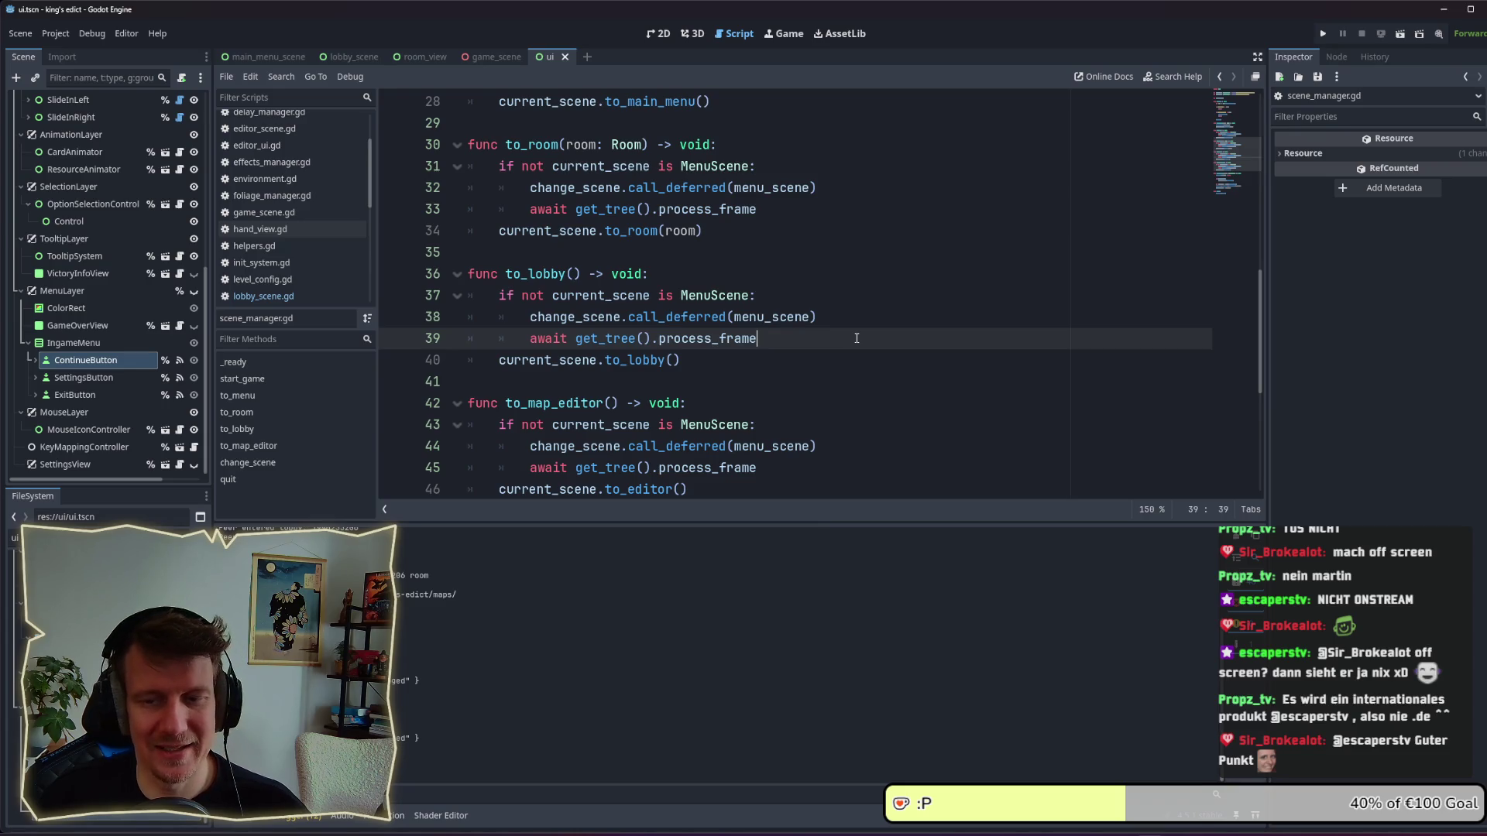
{"action": "left_click", "coordinate": [838, 366]}
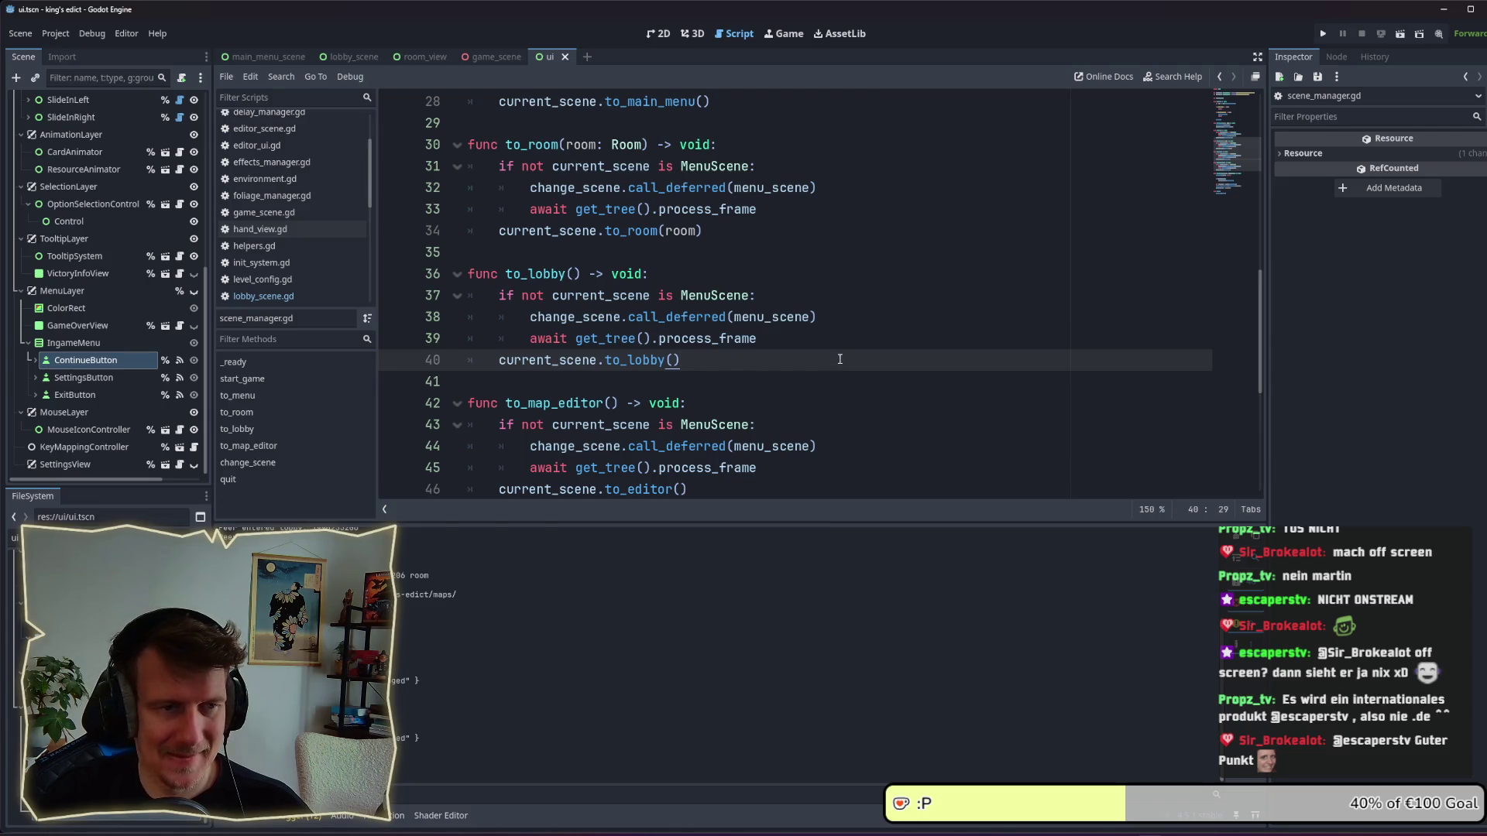
{"action": "left_click", "coordinate": [826, 347]}
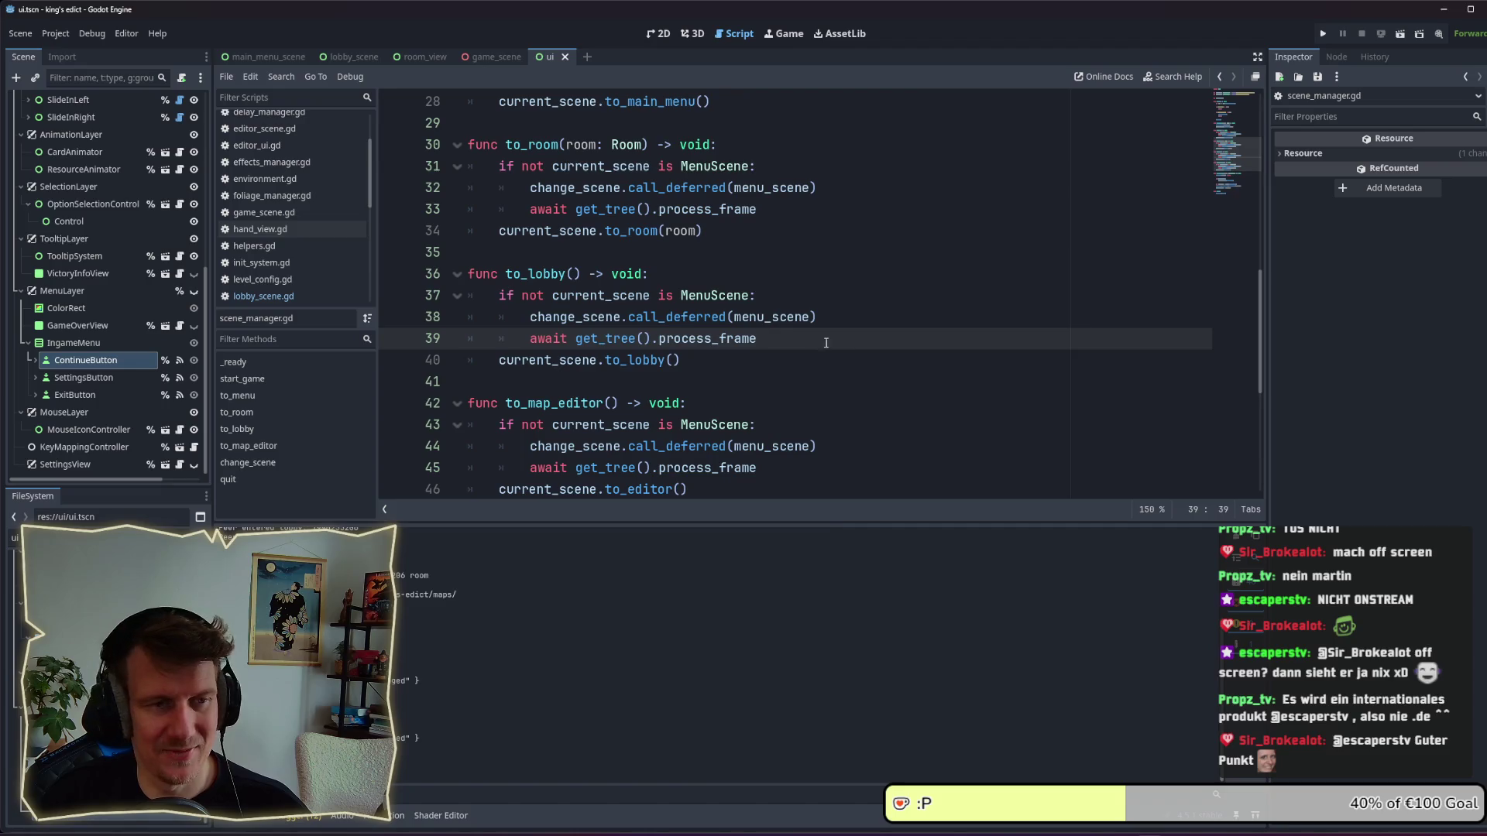
{"action": "key", "text": "Down"}
{"action": "key", "text": "Up"}
{"action": "key", "text": "Up"}
{"action": "key", "text": "Down"}
{"action": "key", "text": "Up"}
{"action": "key", "text": "Up"}
{"action": "scroll", "coordinate": [811, 310], "scroll_direction": "down", "scroll_amount": 3}
{"action": "scroll", "coordinate": [815, 333], "scroll_direction": "up", "scroll_amount": 4}
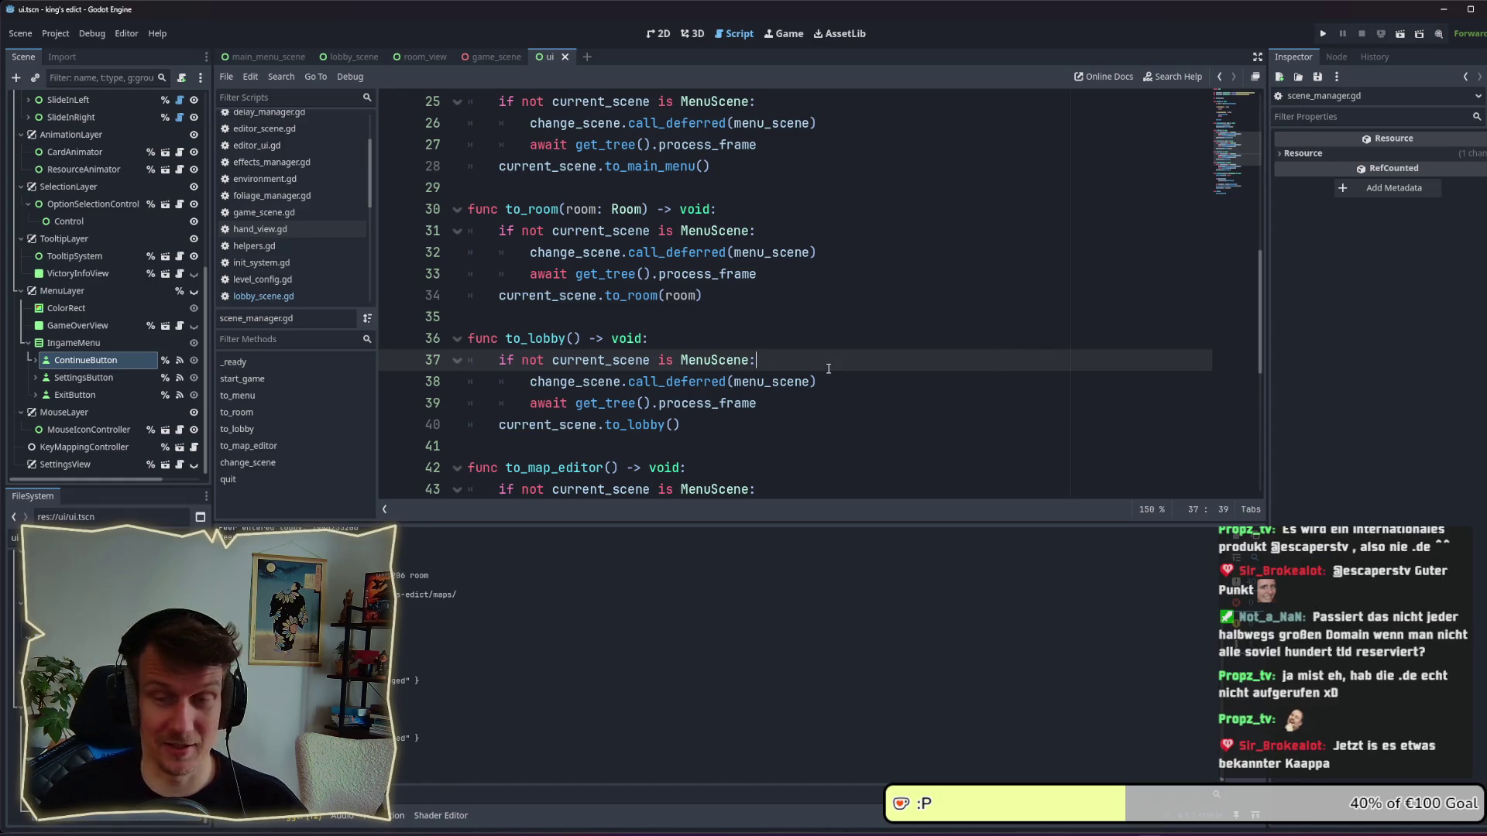
Review lines 38–40 of scene_manager.gd, then switch to lobby_scene.tscn.
{"action": "left_click", "coordinate": [795, 404]}
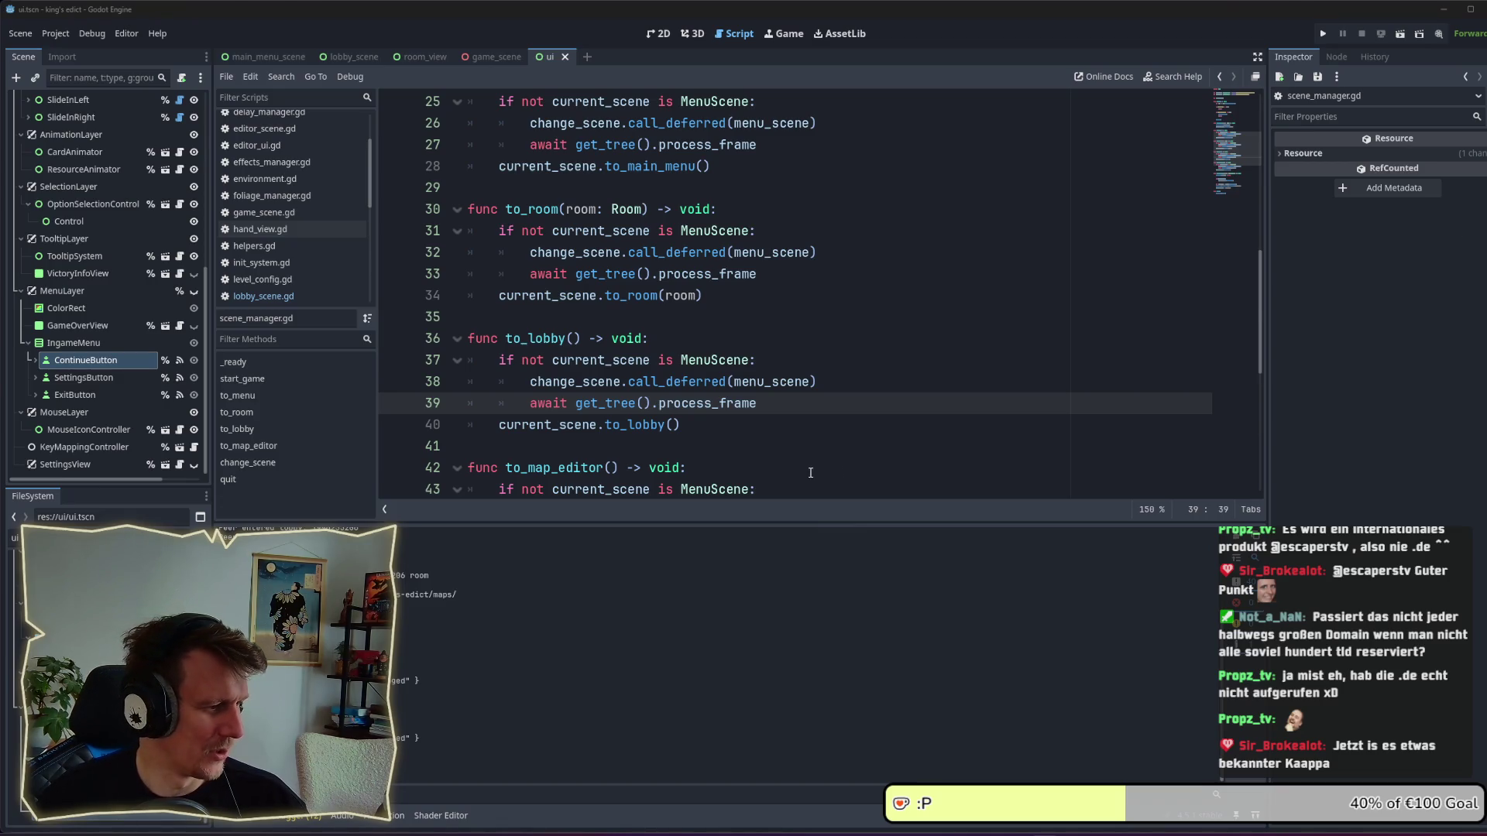
{"action": "left_click", "coordinate": [859, 426]}
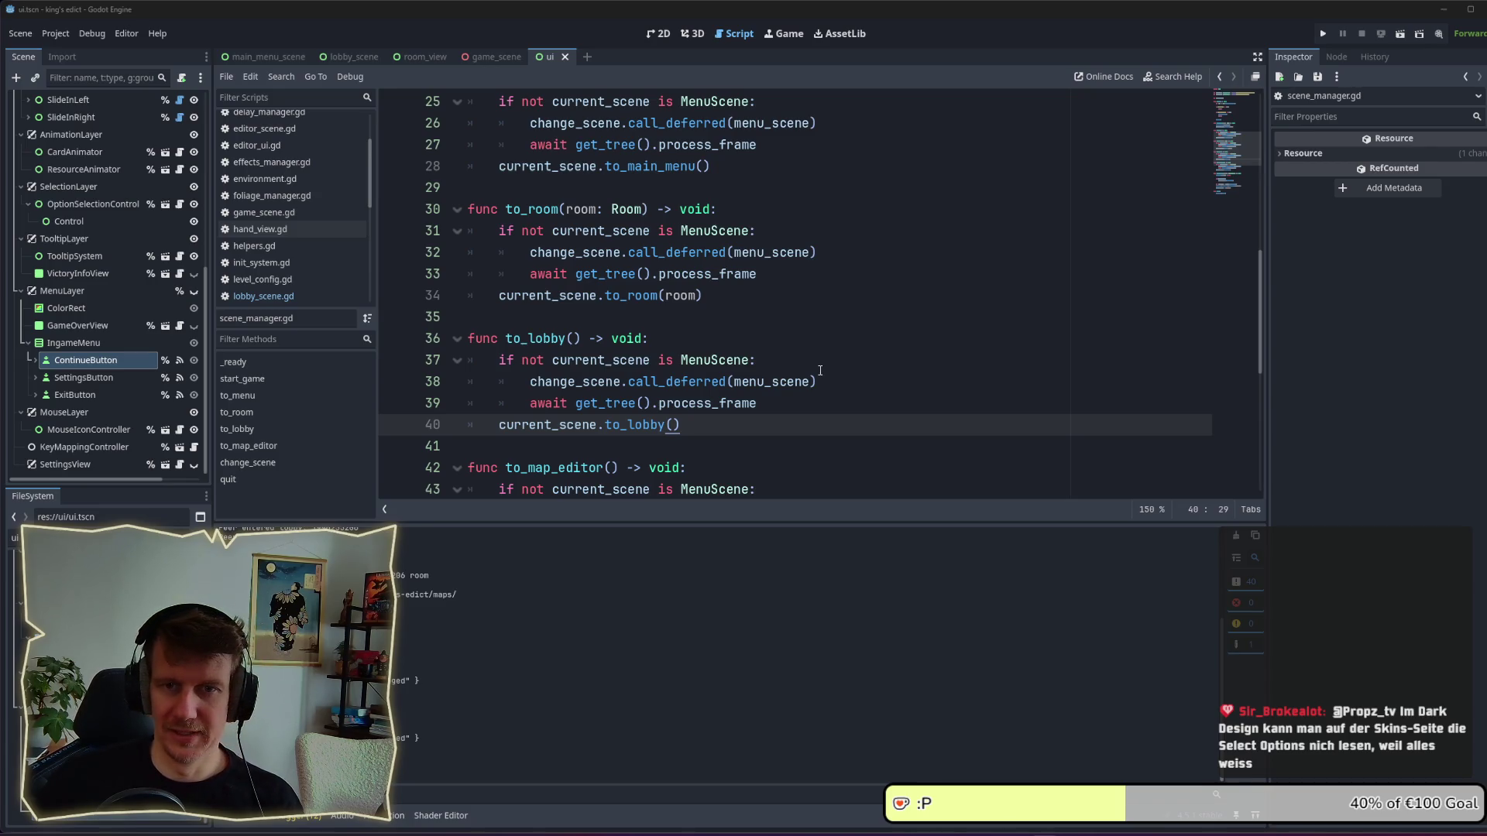
{"action": "left_click", "coordinate": [819, 376]}
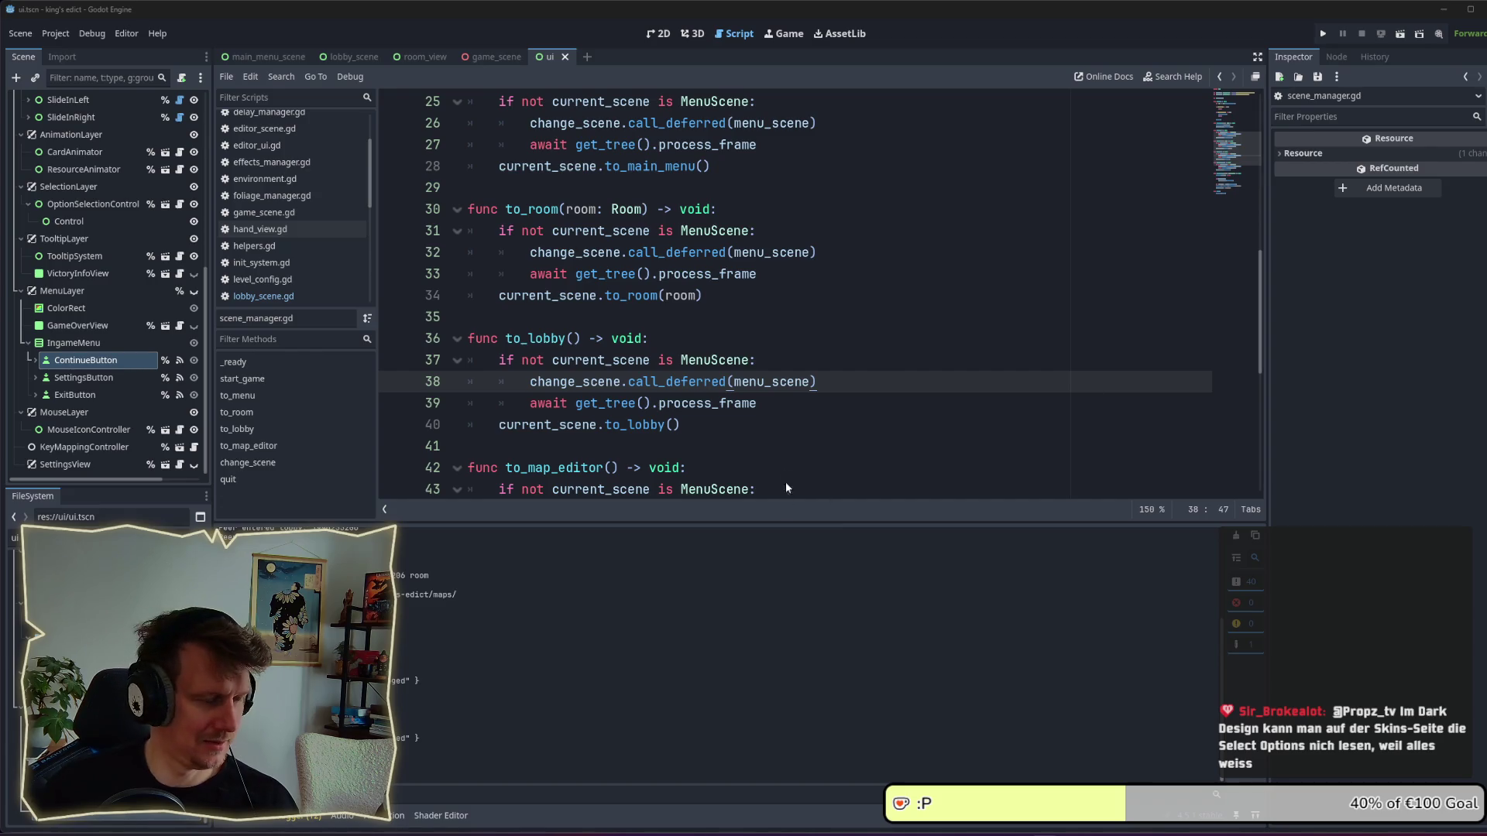
{"action": "left_click", "coordinate": [782, 400]}
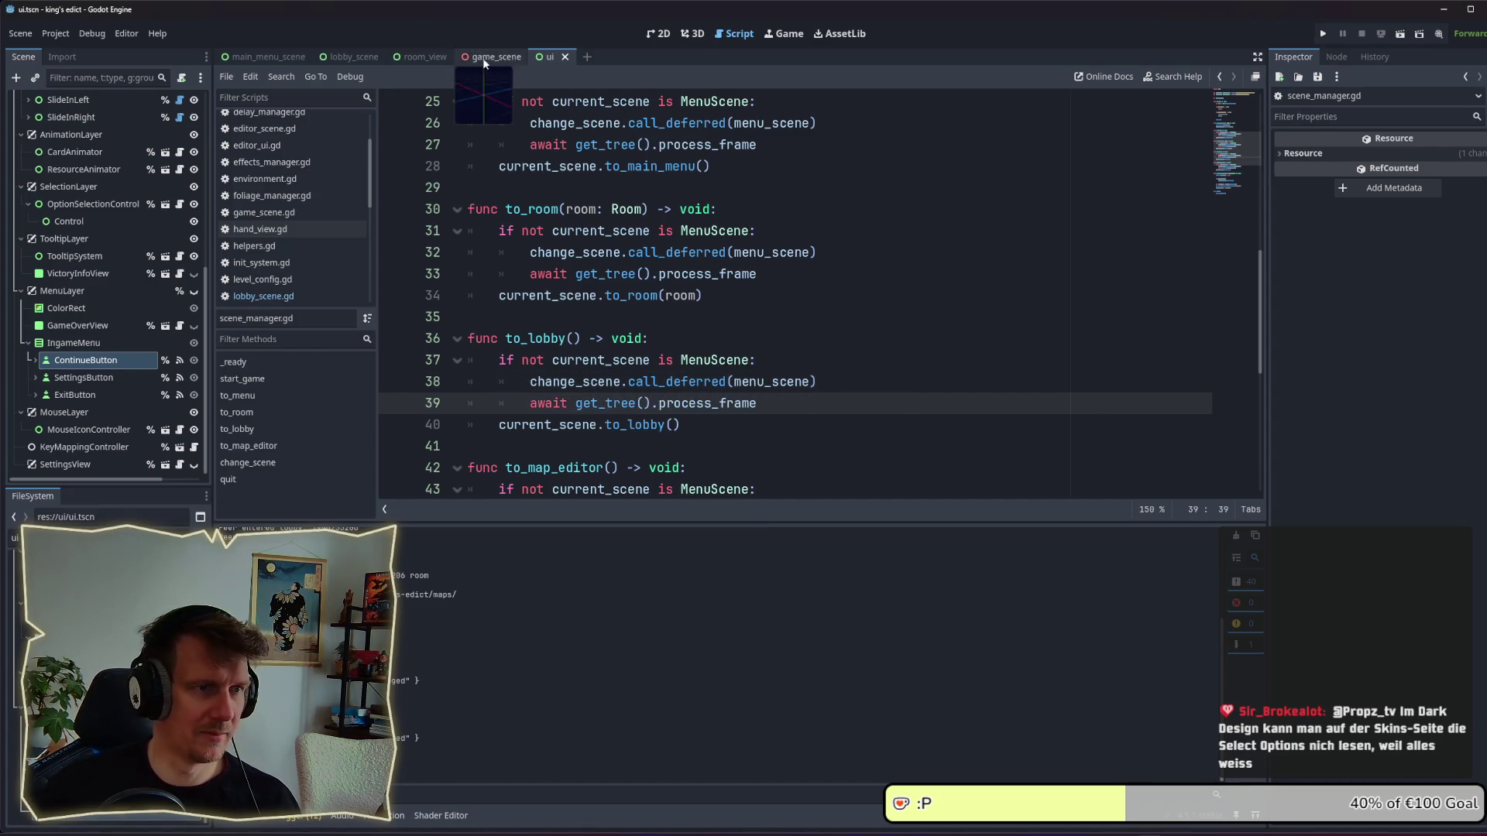
{"action": "left_click", "coordinate": [347, 57]}
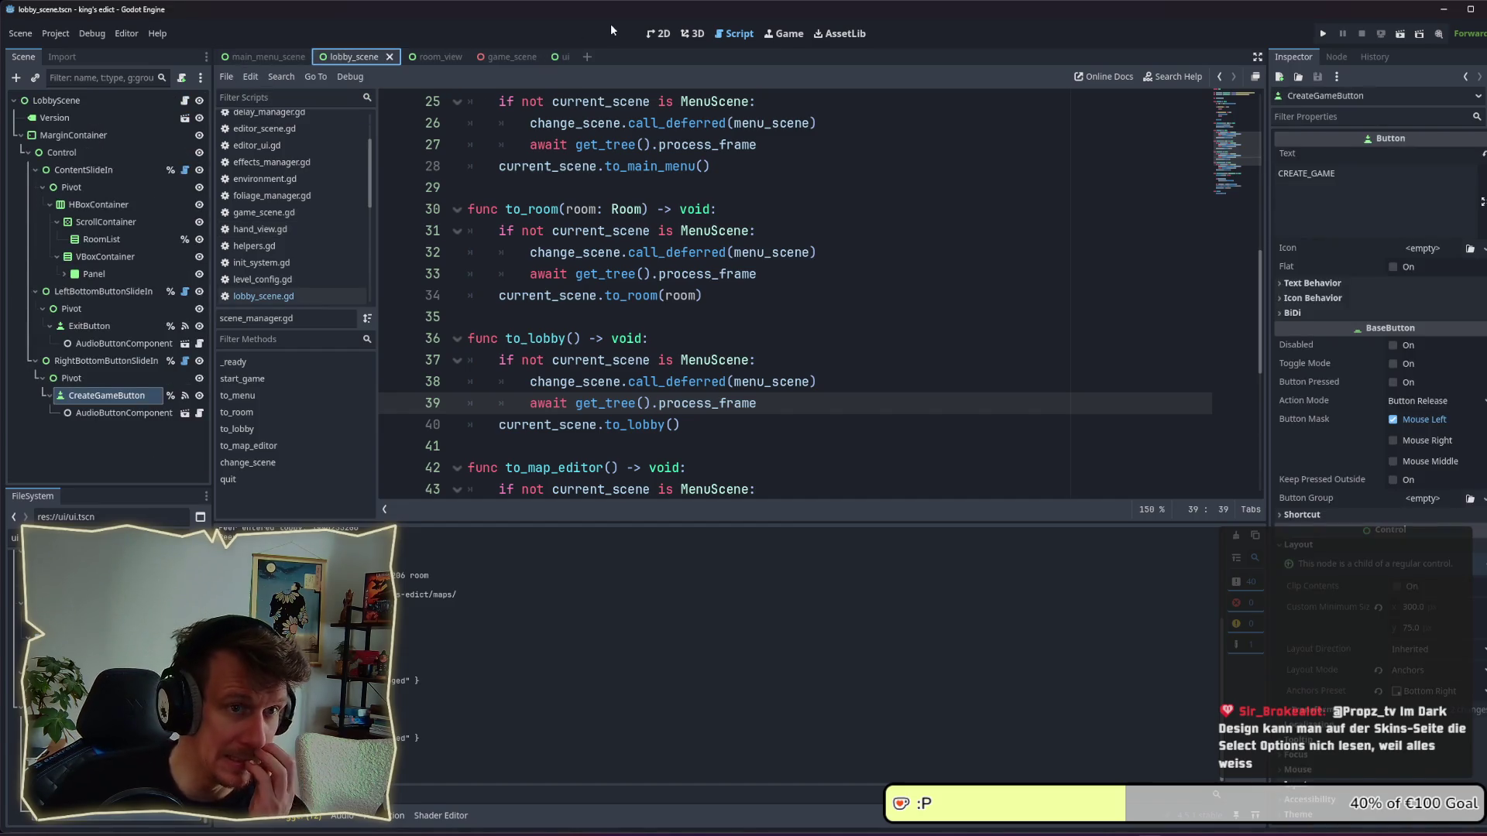
Frame the lobby's BACK and CREATE_GAME buttons in 2D and inspect CreateGameButton's AudioButtonComponent.
{"action": "left_click", "coordinate": [658, 33]}
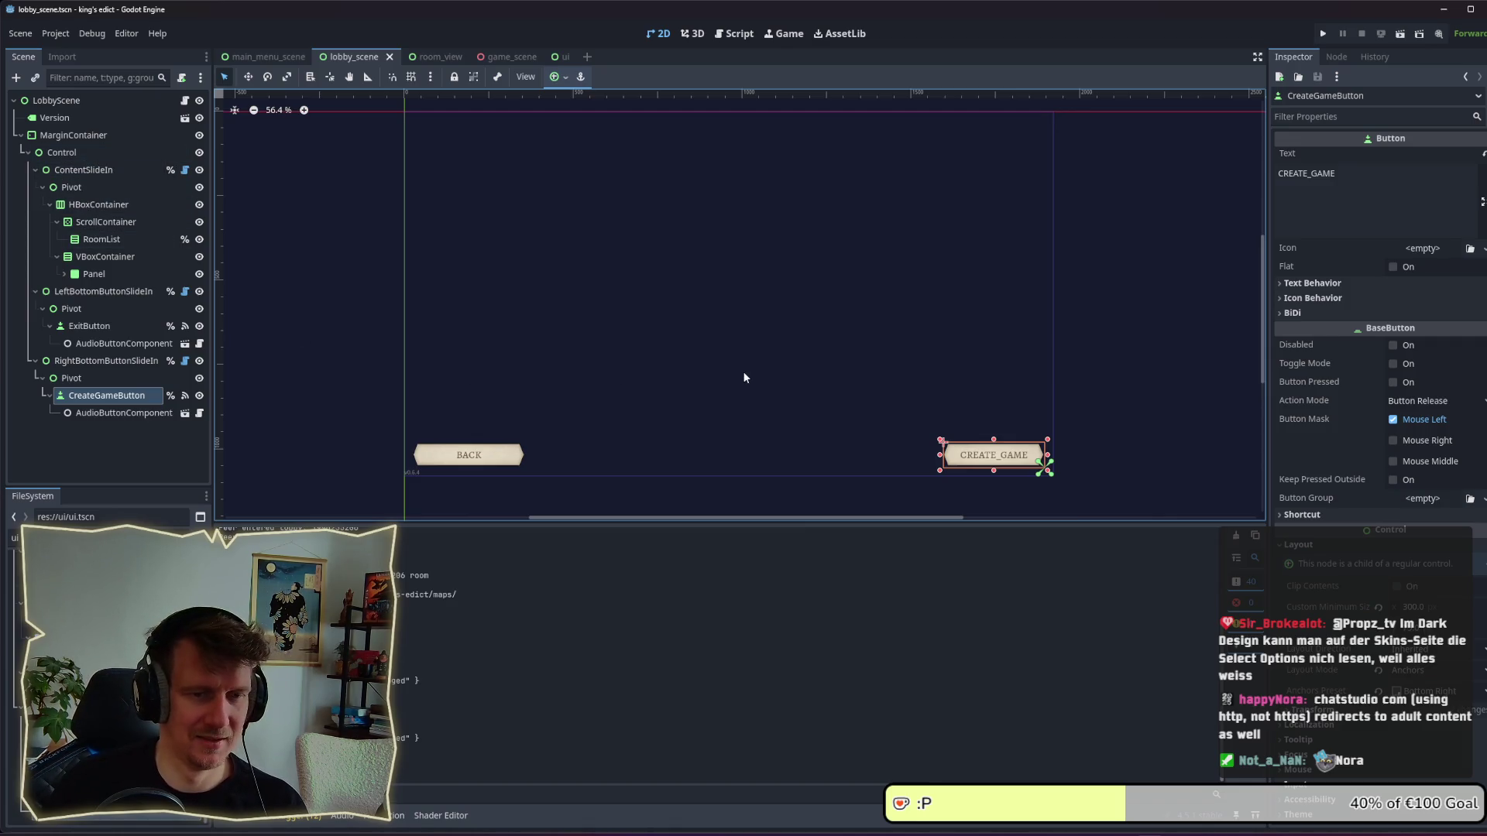
{"action": "left_click_drag", "start_coordinate": [710, 331], "coordinate": [707, 327]}
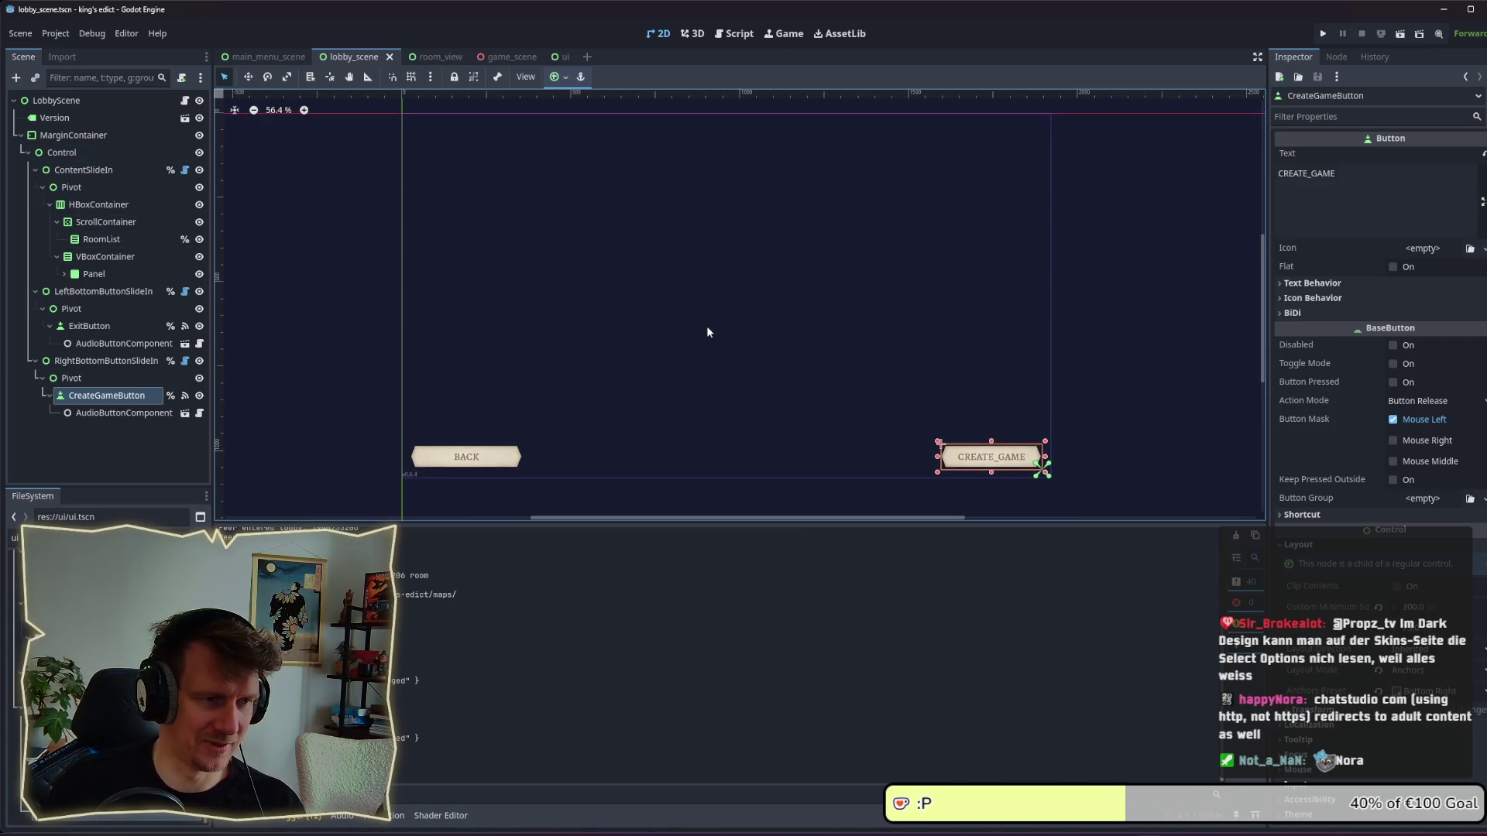
{"action": "scroll", "coordinate": [706, 332], "scroll_direction": "up", "scroll_amount": 1}
{"action": "left_click_drag", "start_coordinate": [707, 332], "coordinate": [717, 336]}
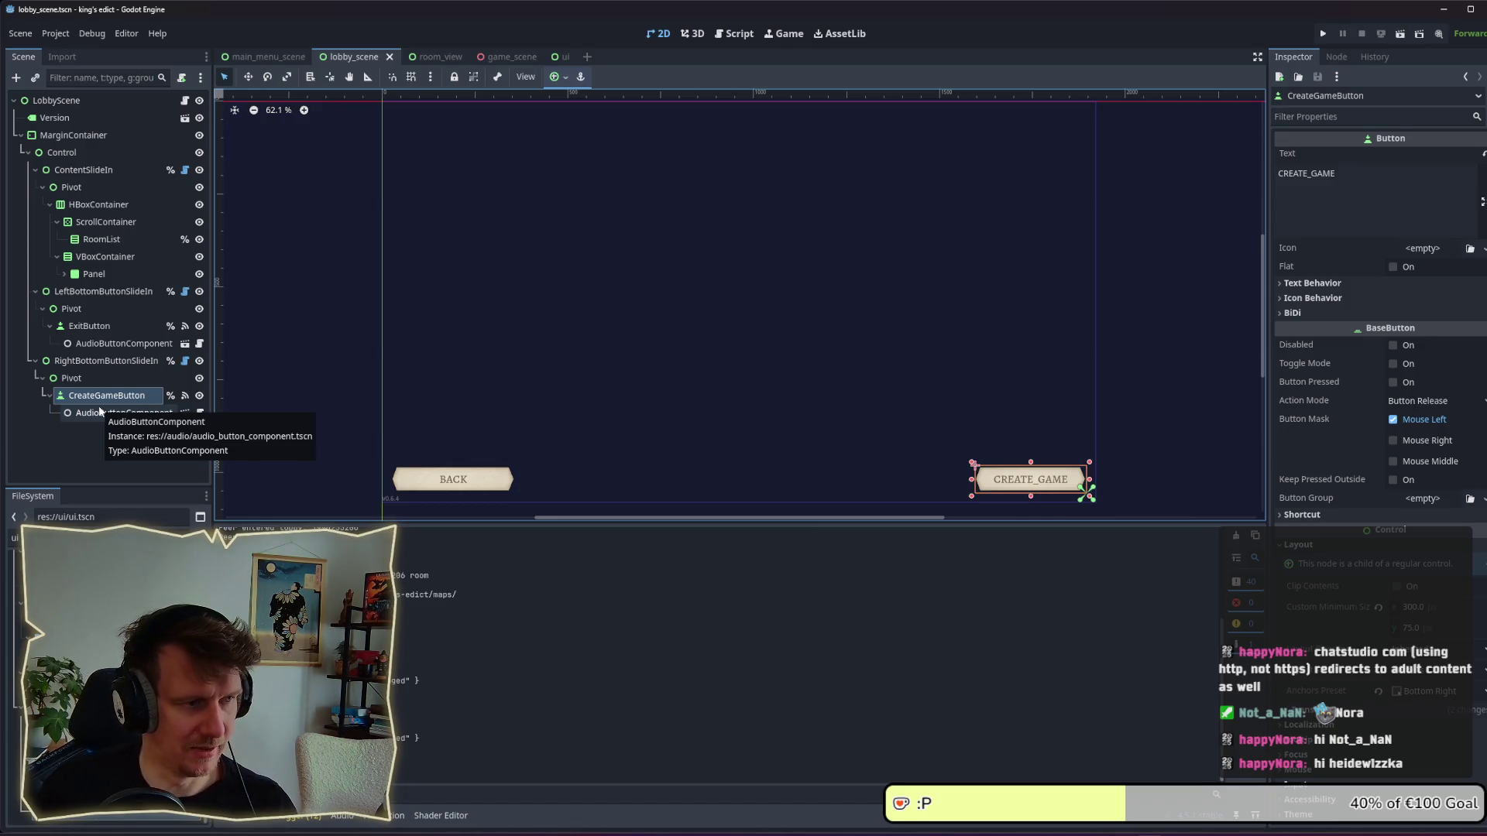
{"action": "left_click", "coordinate": [100, 410]}
{"action": "left_click", "coordinate": [99, 402]}
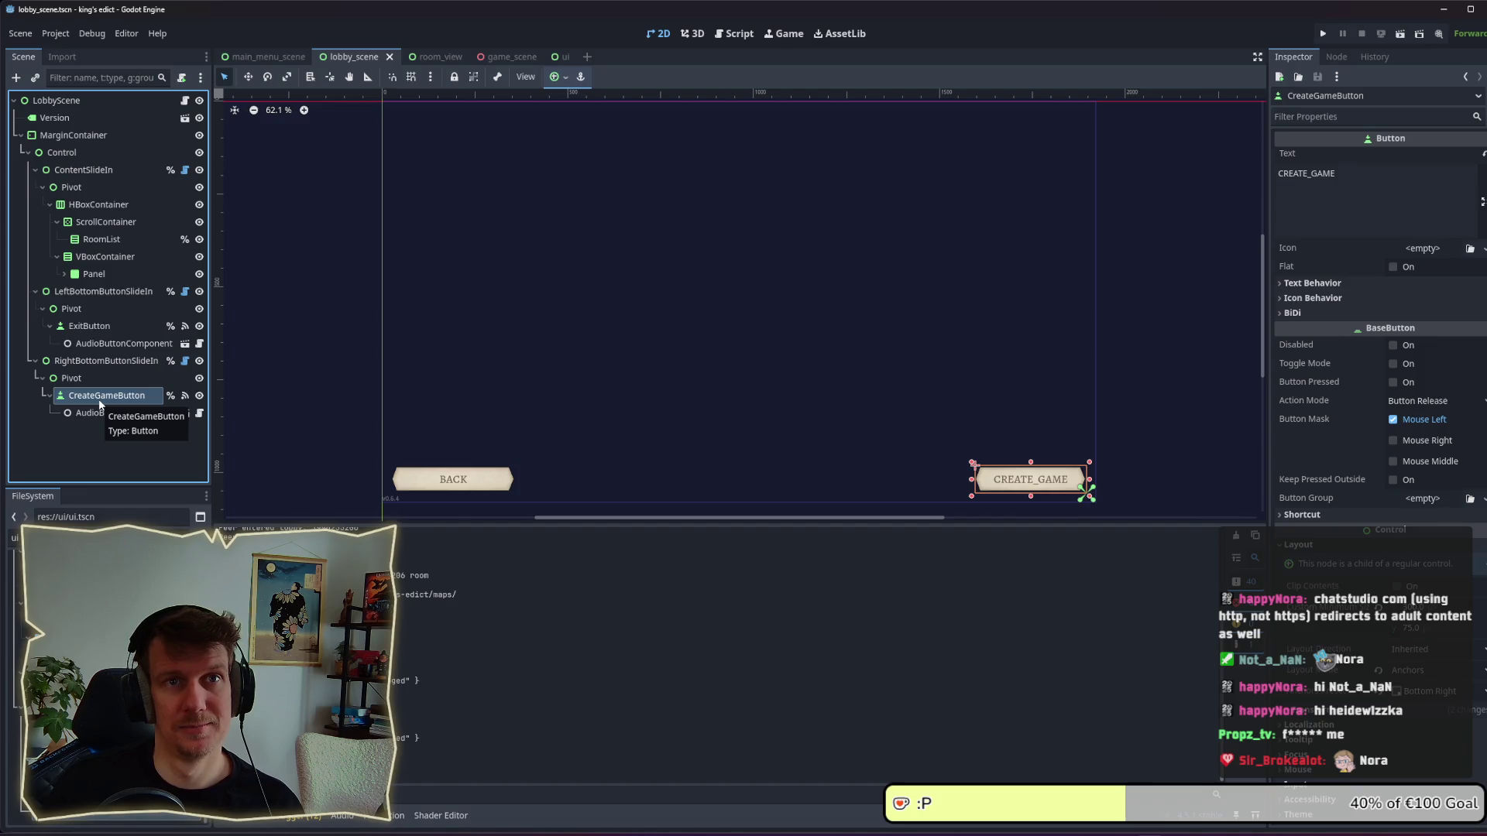
{"action": "left_click", "coordinate": [99, 411]}
{"action": "left_click", "coordinate": [96, 400]}
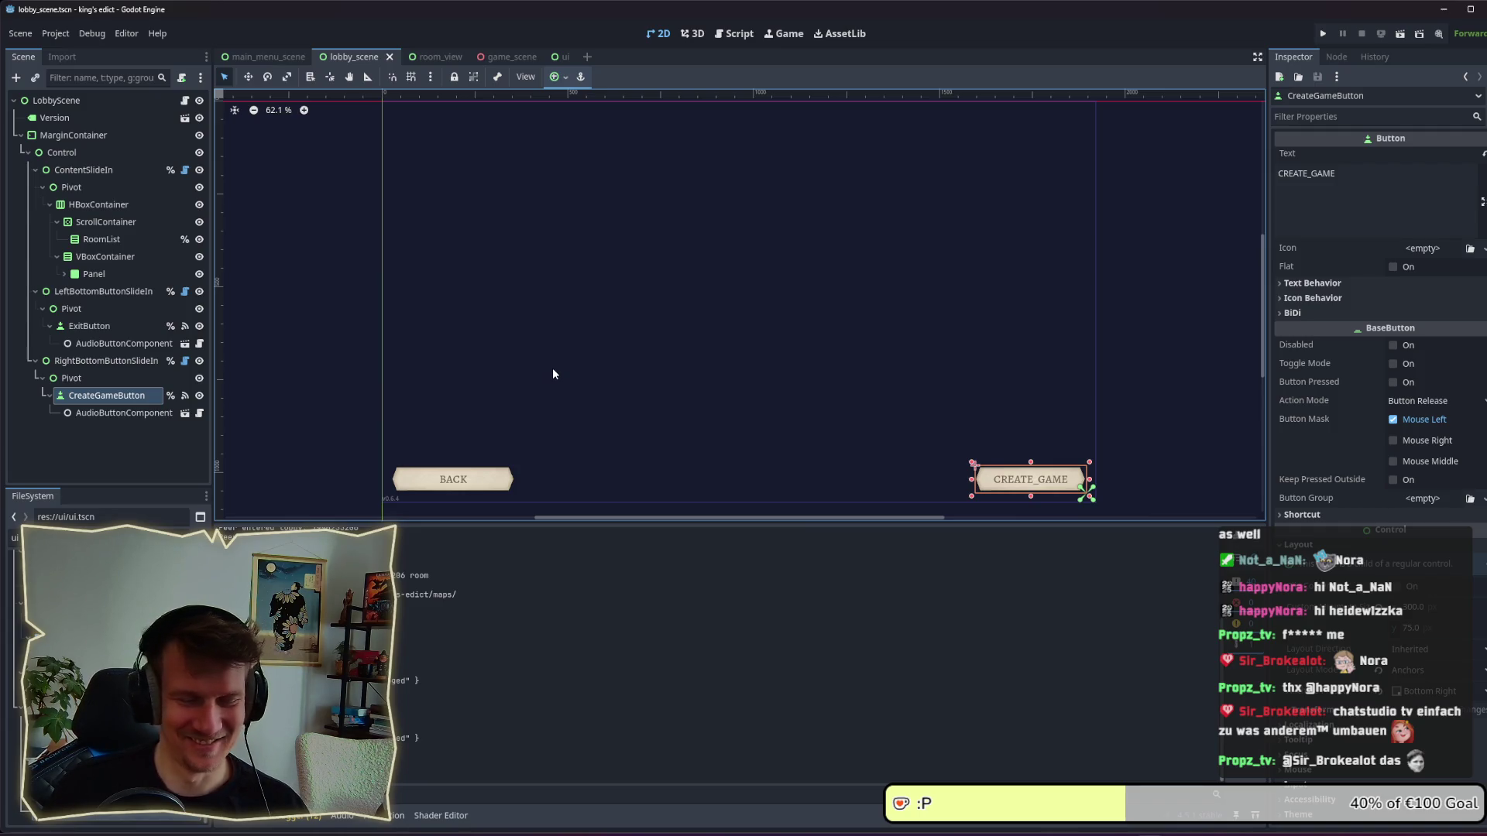
{"action": "left_click", "coordinate": [116, 413]}
{"action": "left_click", "coordinate": [116, 397]}
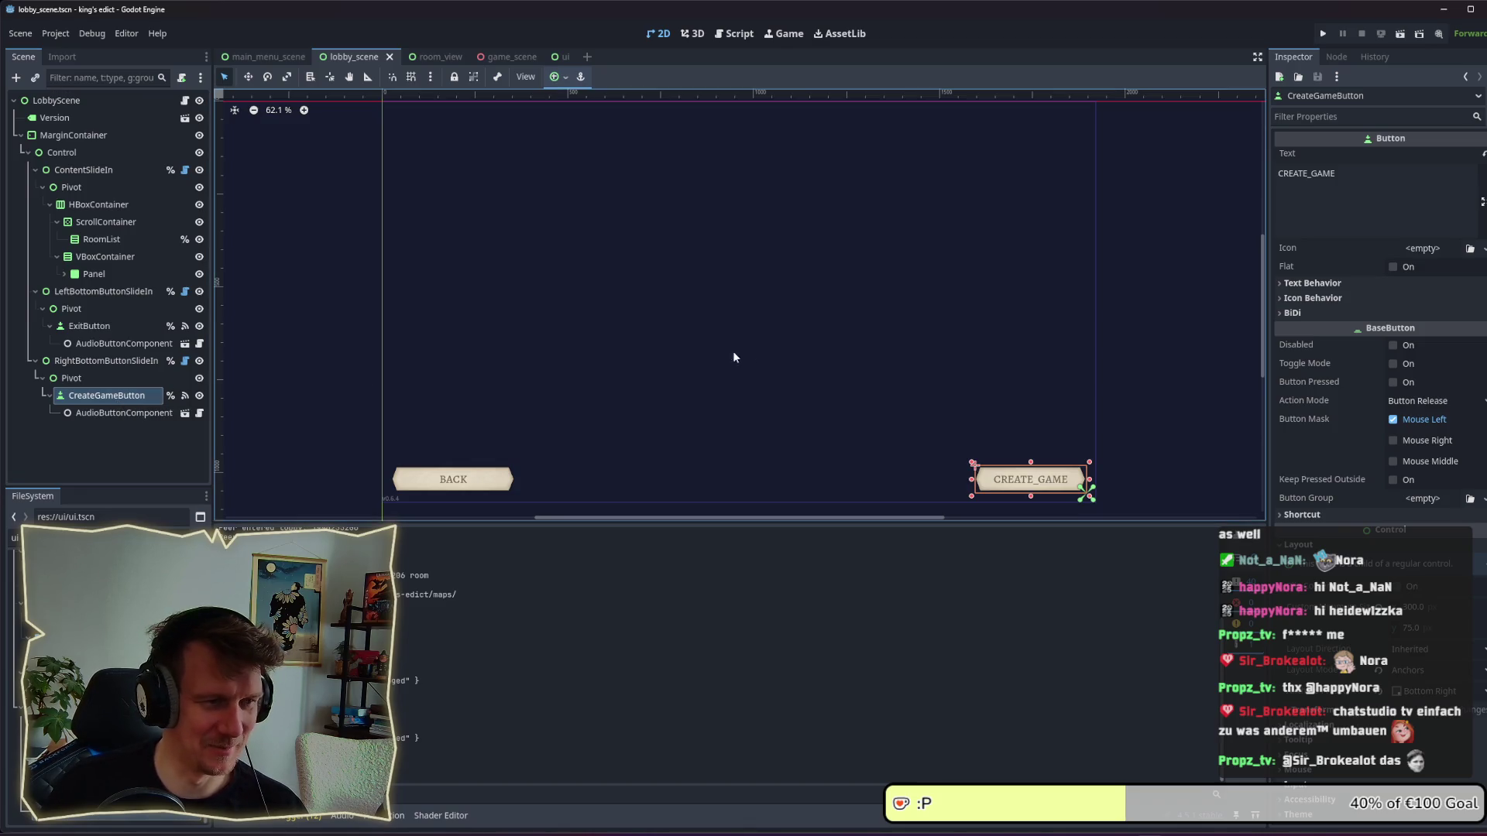
{"action": "left_click", "coordinate": [93, 380]}
{"action": "left_click", "coordinate": [91, 363]}
{"action": "left_click", "coordinate": [93, 378]}
{"action": "left_click", "coordinate": [124, 396]}
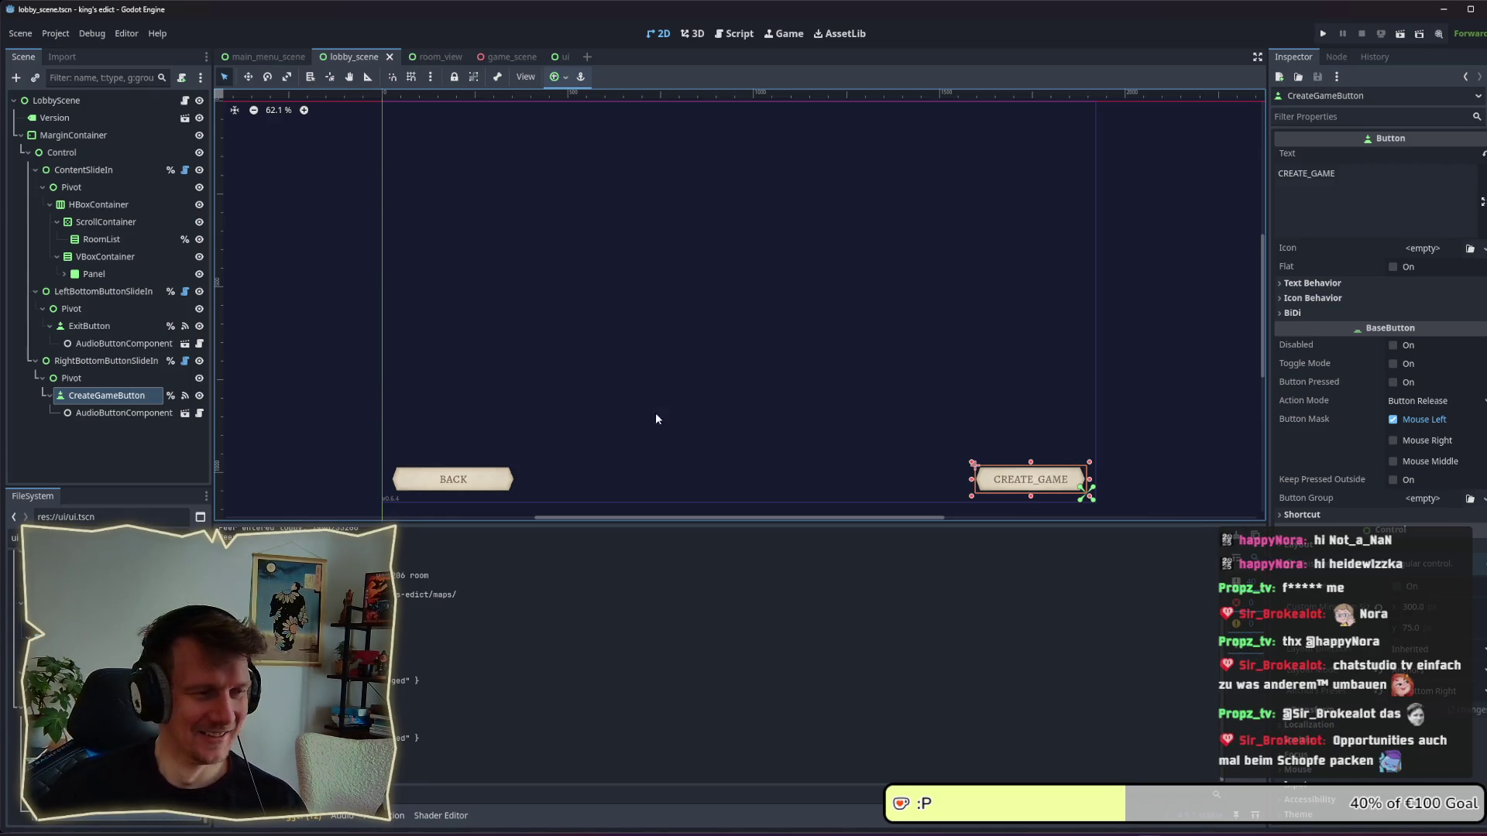
{"action": "left_click", "coordinate": [101, 446]}
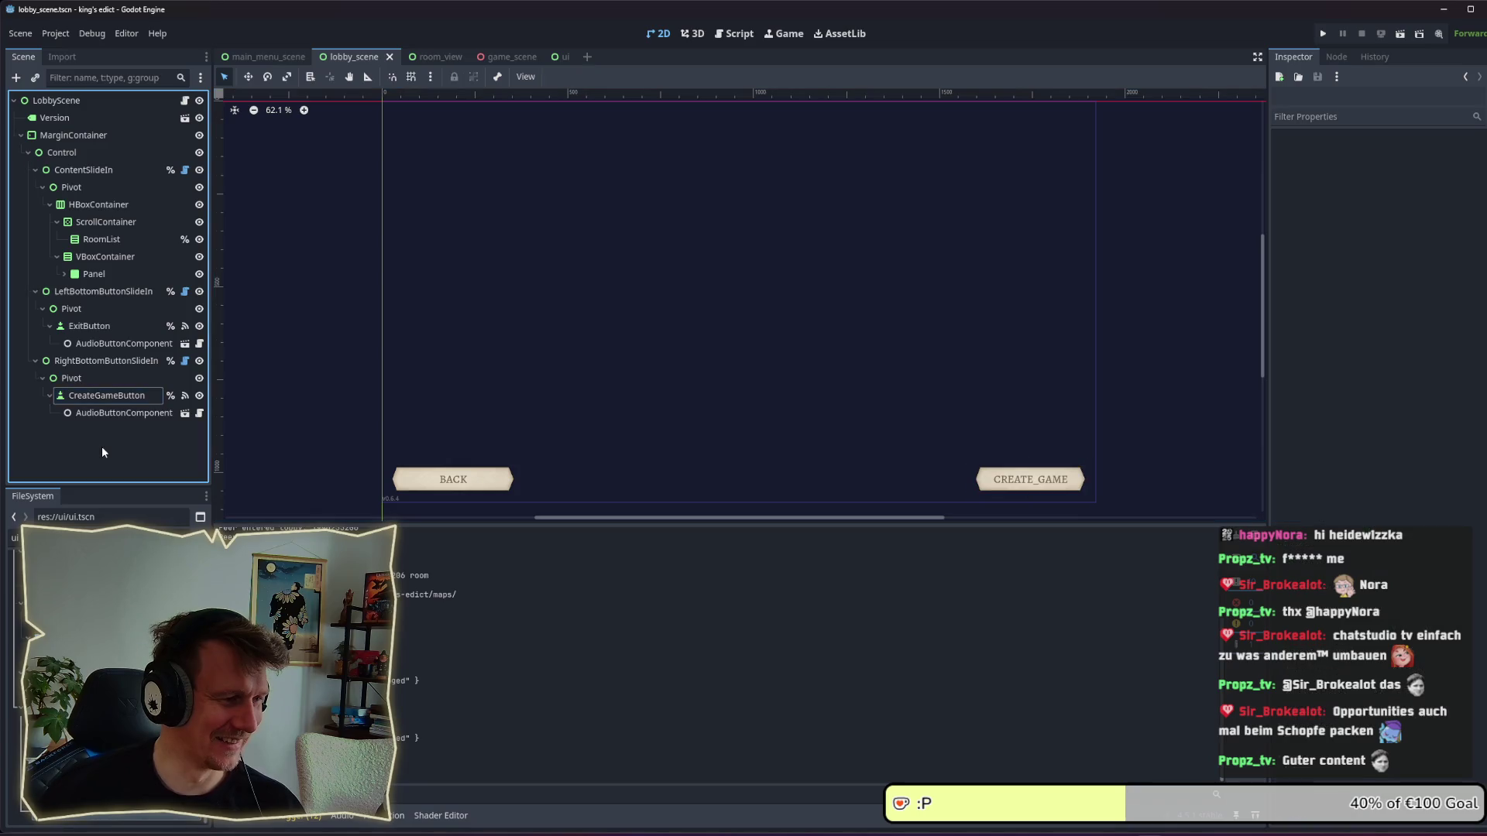
{"action": "left_click", "coordinate": [124, 395]}
{"action": "left_click", "coordinate": [122, 412]}
{"action": "left_click", "coordinate": [120, 397]}
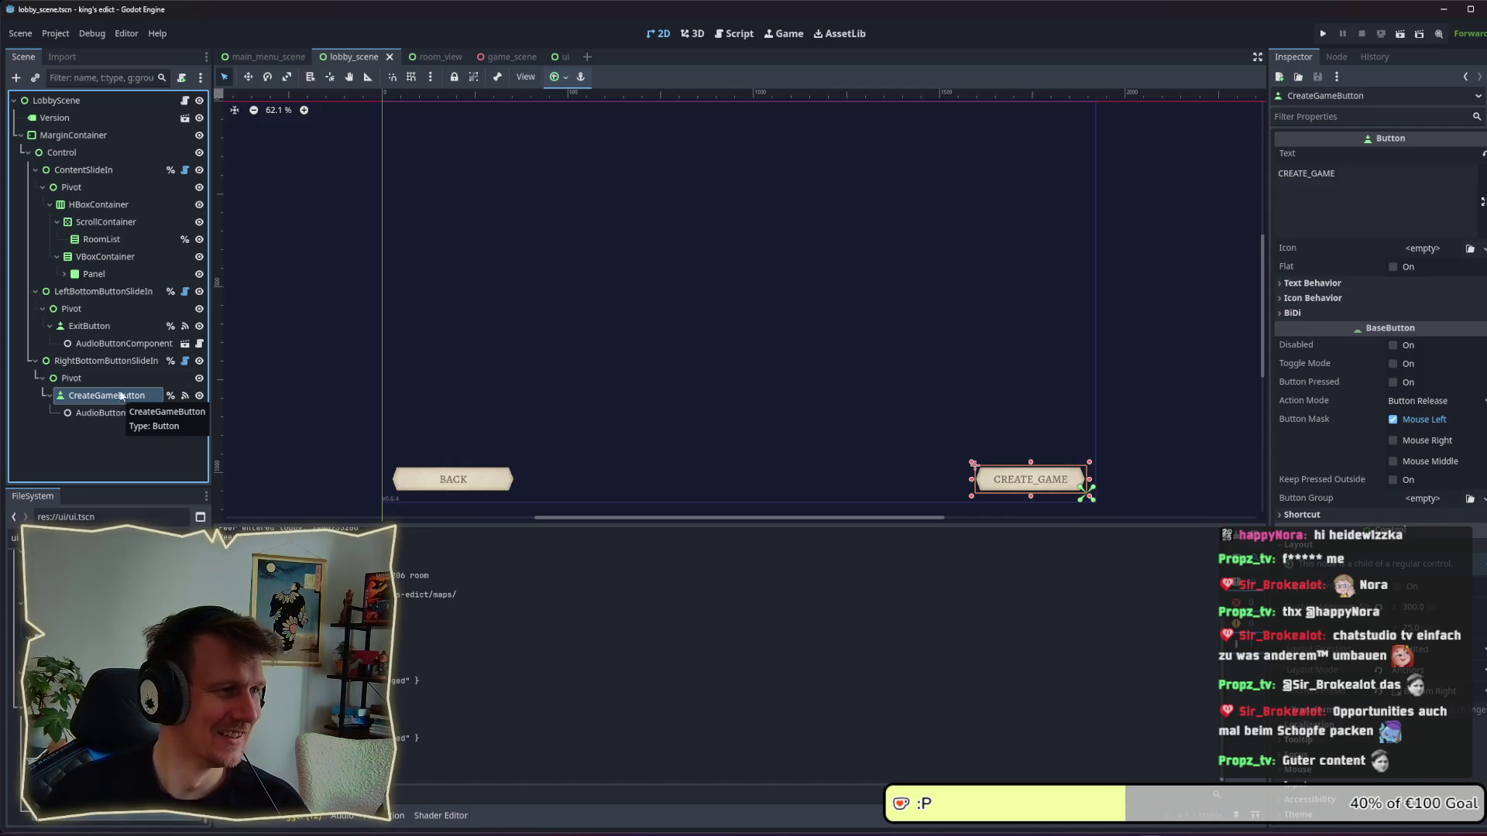
{"action": "left_click", "coordinate": [96, 258]}
{"action": "left_click", "coordinate": [98, 241]}
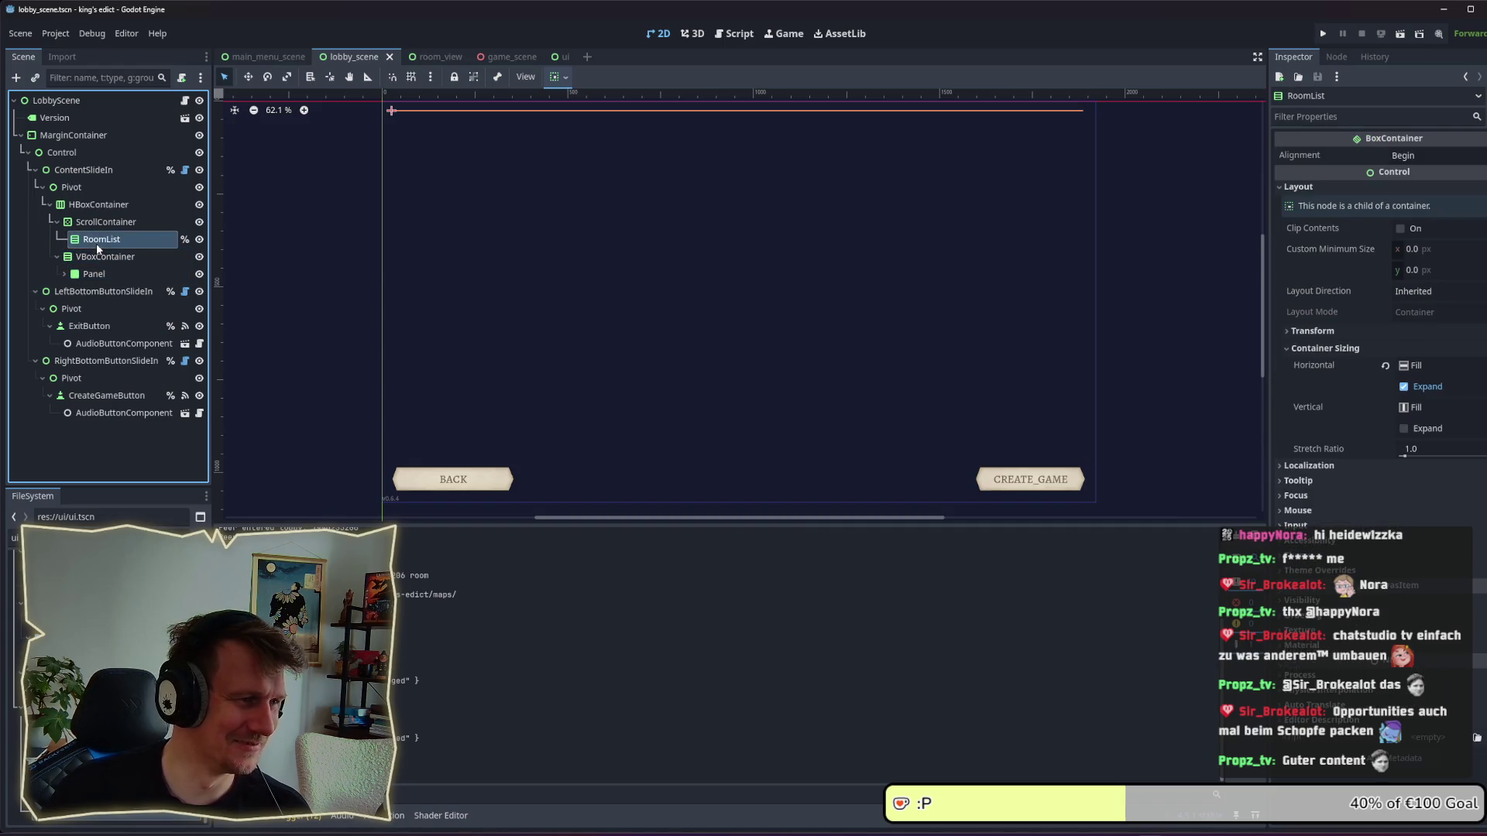
Expand the Panel under VBoxContainer to show MarginContainer and PlayerList, and open its context menu.
{"action": "left_click", "coordinate": [97, 257]}
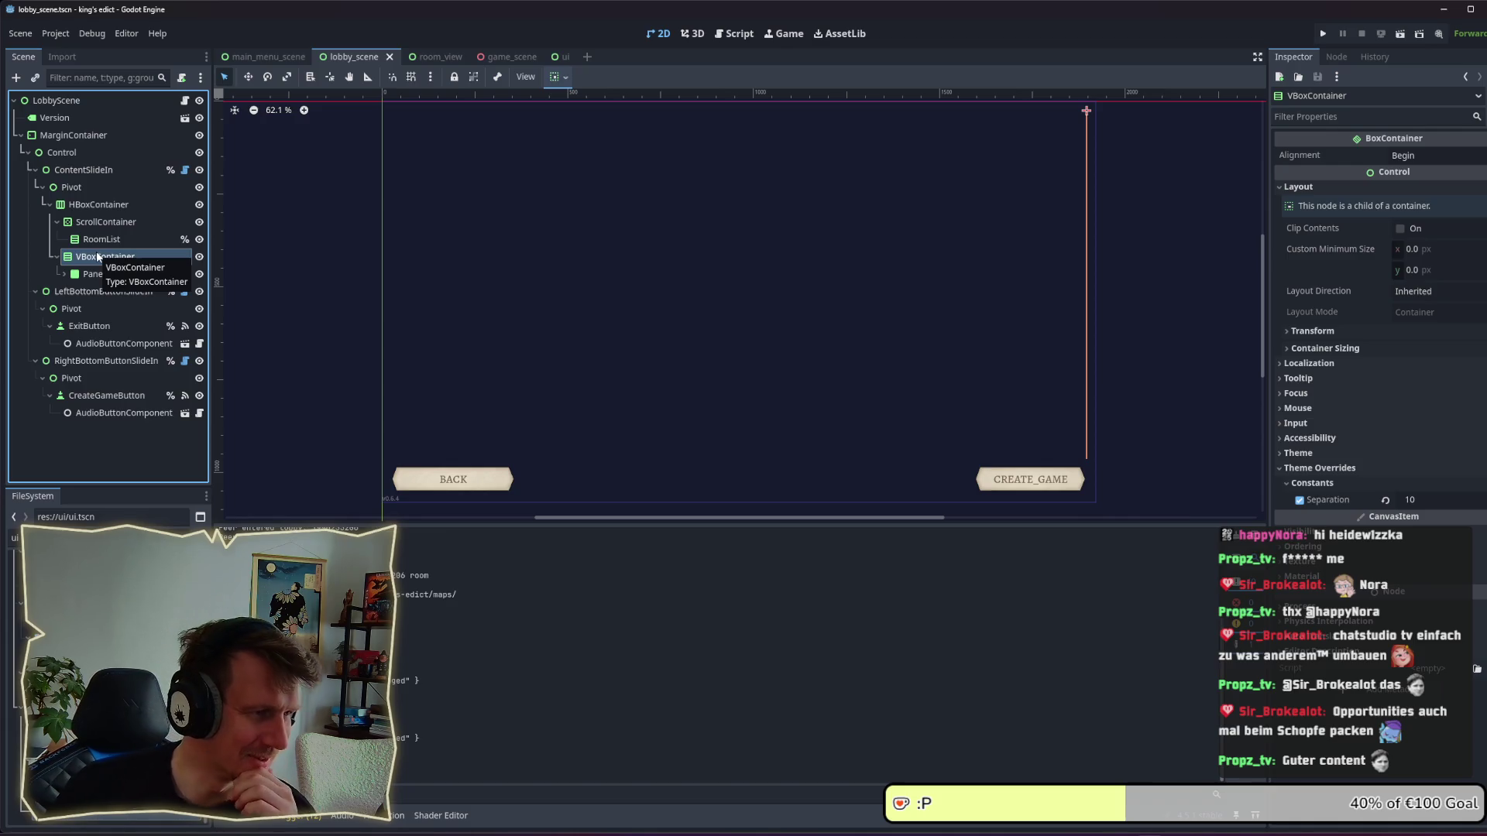
{"action": "left_click", "coordinate": [63, 274]}
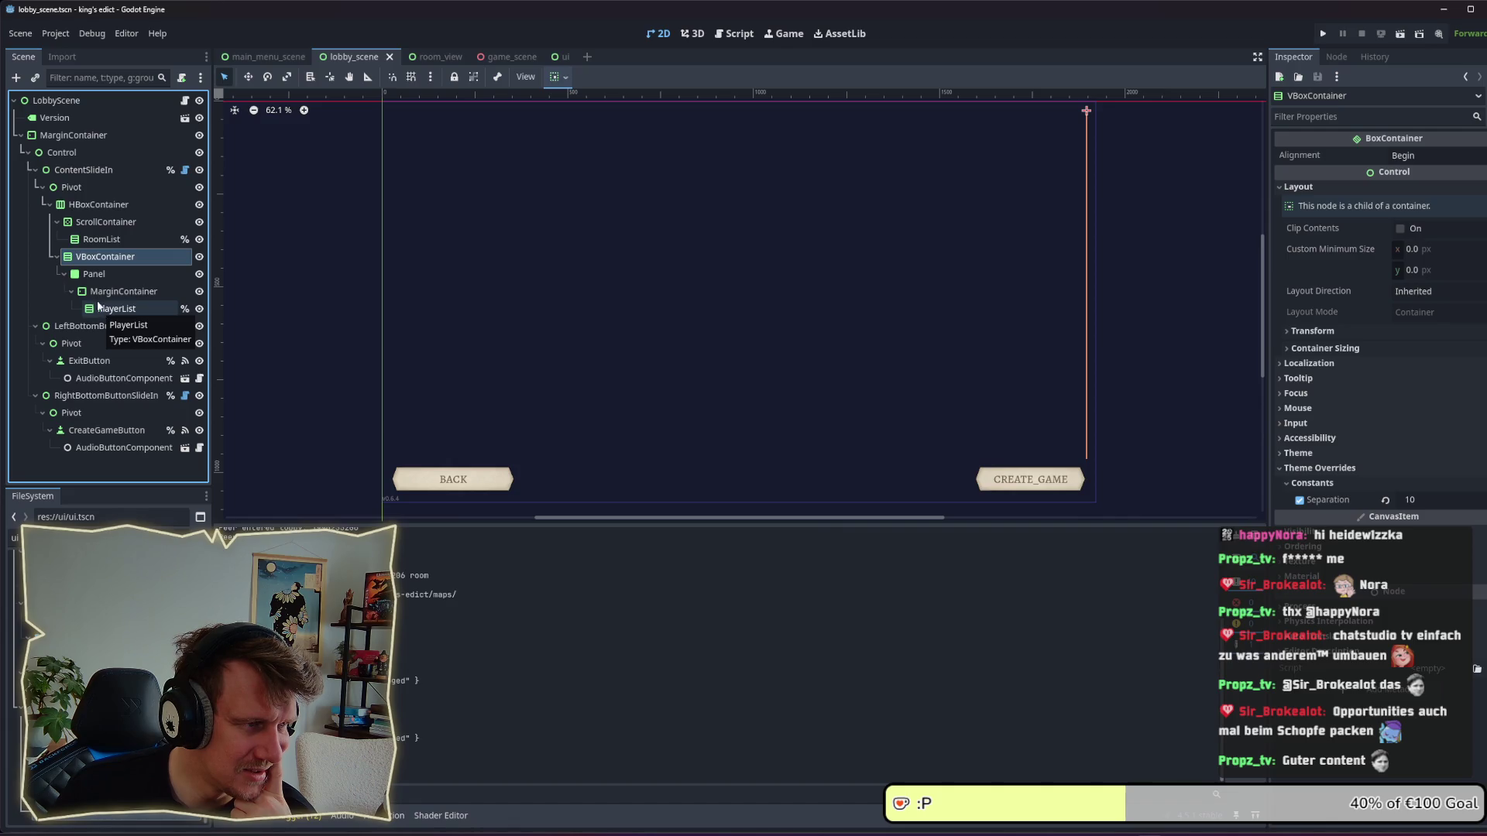
{"action": "left_click", "coordinate": [88, 276]}
{"action": "right_click", "coordinate": [87, 282]}
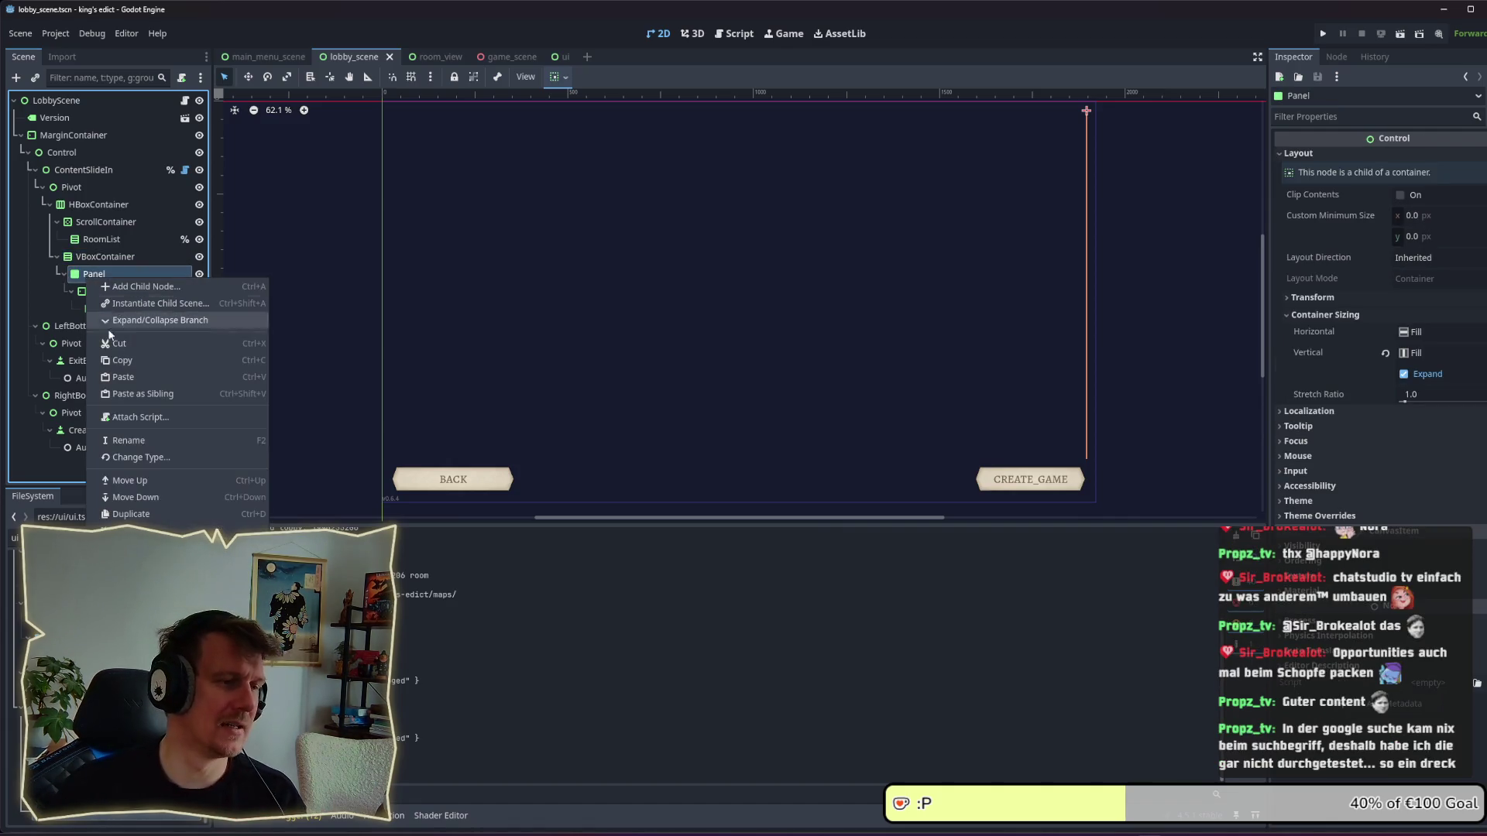
Change Panel to a PanelContainer, move it above VBoxContainer, and delete the VBoxContainer.
{"action": "left_click", "coordinate": [161, 455]}
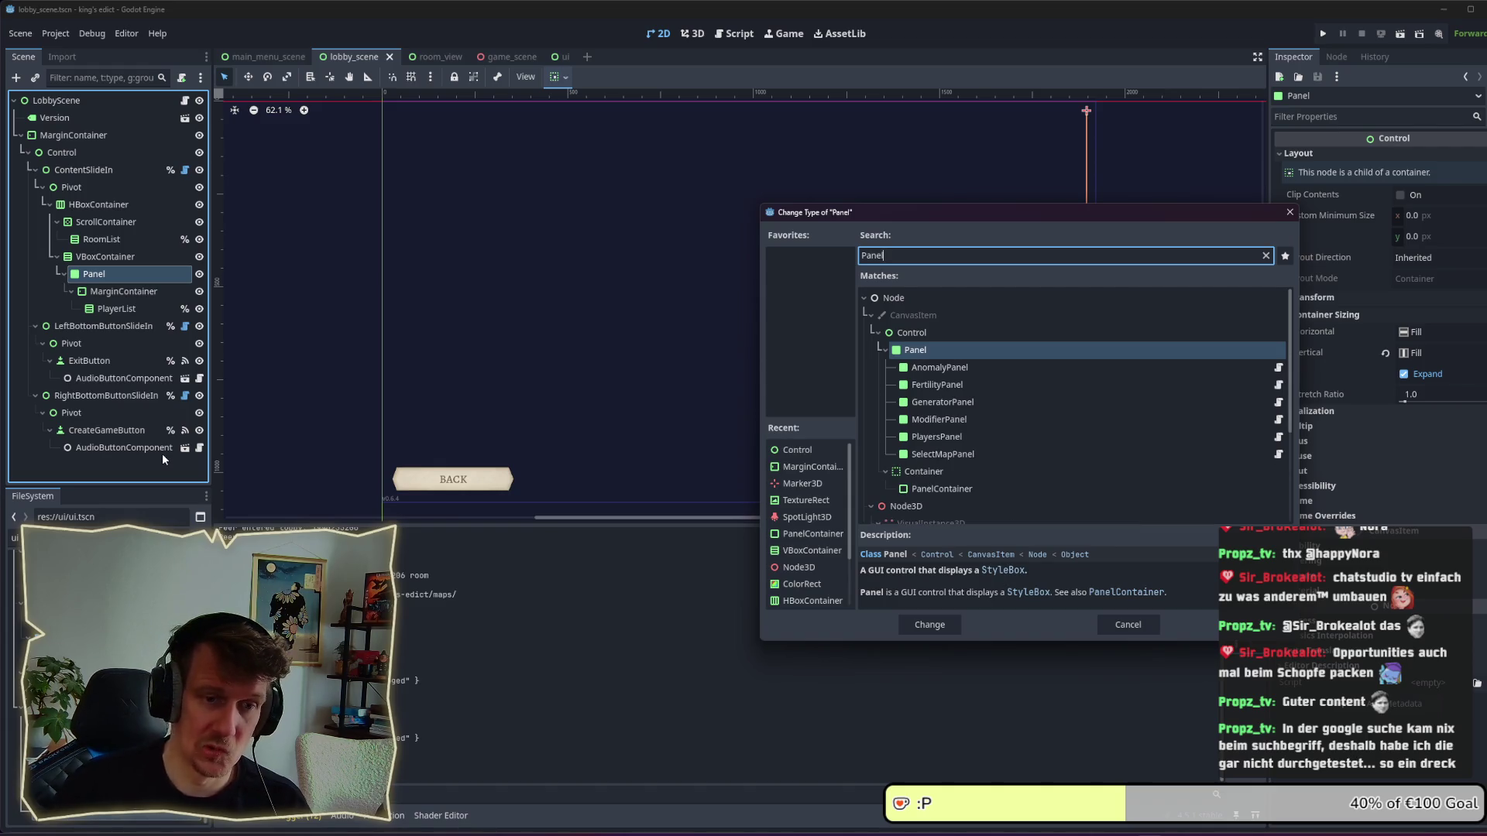
{"action": "double_click", "coordinate": [922, 487]}
{"action": "left_click", "coordinate": [118, 291]}
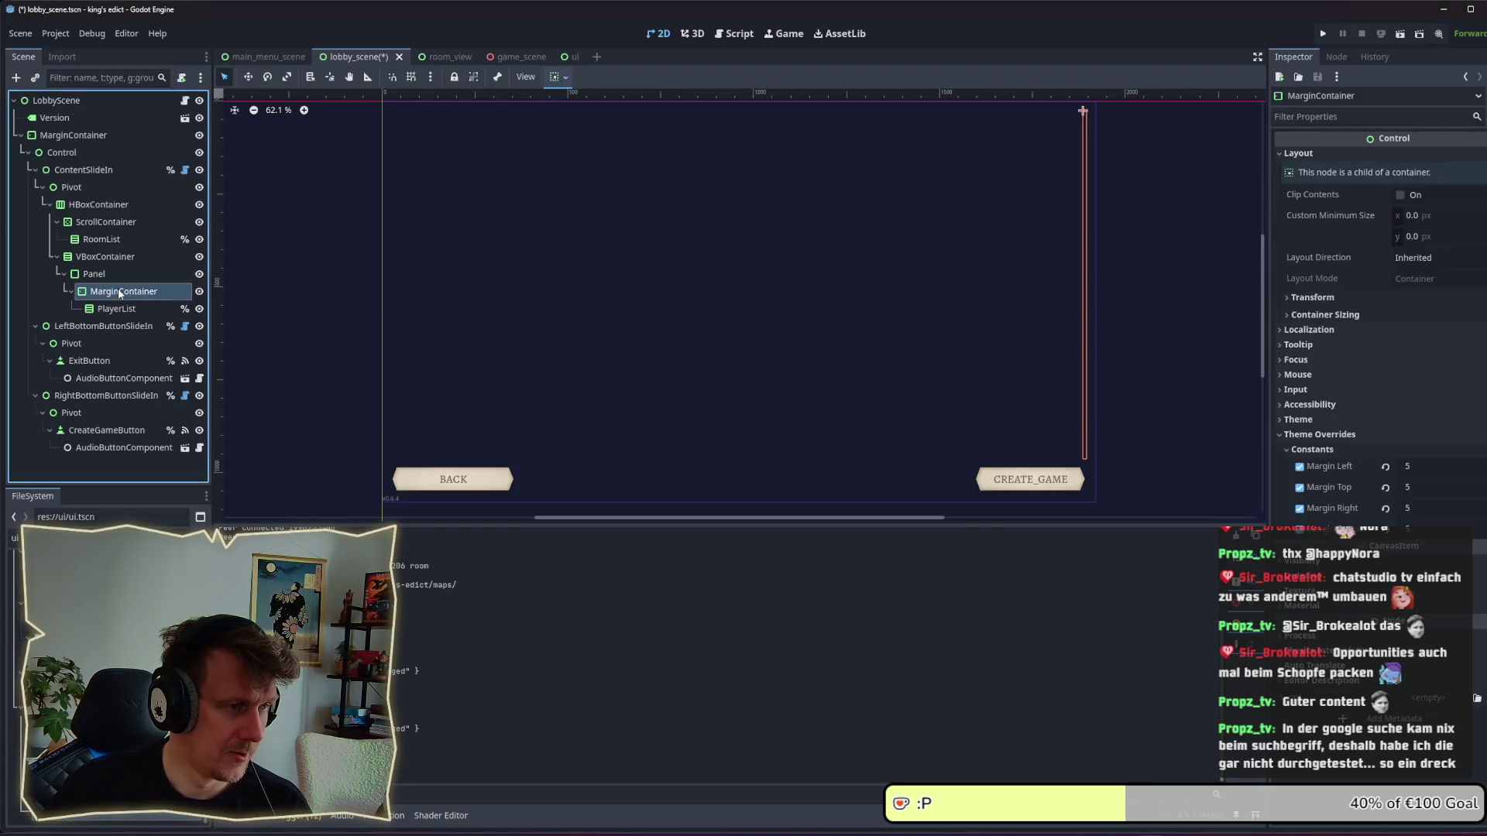
{"action": "left_click_drag", "start_coordinate": [96, 271], "coordinate": [90, 250]}
{"action": "left_click", "coordinate": [99, 292]}
{"action": "left_click", "coordinate": [101, 308]}
{"action": "key", "text": "Delete"}
{"action": "key", "text": "Return"}
Set the Panel's Custom Minimum Size width to 300 px under Layout.
{"action": "left_click", "coordinate": [86, 261]}
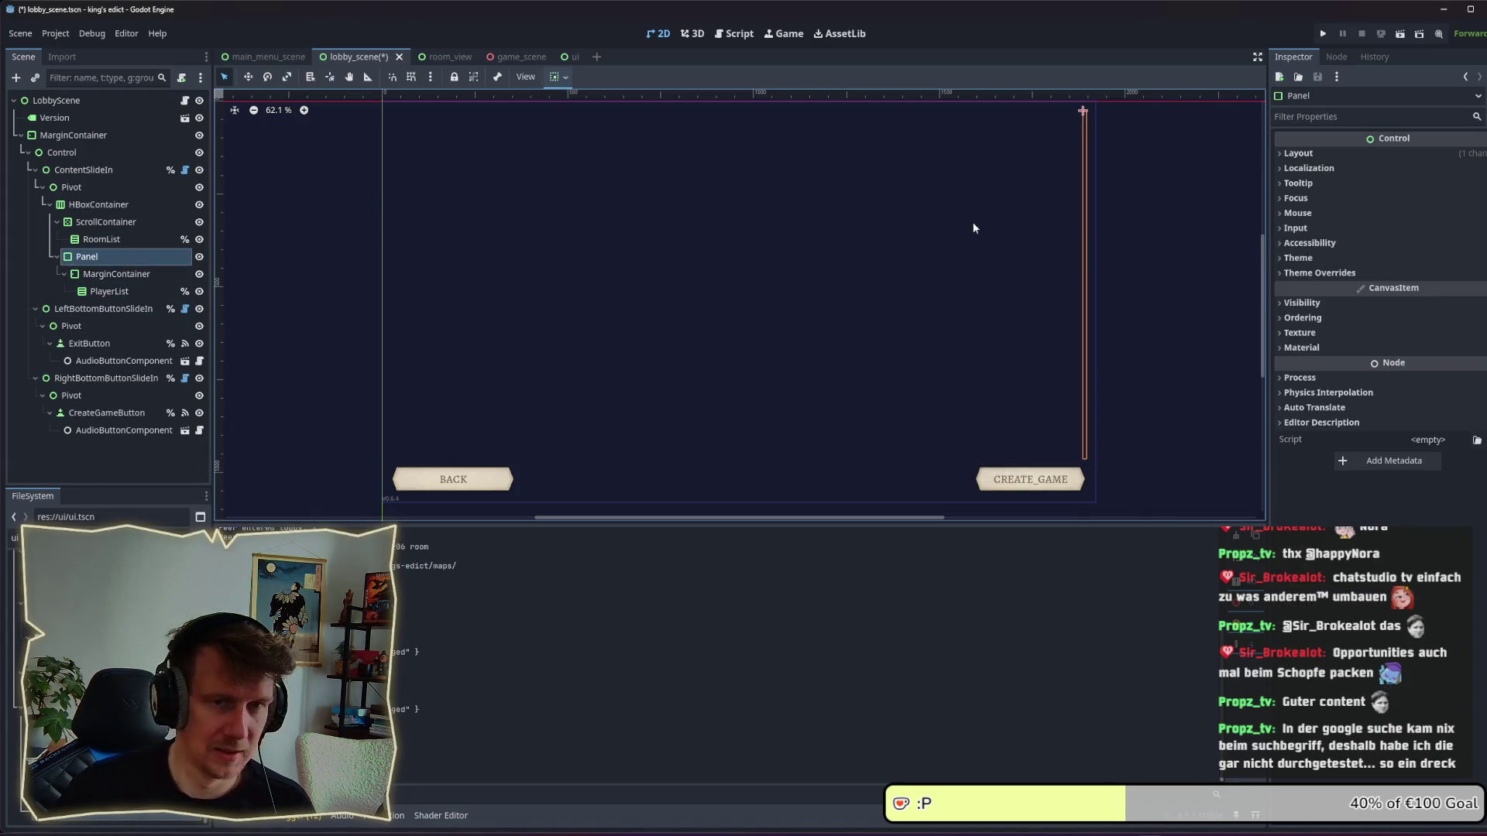
{"action": "left_click", "coordinate": [1332, 156]}
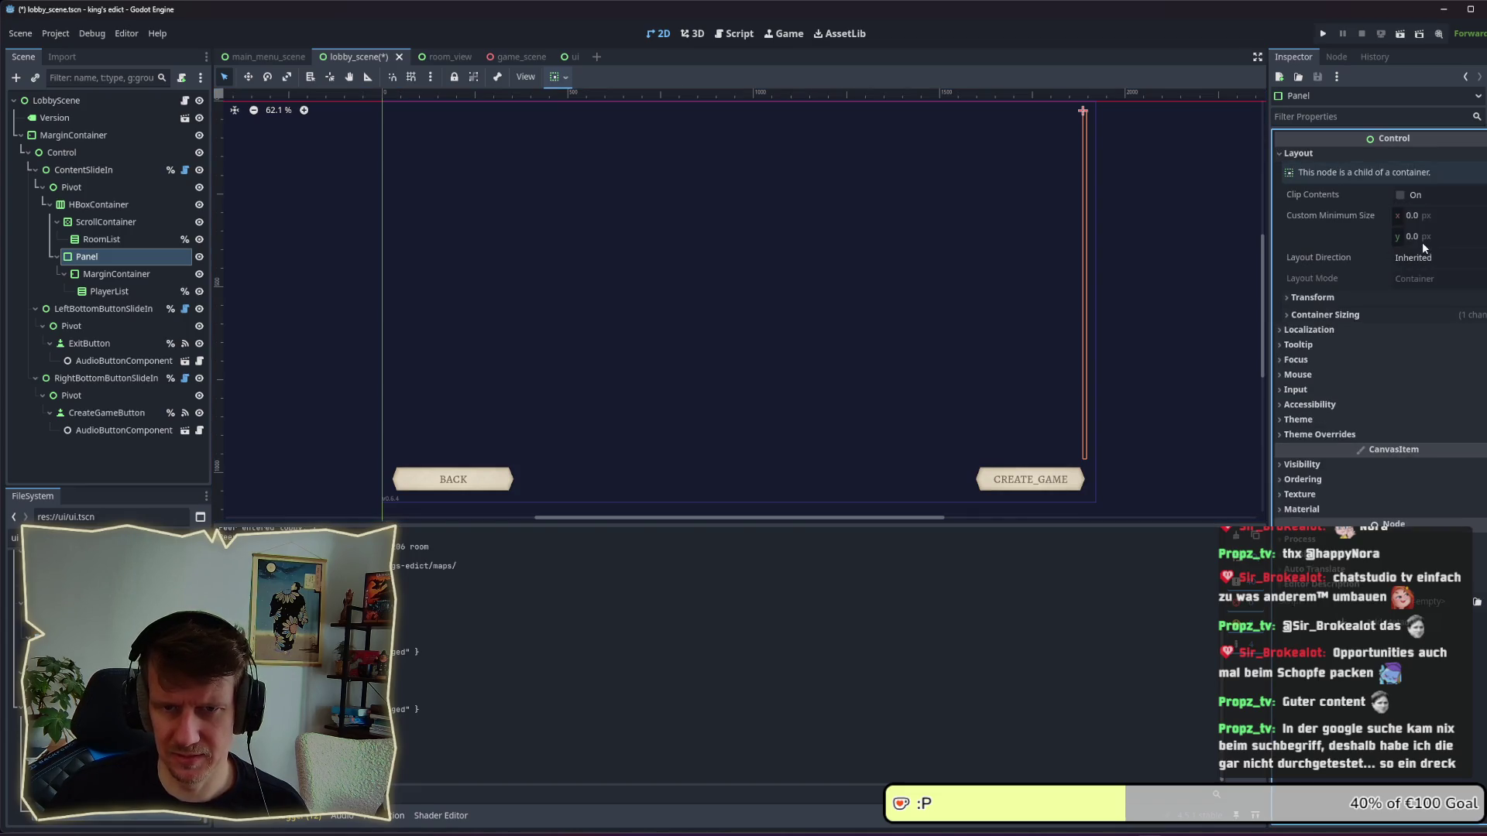
{"action": "left_click", "coordinate": [1361, 314]}
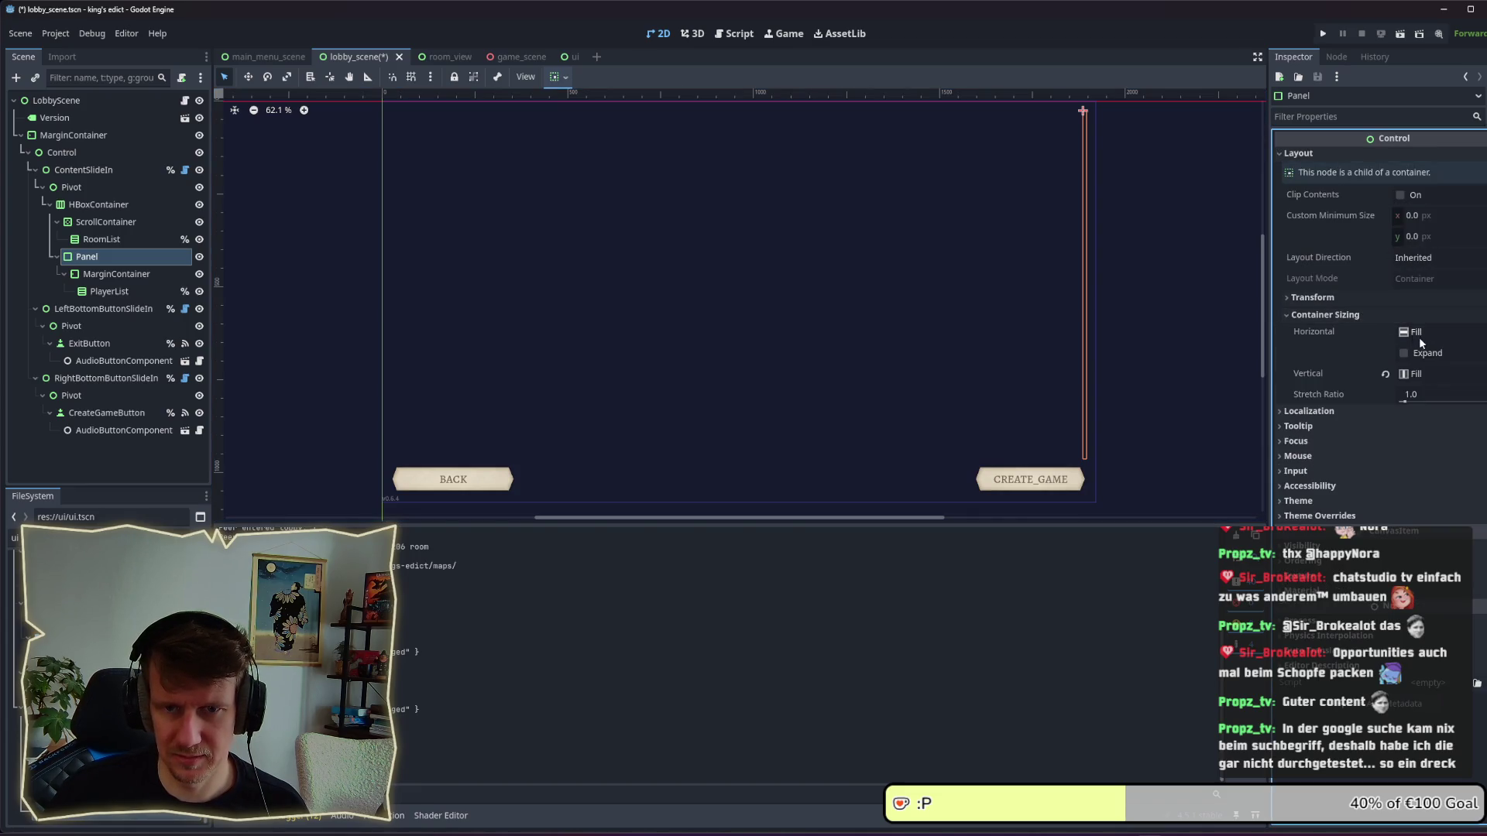
{"action": "left_click", "coordinate": [1360, 314]}
{"action": "left_click", "coordinate": [1427, 216]}
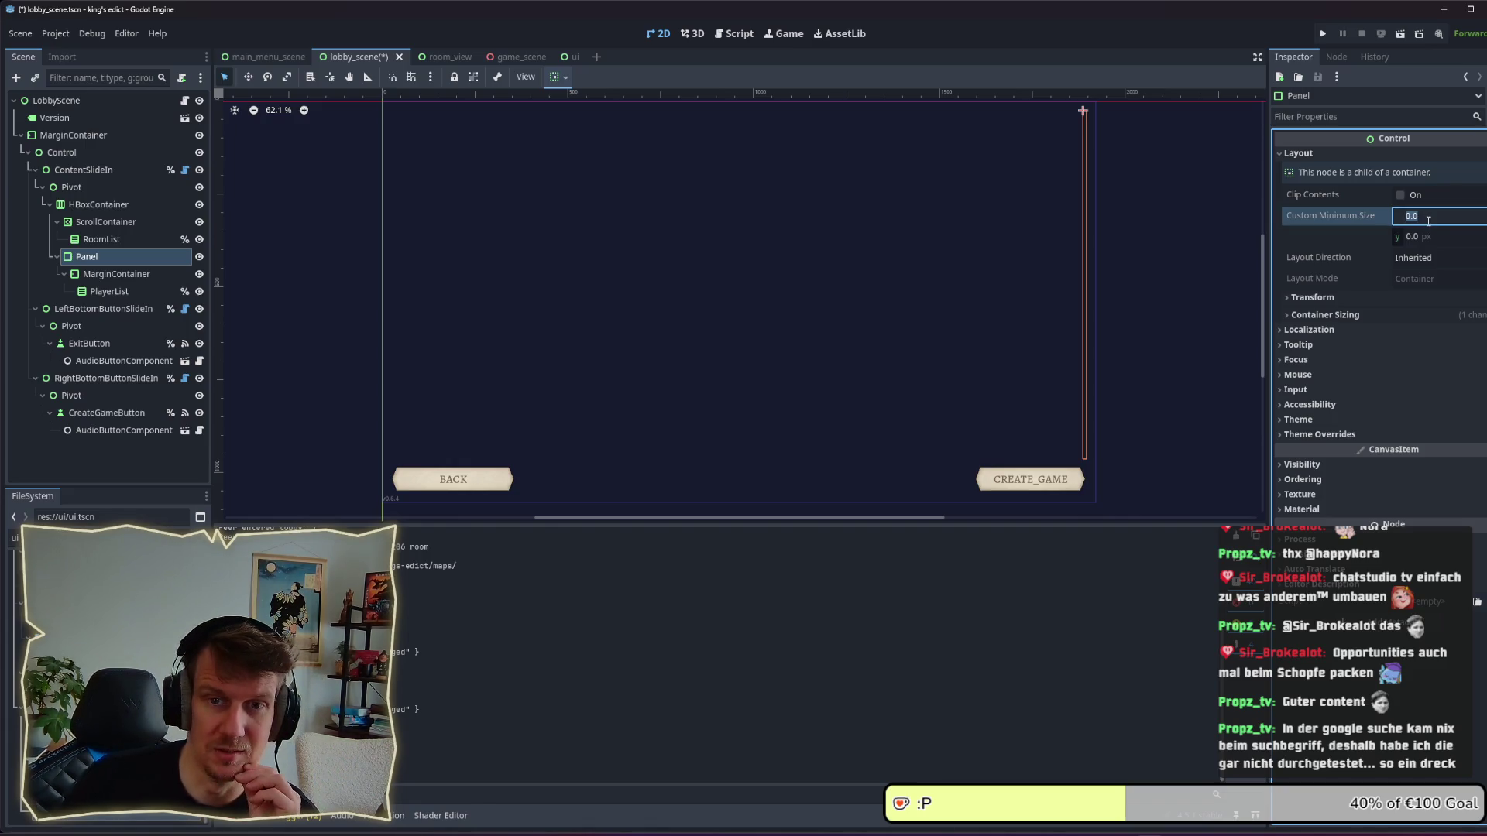
{"action": "type", "text": "3"}
{"action": "key", "text": "Return"}
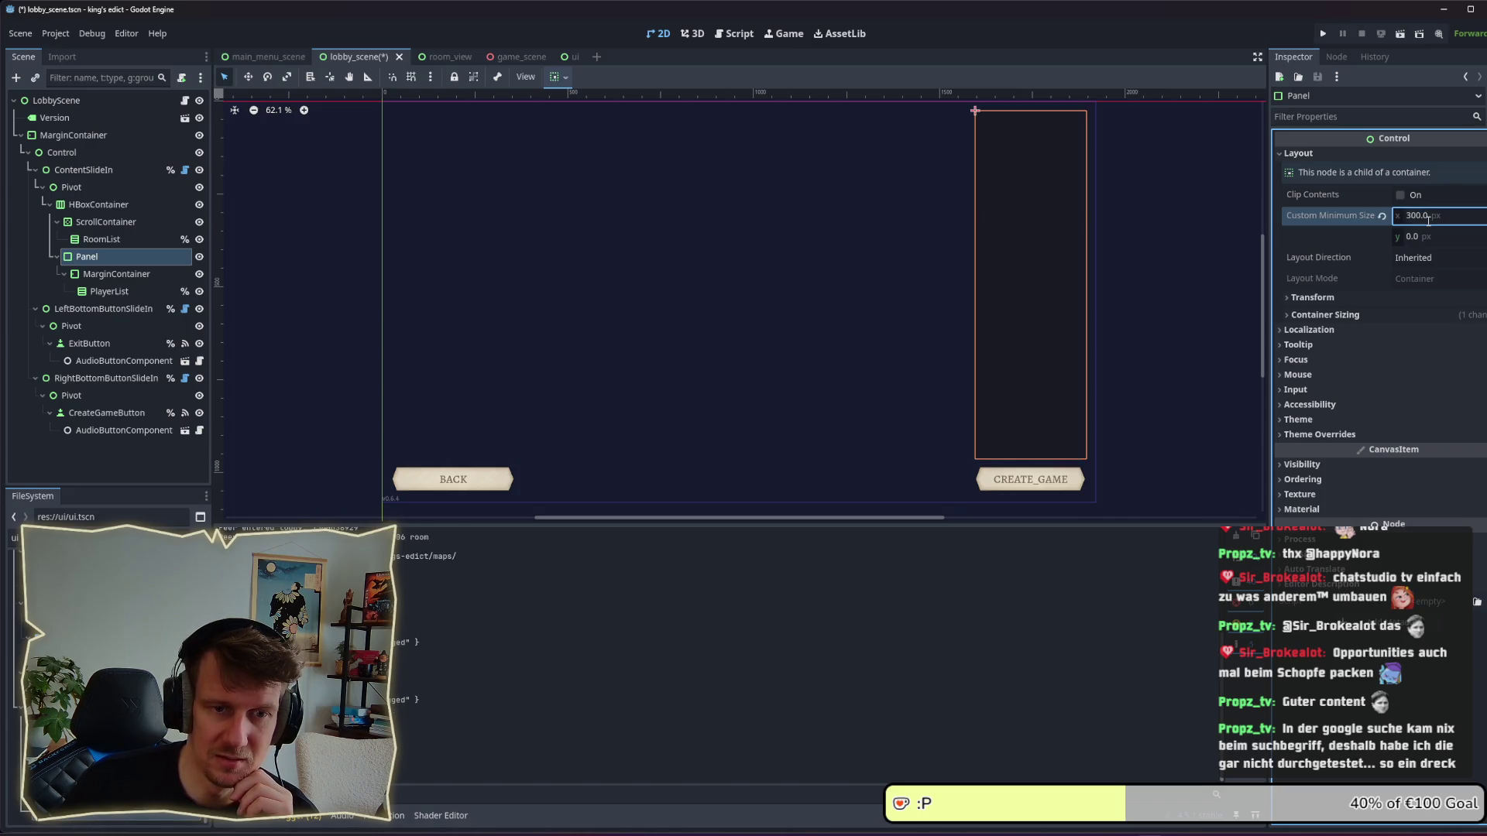
Set the MarginContainer's left, top and right margins to 10 and save the lobby scene.
{"action": "key", "text": "ctrl+s"}
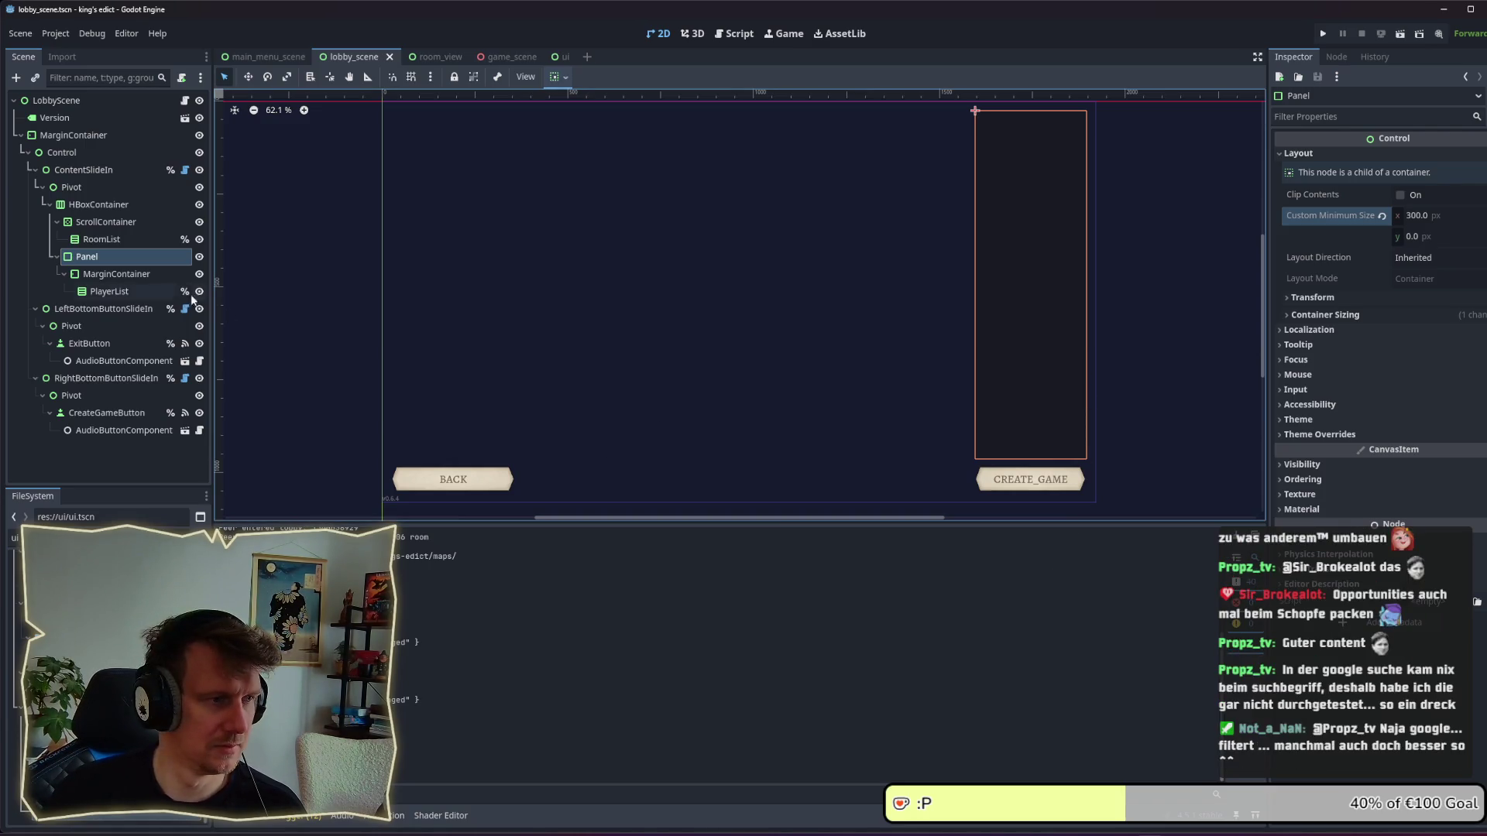
{"action": "left_click", "coordinate": [136, 277]}
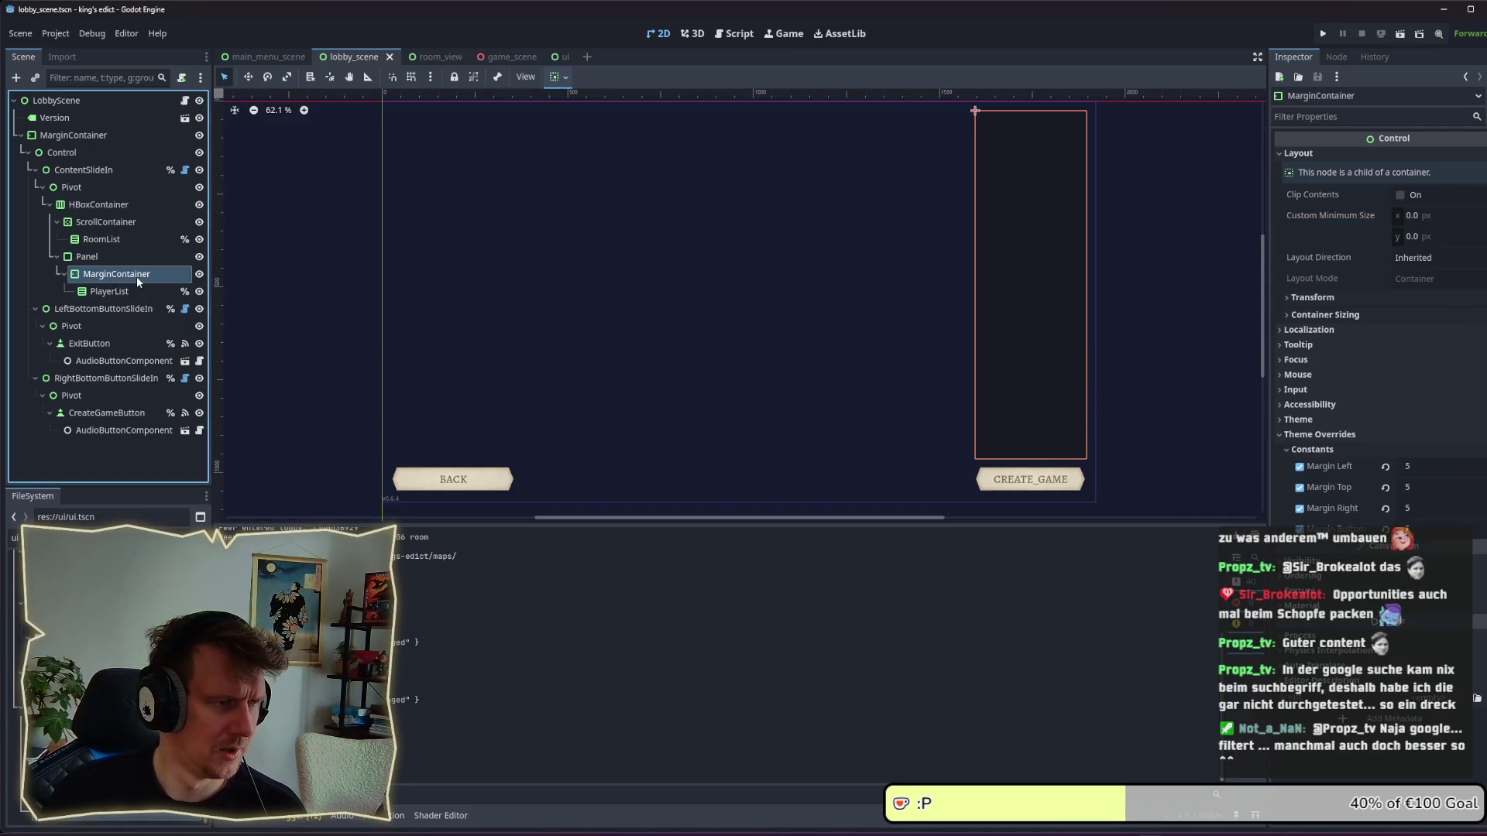
{"action": "left_click", "coordinate": [1429, 466]}
{"action": "type", "text": "10"}
{"action": "key", "text": "Tab"}
{"action": "type", "text": "10"}
{"action": "key", "text": "Tab"}
{"action": "type", "text": "10"}
{"action": "key", "text": "Tab"}
{"action": "key", "text": "ctrl+s"}
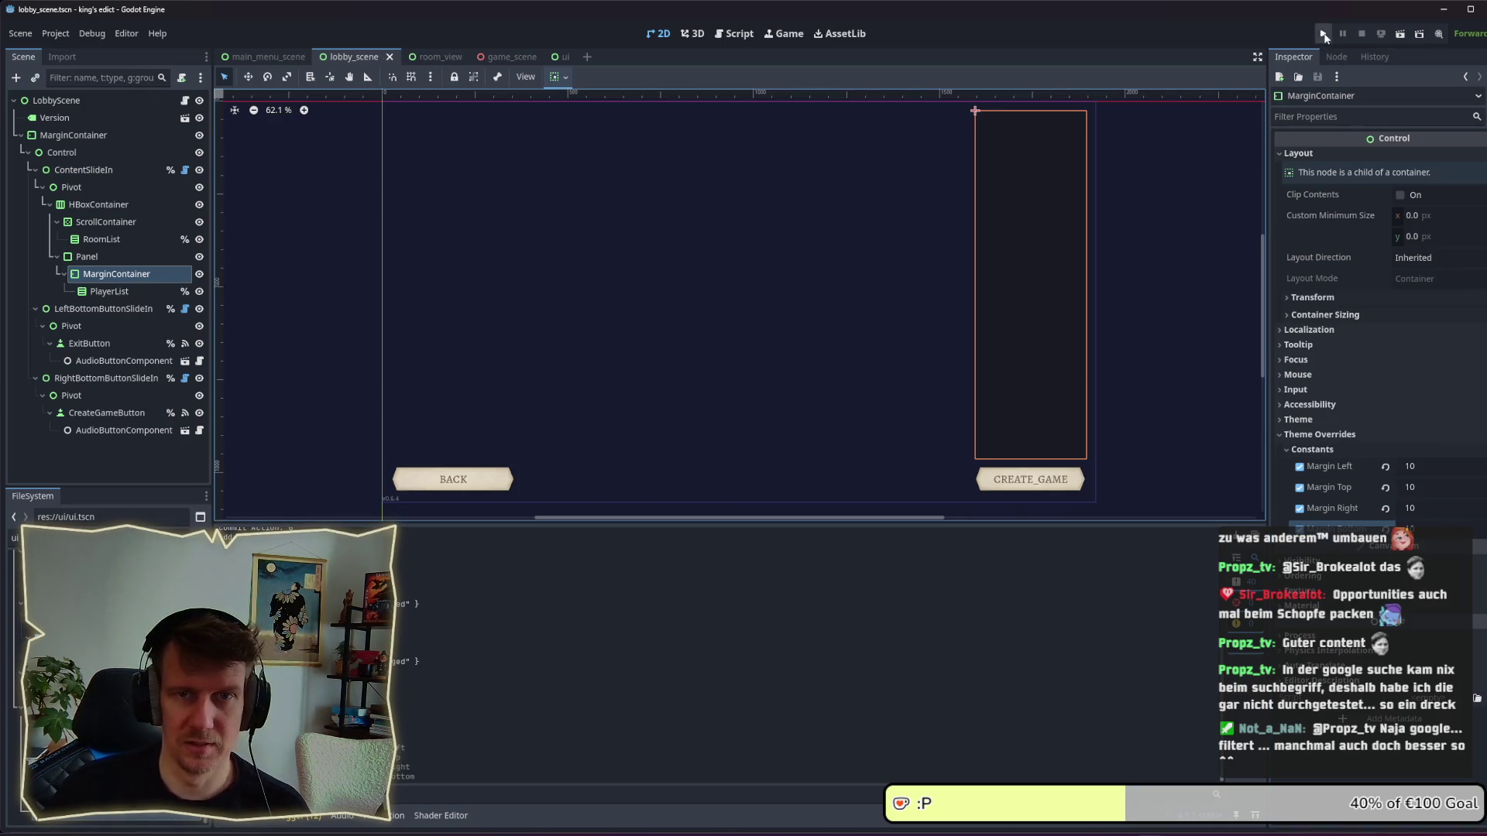
Run the project, enter the Multiplayer lobby to check the wider player list, then return.
{"action": "left_click", "coordinate": [1322, 33]}
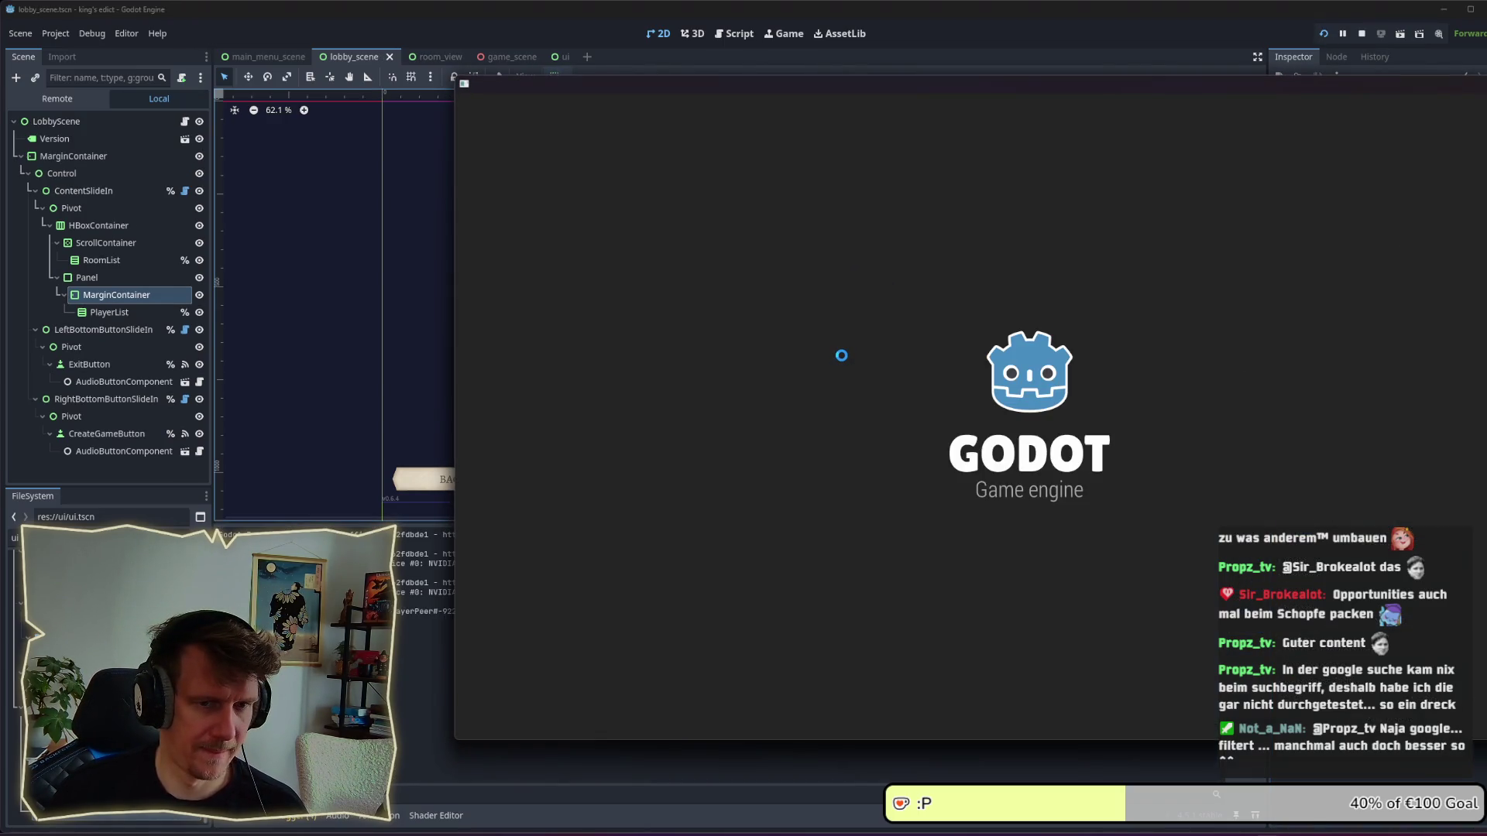
{"action": "left_click", "coordinate": [1169, 468]}
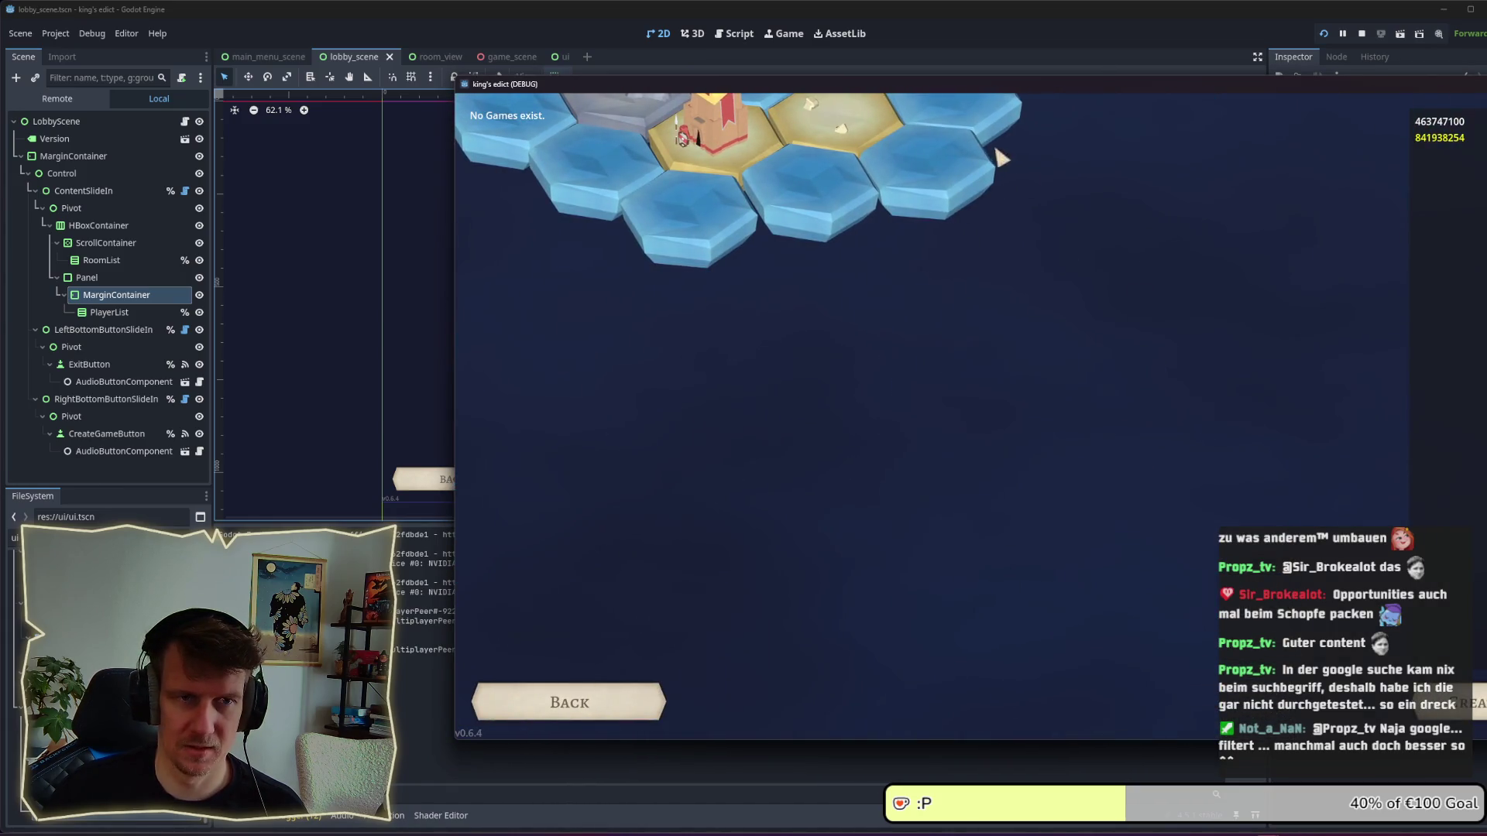
{"action": "left_click_drag", "start_coordinate": [954, 87], "coordinate": [722, 92]}
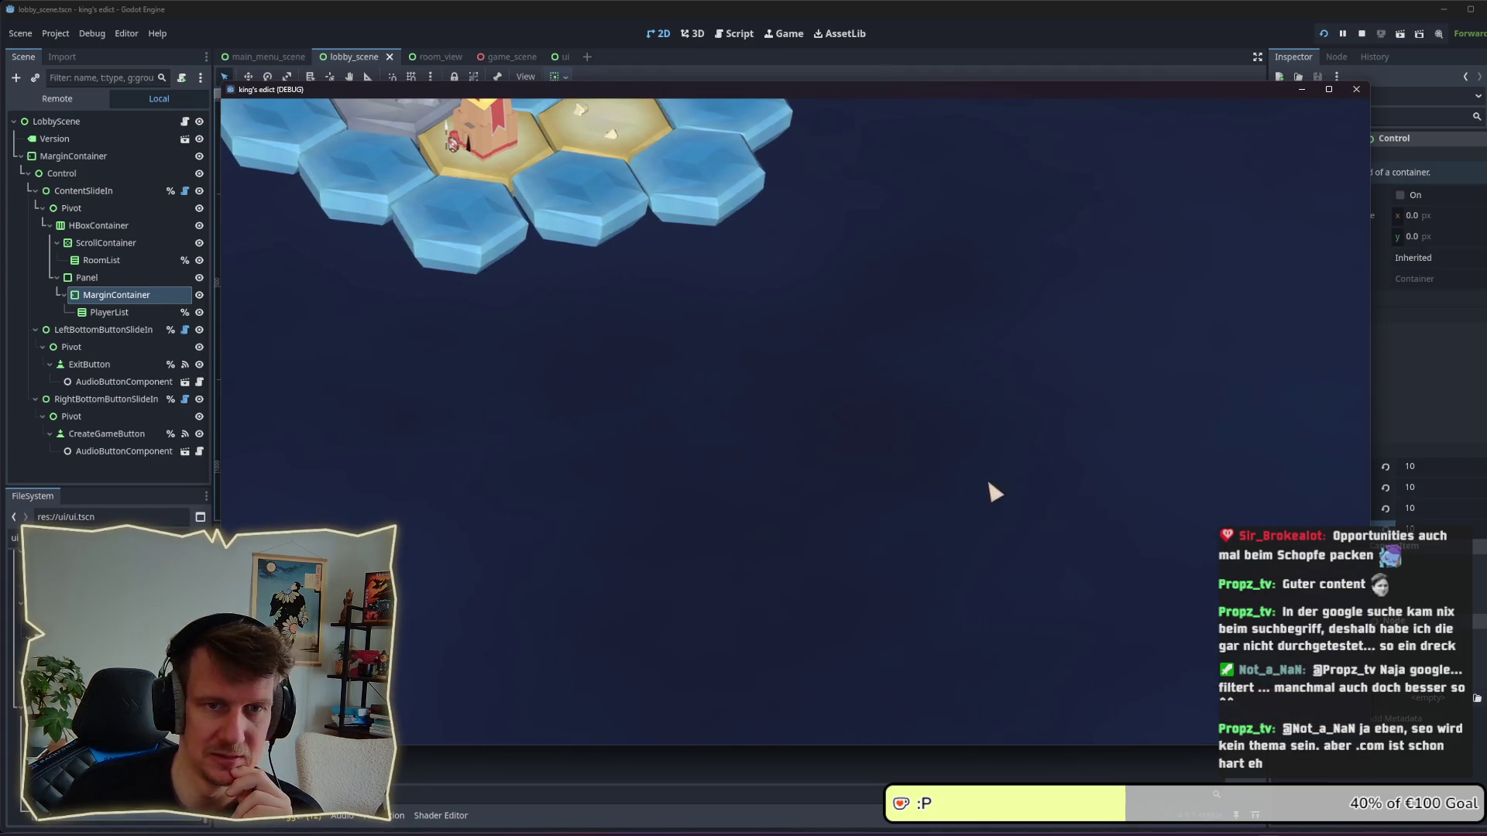
{"action": "left_click", "coordinate": [957, 475]}
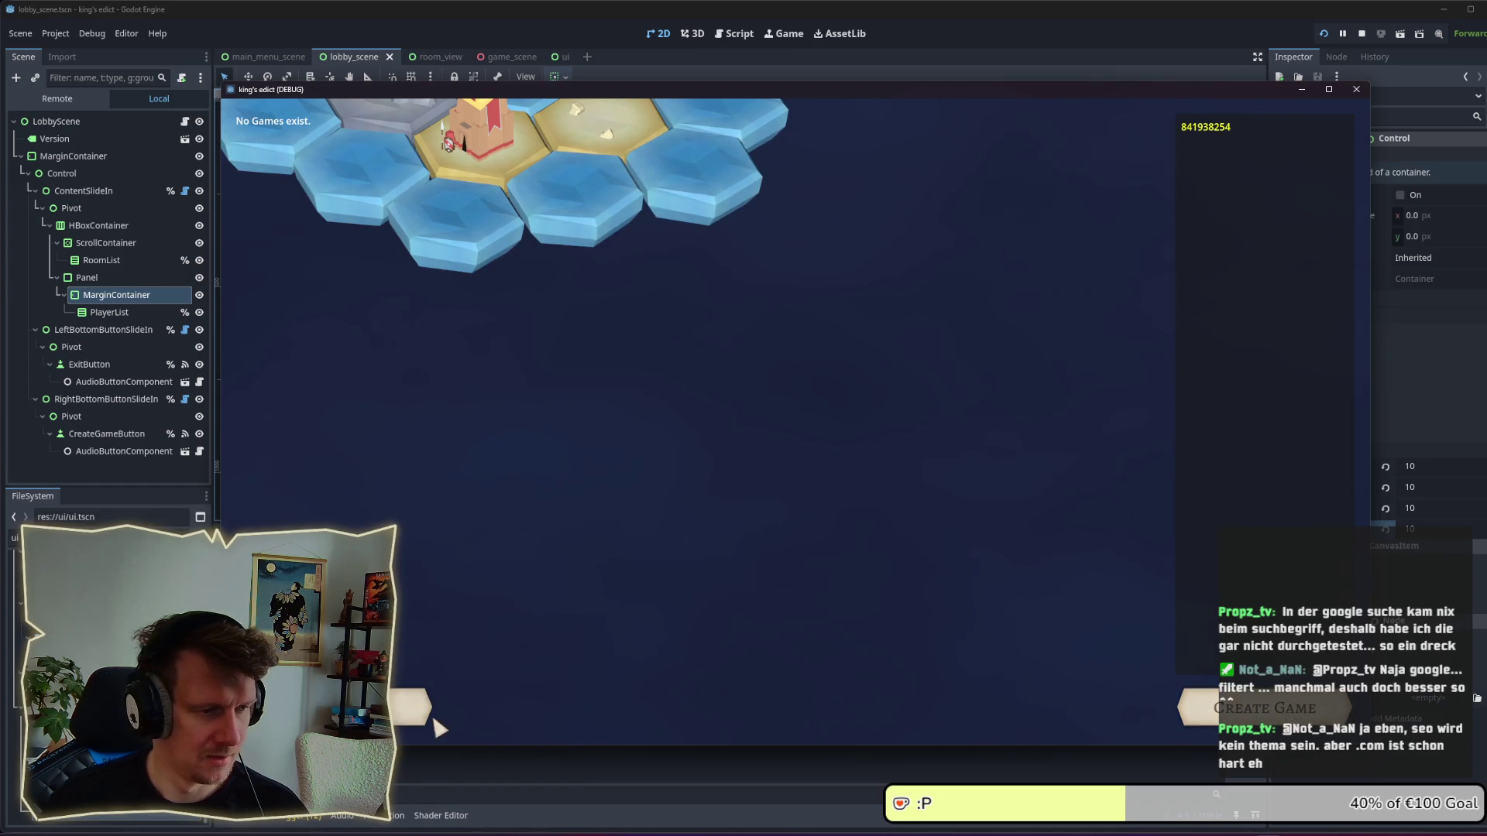
{"action": "left_click", "coordinate": [192, 378]}
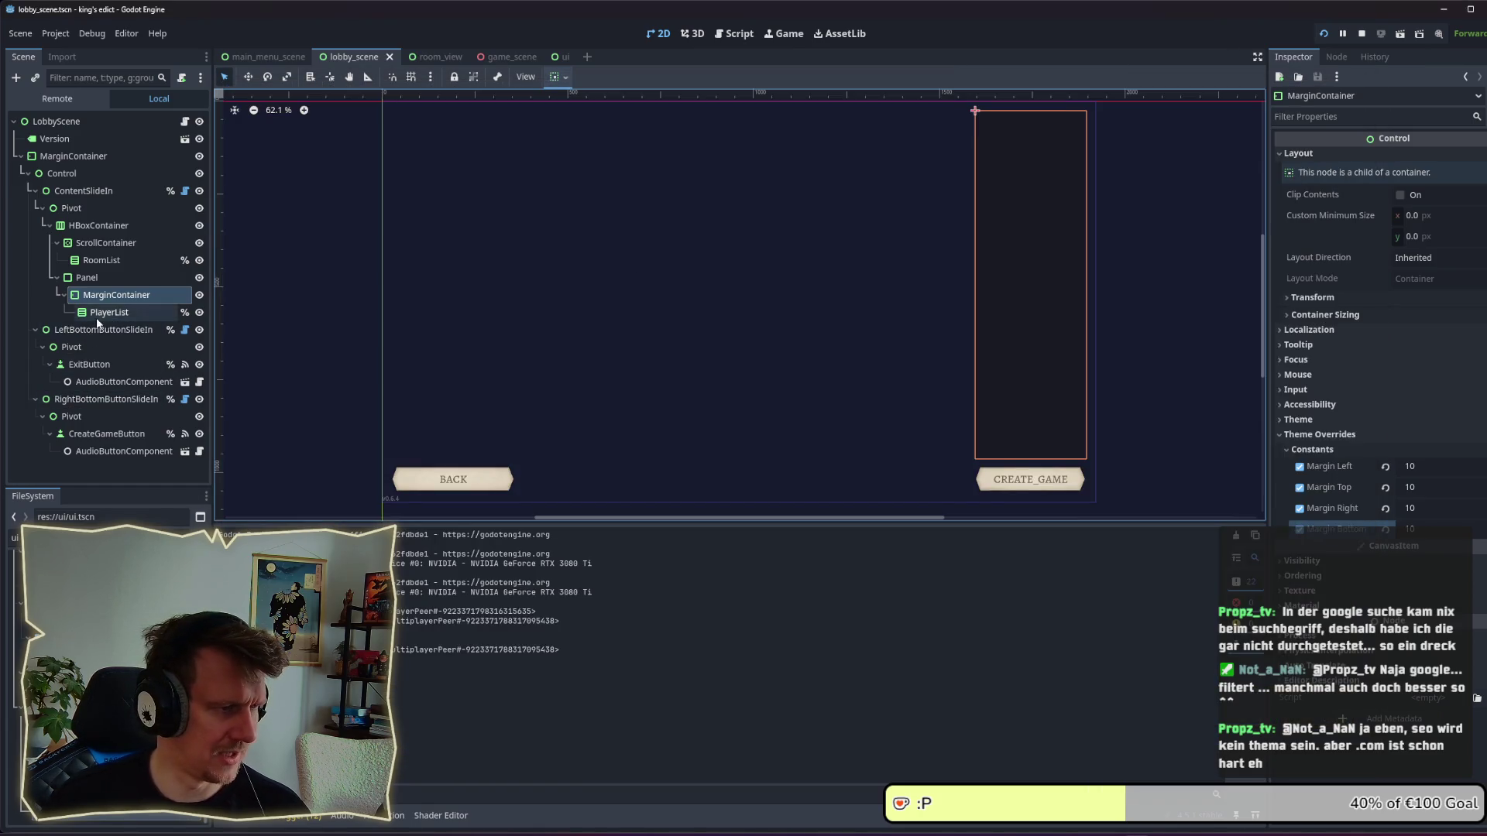
Give the Panel the TooltipPanel type variation and save the lobby scene.
{"action": "left_click", "coordinate": [90, 277]}
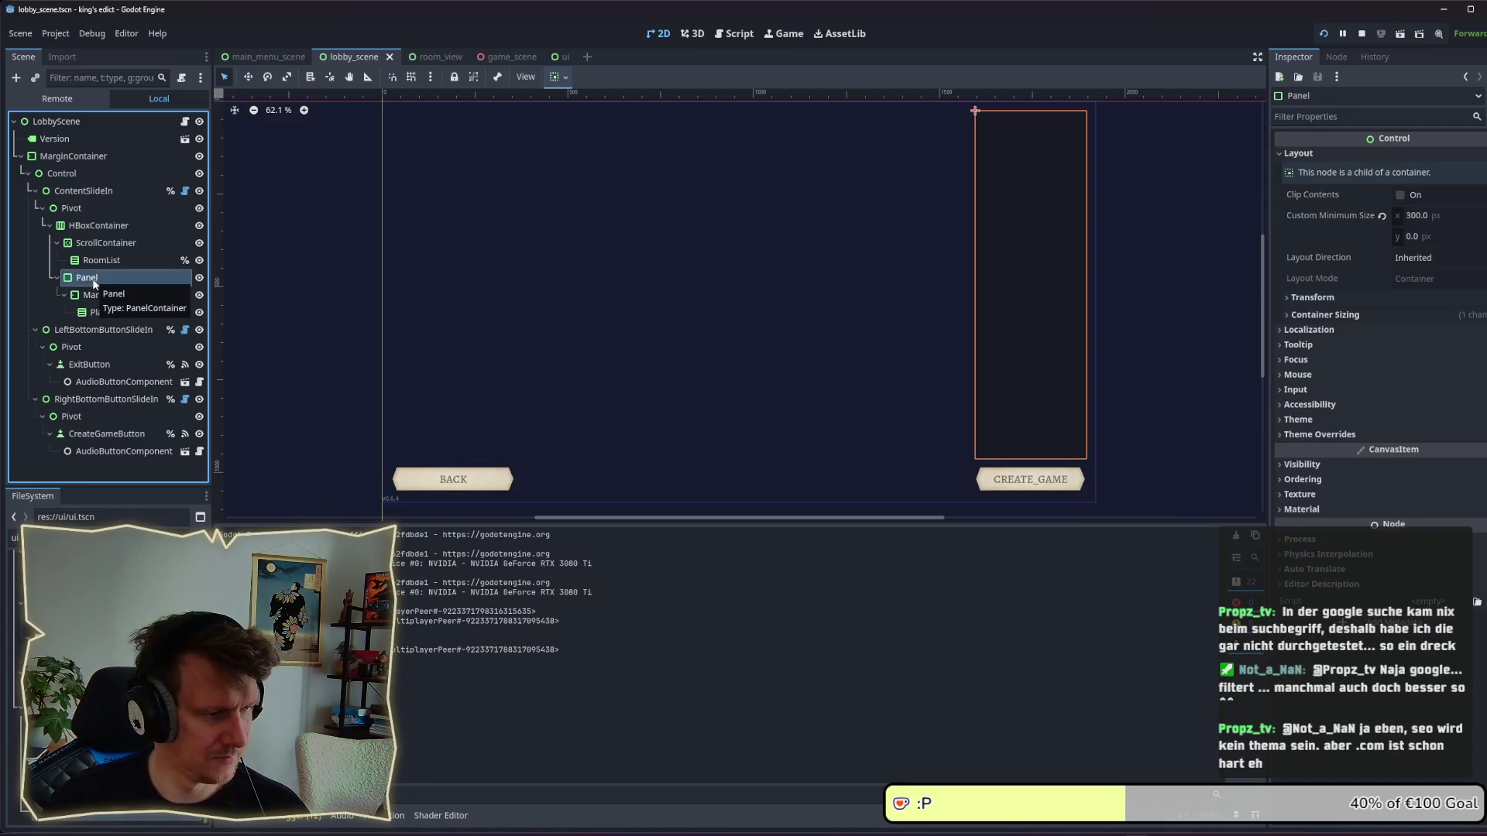
{"action": "left_click", "coordinate": [1309, 419]}
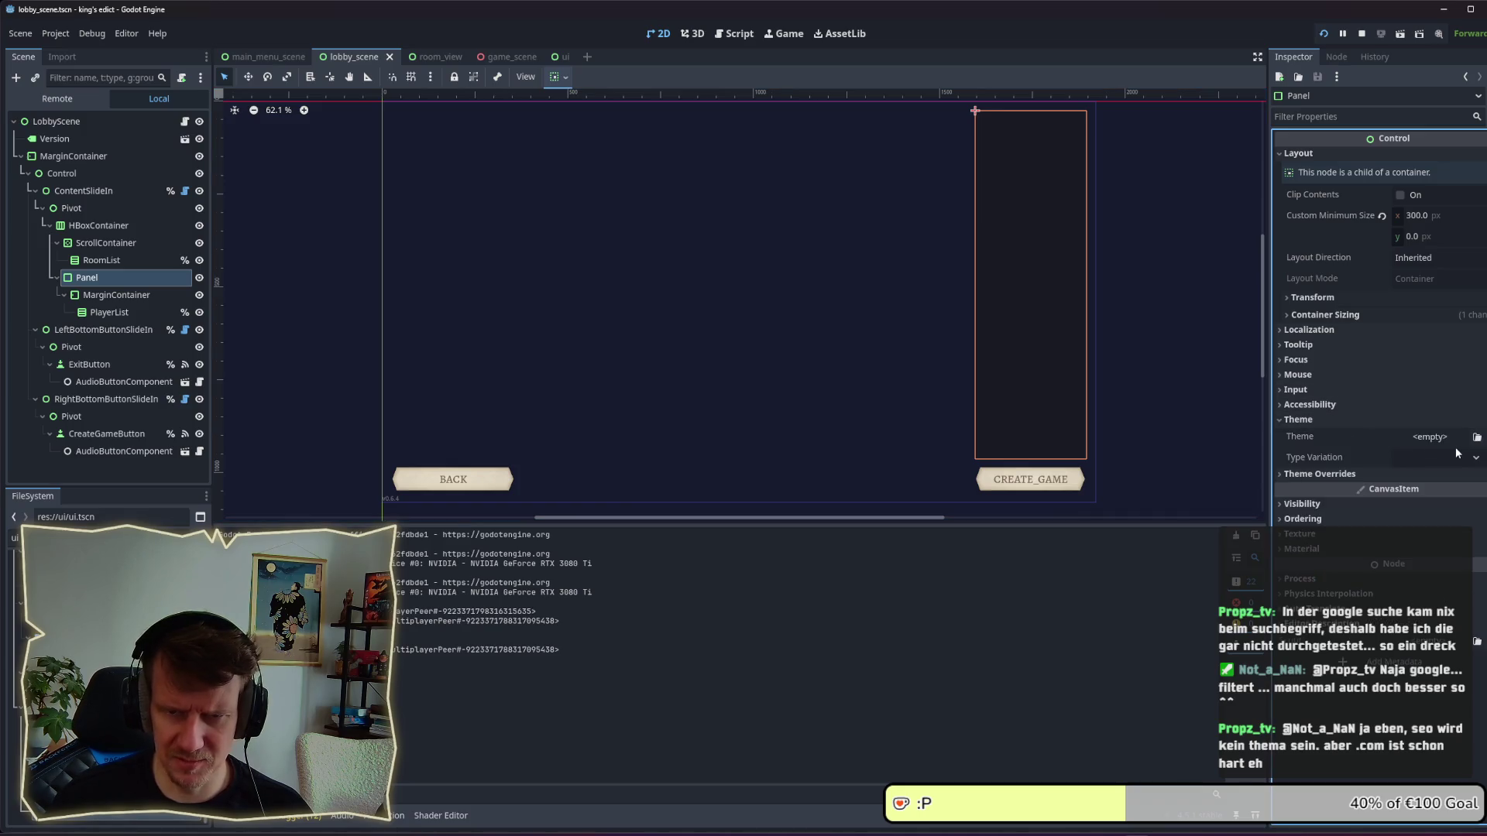
{"action": "left_click", "coordinate": [1475, 460]}
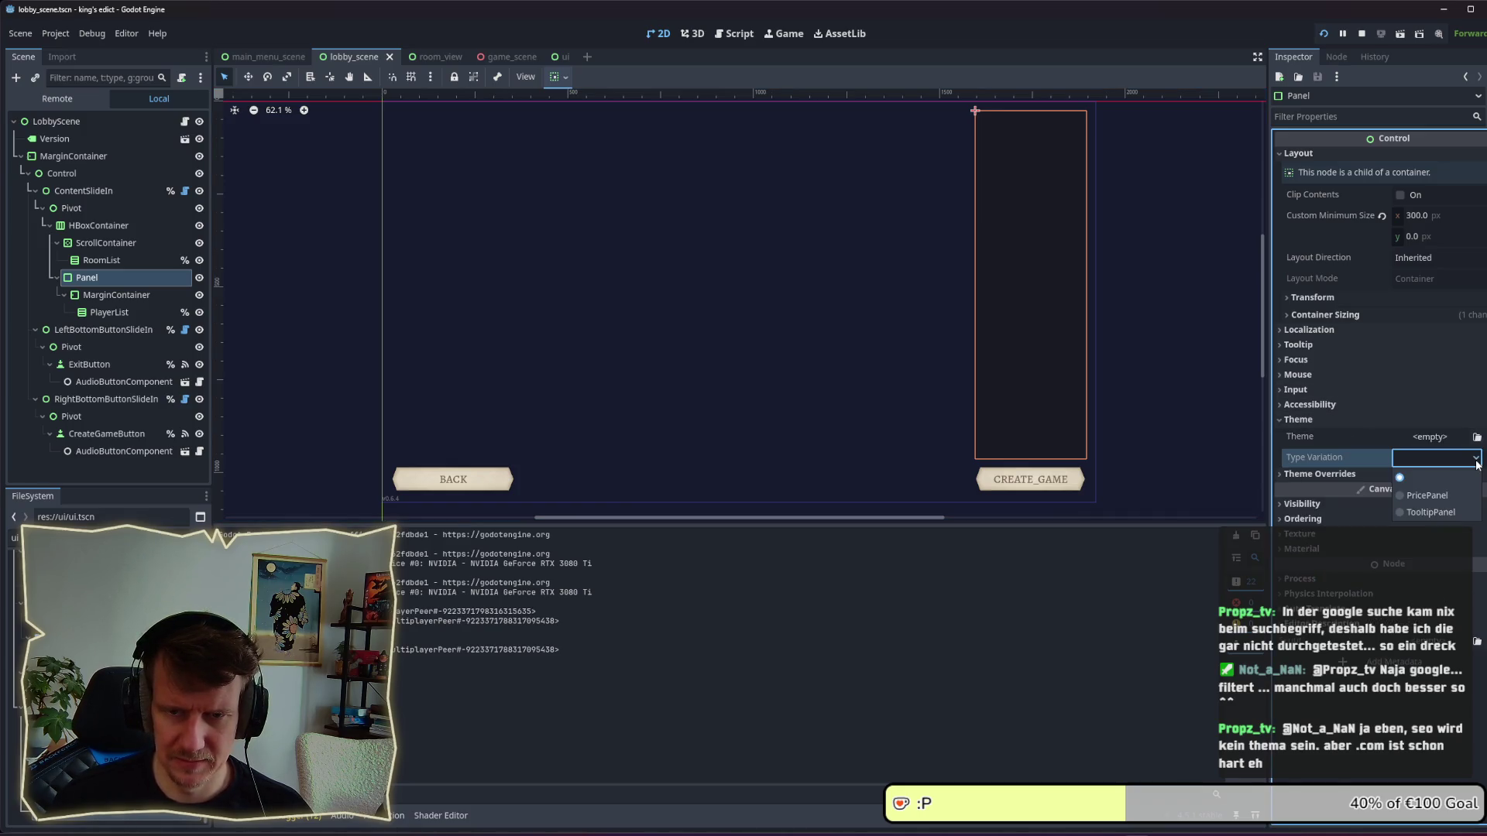
{"action": "left_click", "coordinate": [1430, 512]}
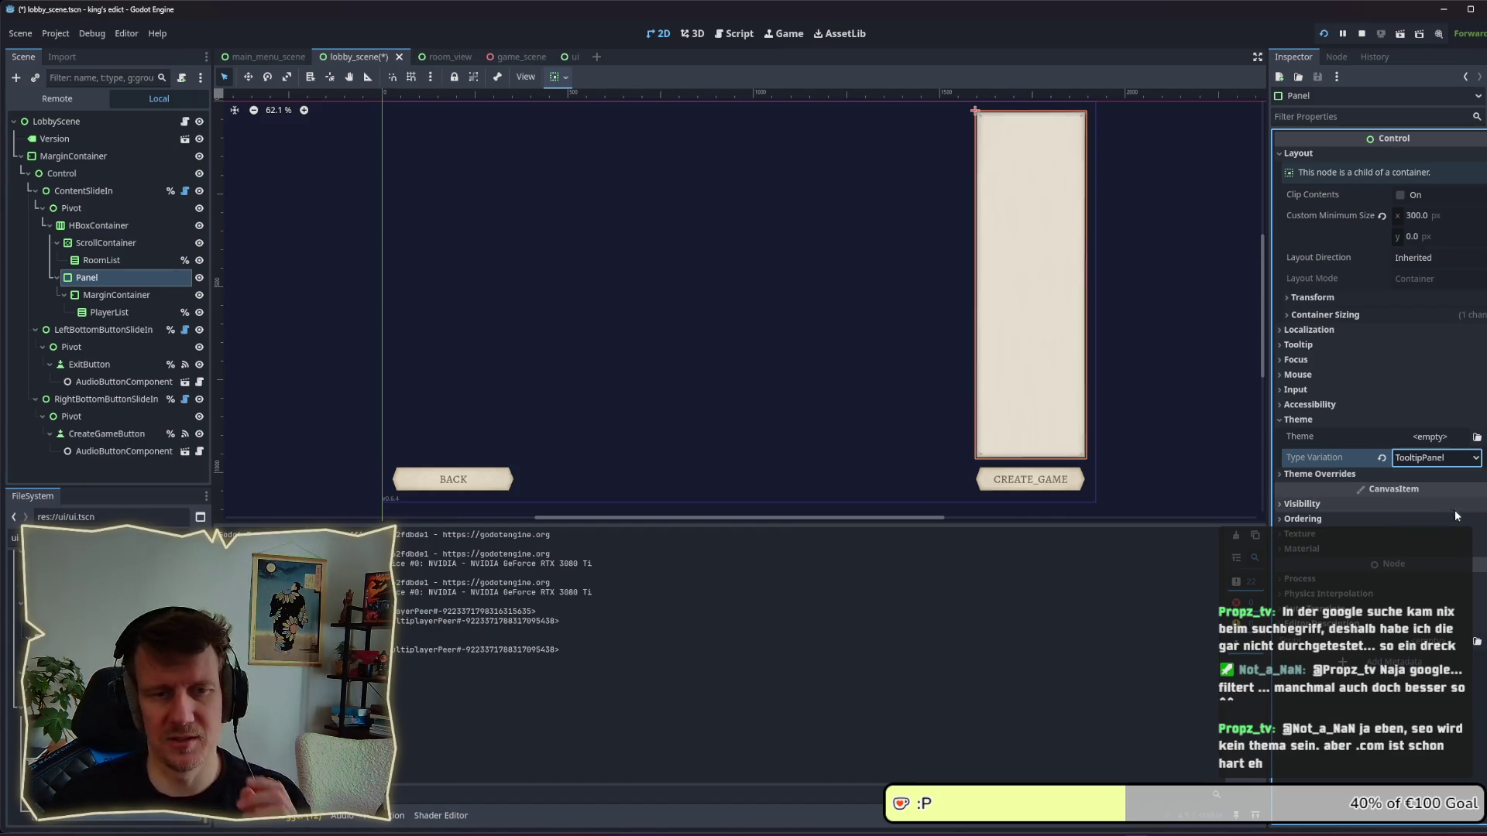
{"action": "left_click", "coordinate": [855, 402]}
{"action": "key", "text": "ctrl+s"}
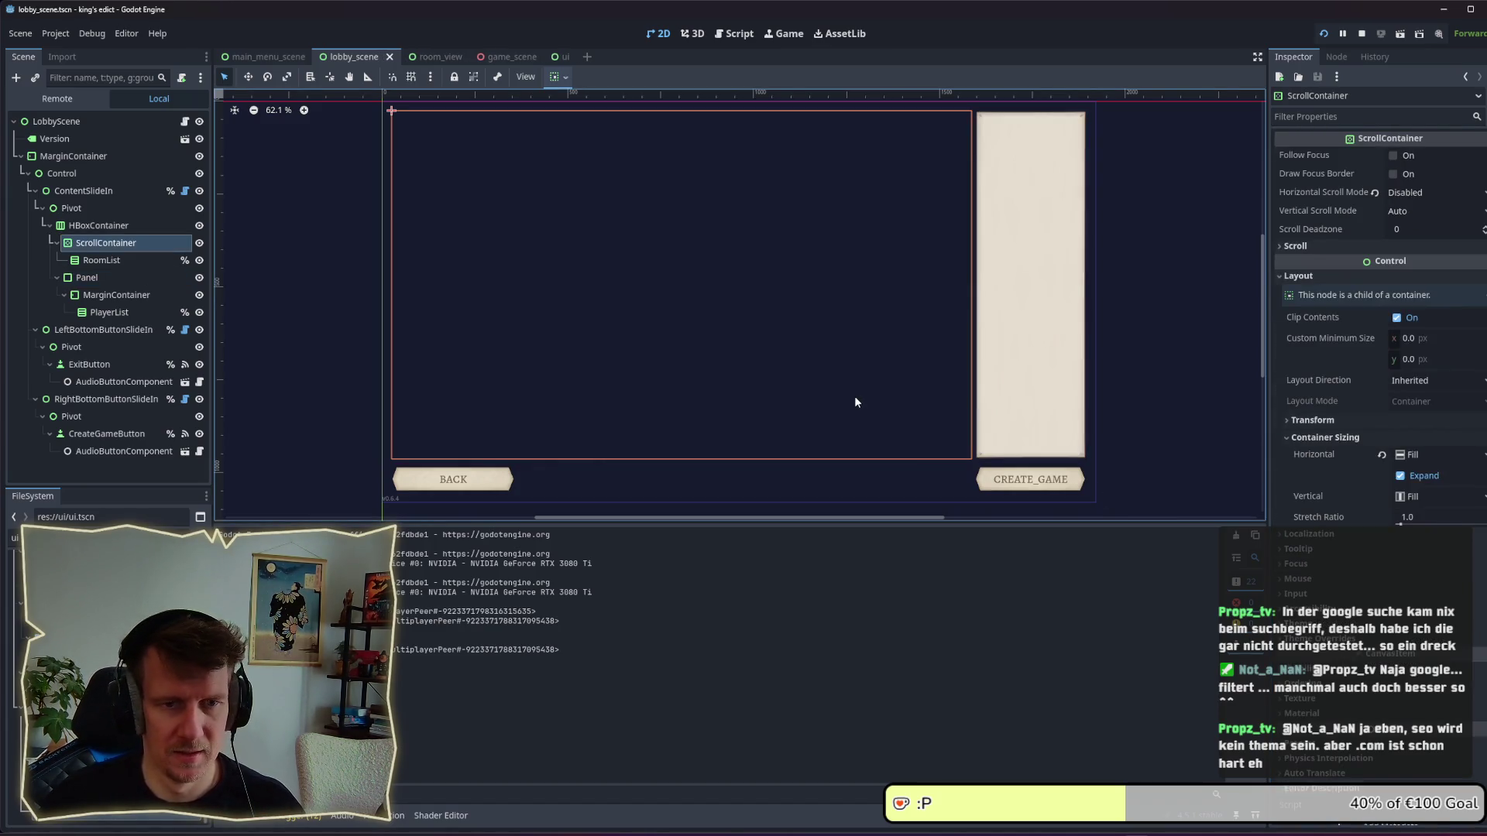
Check the beige panel in the running game, stop it, and select PlayerList and MarginContainer.
{"action": "key", "text": "alt+Tab"}
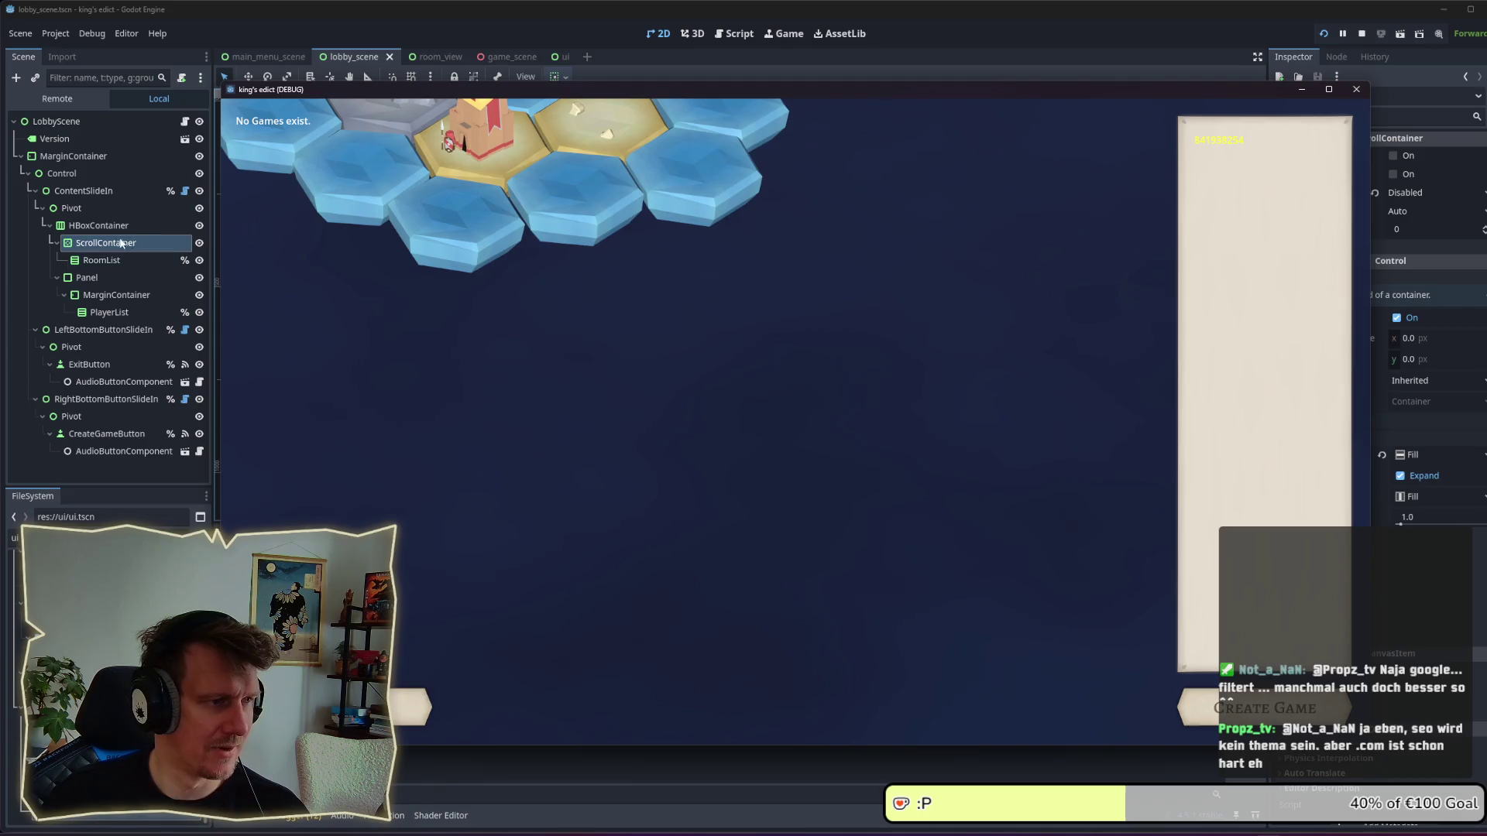
{"action": "key", "text": "F8"}
{"action": "left_click", "coordinate": [113, 311]}
{"action": "left_click", "coordinate": [115, 295]}
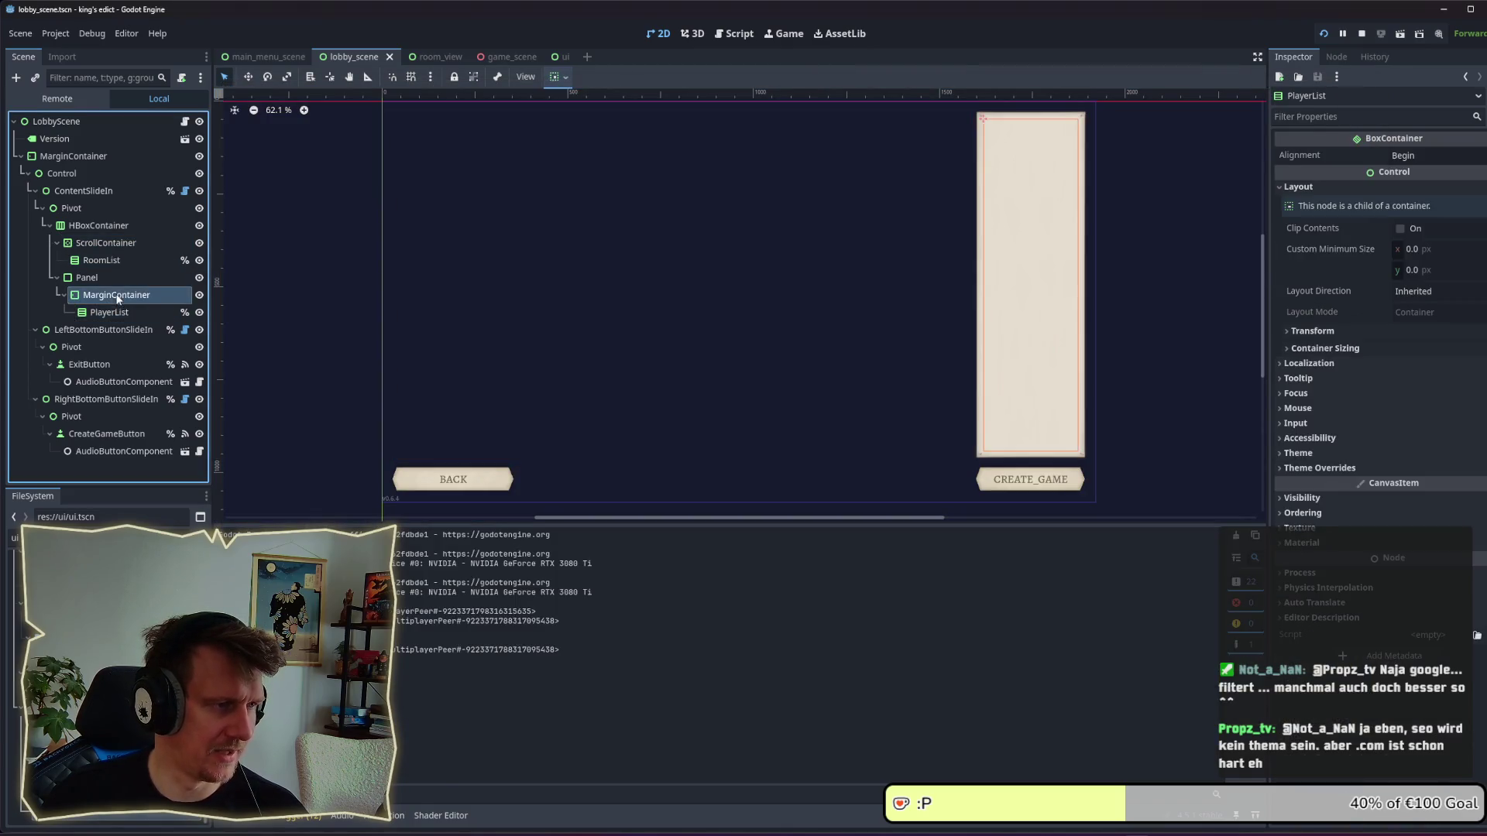
Add a label.theme_type_variation line in lobby_scene.gd after the label creation and save.
{"action": "left_click", "coordinate": [184, 121]}
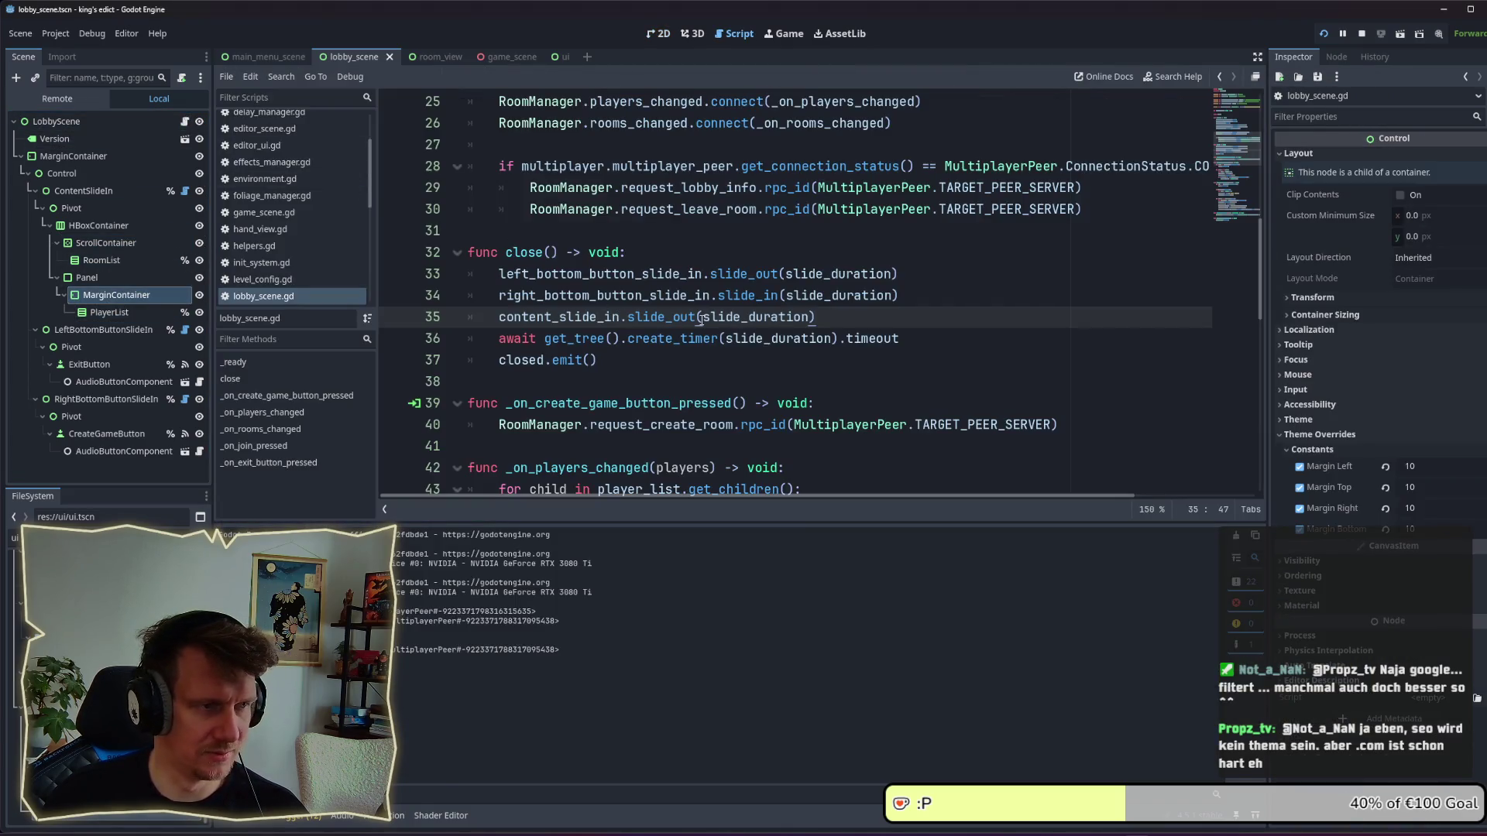
{"action": "scroll", "coordinate": [701, 320], "scroll_direction": "up", "scroll_amount": 8}
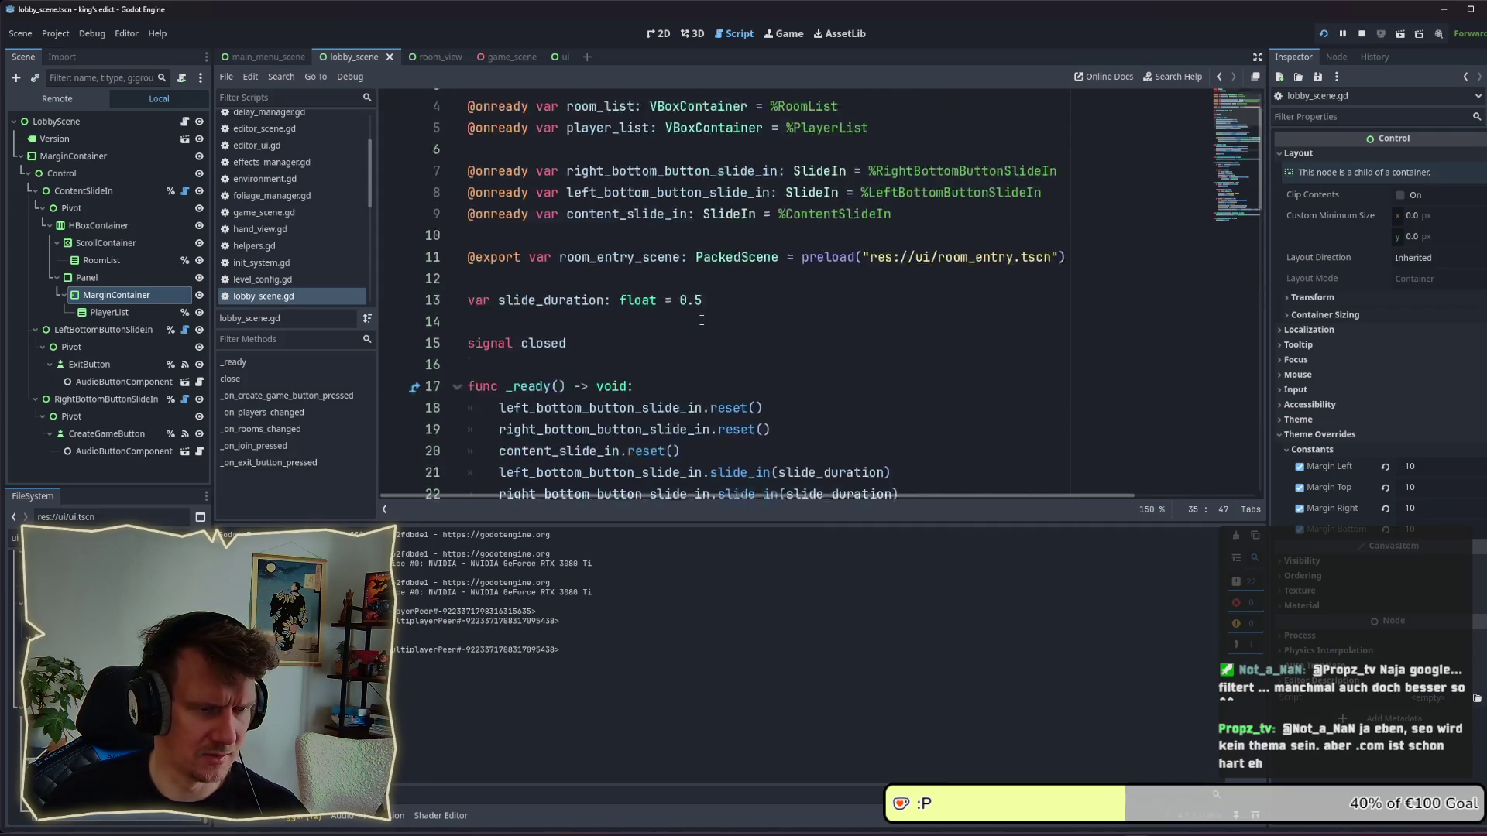
{"action": "scroll", "coordinate": [702, 320], "scroll_direction": "down", "scroll_amount": 10}
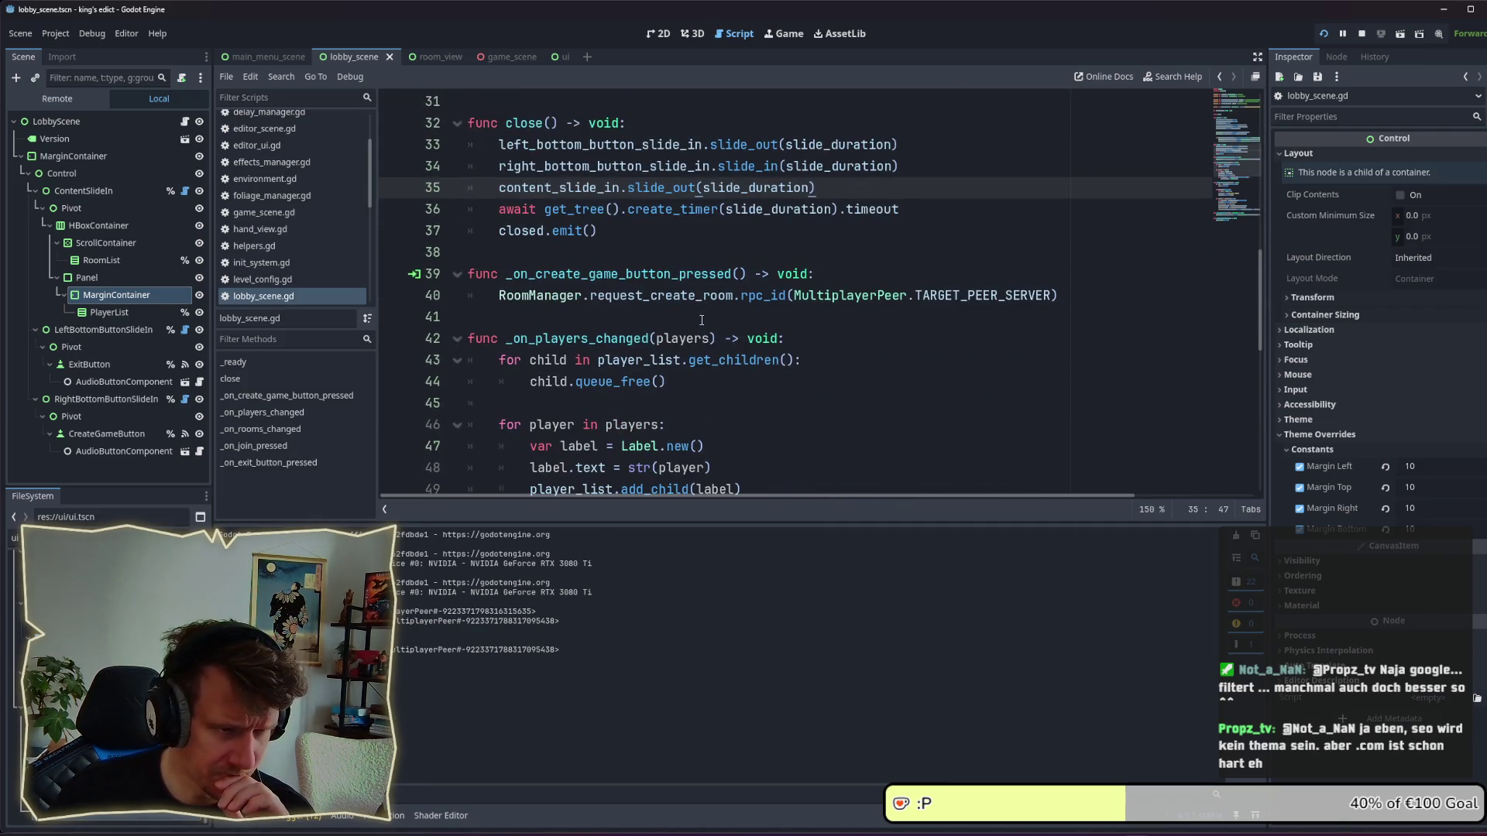
{"action": "scroll", "coordinate": [702, 320], "scroll_direction": "down", "scroll_amount": 4}
{"action": "scroll", "coordinate": [685, 285], "scroll_direction": "up", "scroll_amount": 1}
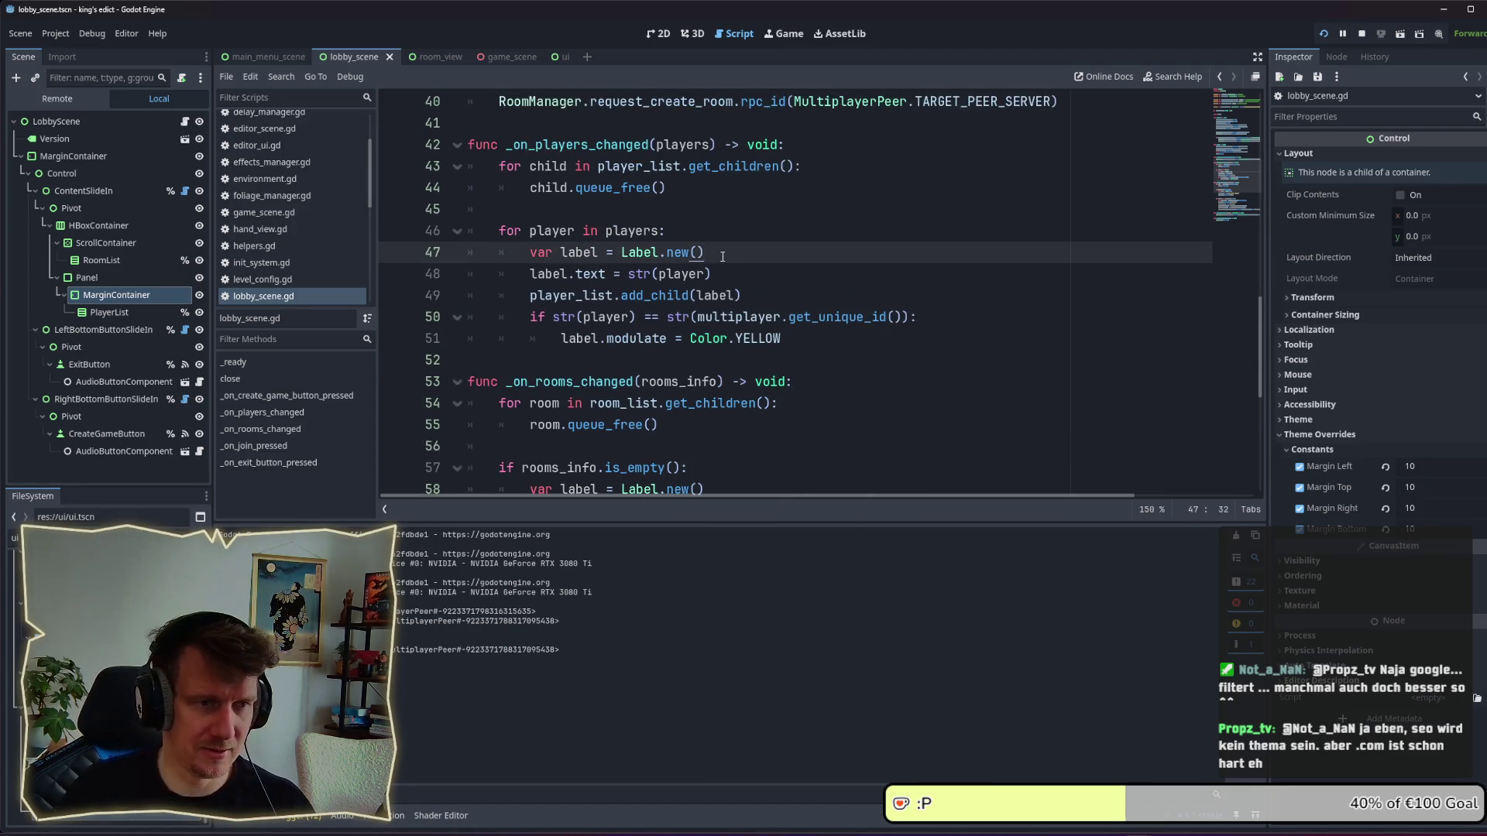
{"action": "key", "text": "Return"}
{"action": "type", "text": "label"}
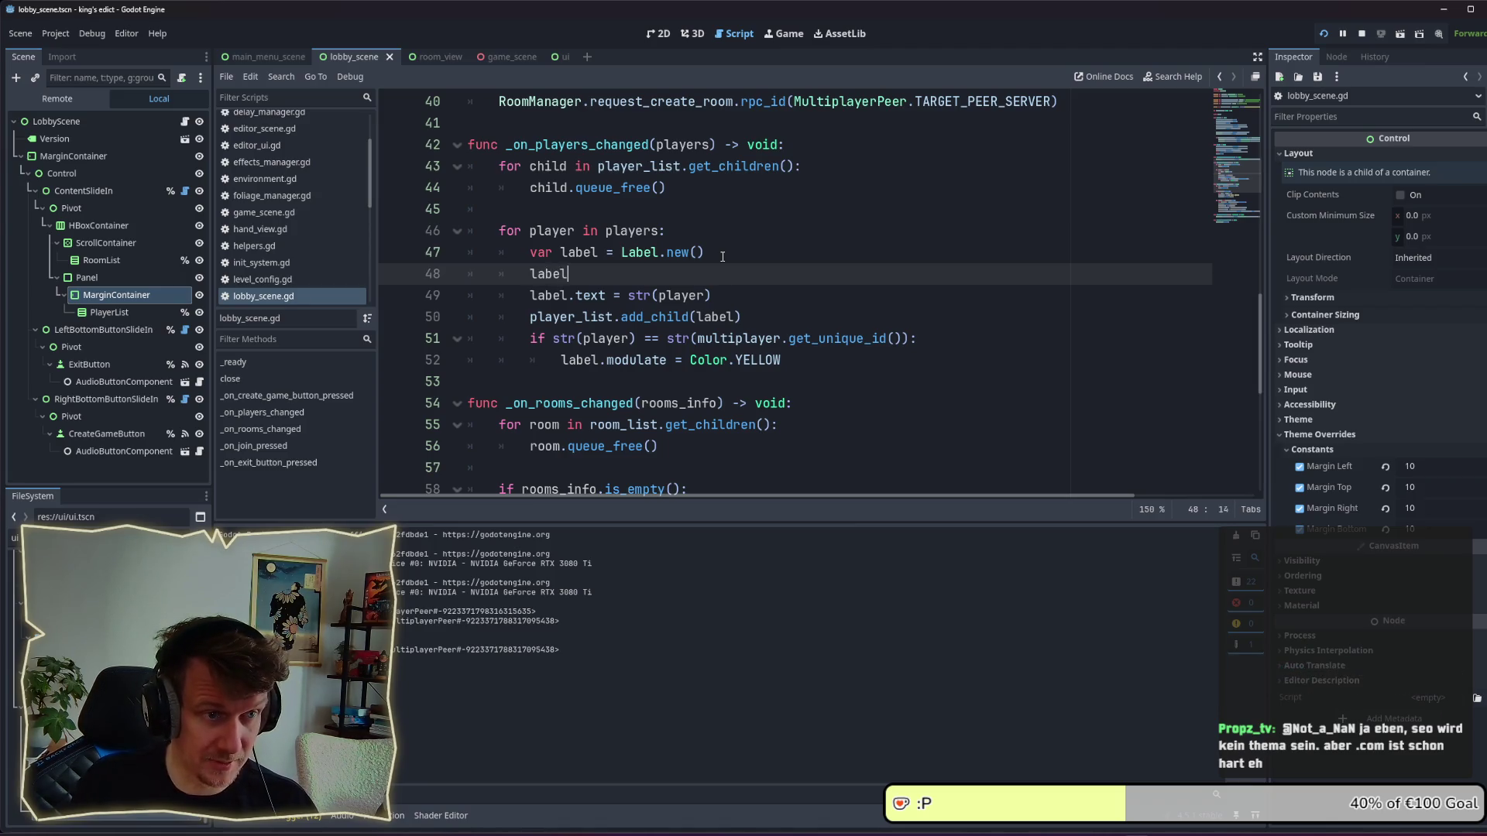
{"action": "type", "text": ".them"}
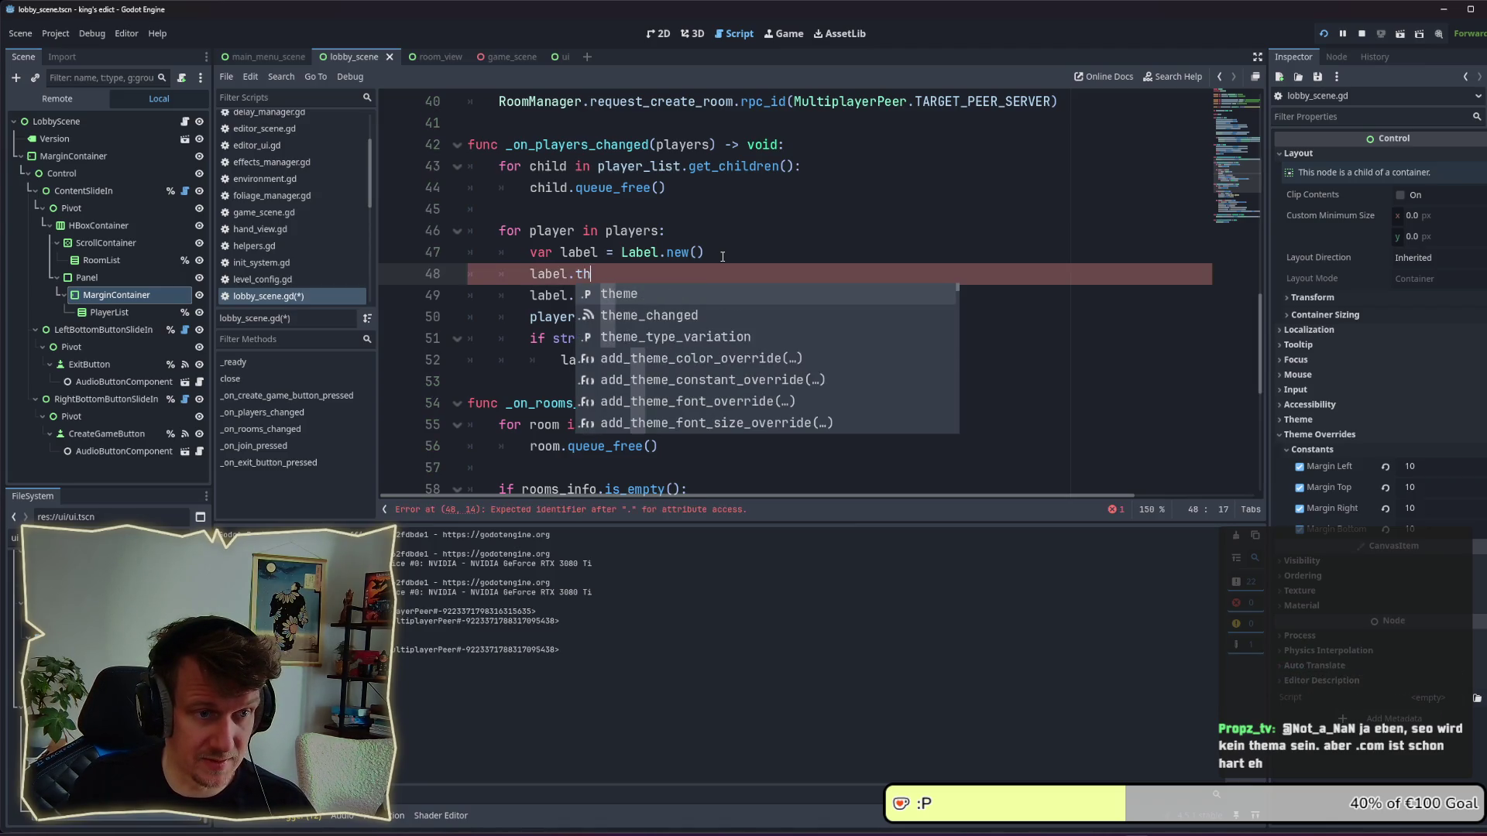
{"action": "key", "text": "Return"}
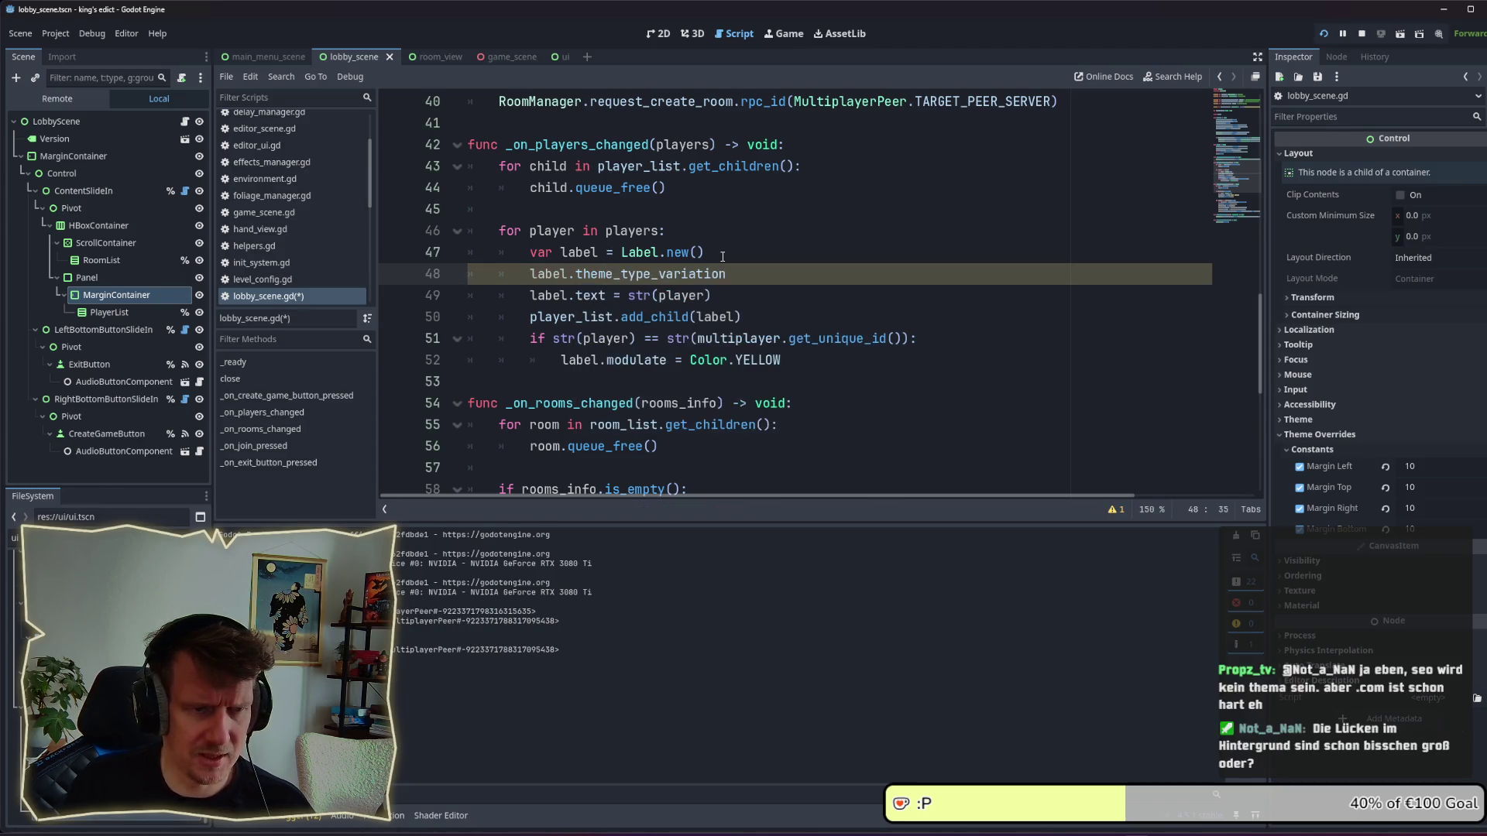
{"action": "left_click", "coordinate": [685, 274], "text": "ctrl"}
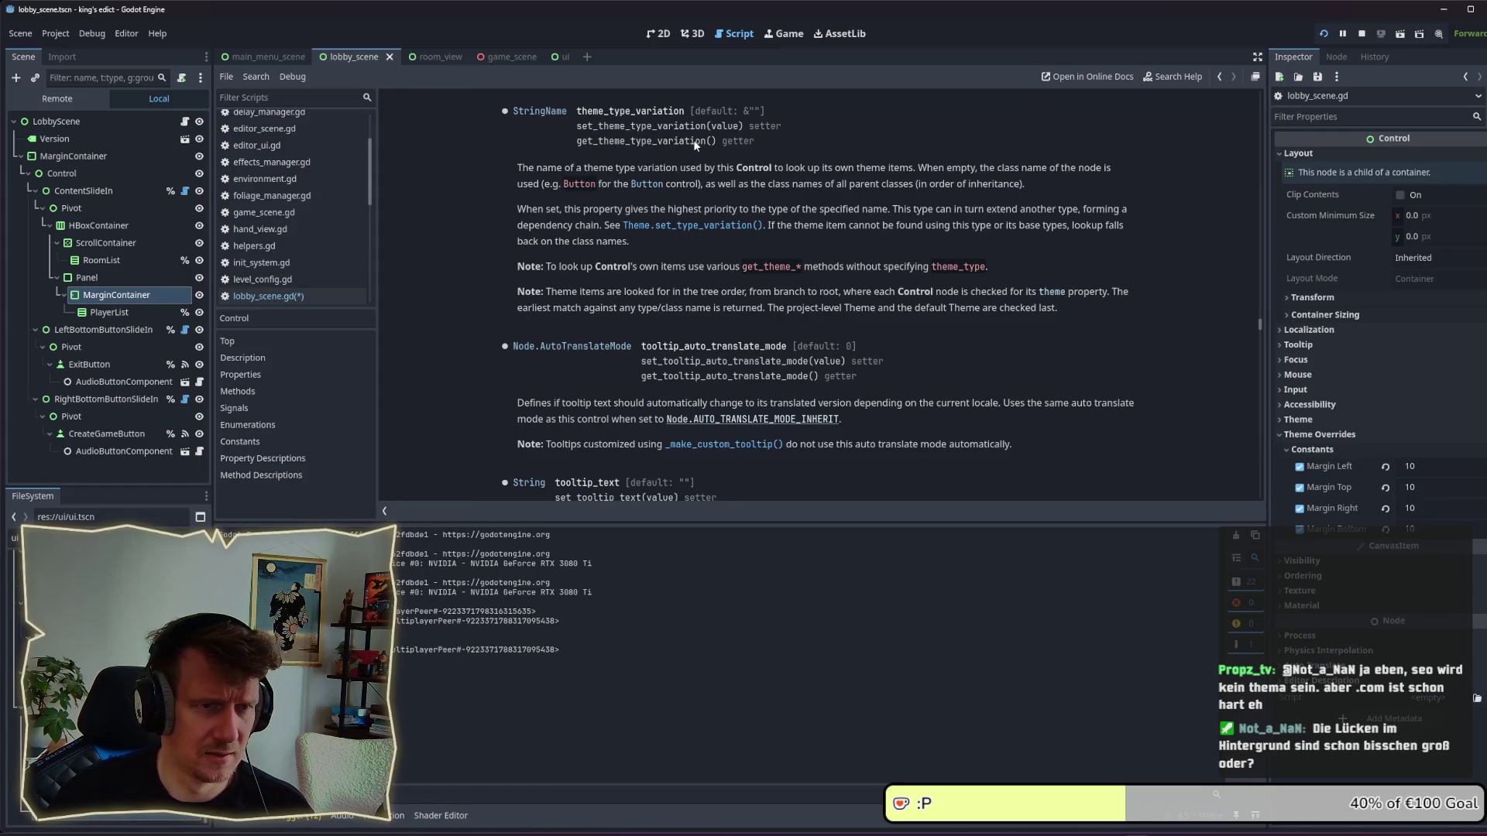
{"action": "key", "text": "alt+Left"}
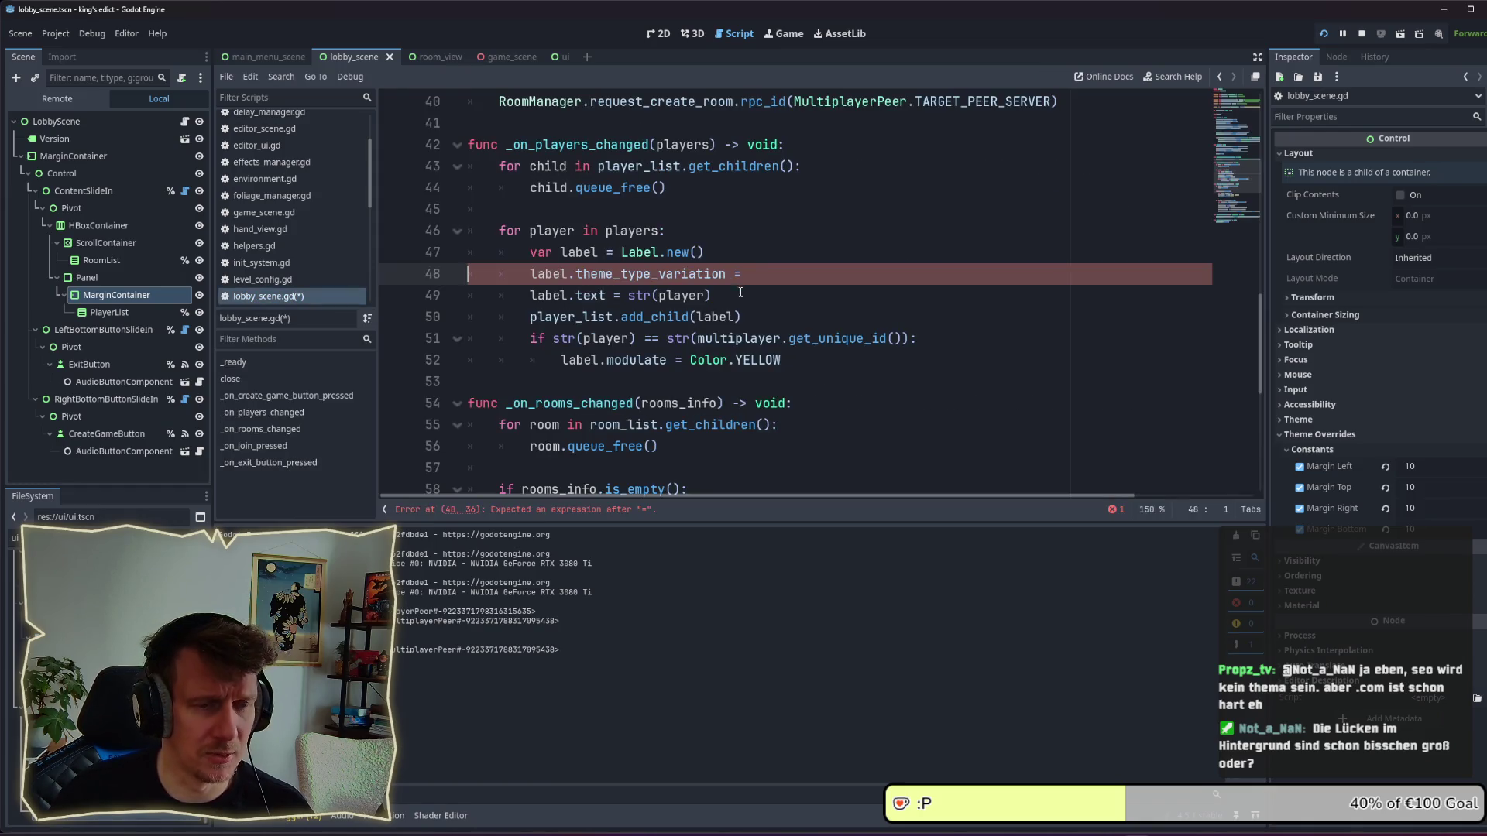
{"action": "type", "text": "\"\""}
{"action": "key", "text": "ctrl+s"}
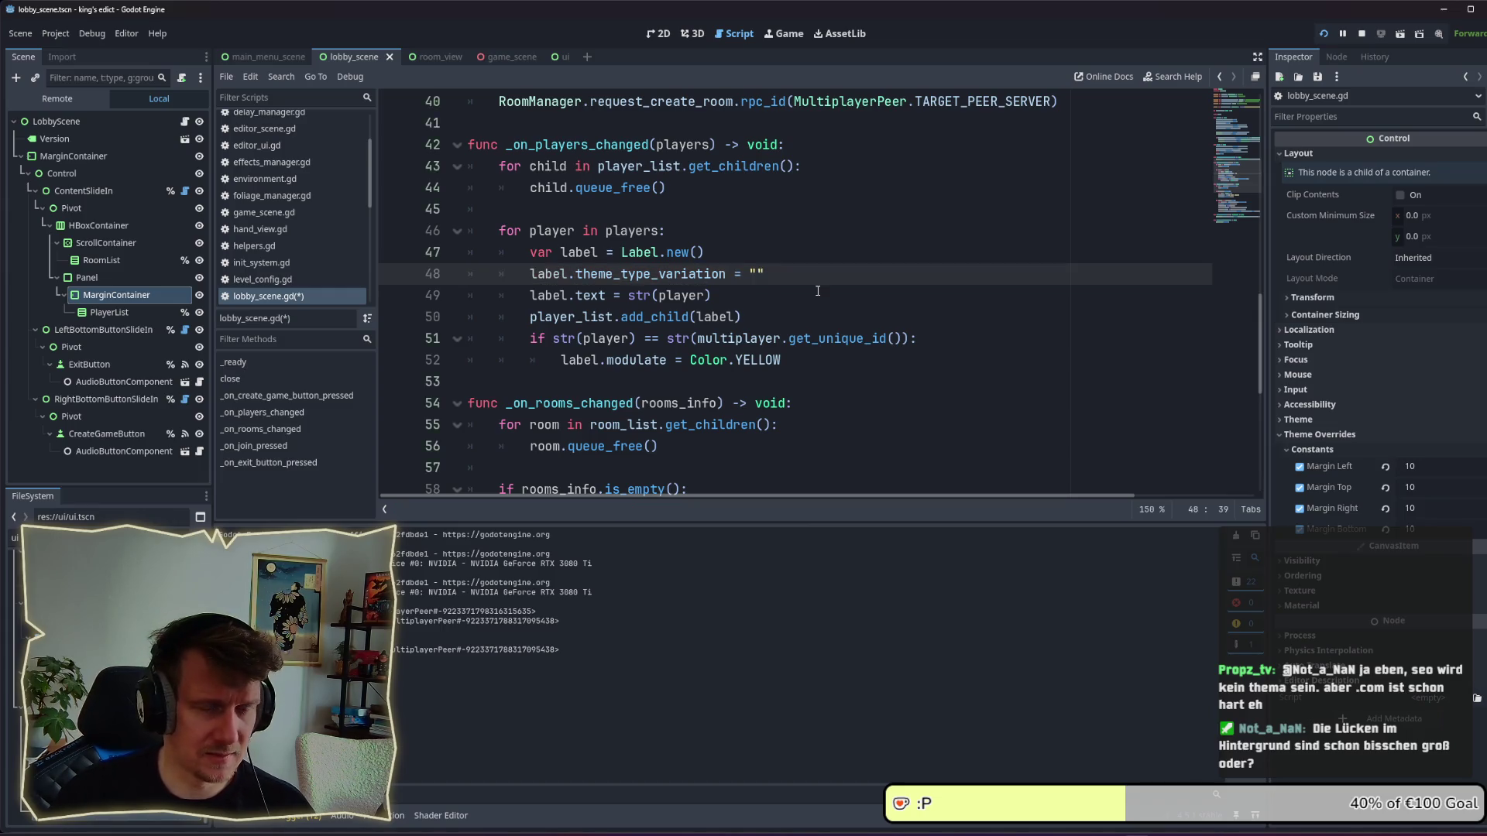
Filter the FileSystem dock for default.tres and open it in the Theme editor.
{"action": "left_click", "coordinate": [14, 538]}
{"action": "type", "text": "de"}
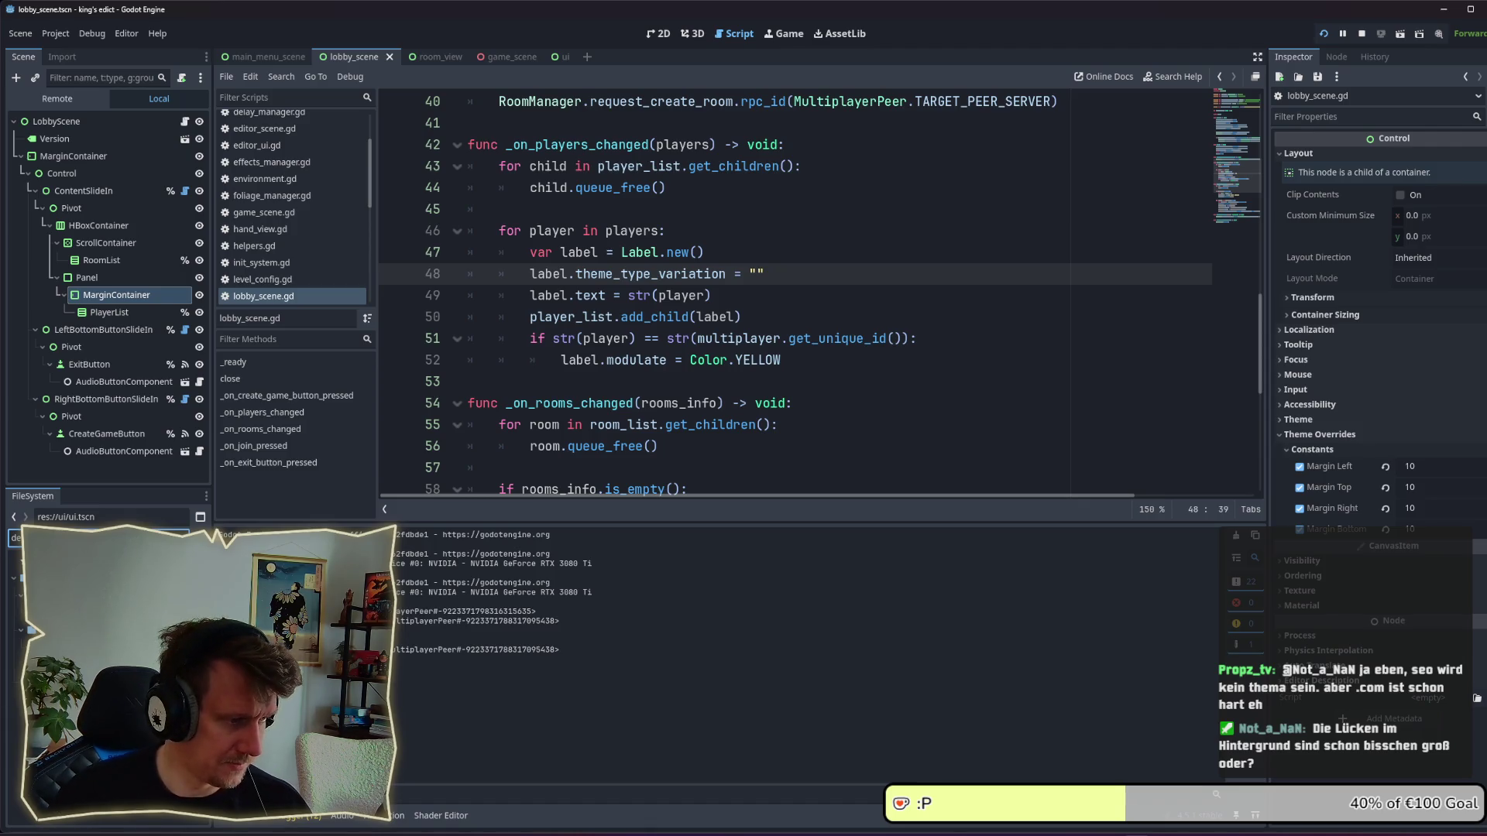
{"action": "key", "text": "Return"}
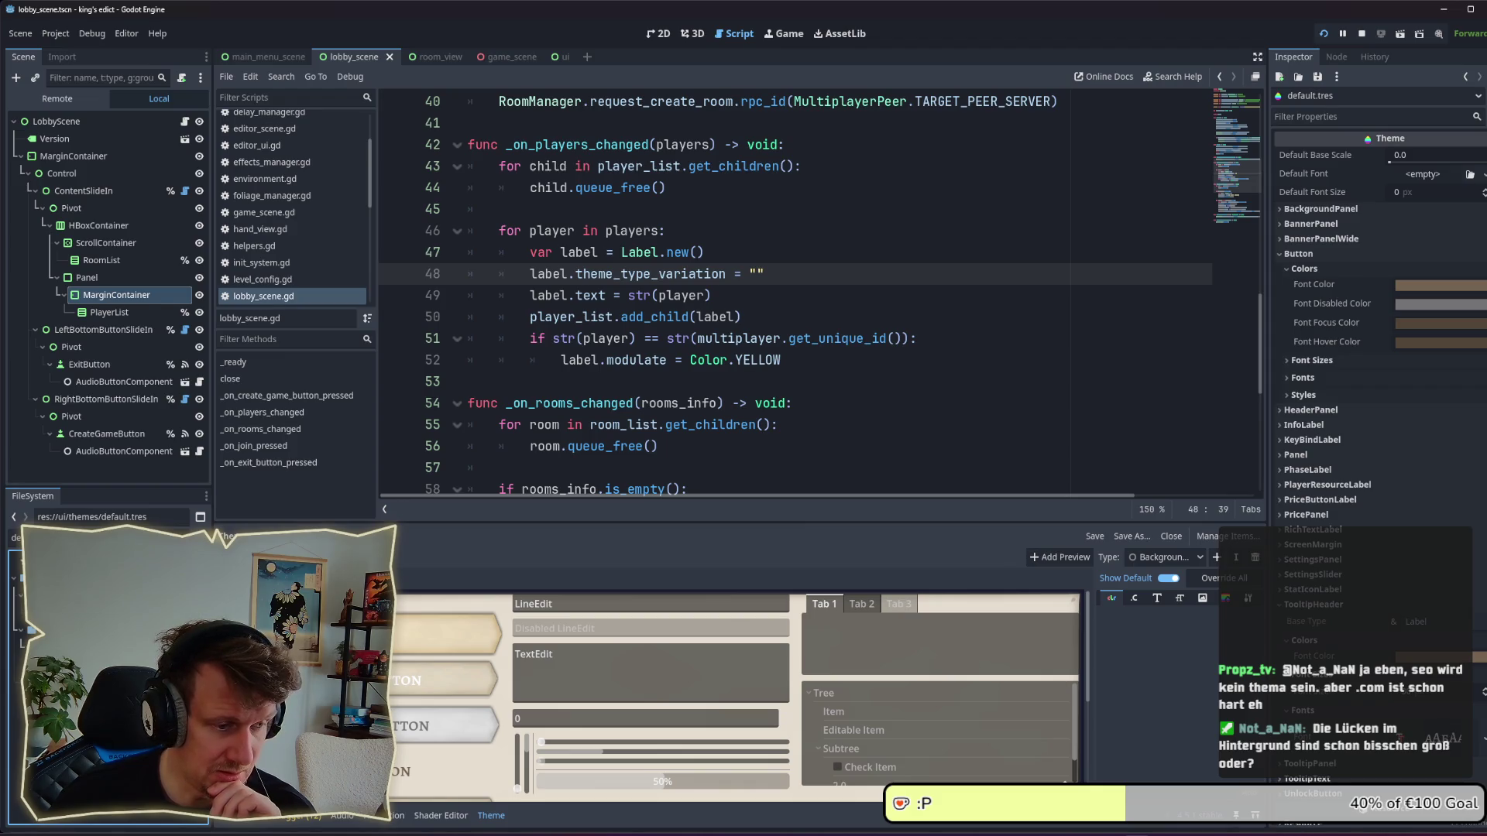
Set the player label variation on line 48 to "TooltipHeader" and save.
{"action": "scroll", "coordinate": [407, 736], "scroll_direction": "down", "scroll_amount": 2}
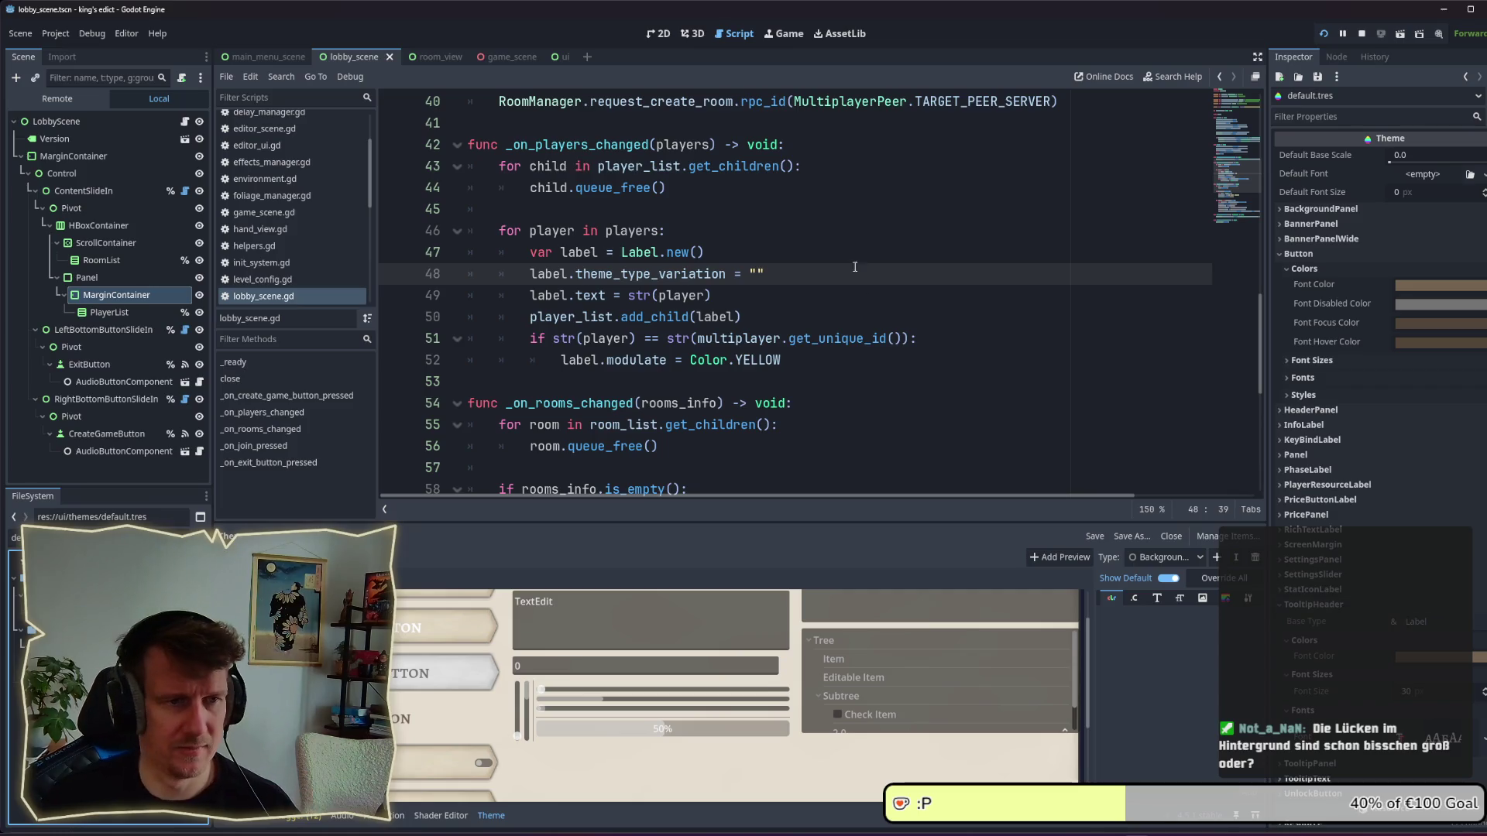
{"action": "type", "text": "Too"}
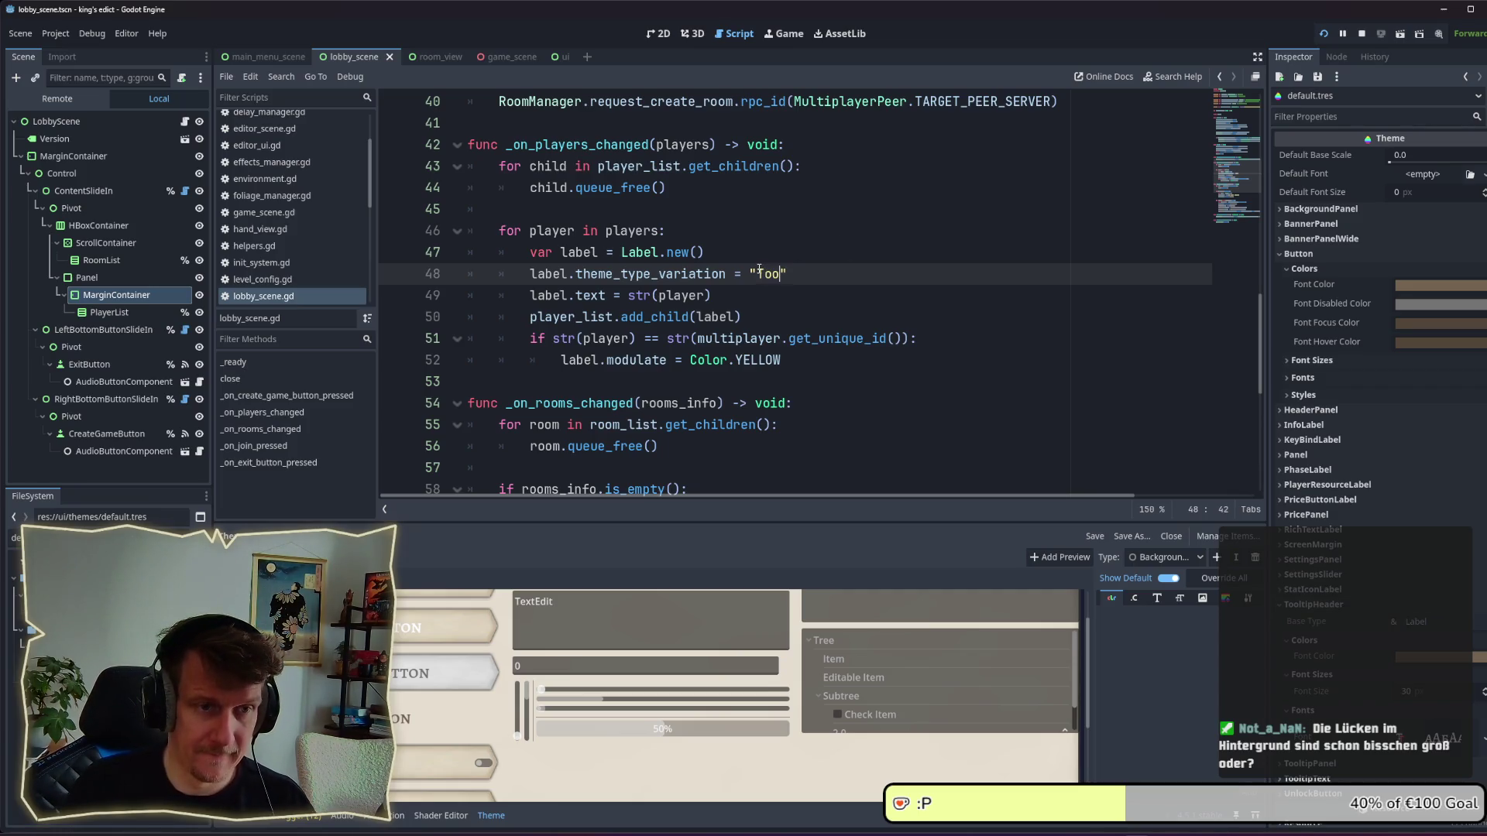
{"action": "key", "text": "BackSpace"}
{"action": "key", "text": "BackSpace"}
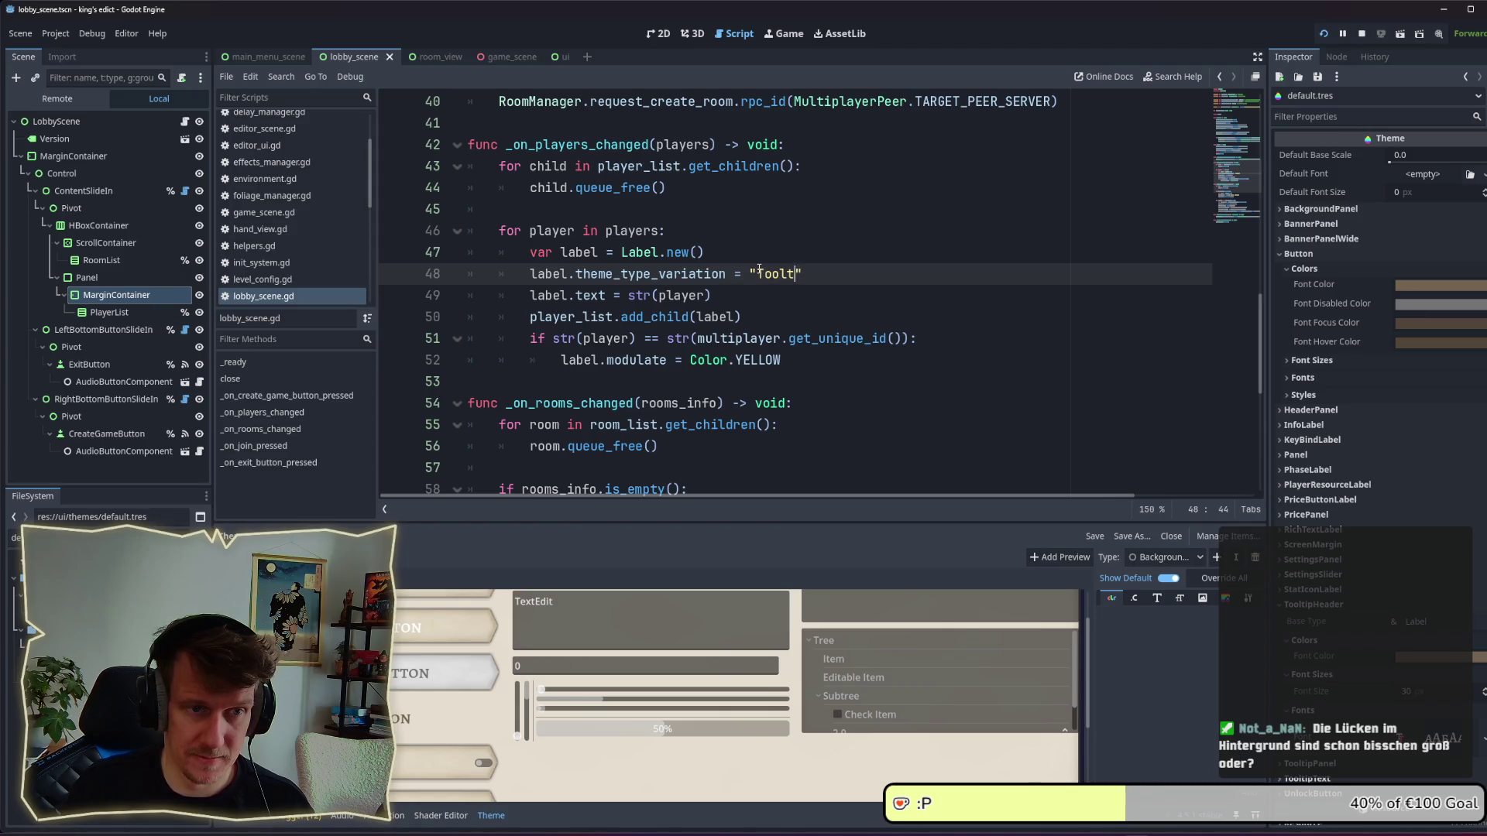
{"action": "type", "text": "op"}
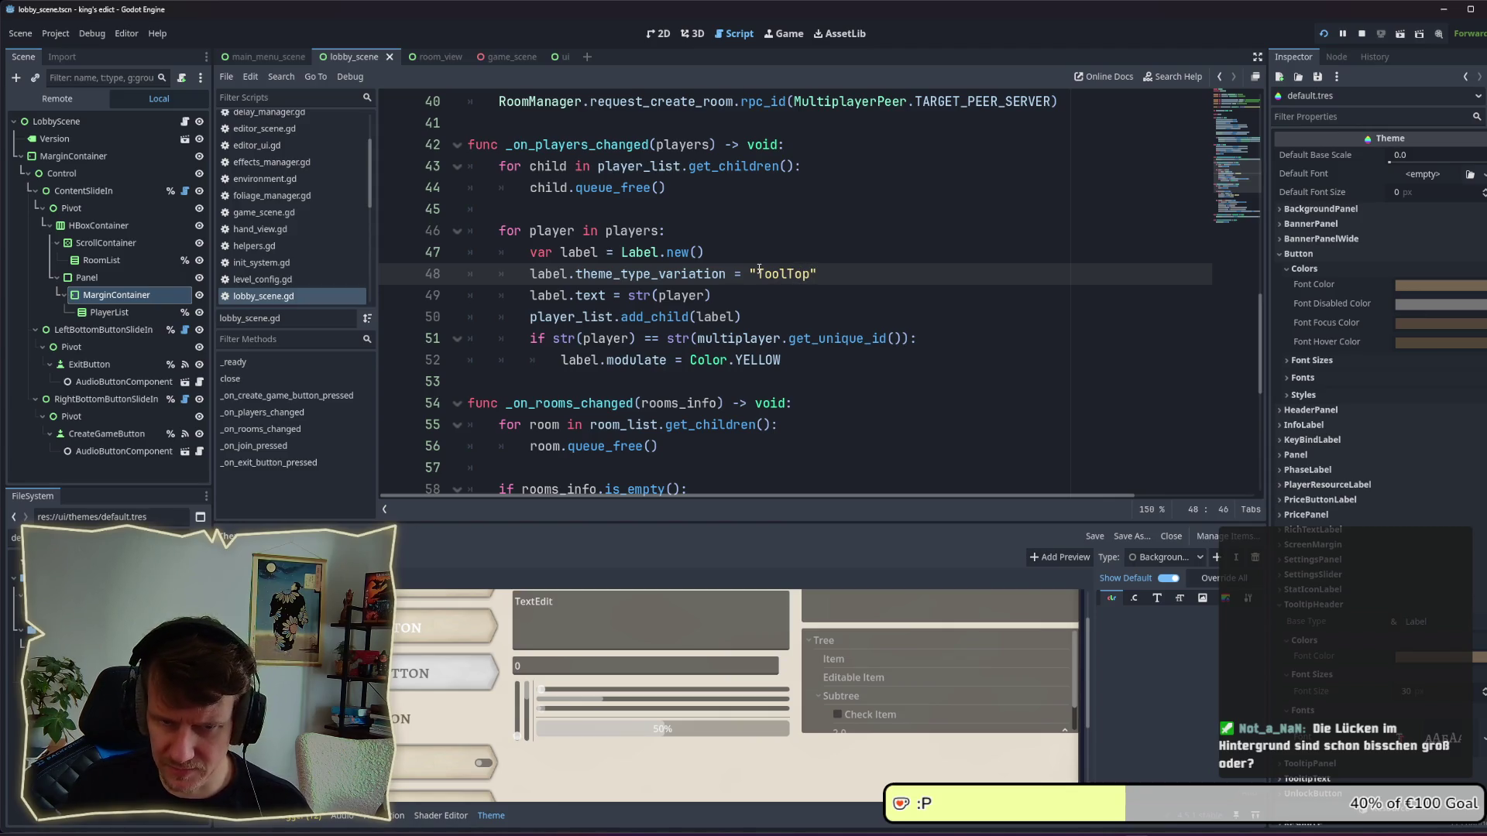
{"action": "key", "text": "BackSpace"}
{"action": "key", "text": "BackSpace"}
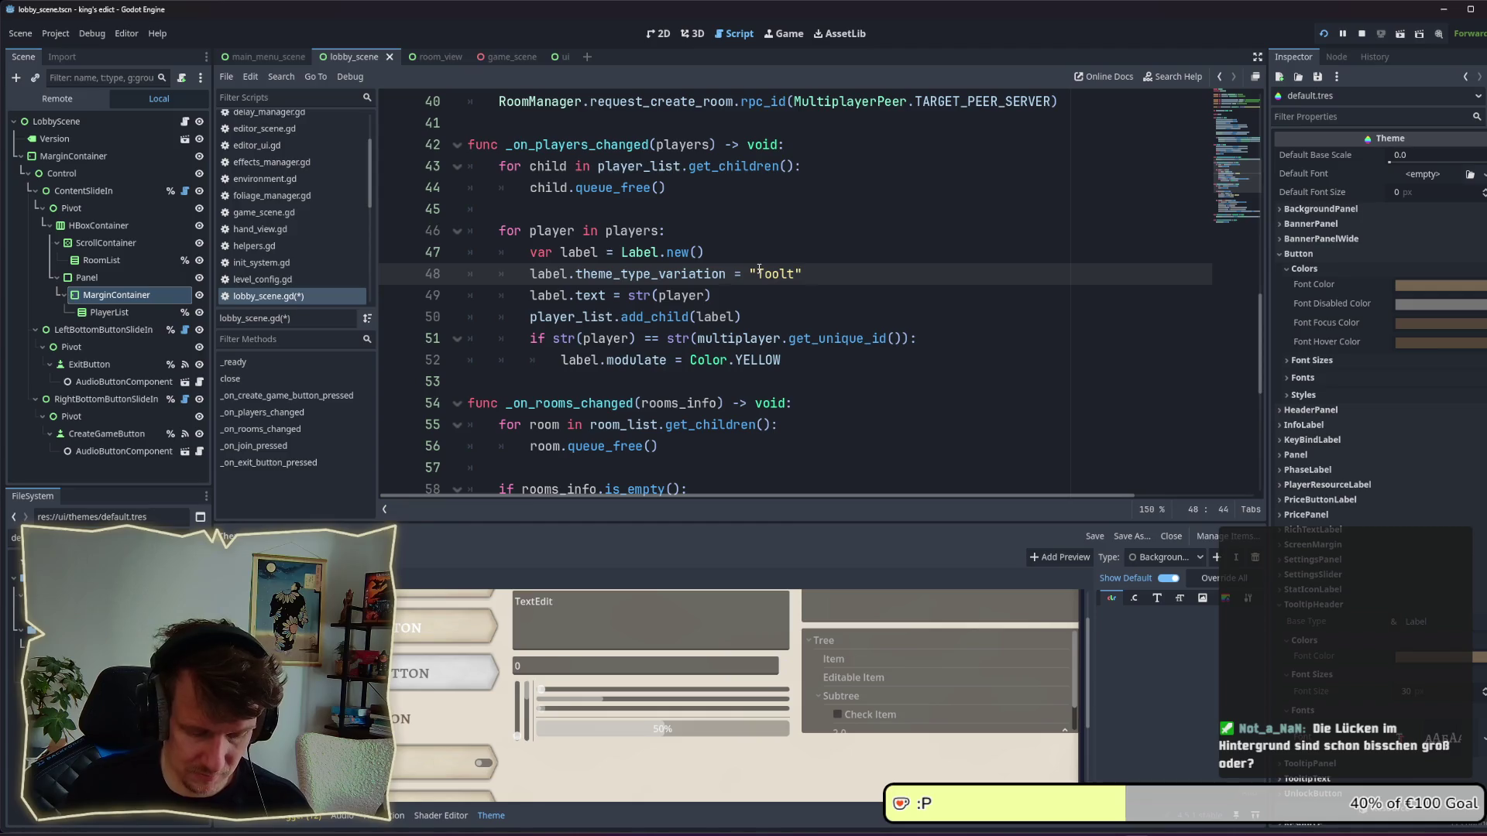
{"action": "type", "text": "ipHeader"}
{"action": "key", "text": "ctrl+s"}
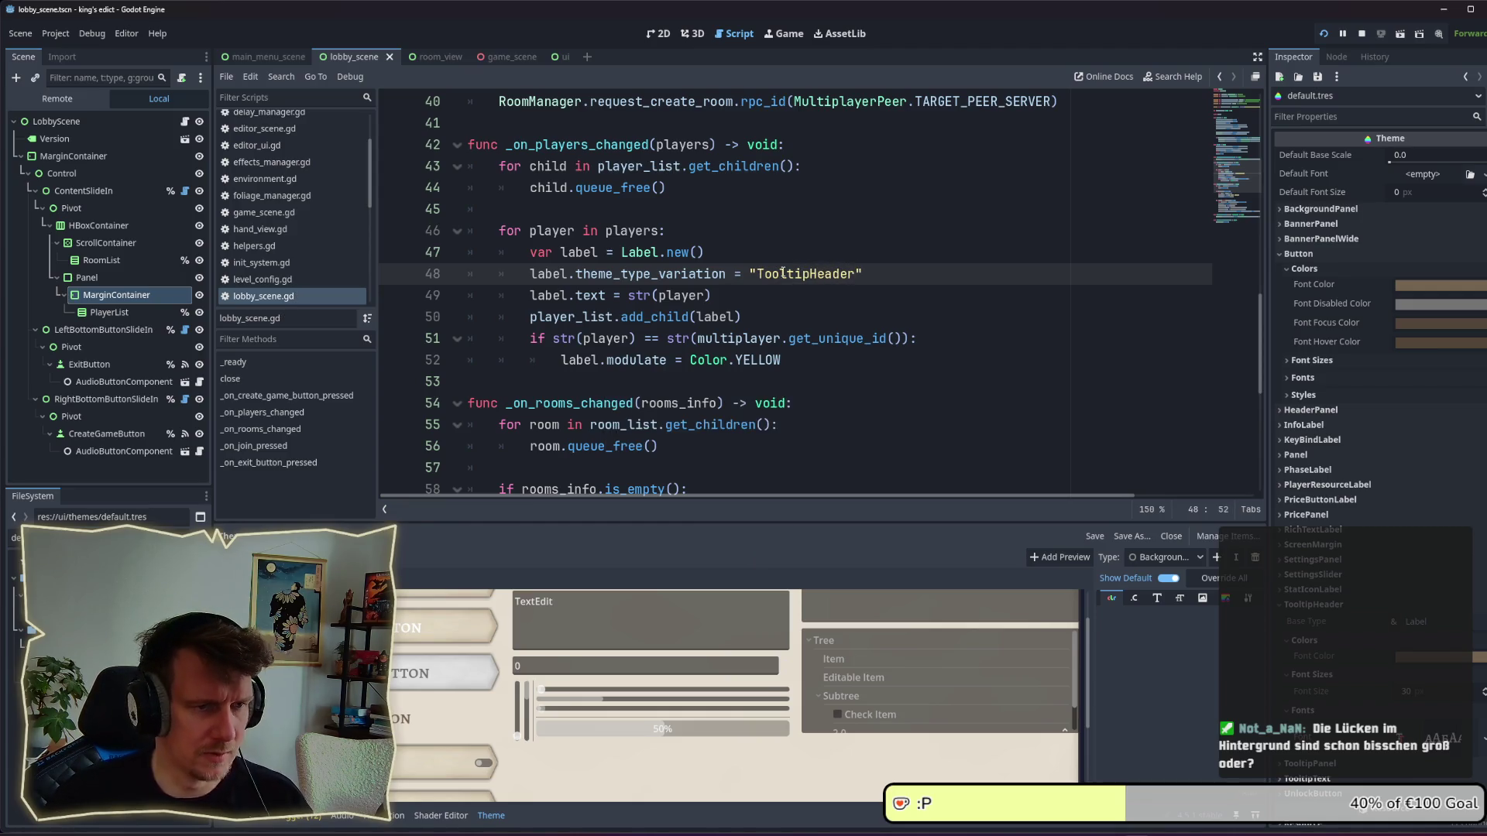
Comment out the yellow local-player highlight on lines 51–52 and bring the game window forward.
{"action": "left_click", "coordinate": [799, 295]}
{"action": "left_click", "coordinate": [806, 364]}
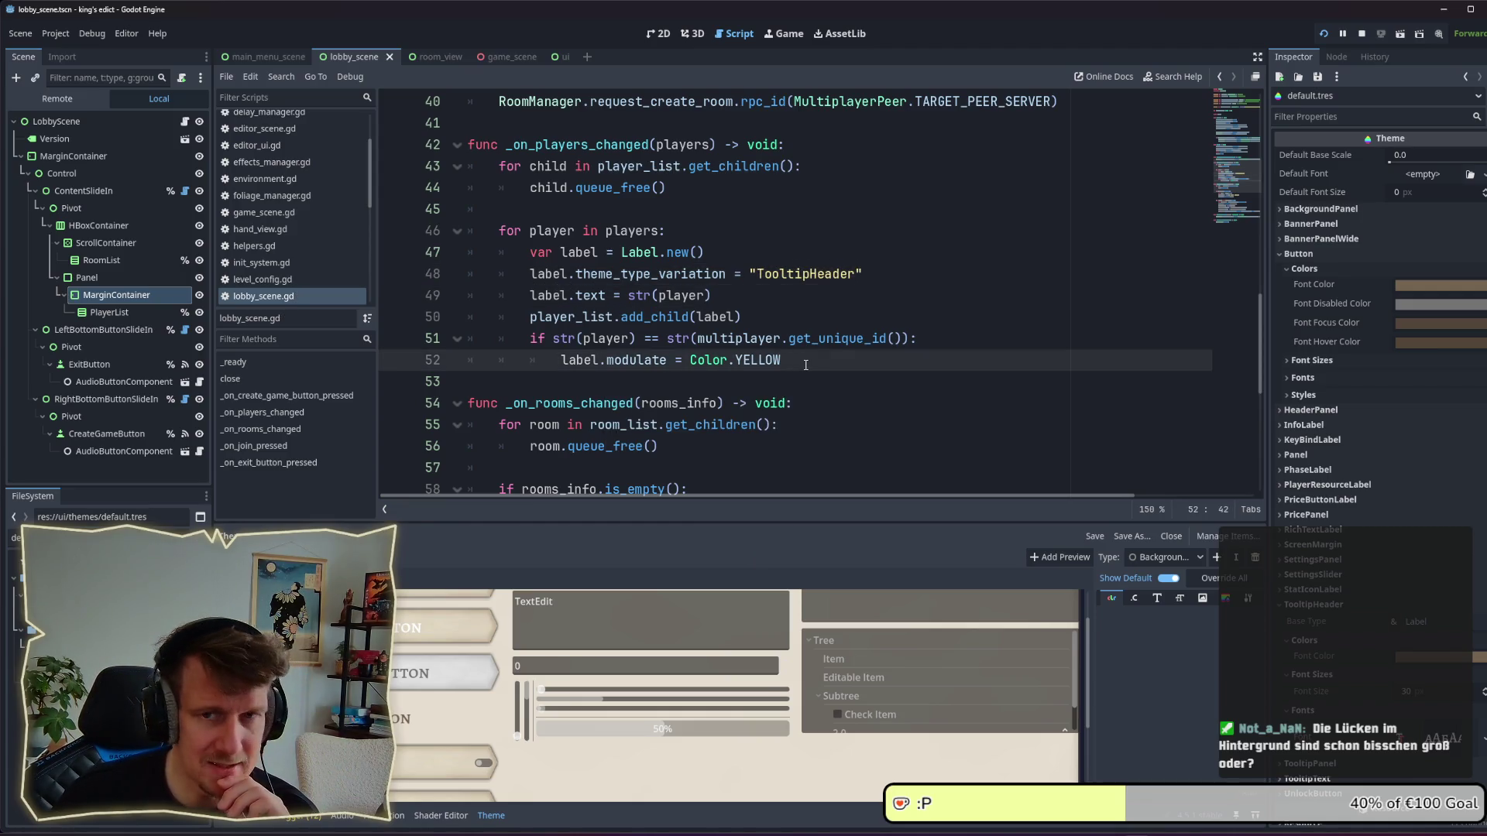
{"action": "left_click", "coordinate": [529, 336]}
{"action": "type", "text": "#"}
{"action": "left_click", "coordinate": [542, 361]}
{"action": "type", "text": "#"}
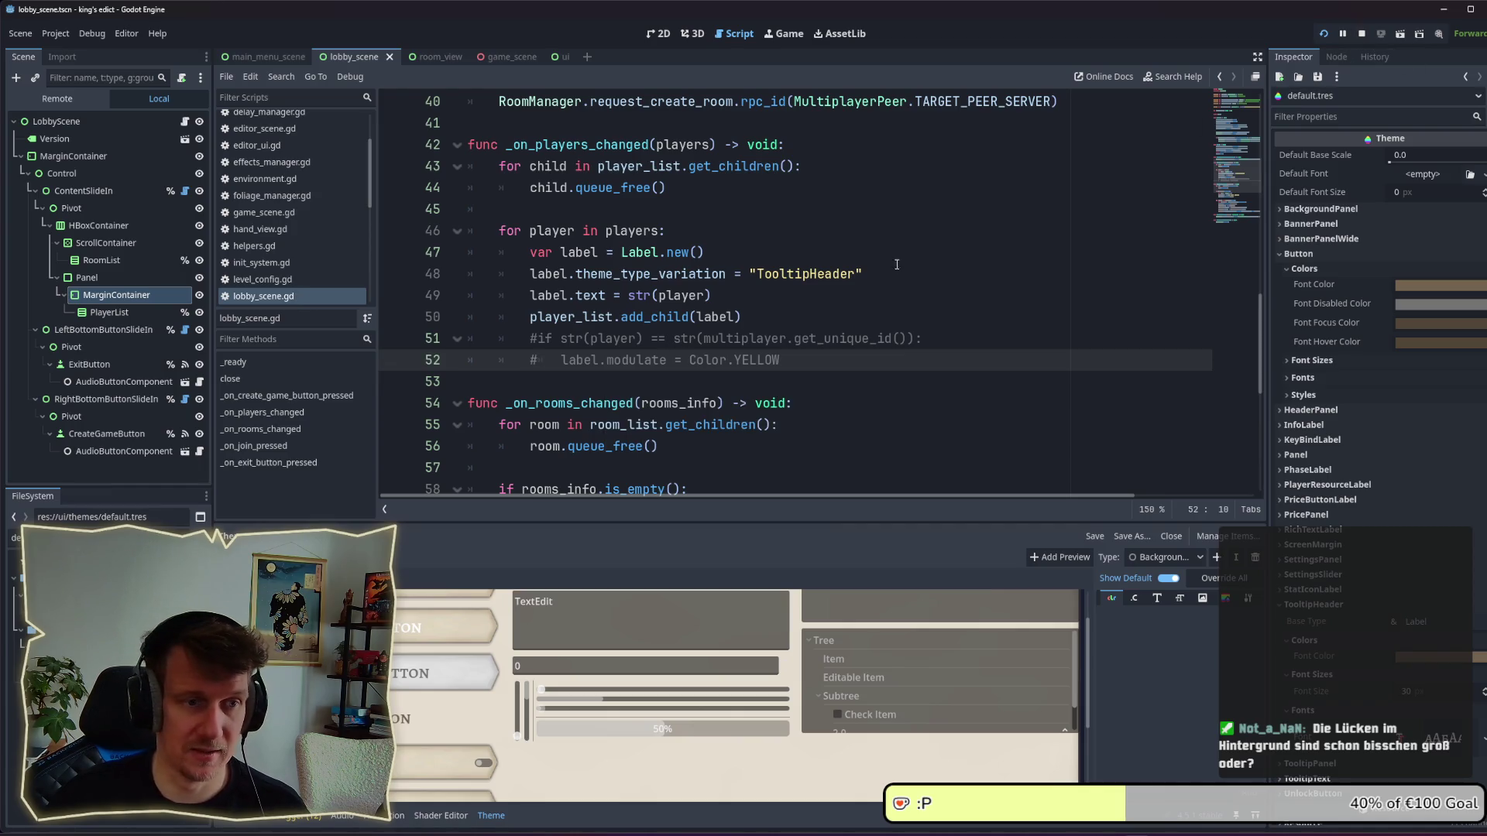
{"action": "key", "text": "alt+Tab"}
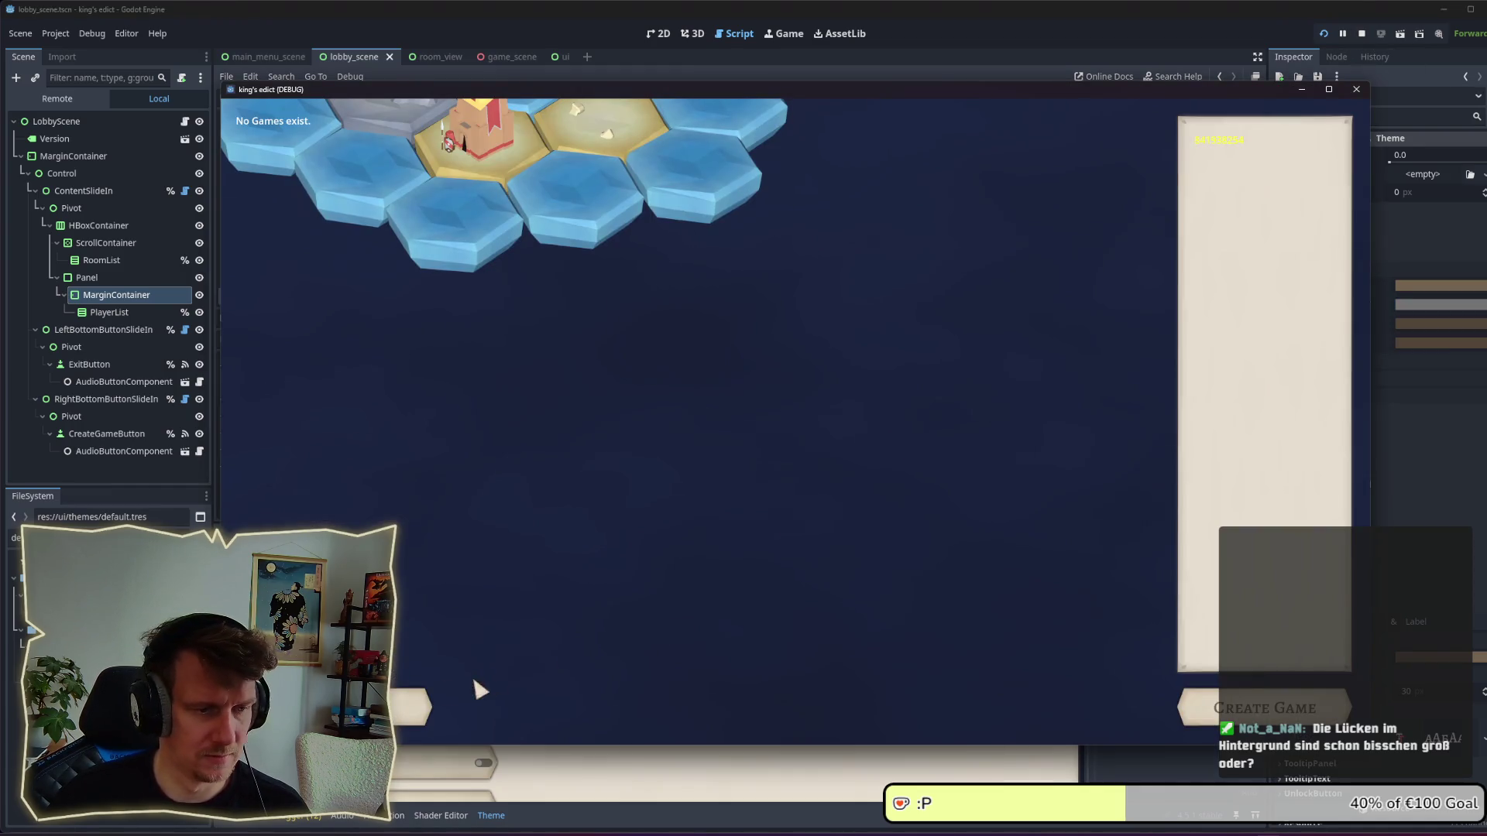
Restart the game with F5 and open the multiplayer lobby to view the player panel.
{"action": "key", "text": "Escape"}
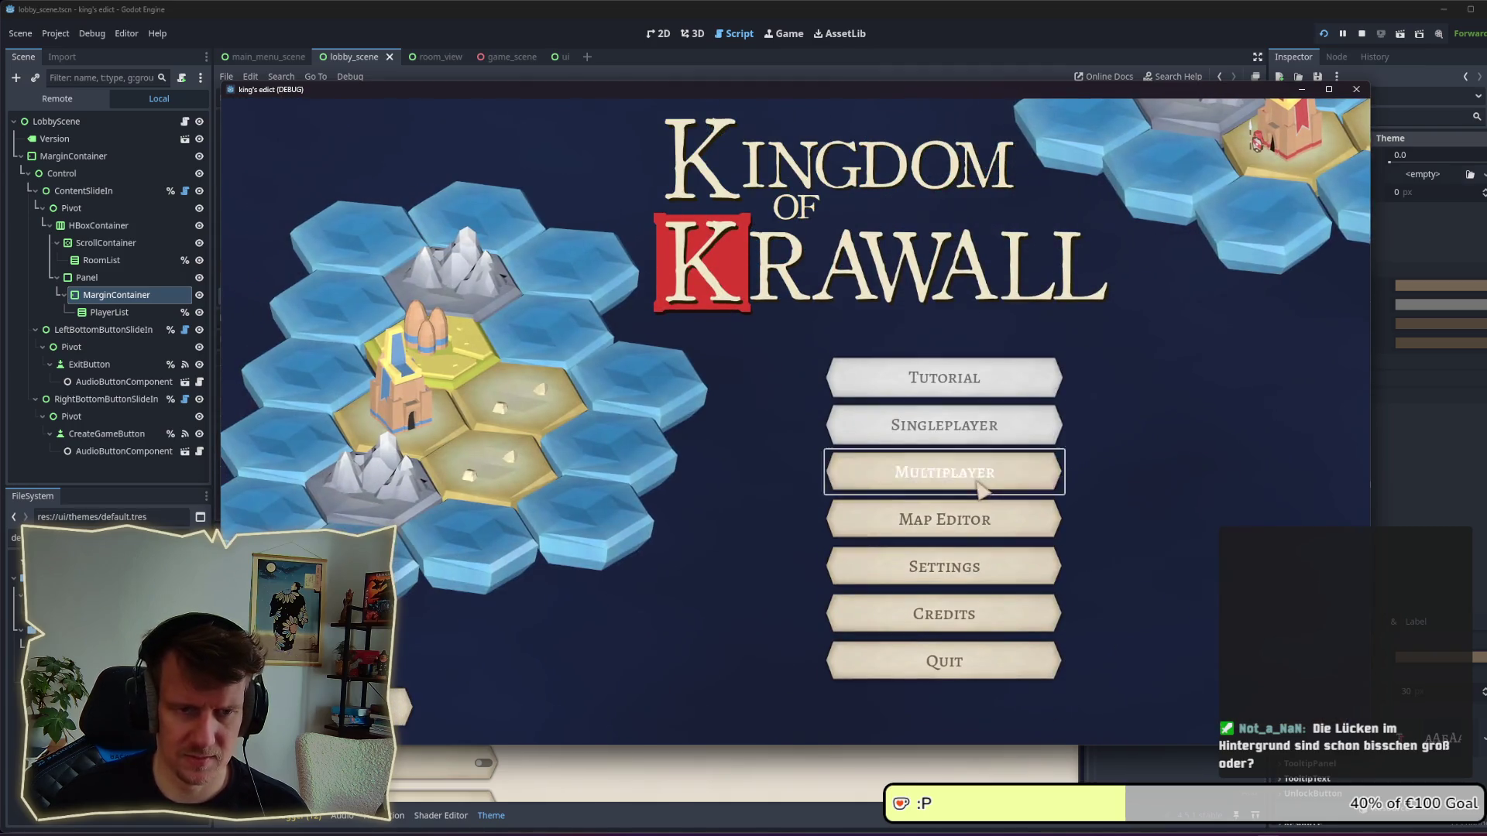
{"action": "left_click", "coordinate": [974, 475]}
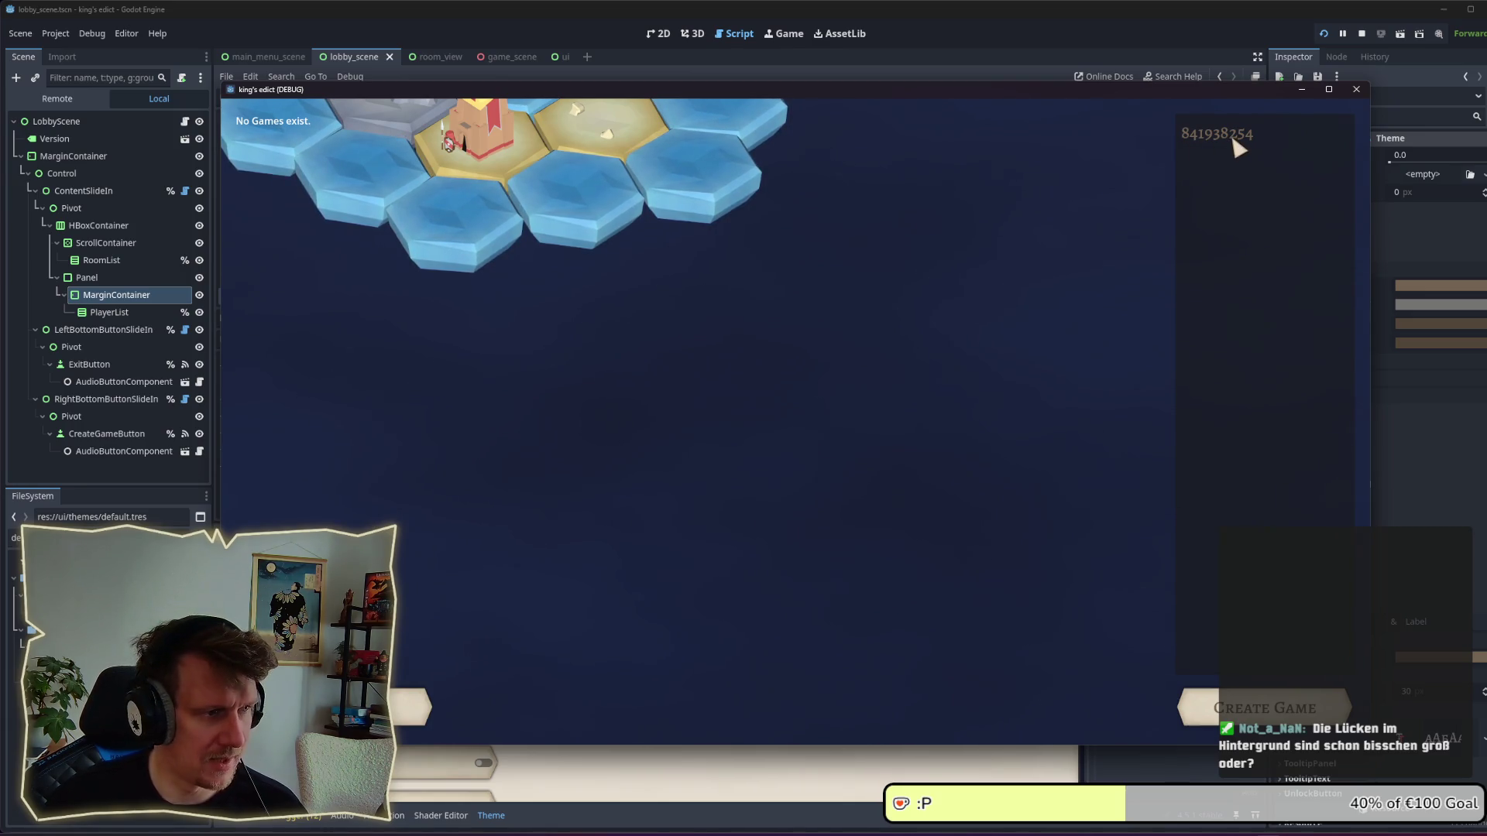
{"action": "key", "text": "F8"}
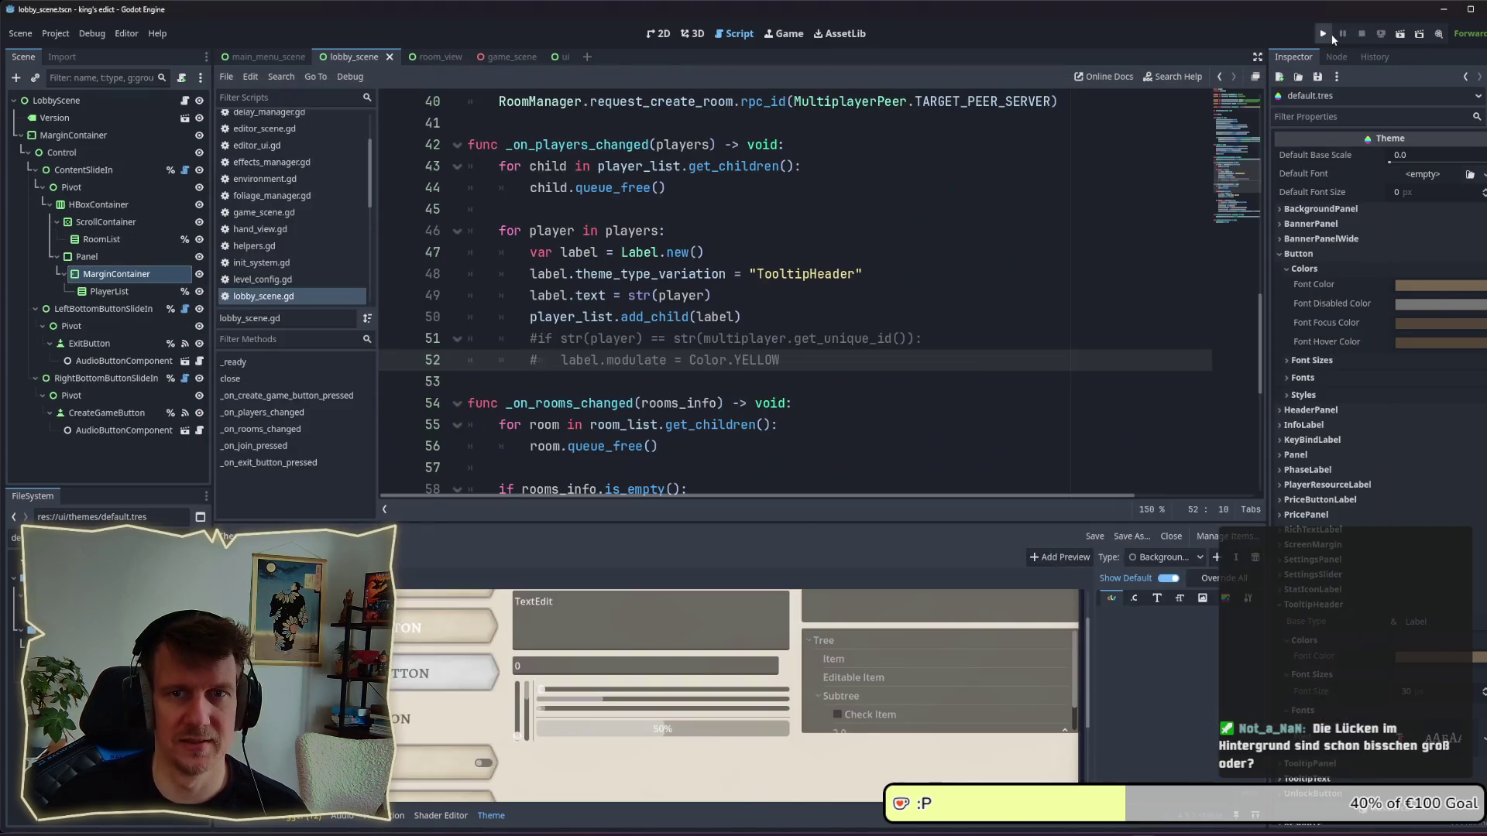
{"action": "key", "text": "F5"}
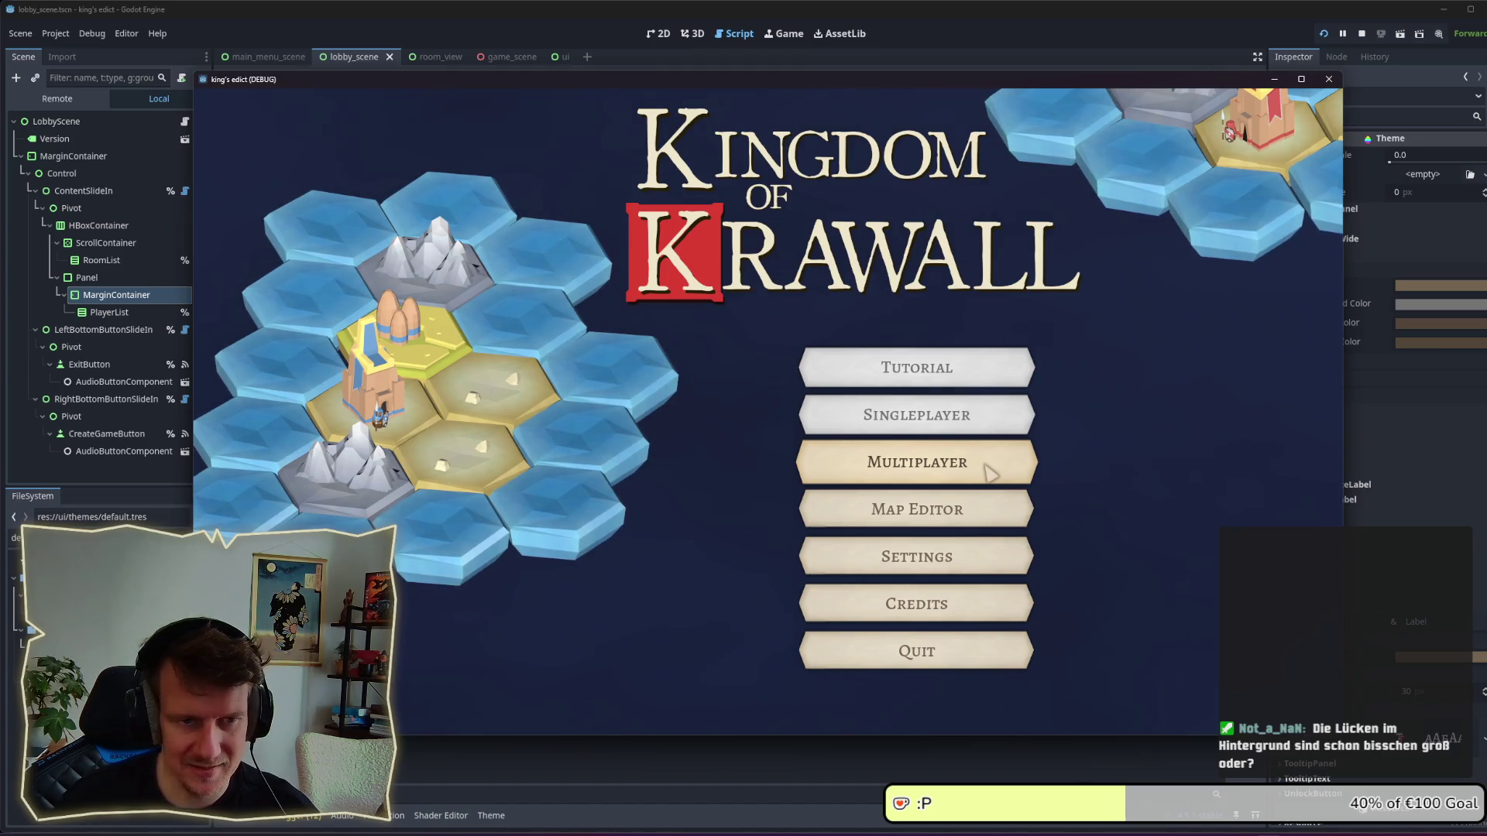
{"action": "left_click", "coordinate": [990, 473]}
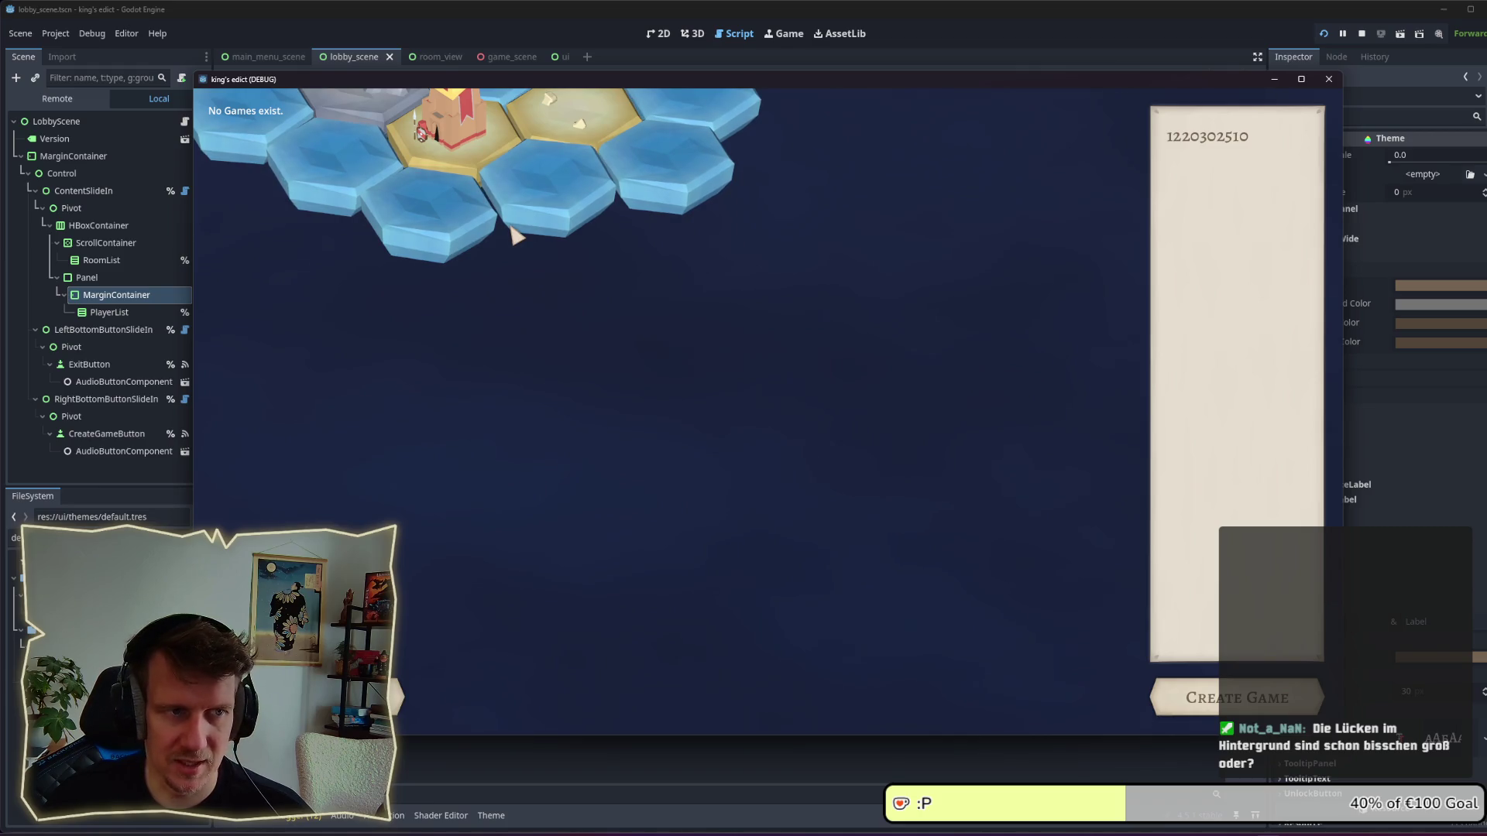
Toggle between the lobby and main menu, try creating a game, then stop the run.
{"action": "left_click", "coordinate": [399, 697]}
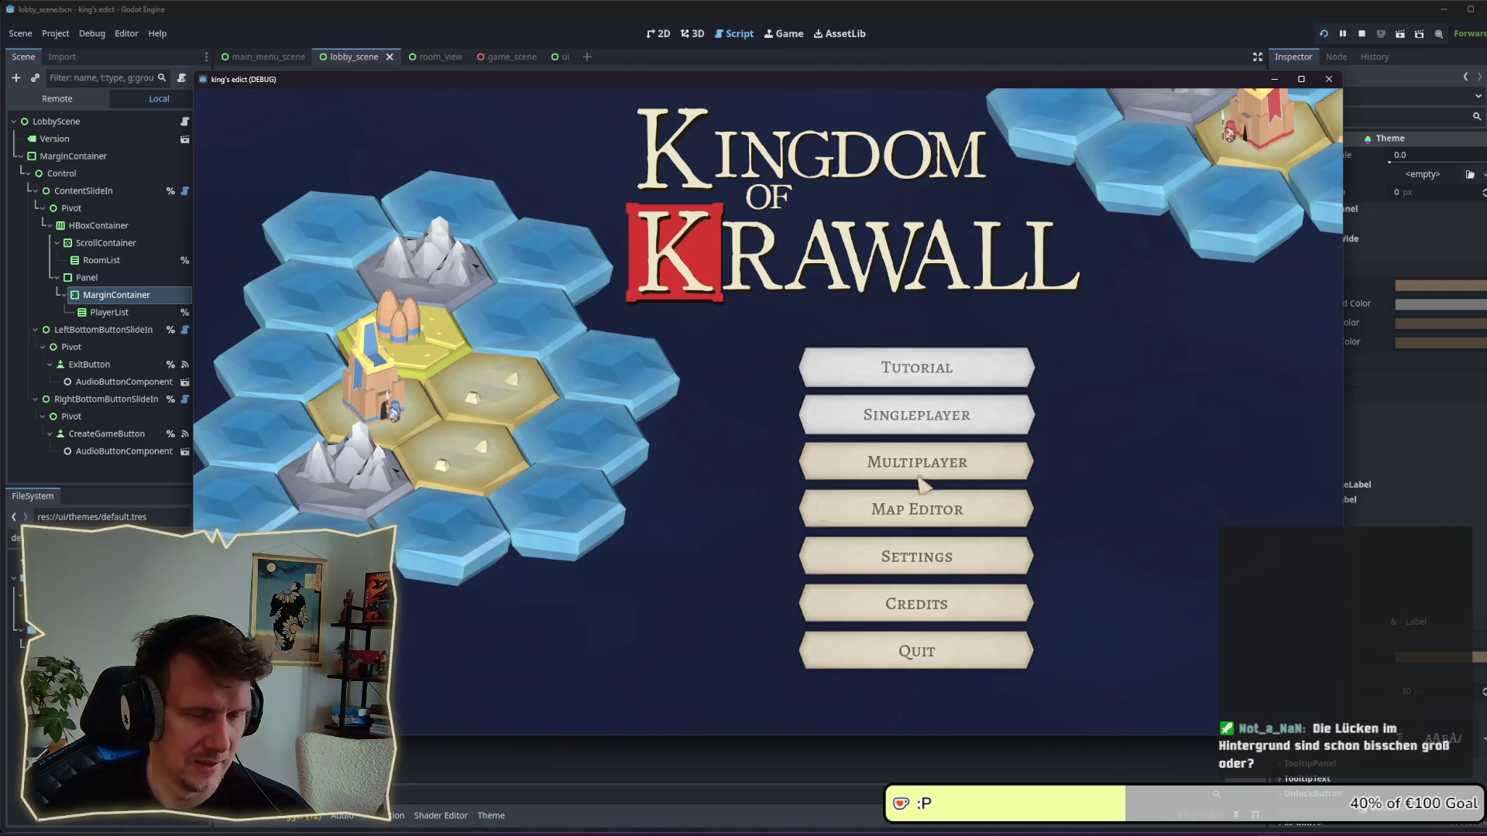
{"action": "left_click", "coordinate": [946, 464]}
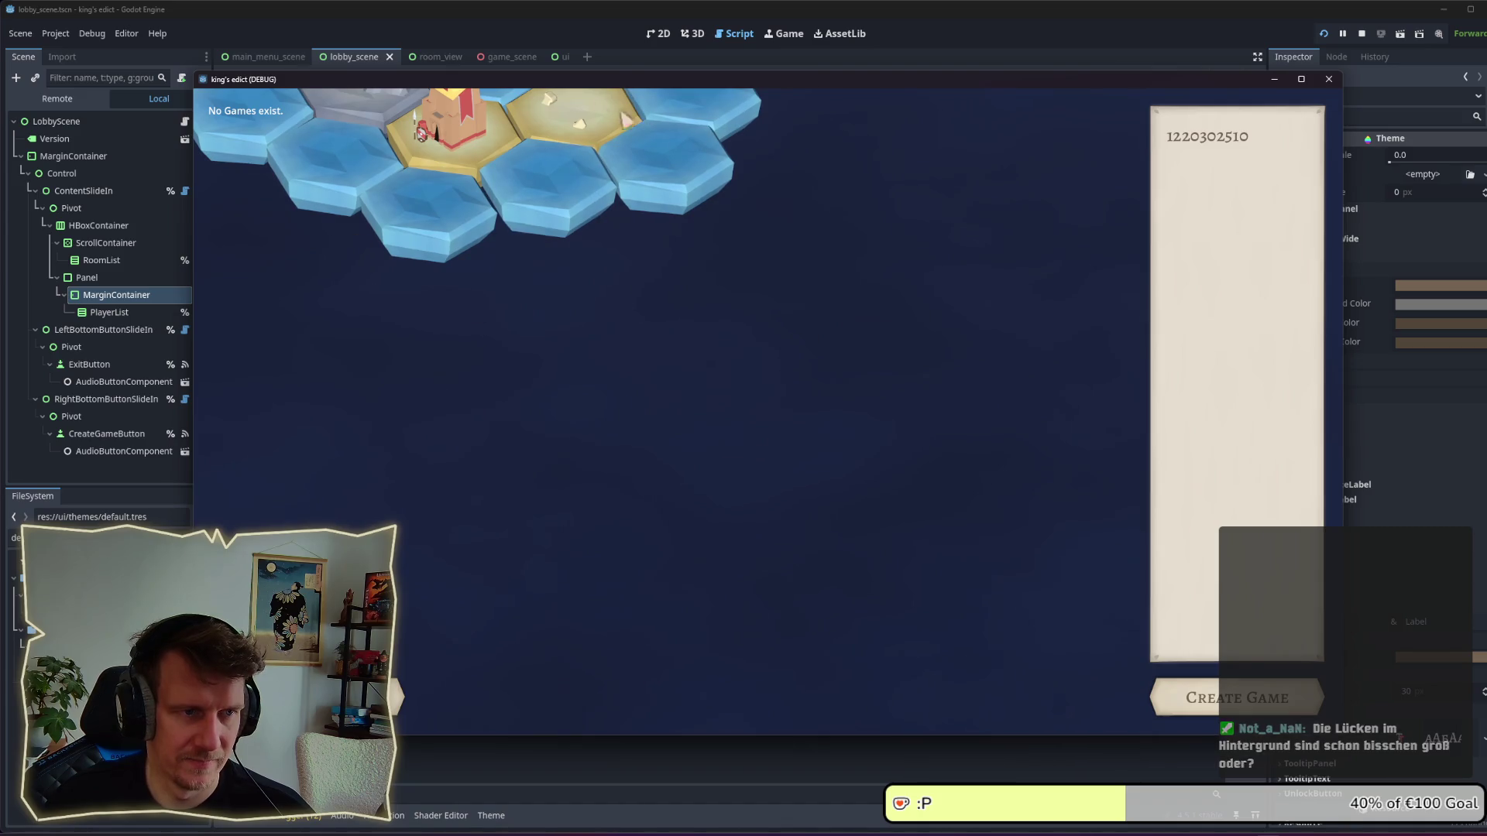
{"action": "left_click", "coordinate": [398, 697]}
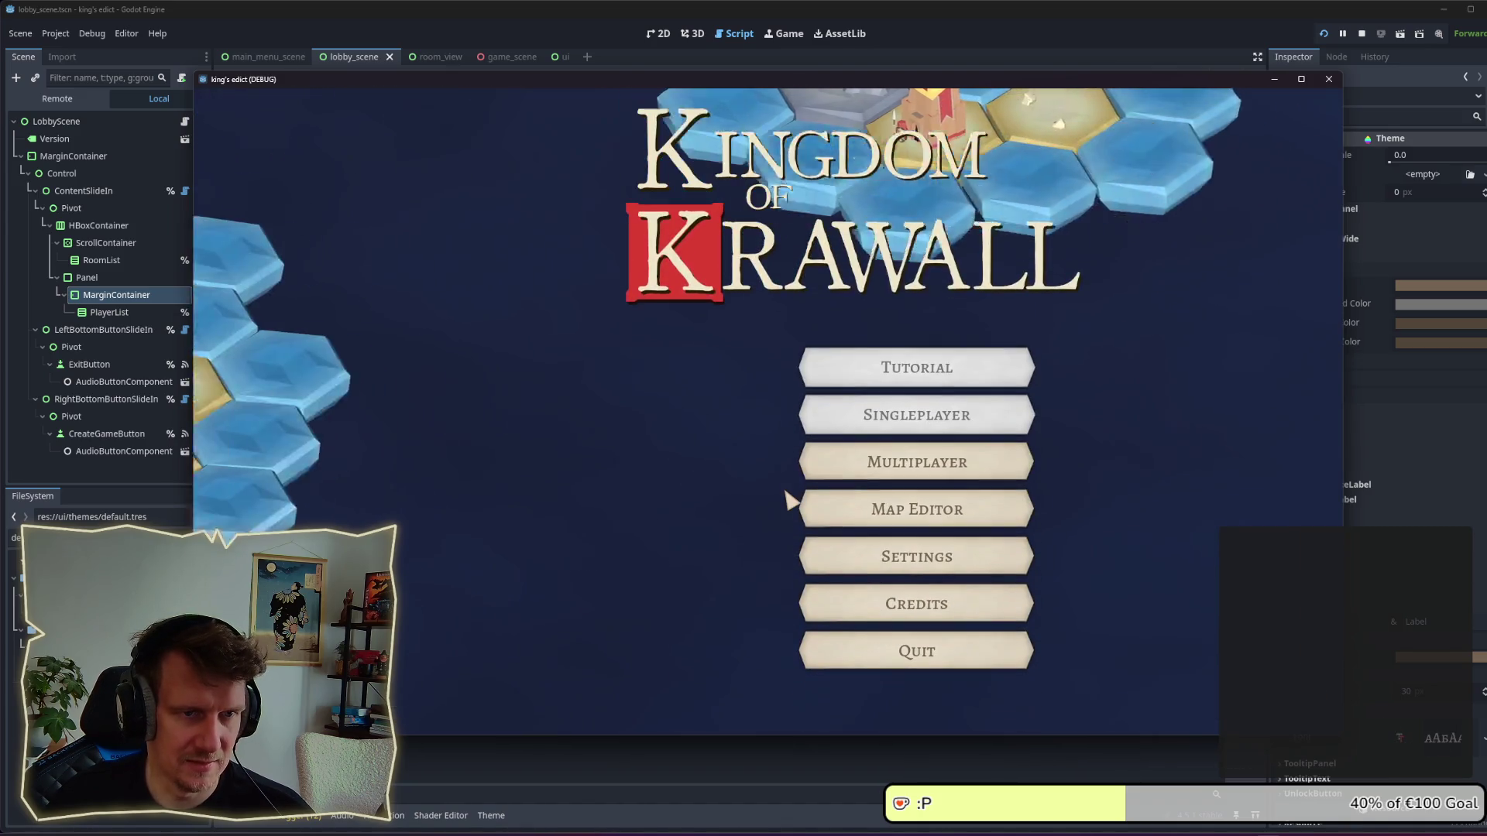
{"action": "left_click", "coordinate": [891, 464]}
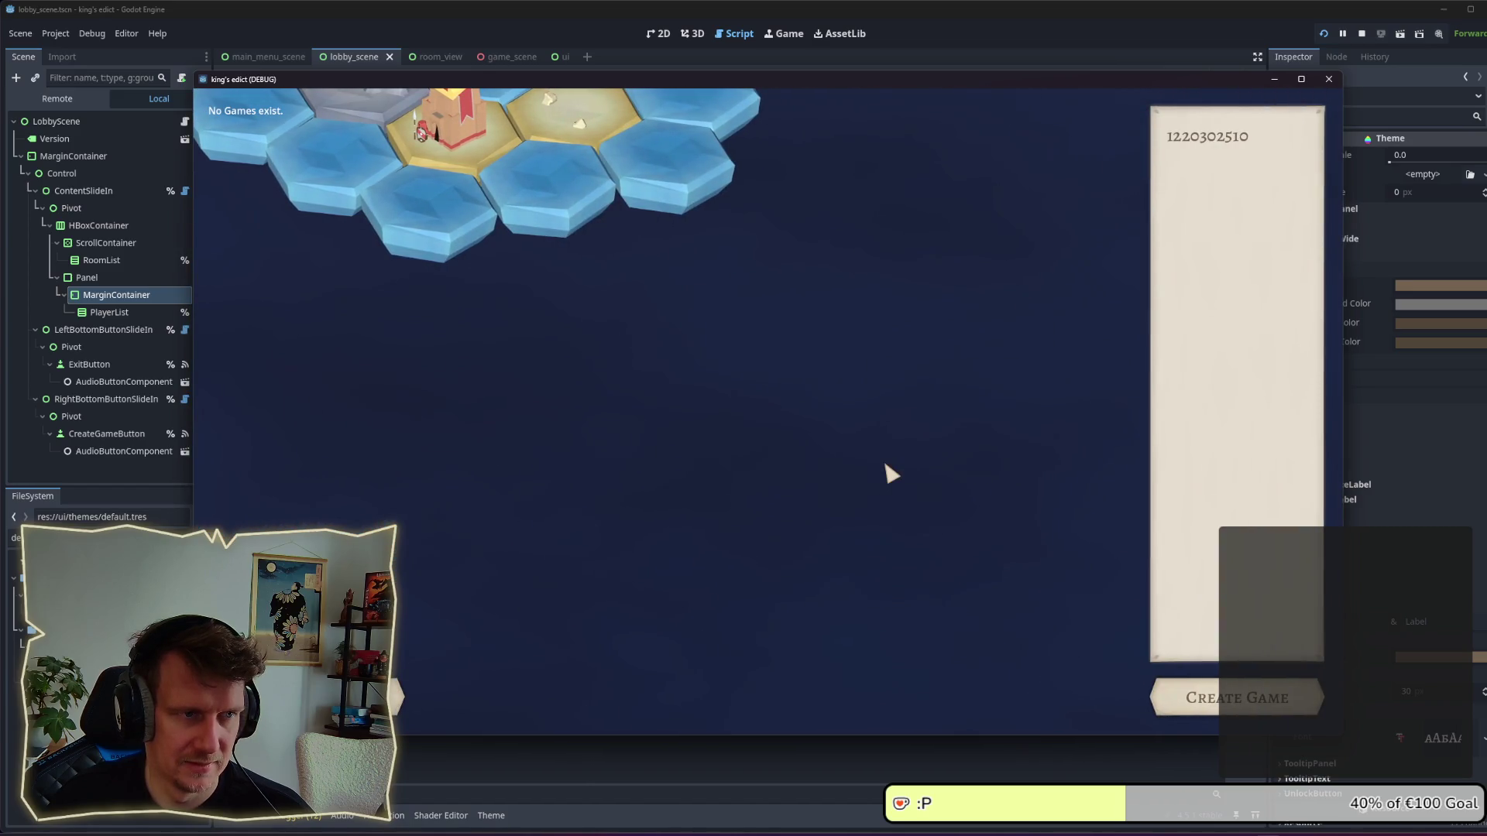
{"action": "left_click", "coordinate": [399, 697]}
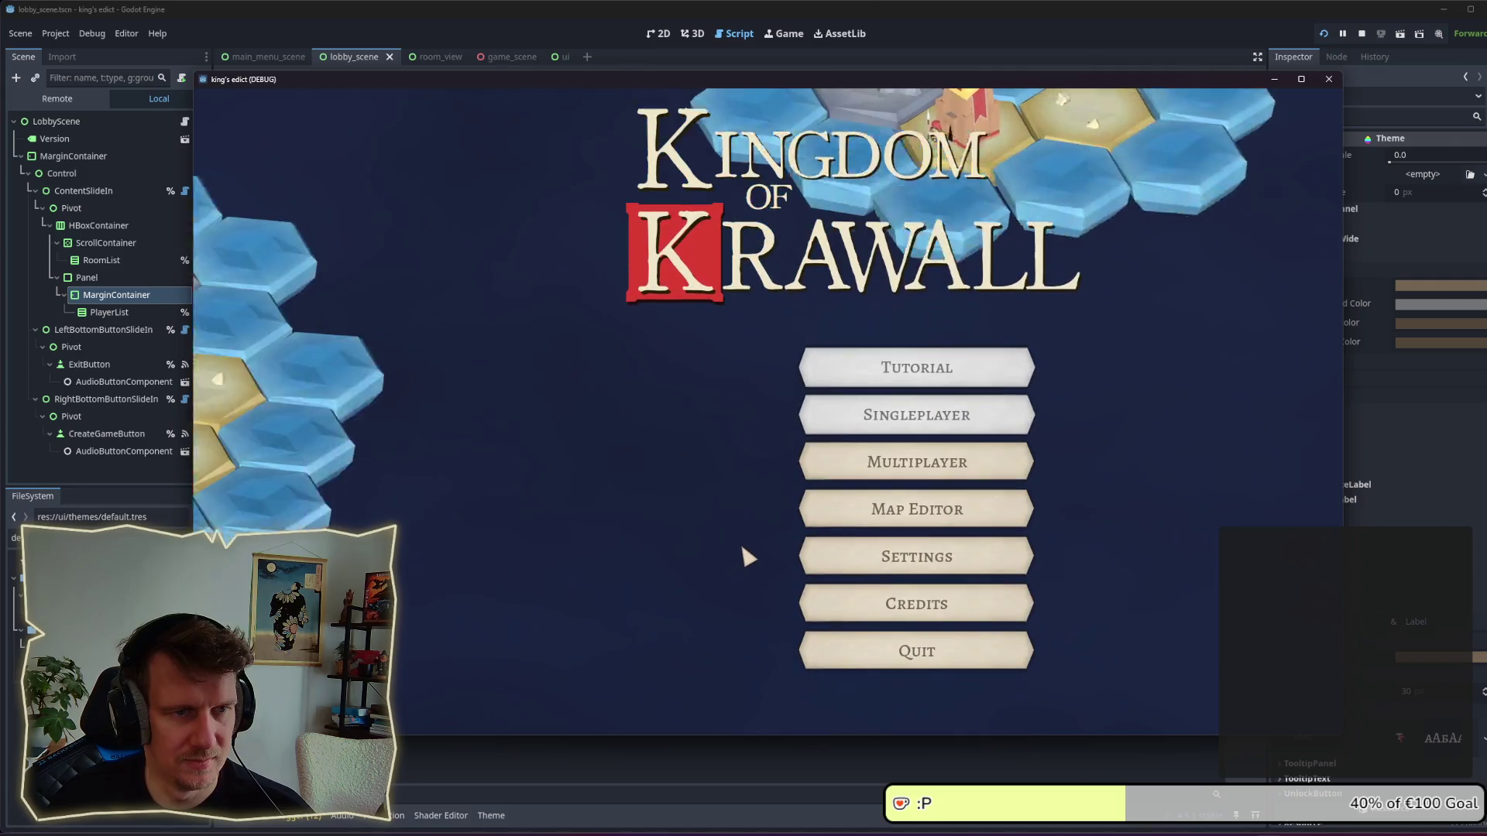
{"action": "left_click", "coordinate": [891, 469]}
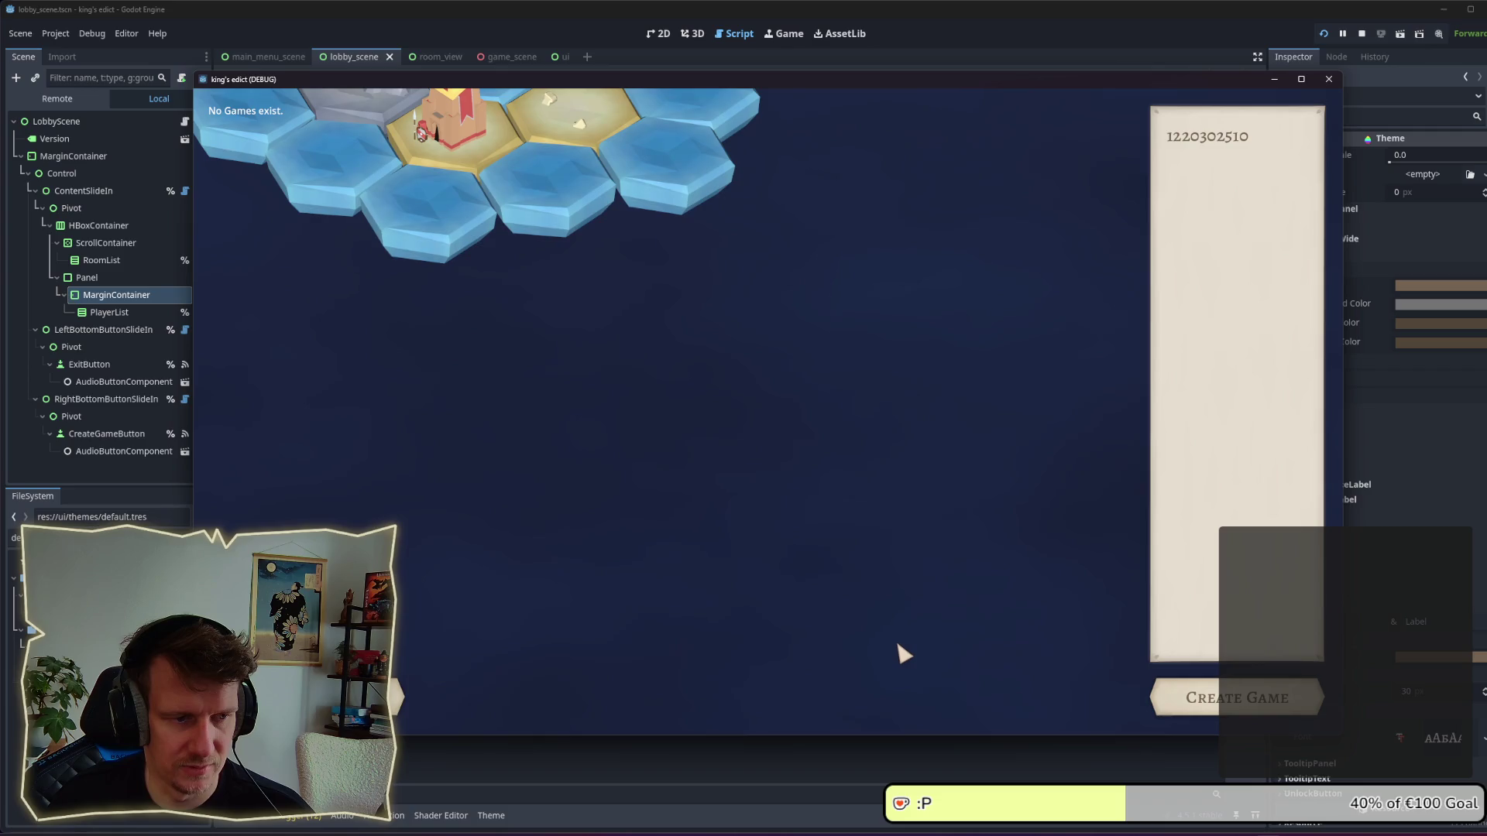
{"action": "left_click", "coordinate": [1254, 698]}
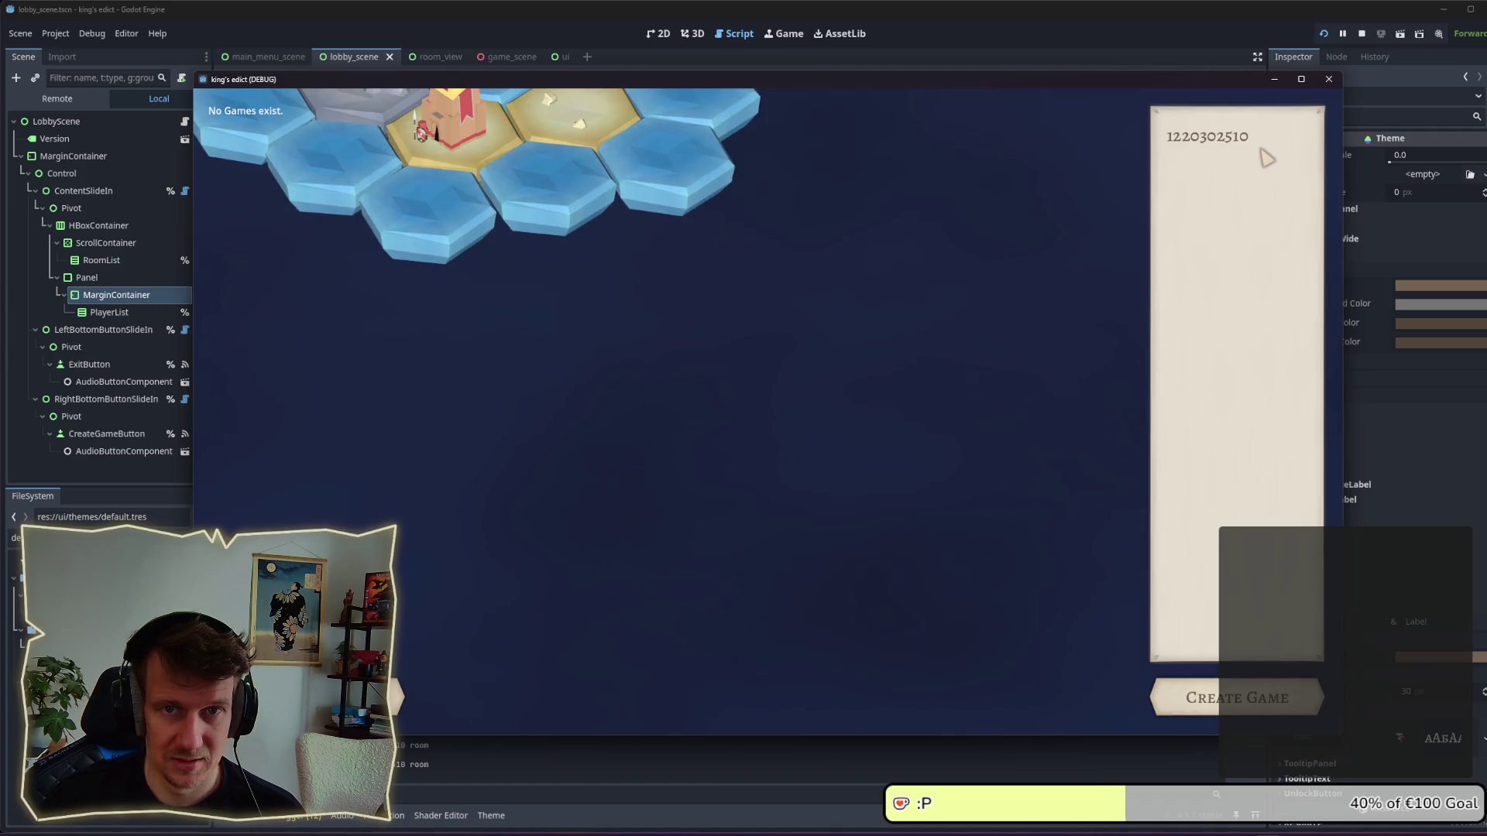
{"action": "left_click", "coordinate": [1361, 35]}
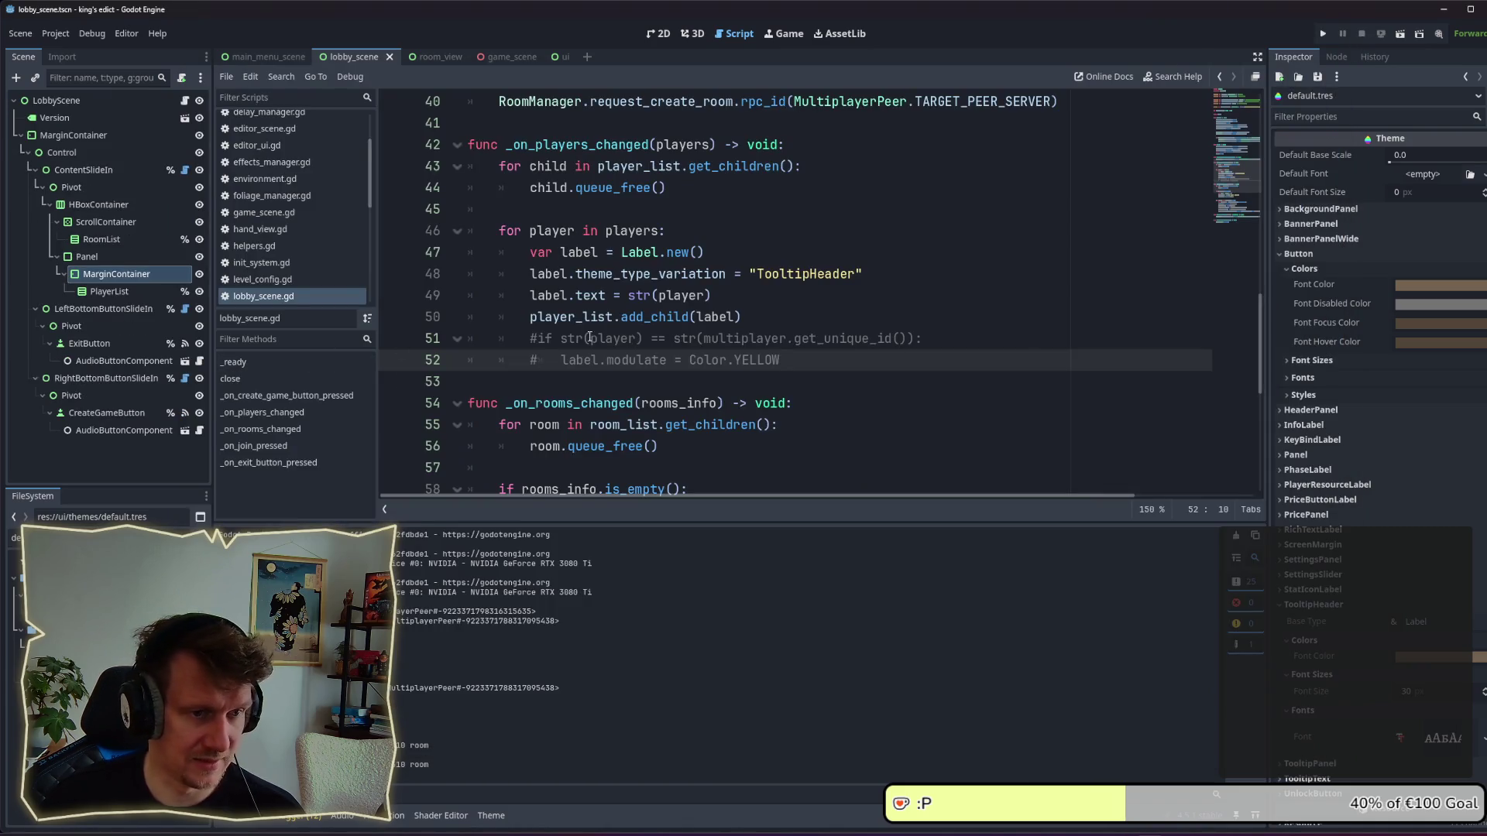
Insert 'label.horizontal_alignment = HORIZONTAL_ALIGNMENT_CENTER' above add_child, save lobby_scene.gd, and run the game.
{"action": "mouse_move", "coordinate": [705, 358]}
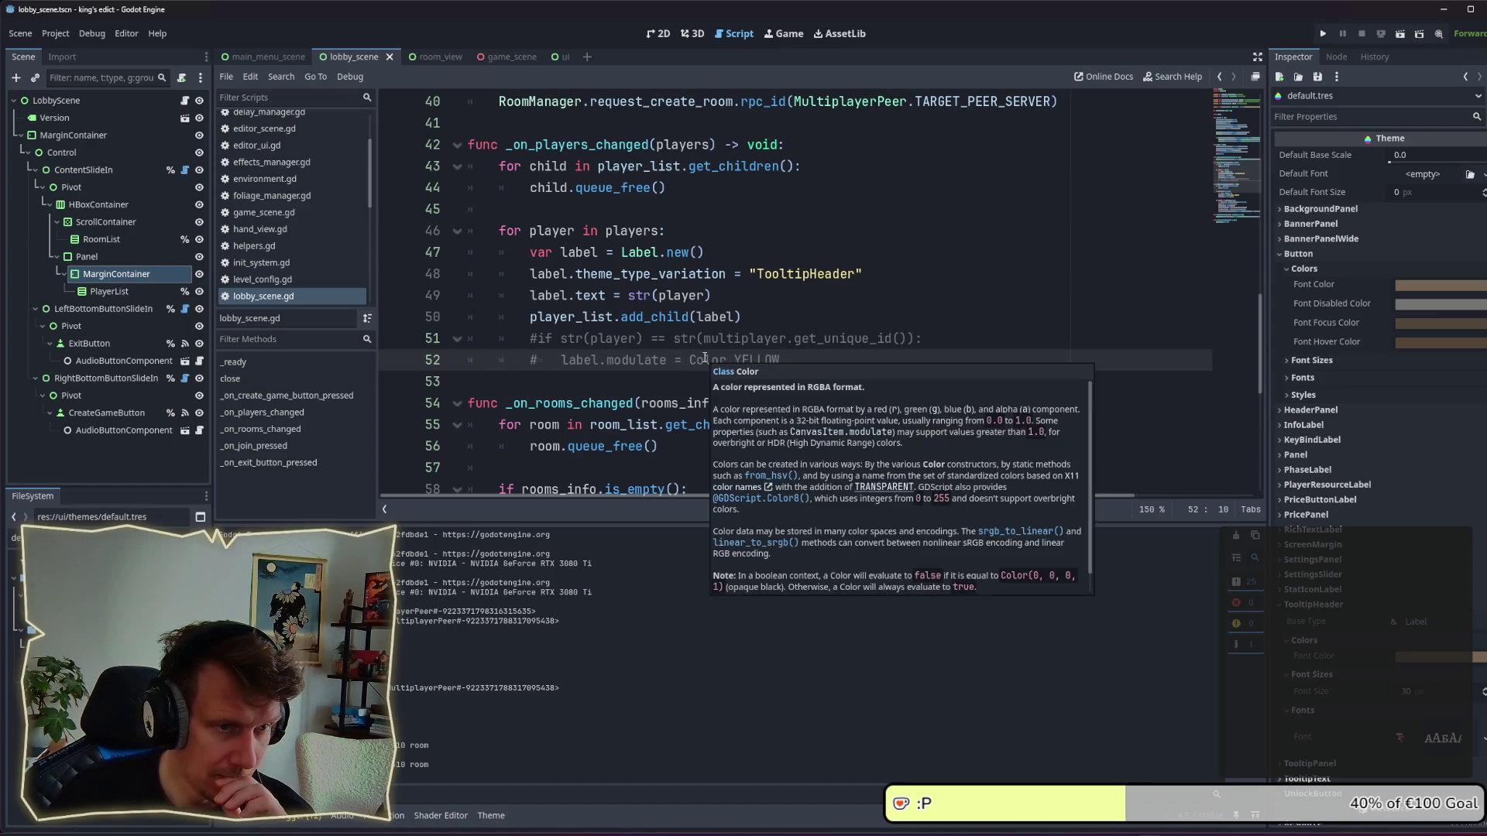
{"action": "left_click", "coordinate": [1290, 255]}
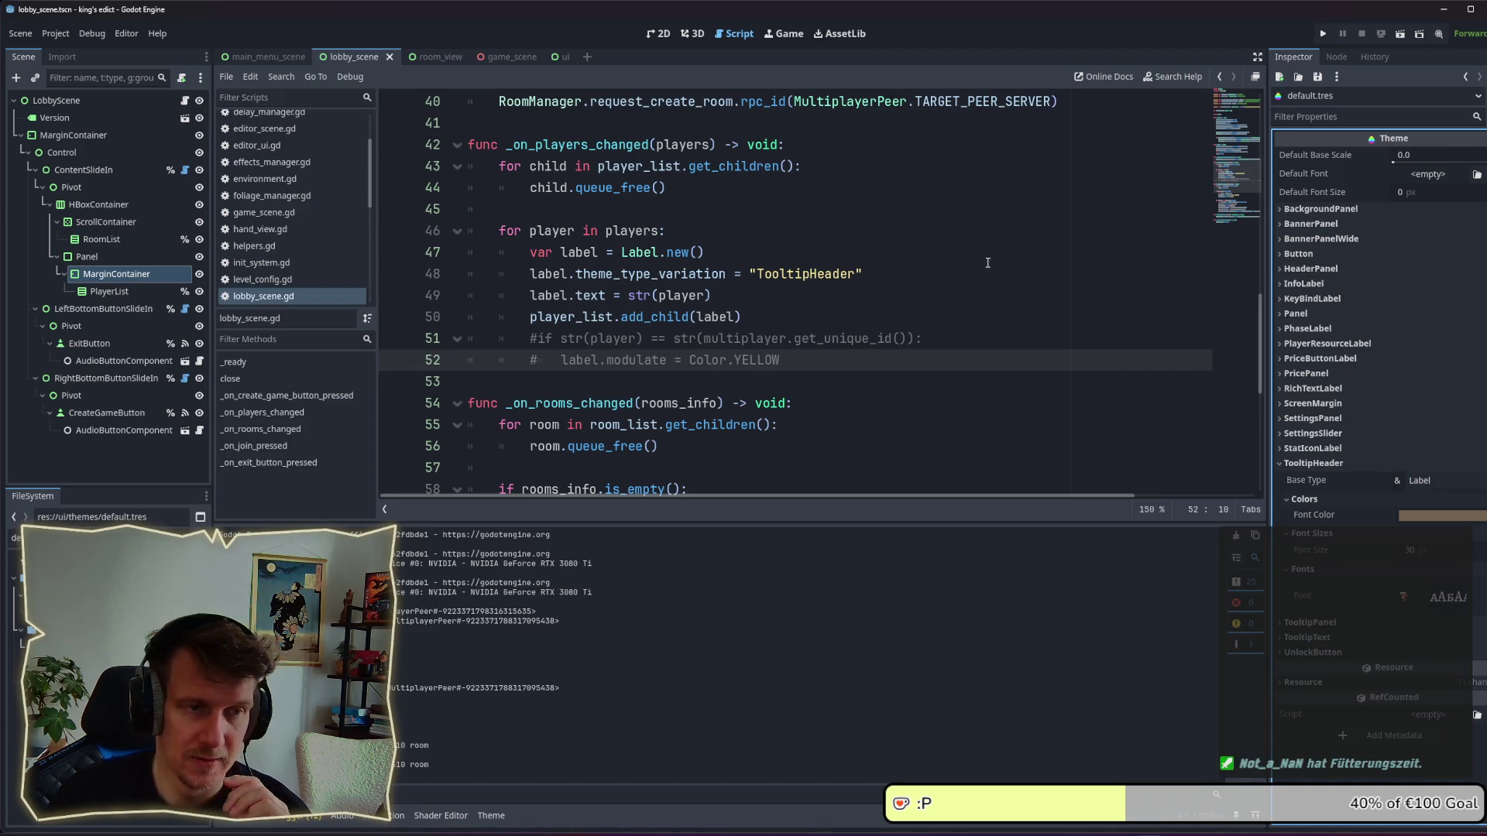
{"action": "left_click", "coordinate": [861, 316]}
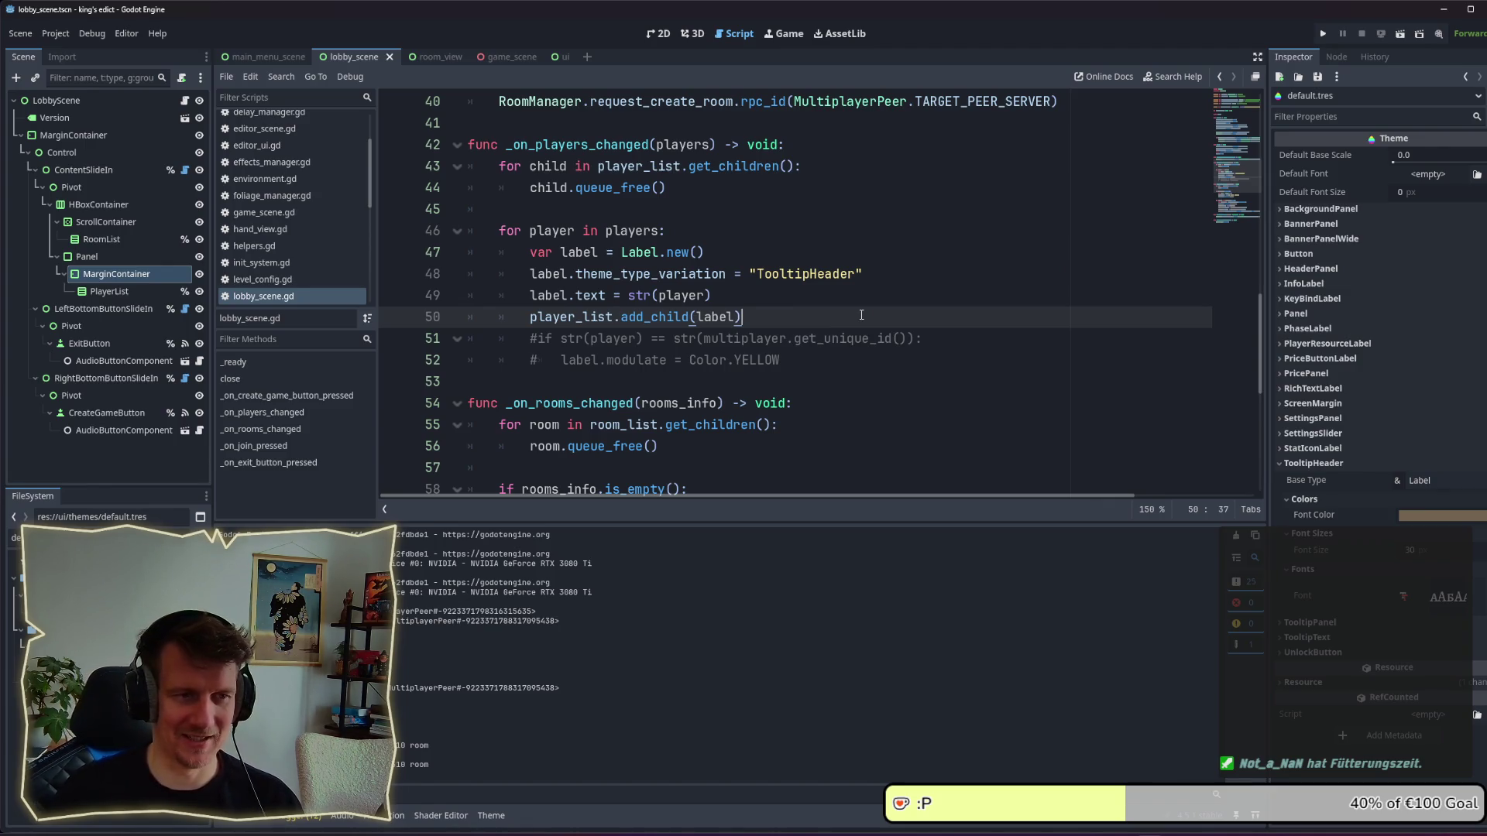
{"action": "key", "text": "ctrl+shift+Return"}
{"action": "type", "text": "lab"}
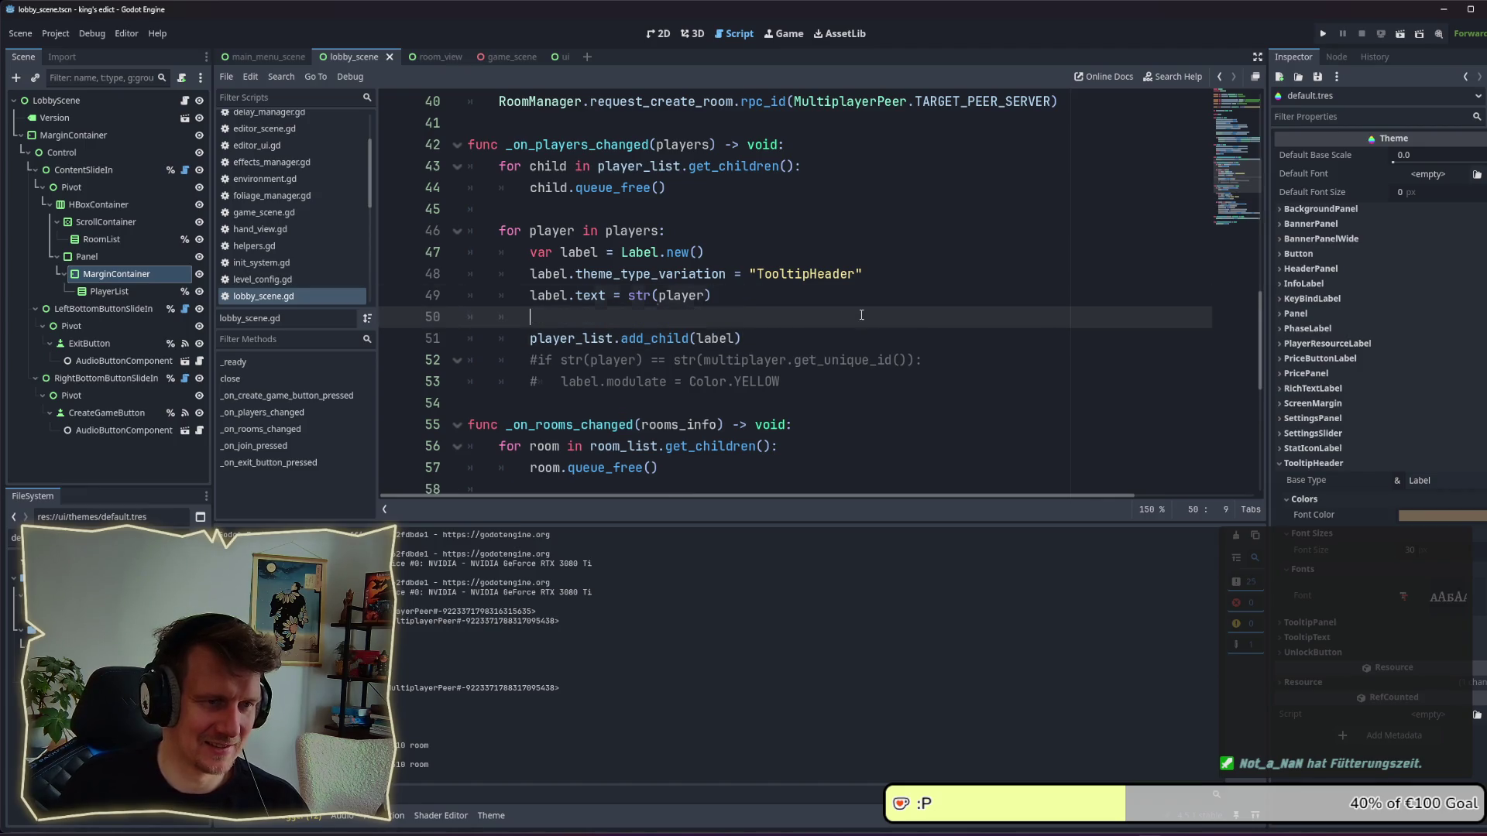
{"action": "type", "text": "el."}
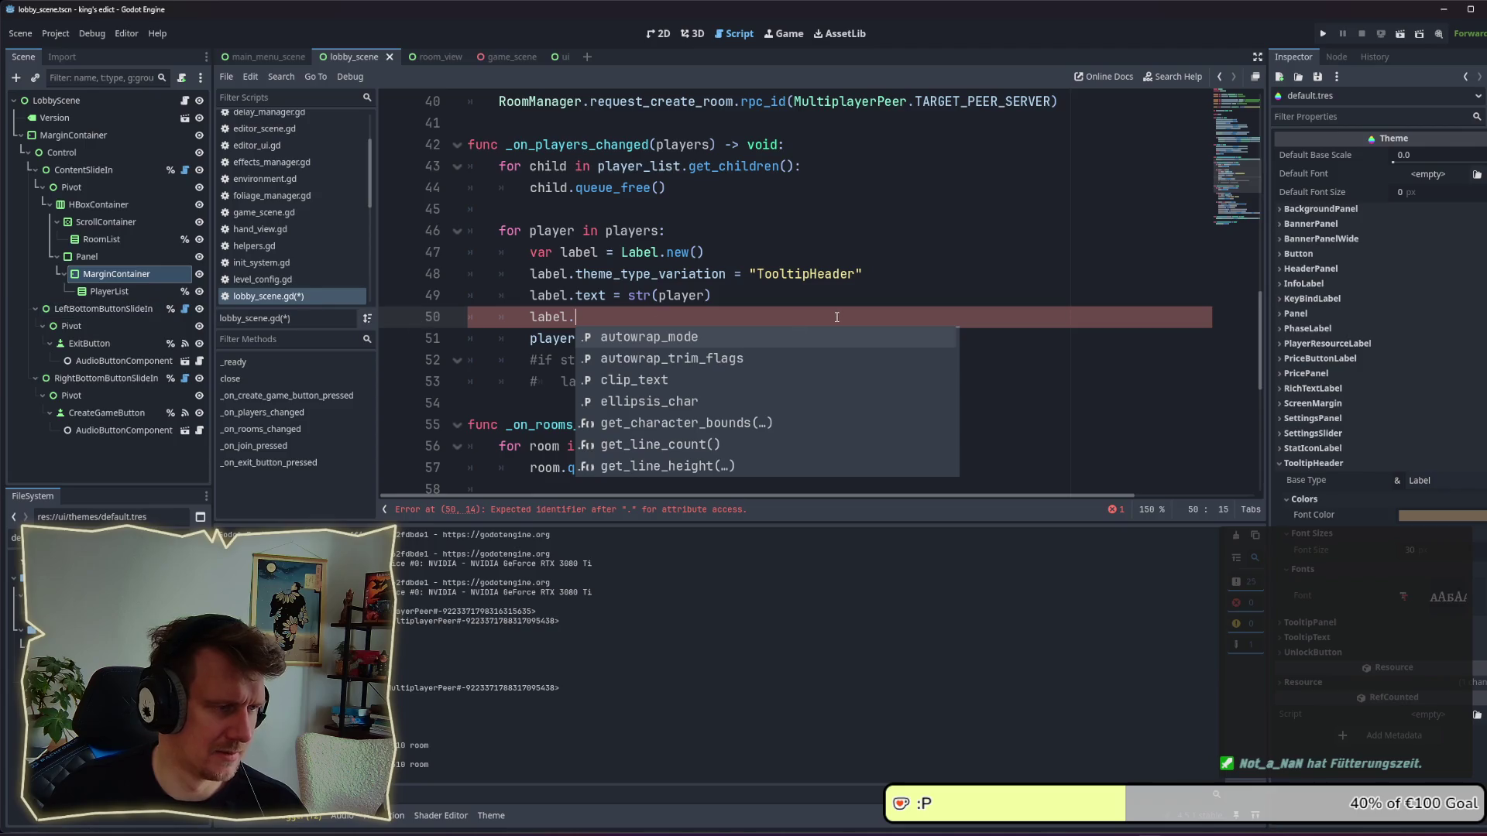
{"action": "type", "text": "alig"}
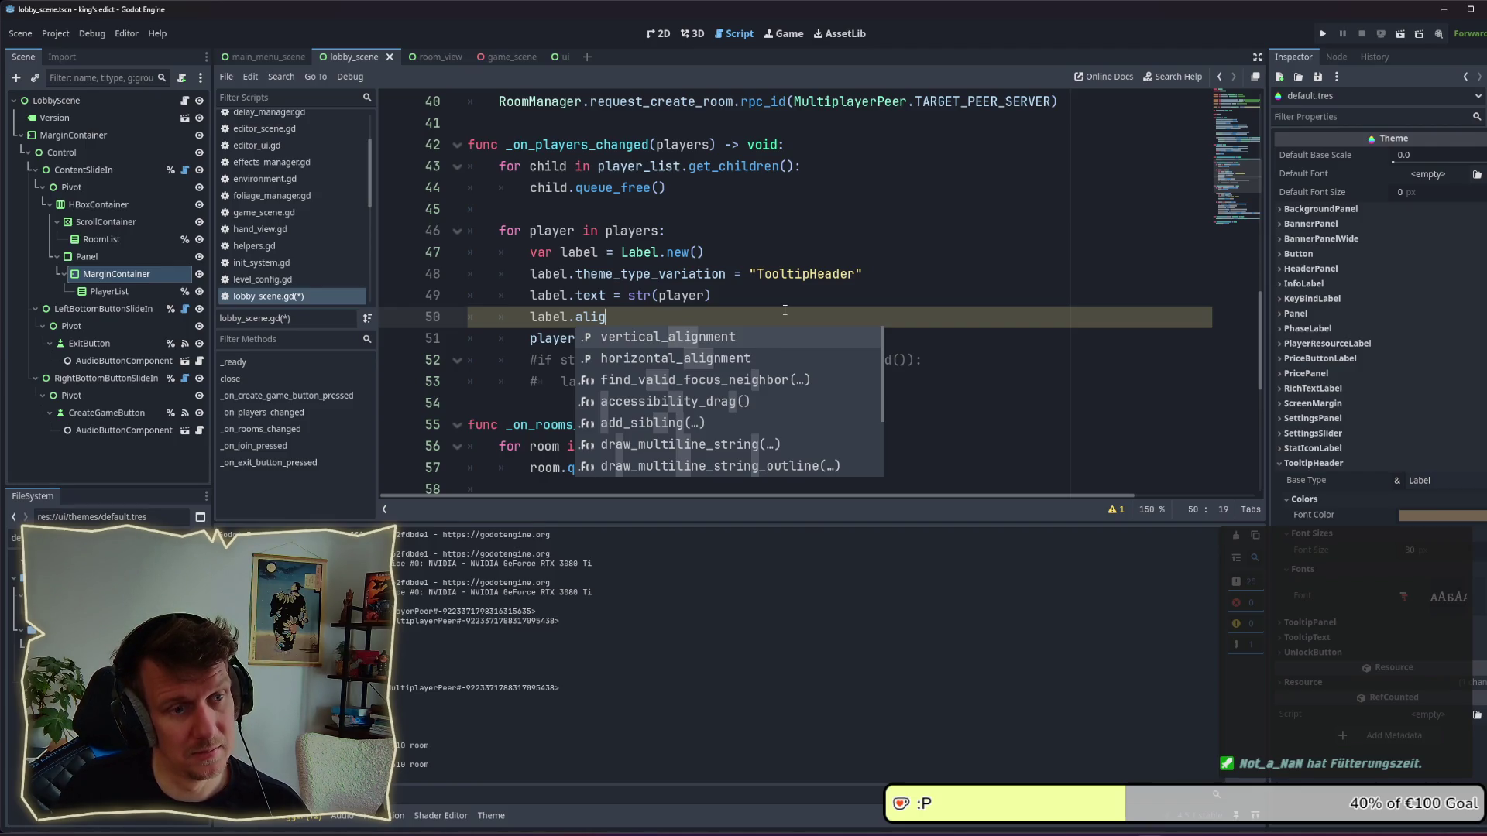
{"action": "key", "text": "Down"}
{"action": "key", "text": "Return"}
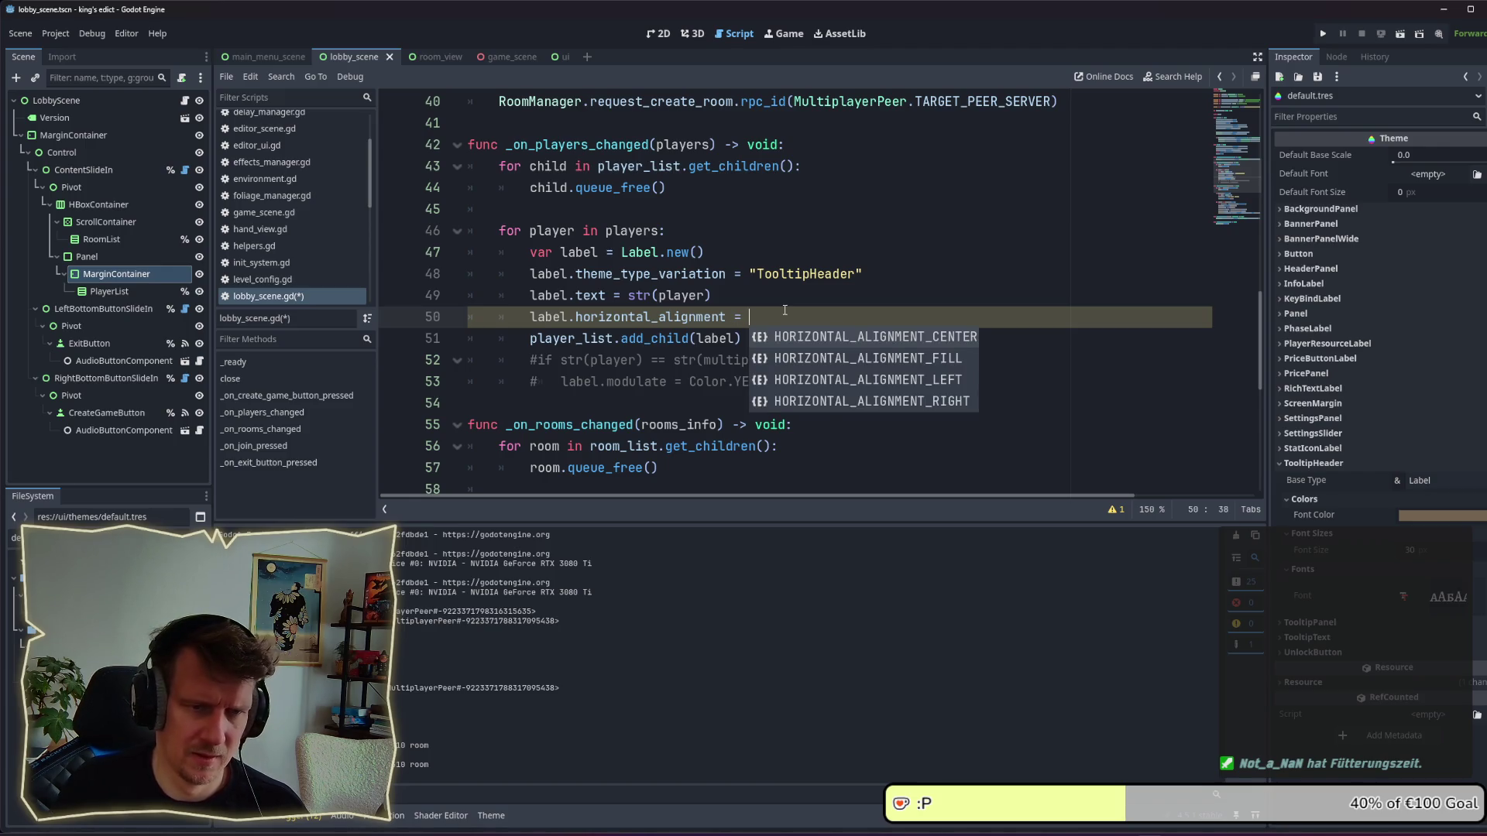
{"action": "key", "text": "Return"}
{"action": "key", "text": "ctrl+s"}
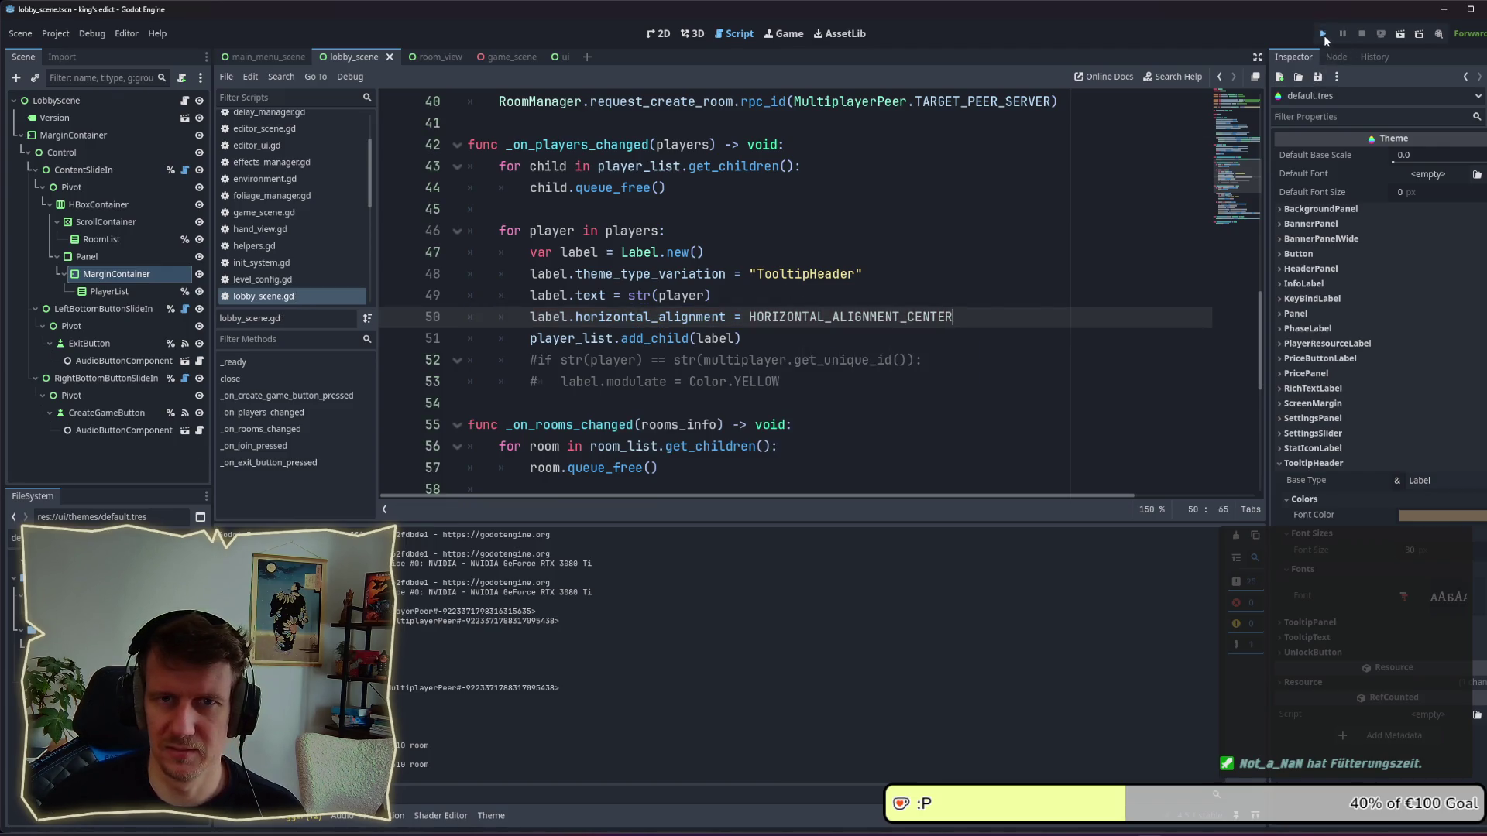
{"action": "left_click", "coordinate": [1323, 33]}
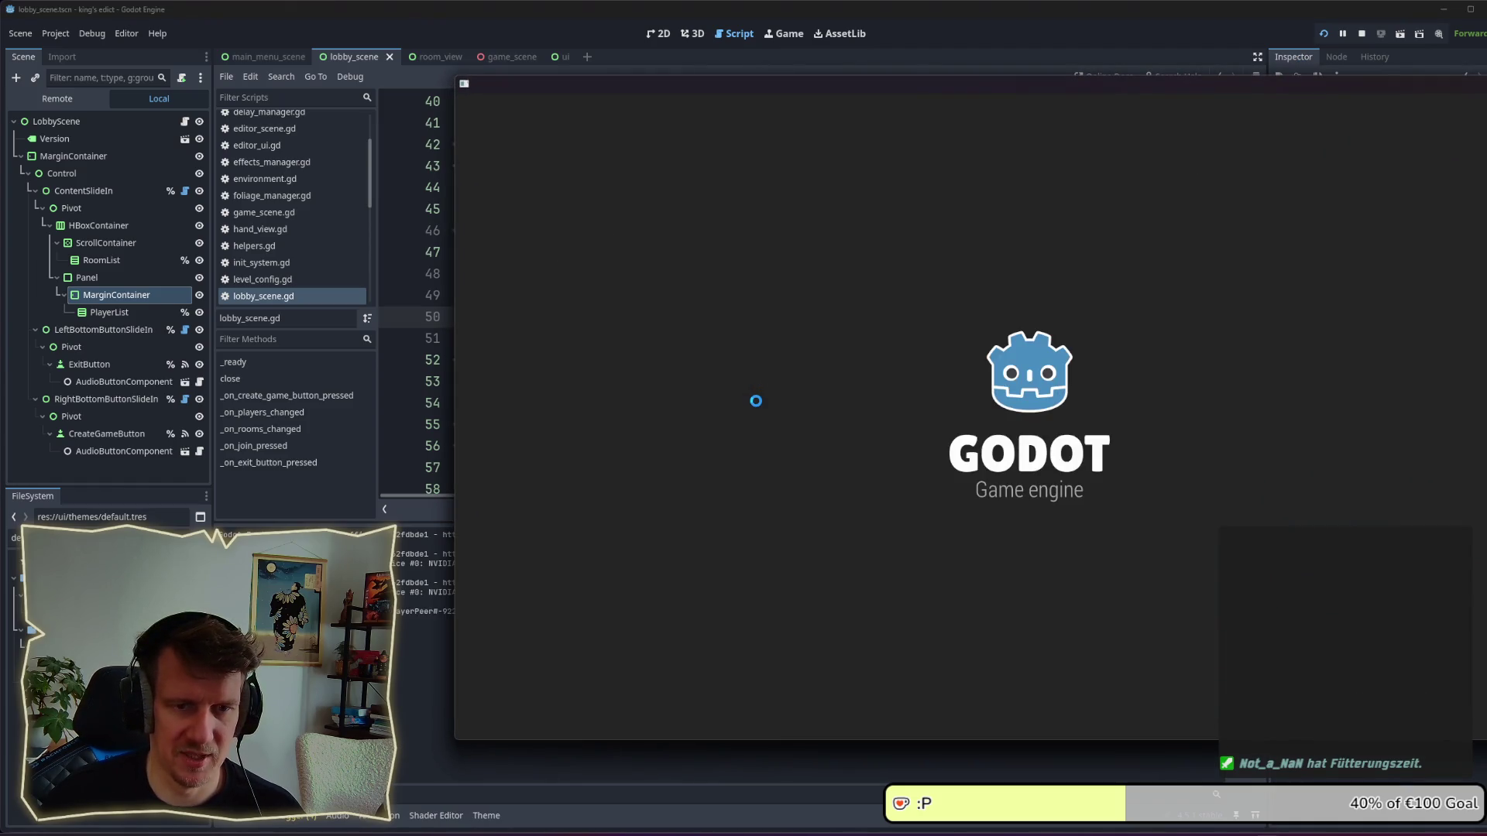
Check the lobby in the running game, select the Panel node, and show the scene's 2D layout.
{"action": "left_click", "coordinate": [1106, 468]}
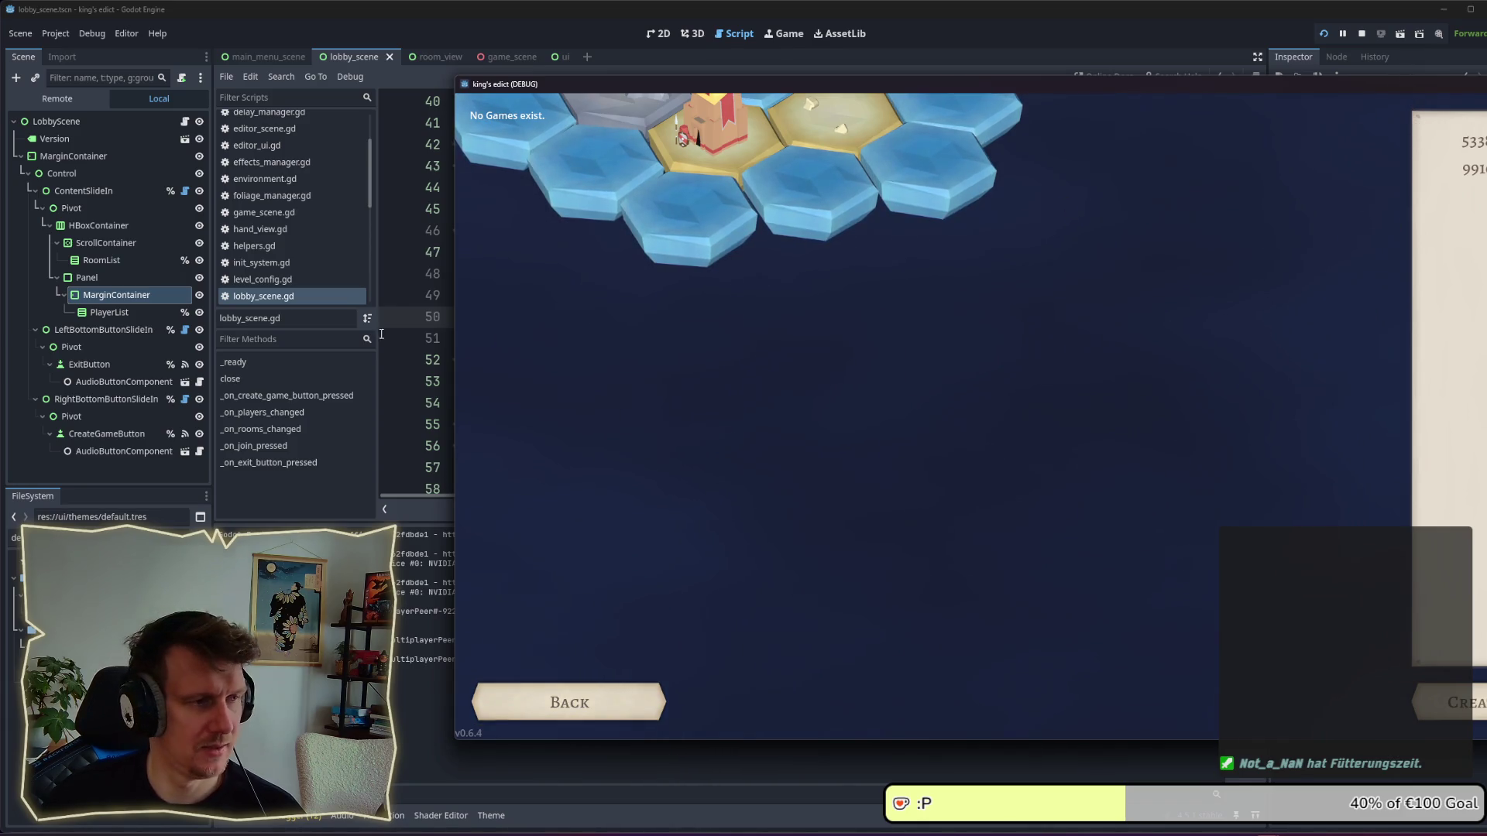
{"action": "left_click", "coordinate": [91, 281]}
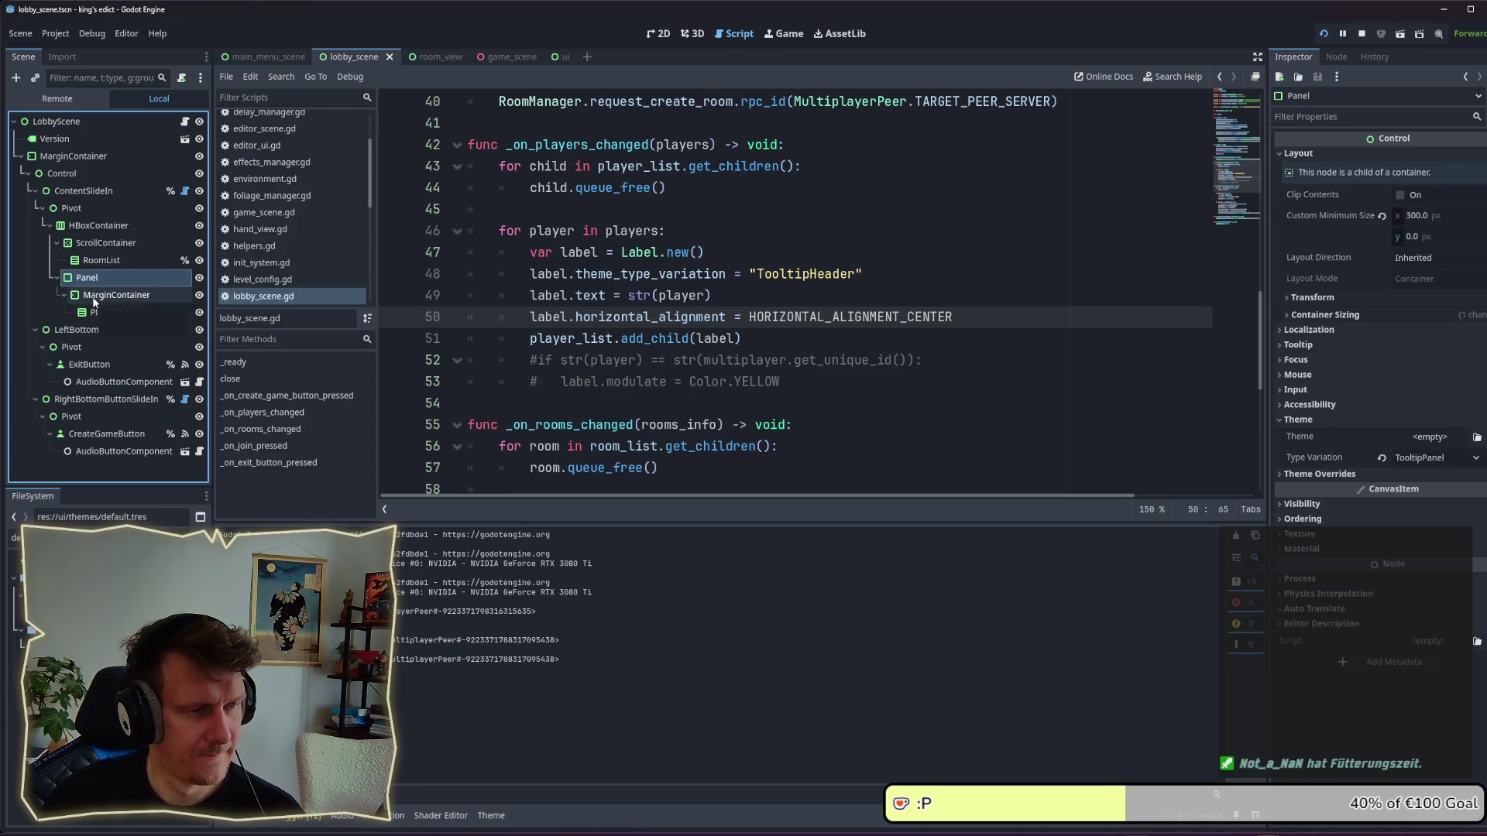
{"action": "key", "text": "alt+Tab"}
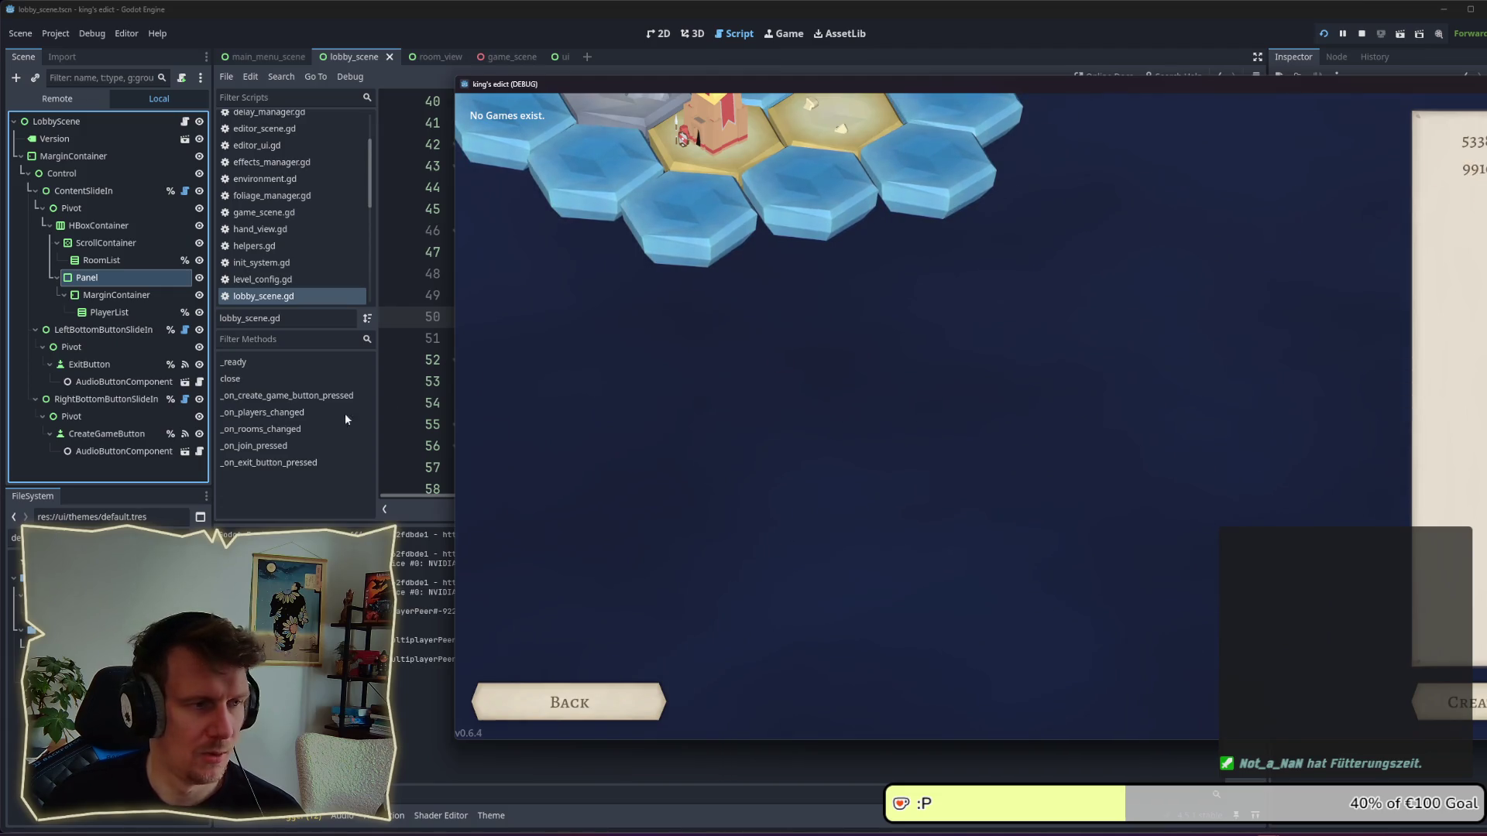
{"action": "key", "text": "alt+Tab"}
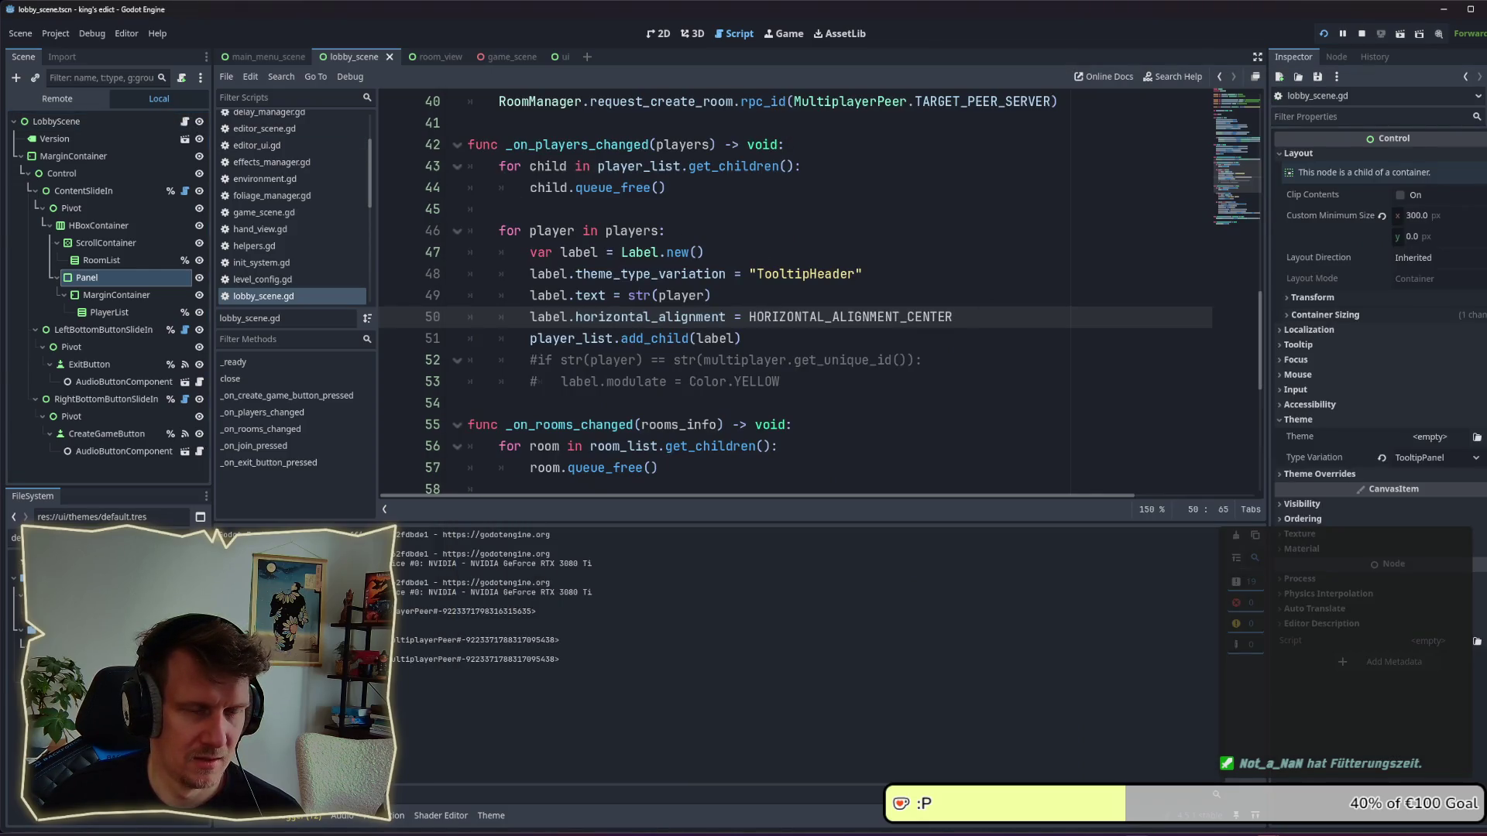
{"action": "key", "text": "alt+Tab"}
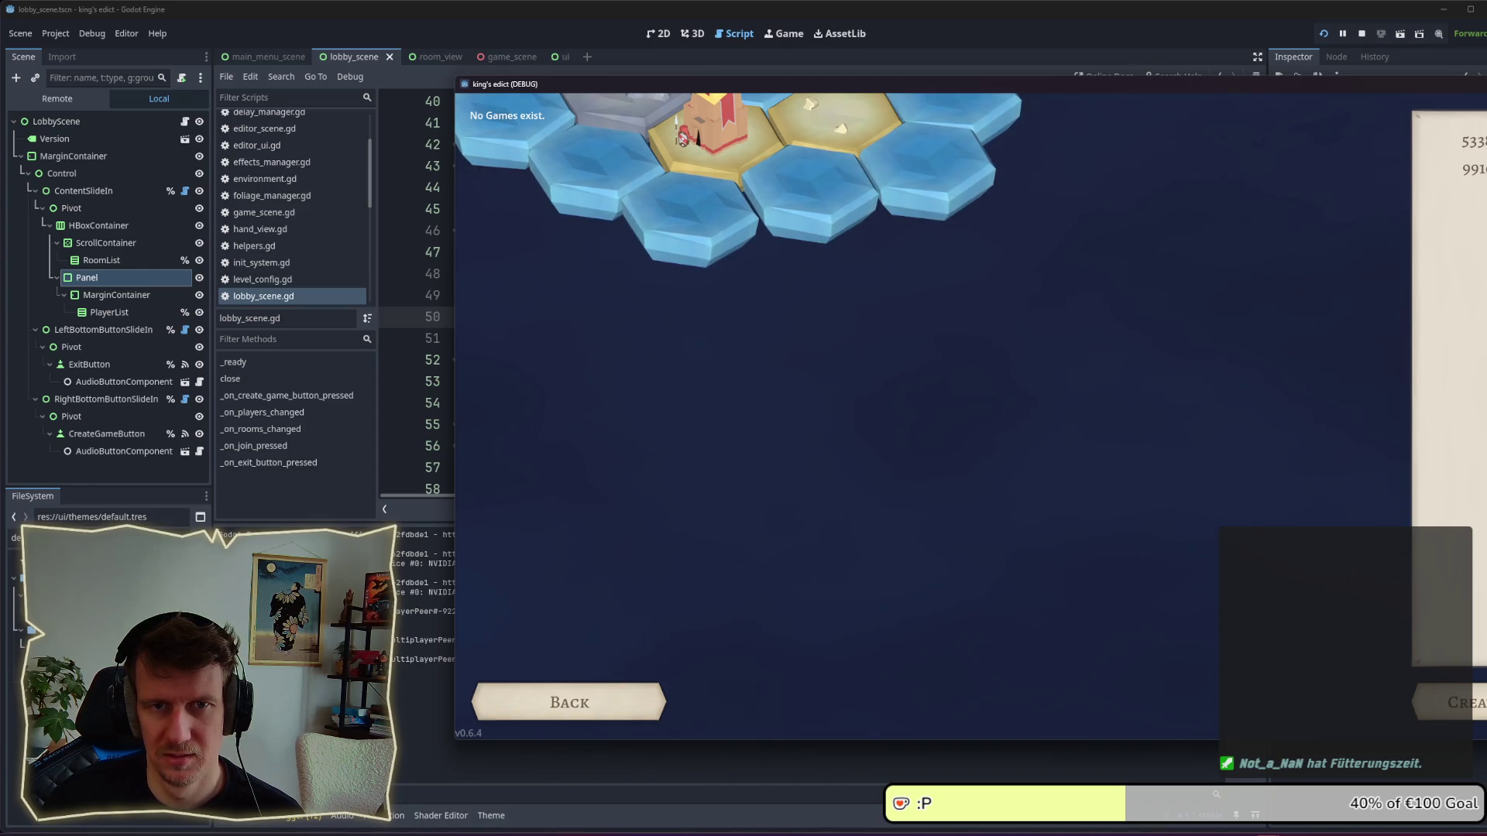
{"action": "left_click", "coordinate": [88, 275]}
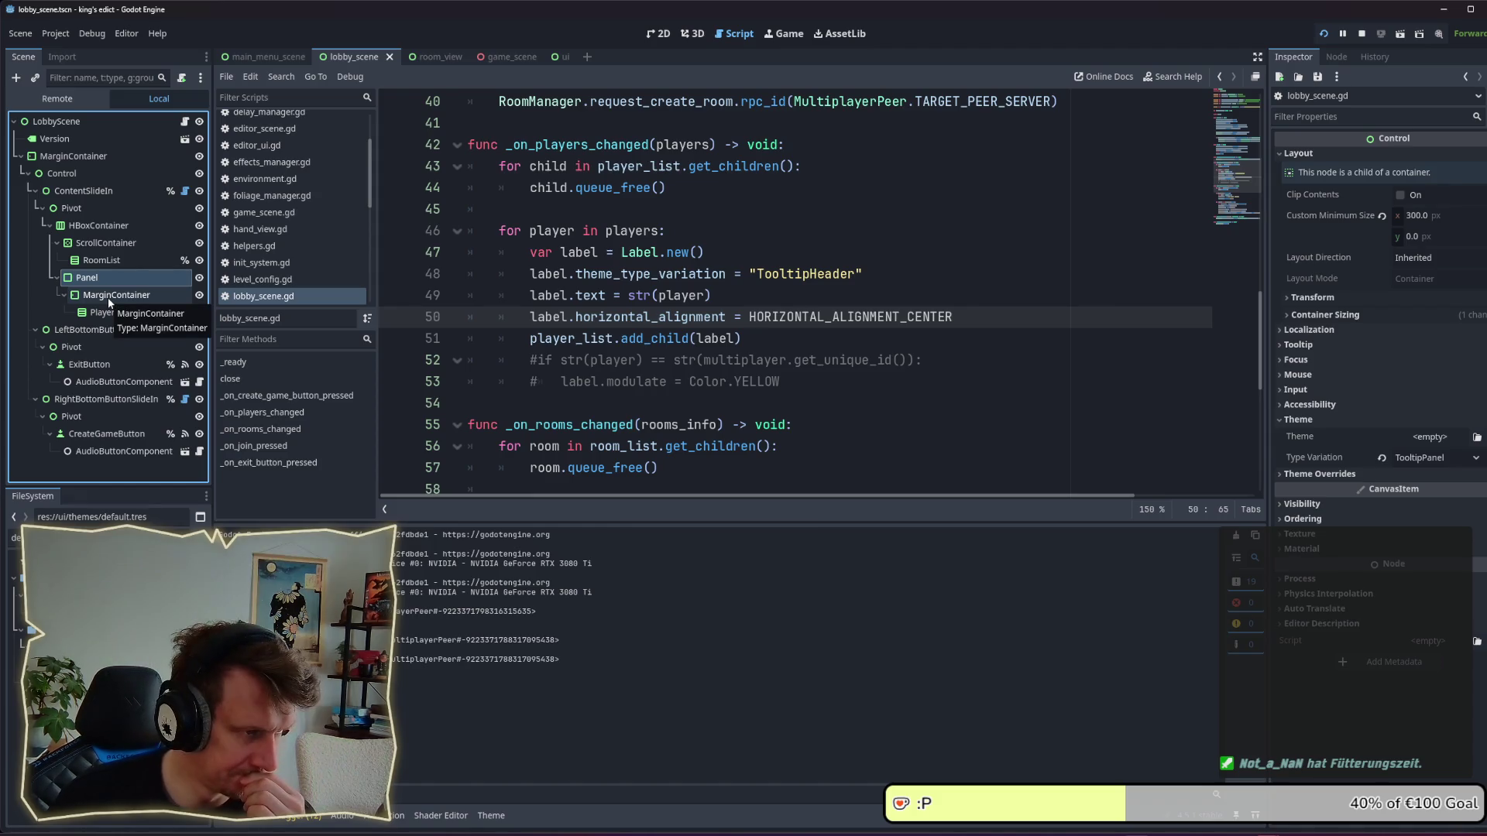
{"action": "left_click", "coordinate": [671, 33]}
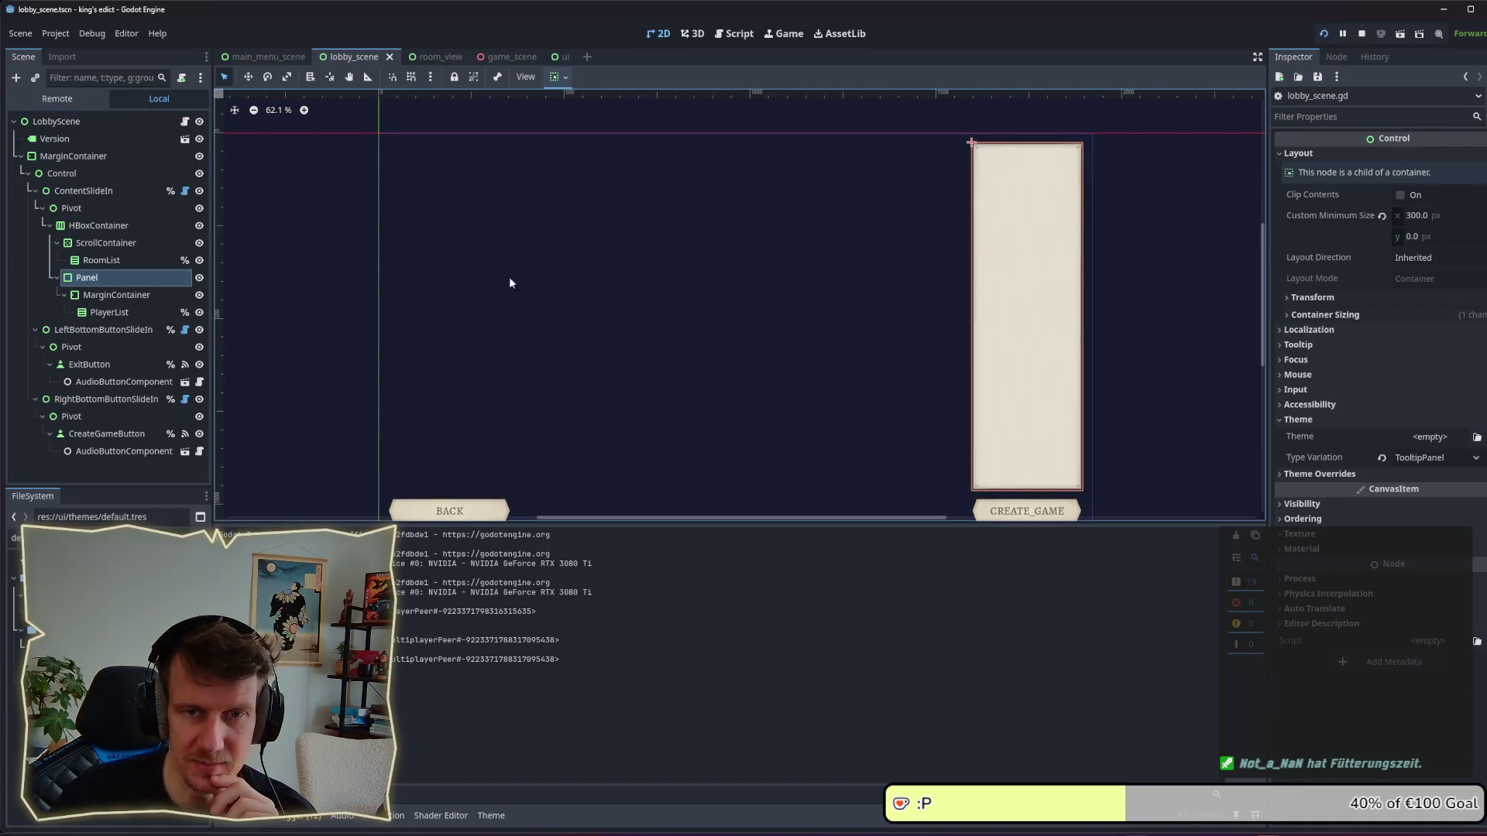
Inspect the Panel's container sizing and layout direction, leaving it Inherited.
{"action": "left_click", "coordinate": [1363, 317]}
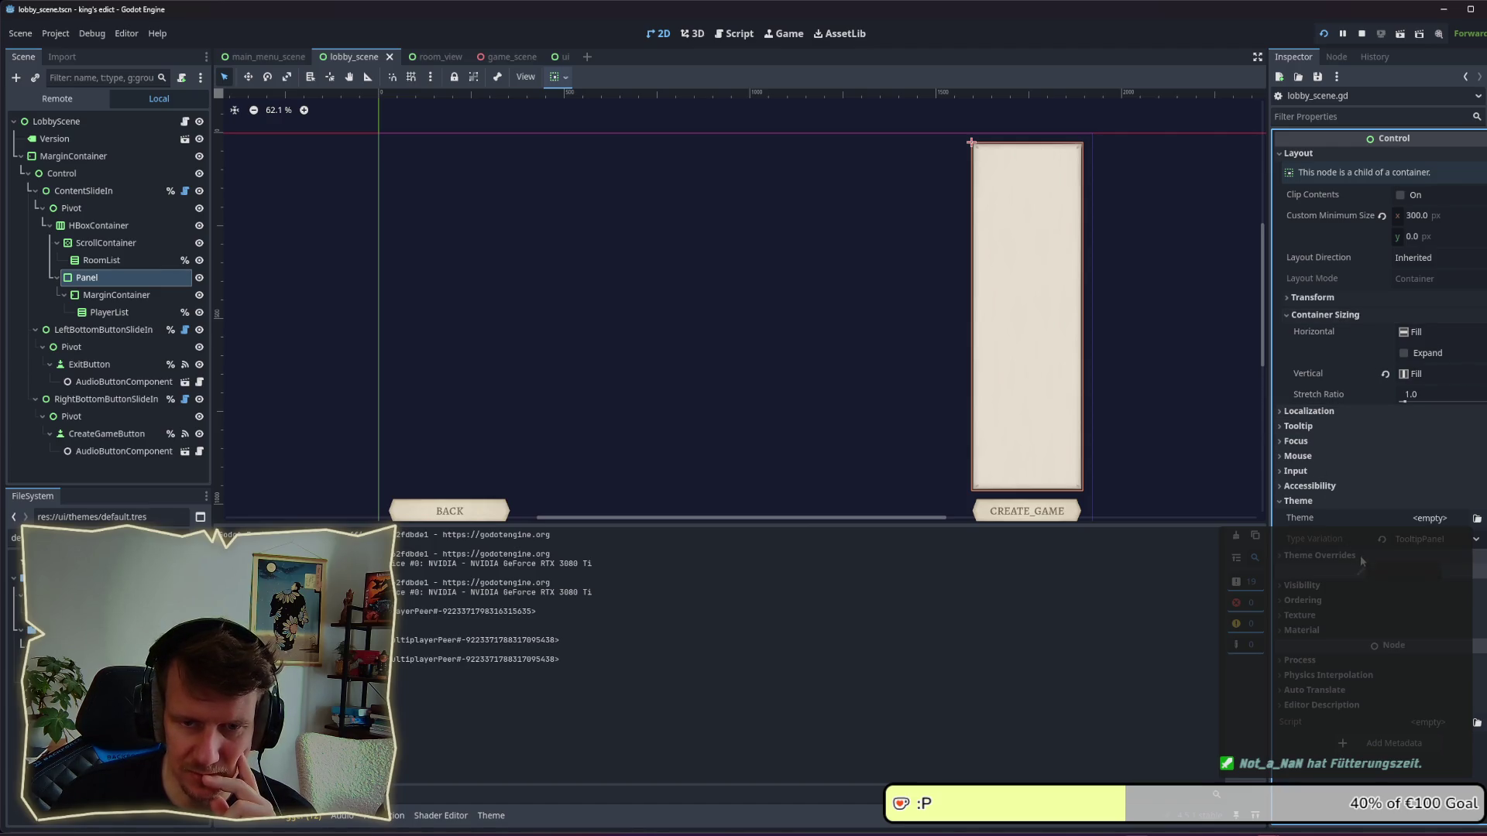
{"action": "left_click", "coordinate": [1368, 297]}
{"action": "left_click", "coordinate": [1367, 297]}
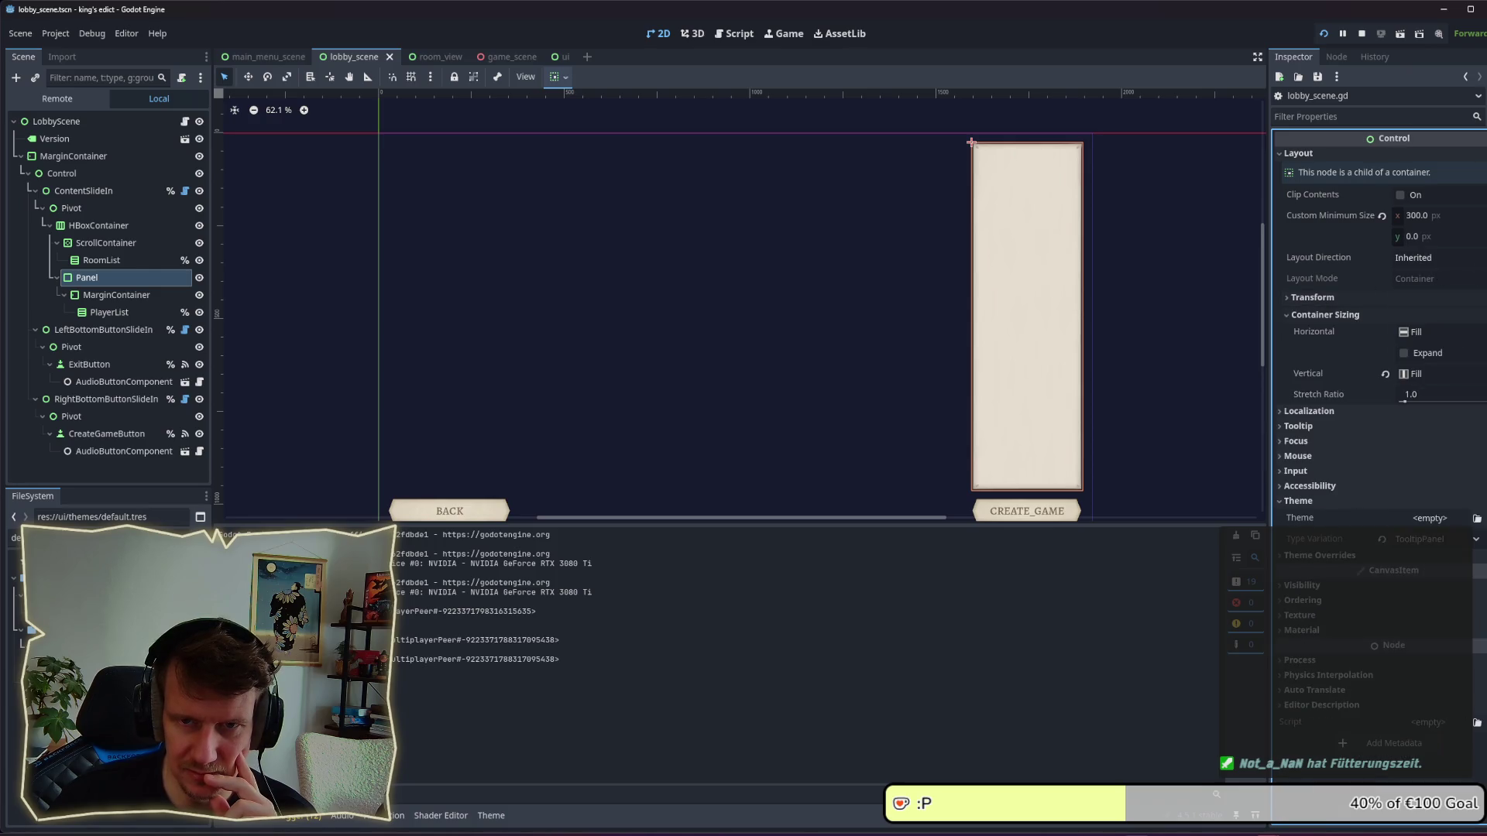
{"action": "left_click", "coordinate": [1436, 257]}
{"action": "left_click", "coordinate": [1458, 276]}
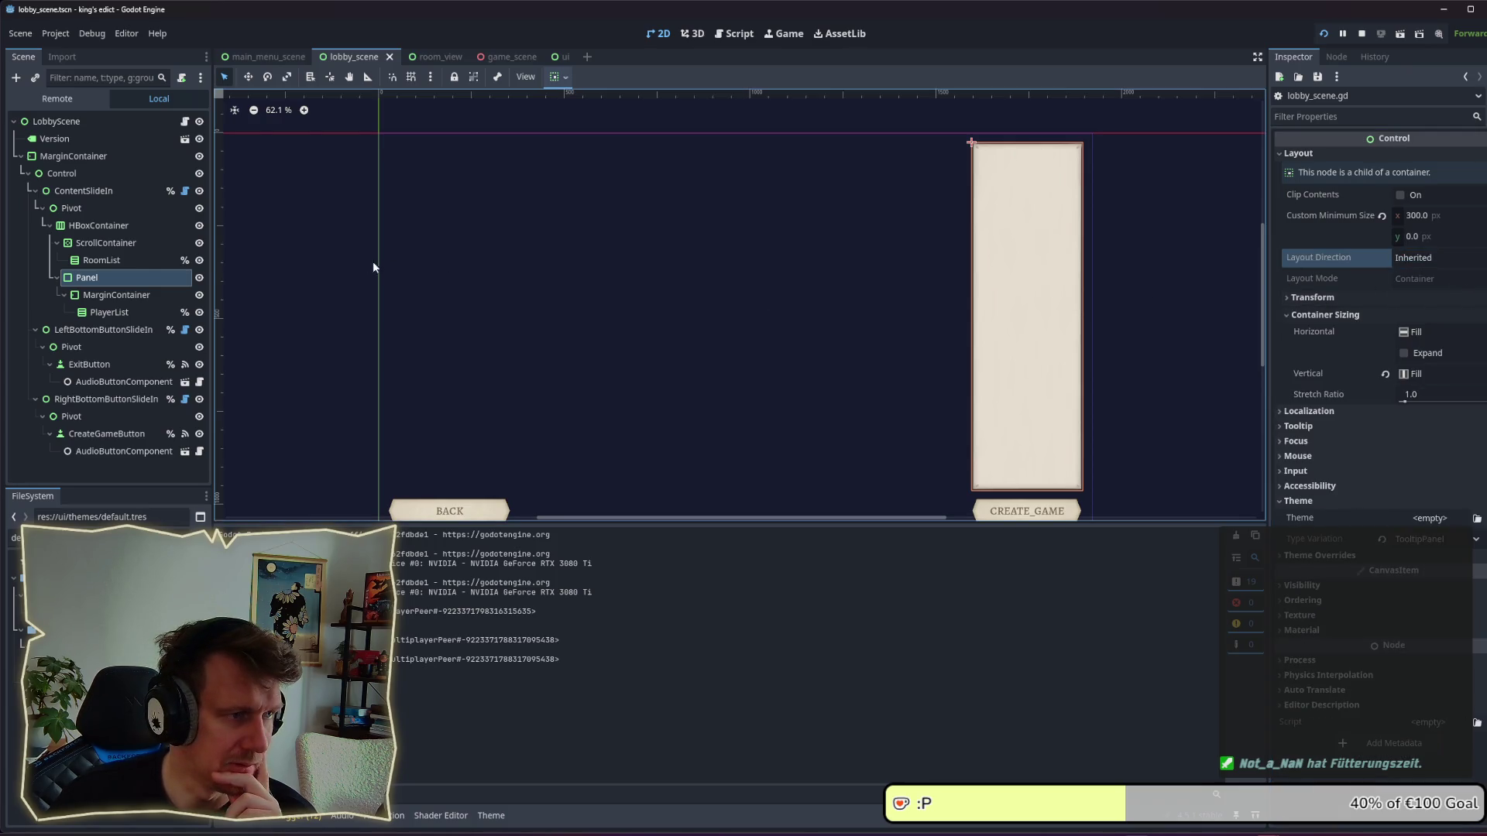
Review HBoxContainer, ScrollContainer and RoomList, keeping HBoxContainer alignment at Begin.
{"action": "left_click", "coordinate": [91, 227]}
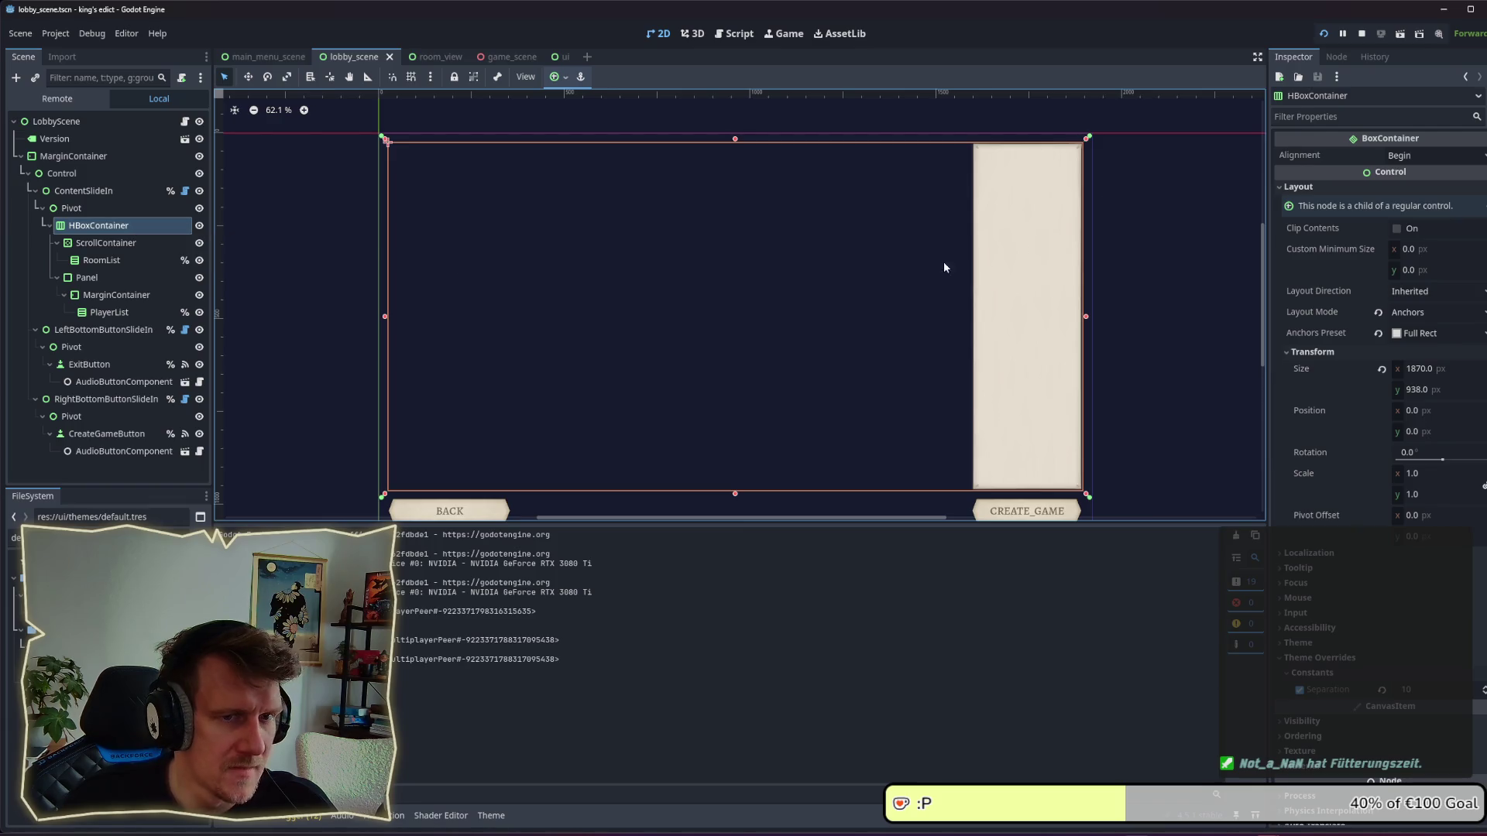
{"action": "left_click", "coordinate": [82, 245]}
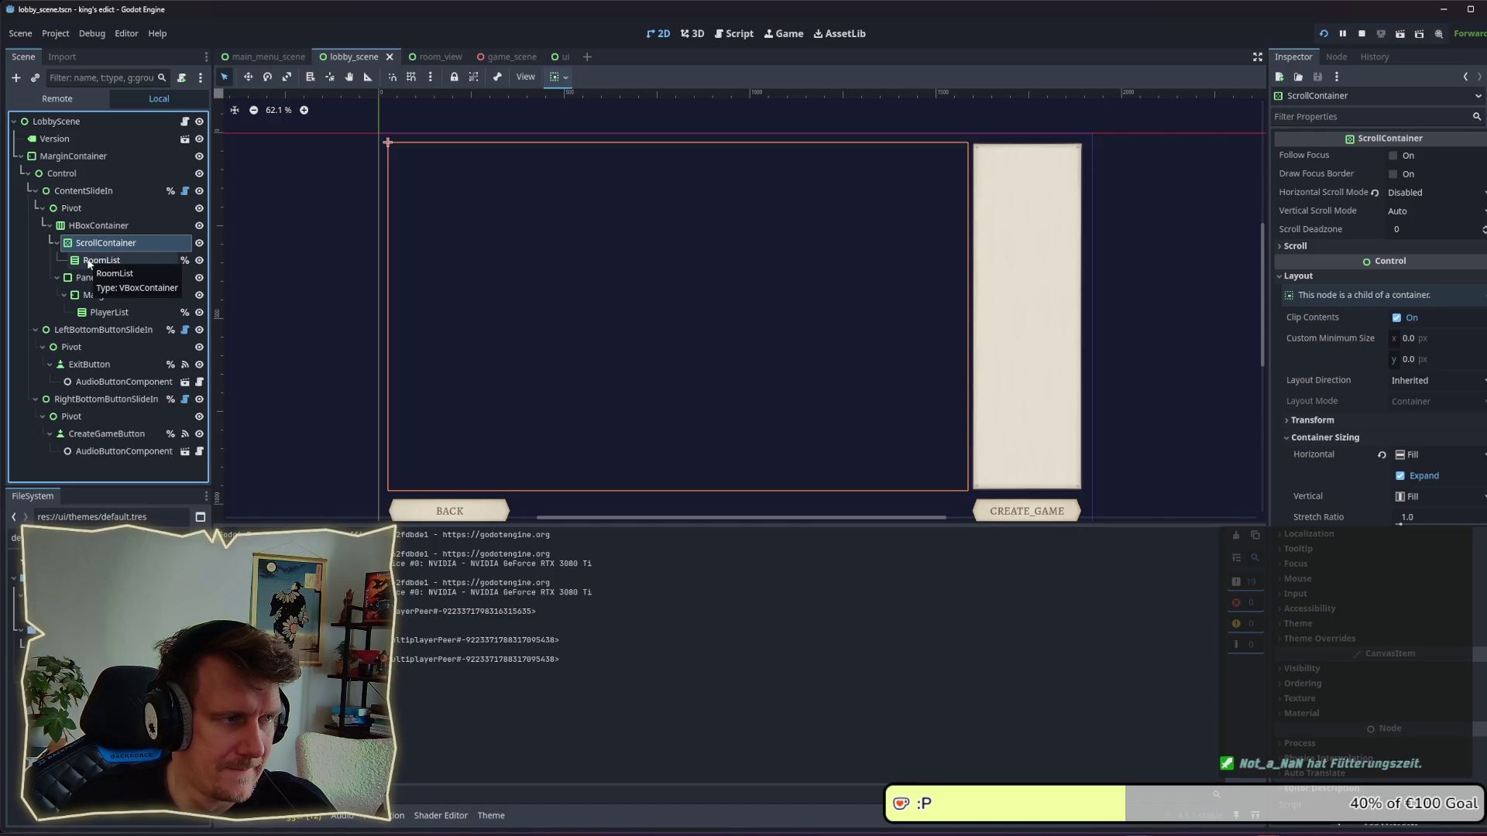
{"action": "left_click", "coordinate": [87, 261]}
{"action": "left_click", "coordinate": [87, 244]}
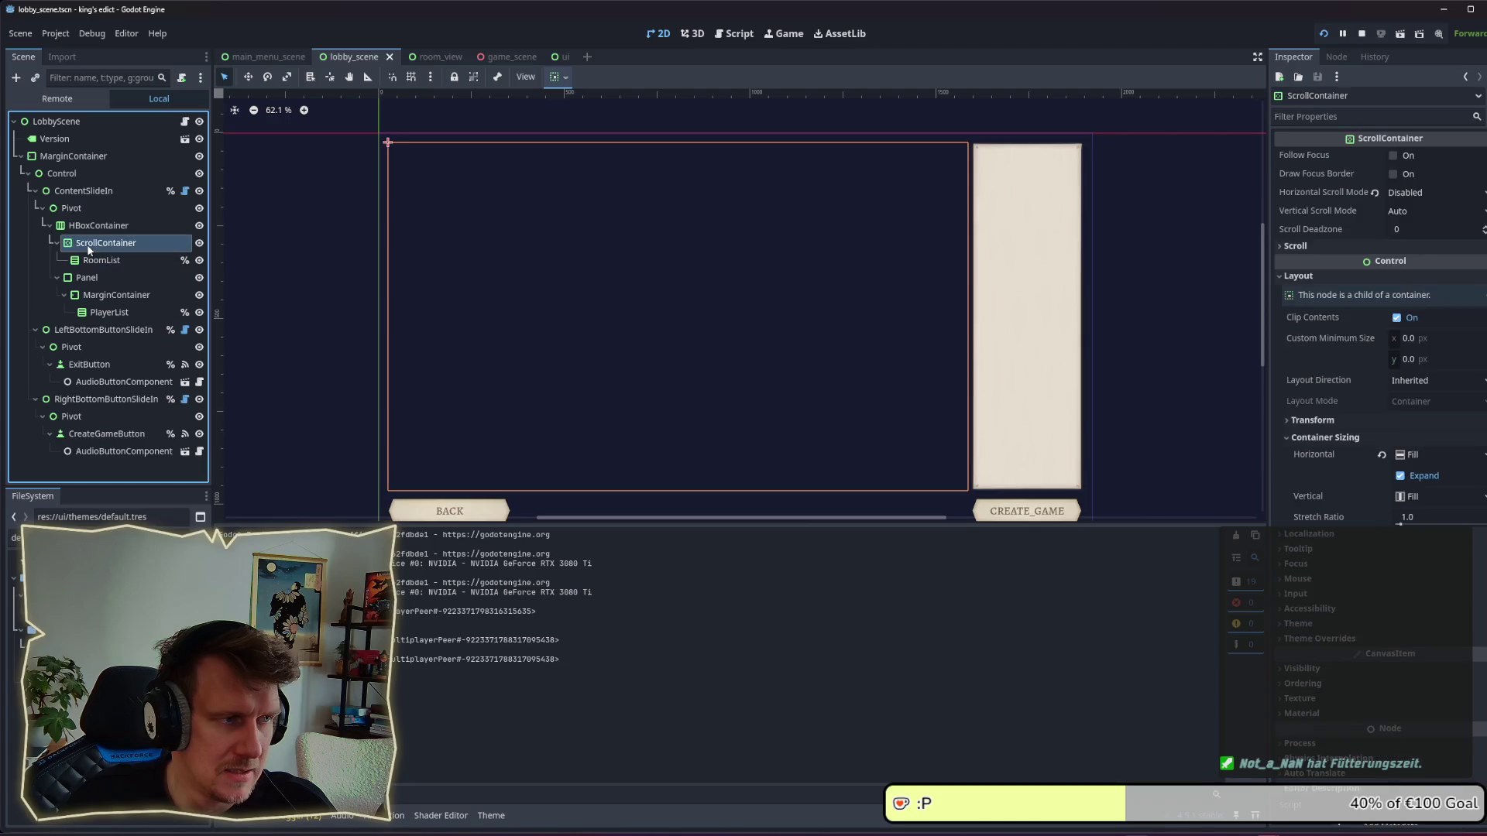
{"action": "left_click", "coordinate": [89, 225]}
{"action": "left_click", "coordinate": [95, 264]}
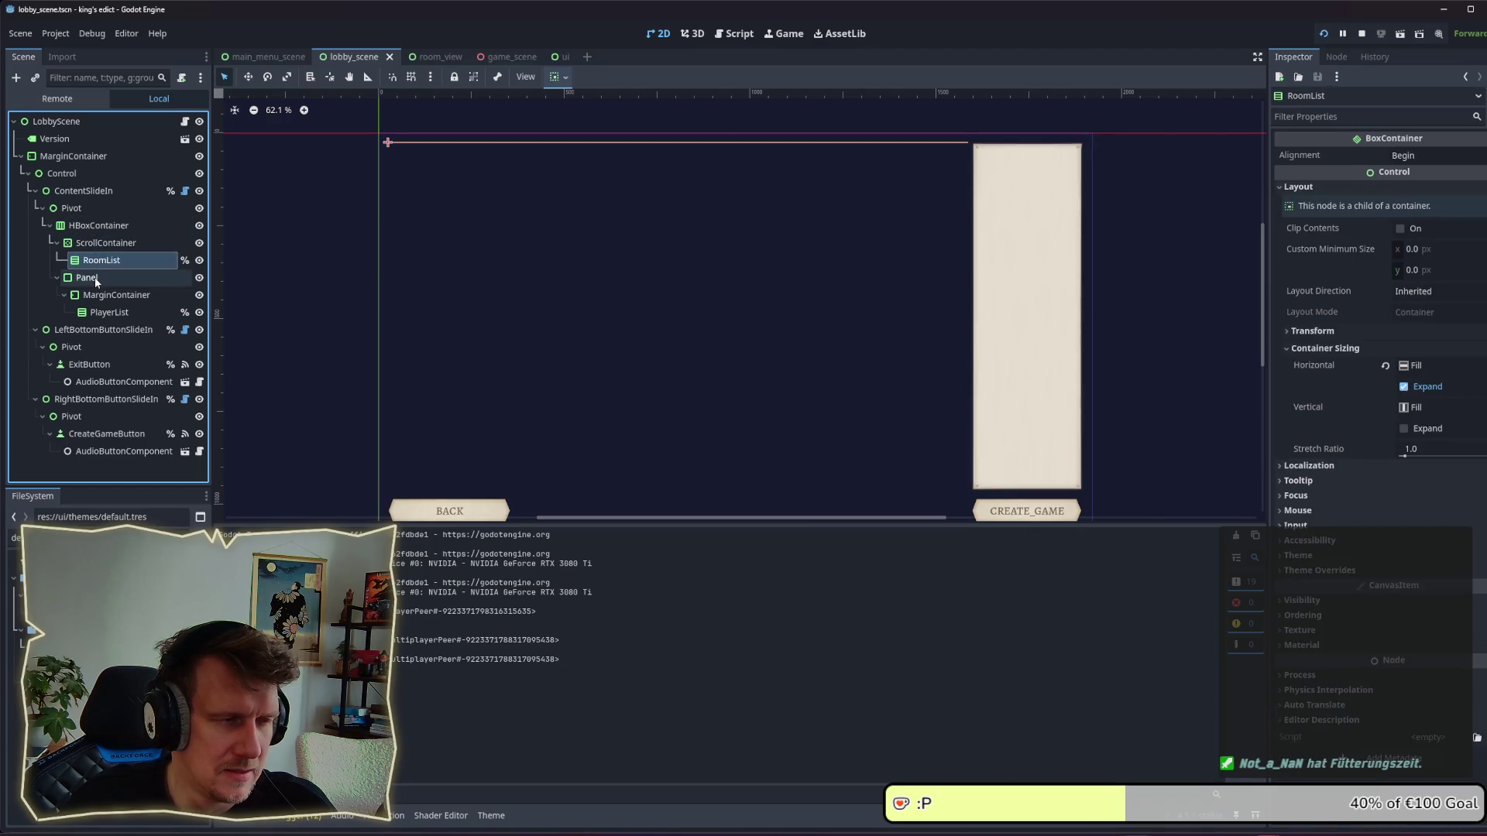
{"action": "left_click", "coordinate": [93, 277]}
{"action": "left_click", "coordinate": [91, 225]}
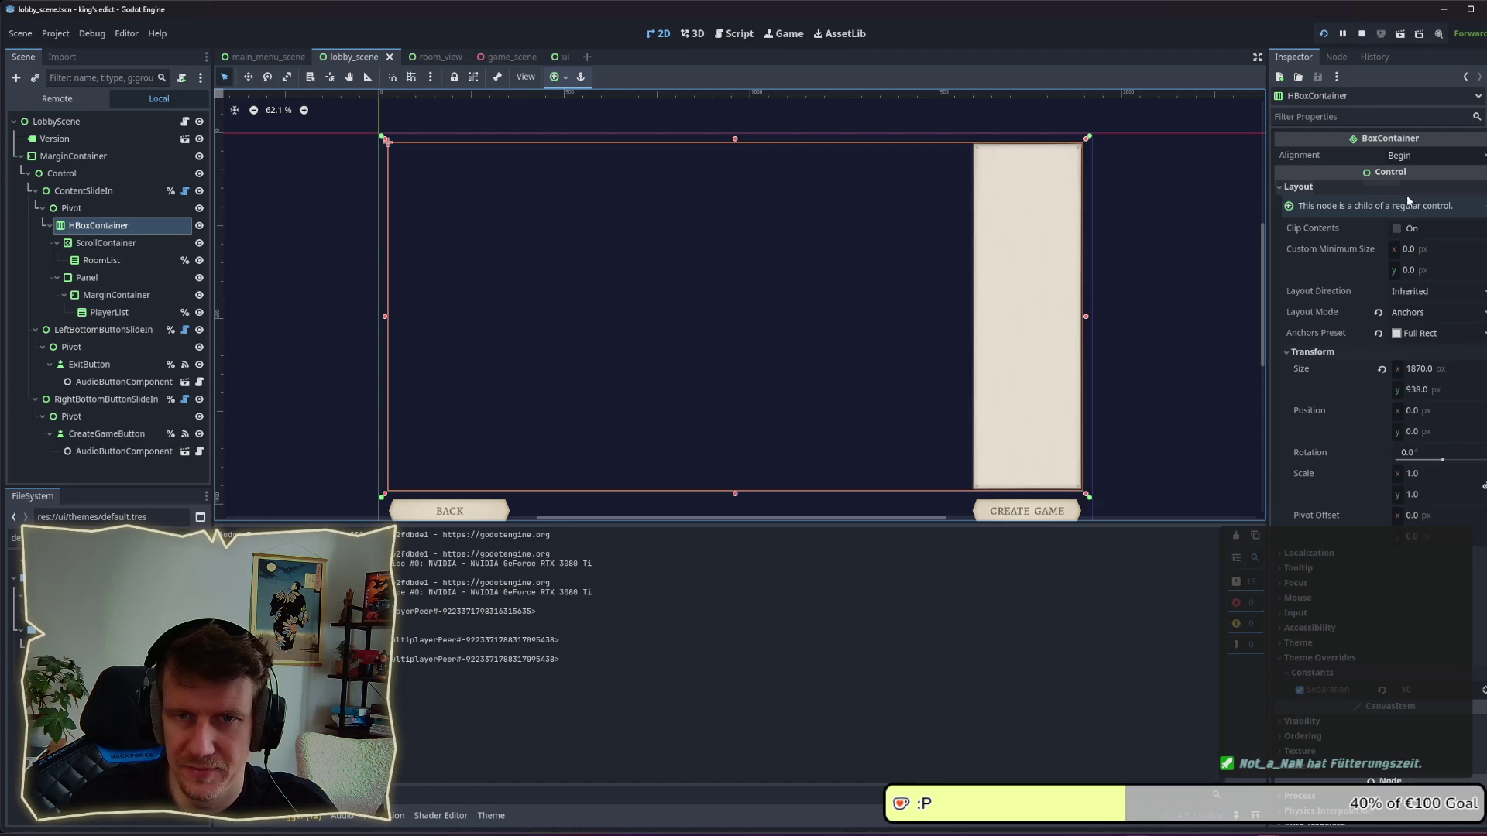
{"action": "left_click", "coordinate": [1422, 156]}
{"action": "left_click", "coordinate": [1422, 157]}
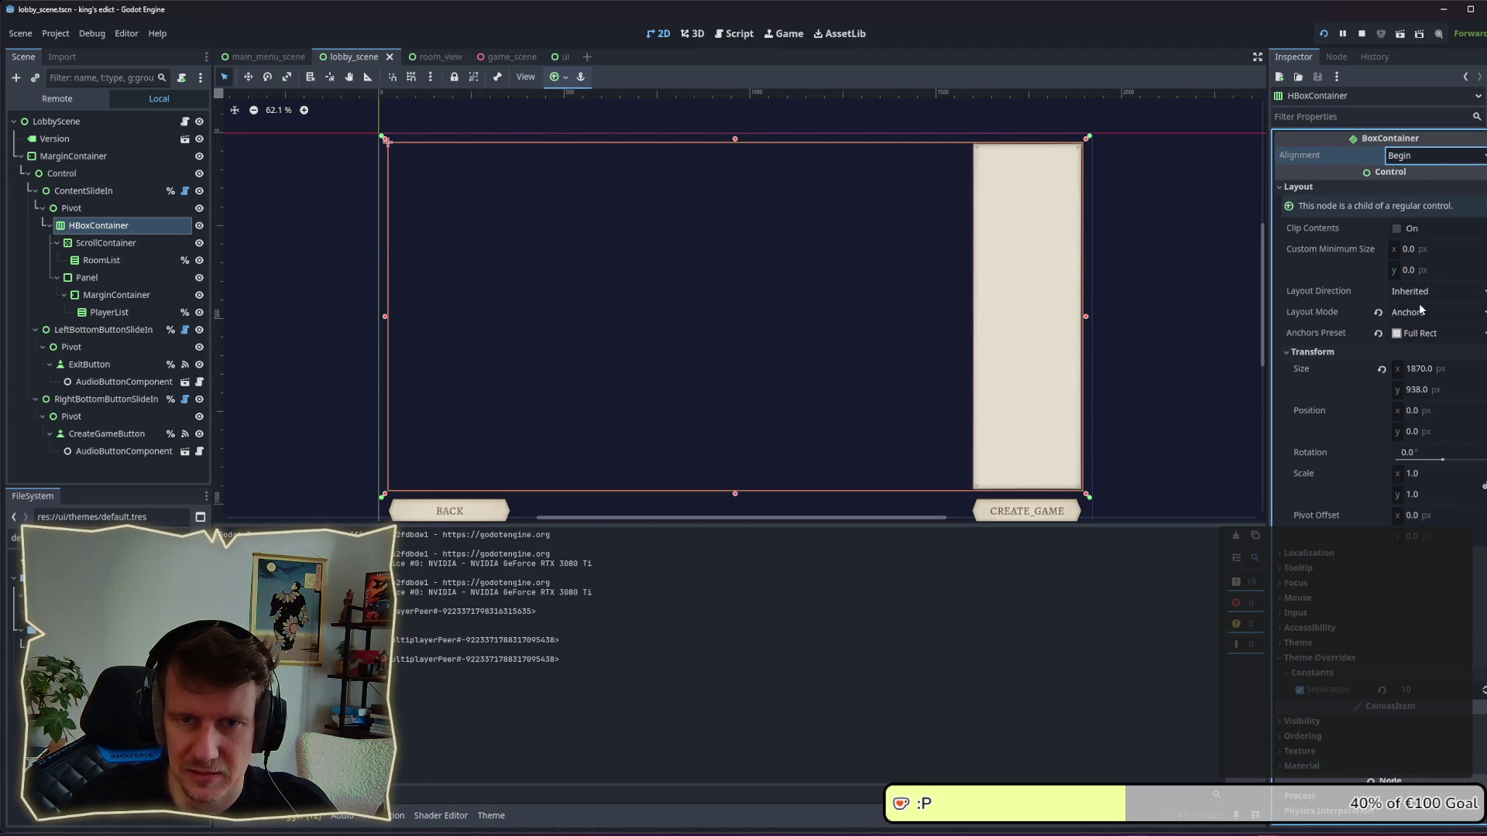
{"action": "scroll", "coordinate": [1422, 325], "scroll_direction": "down", "scroll_amount": 2}
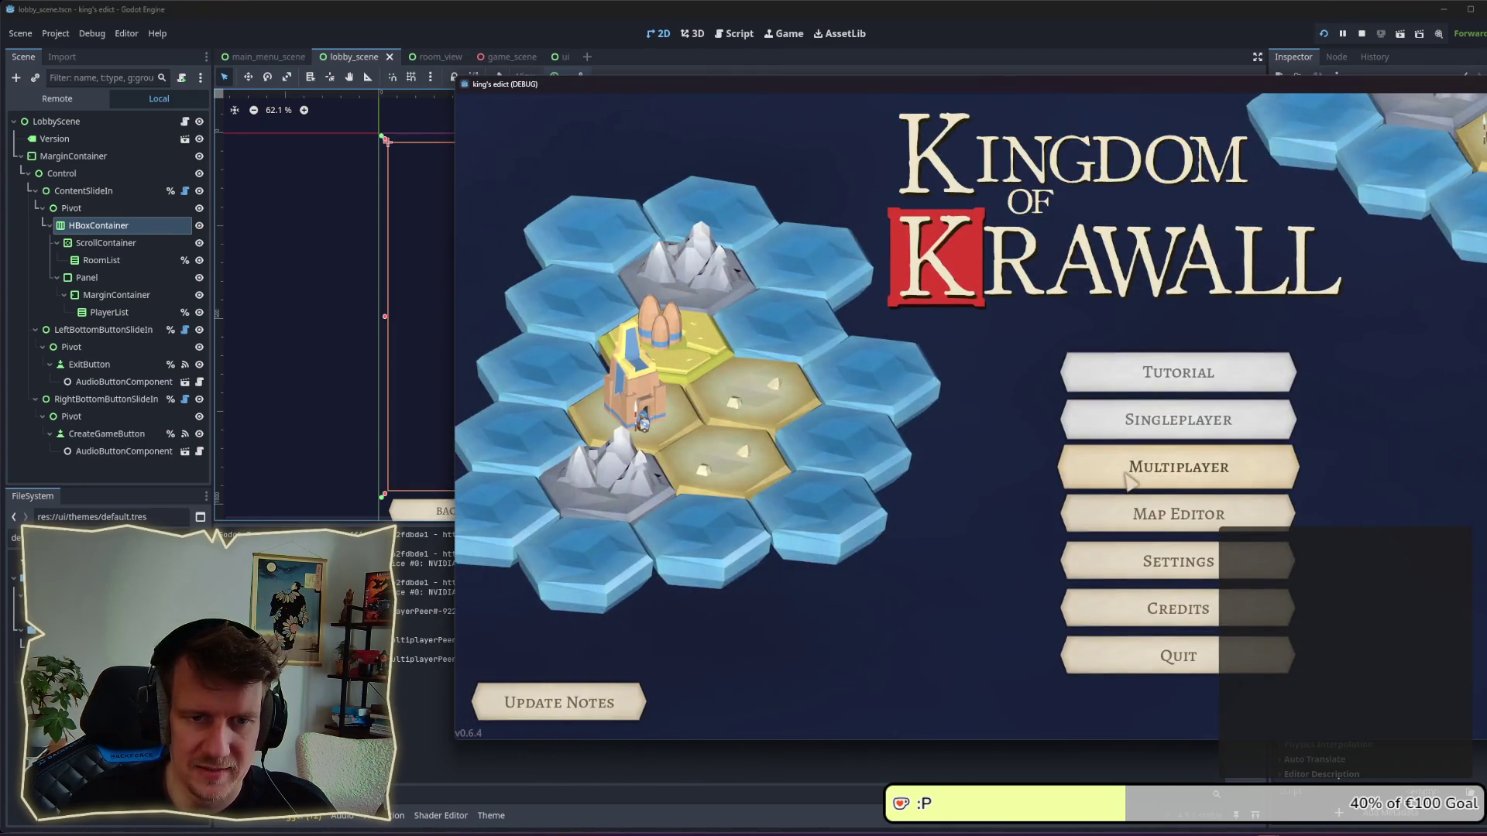
Open the multiplayer lobby, then move and shrink the game window to view both centered player IDs.
{"action": "left_click", "coordinate": [1123, 484]}
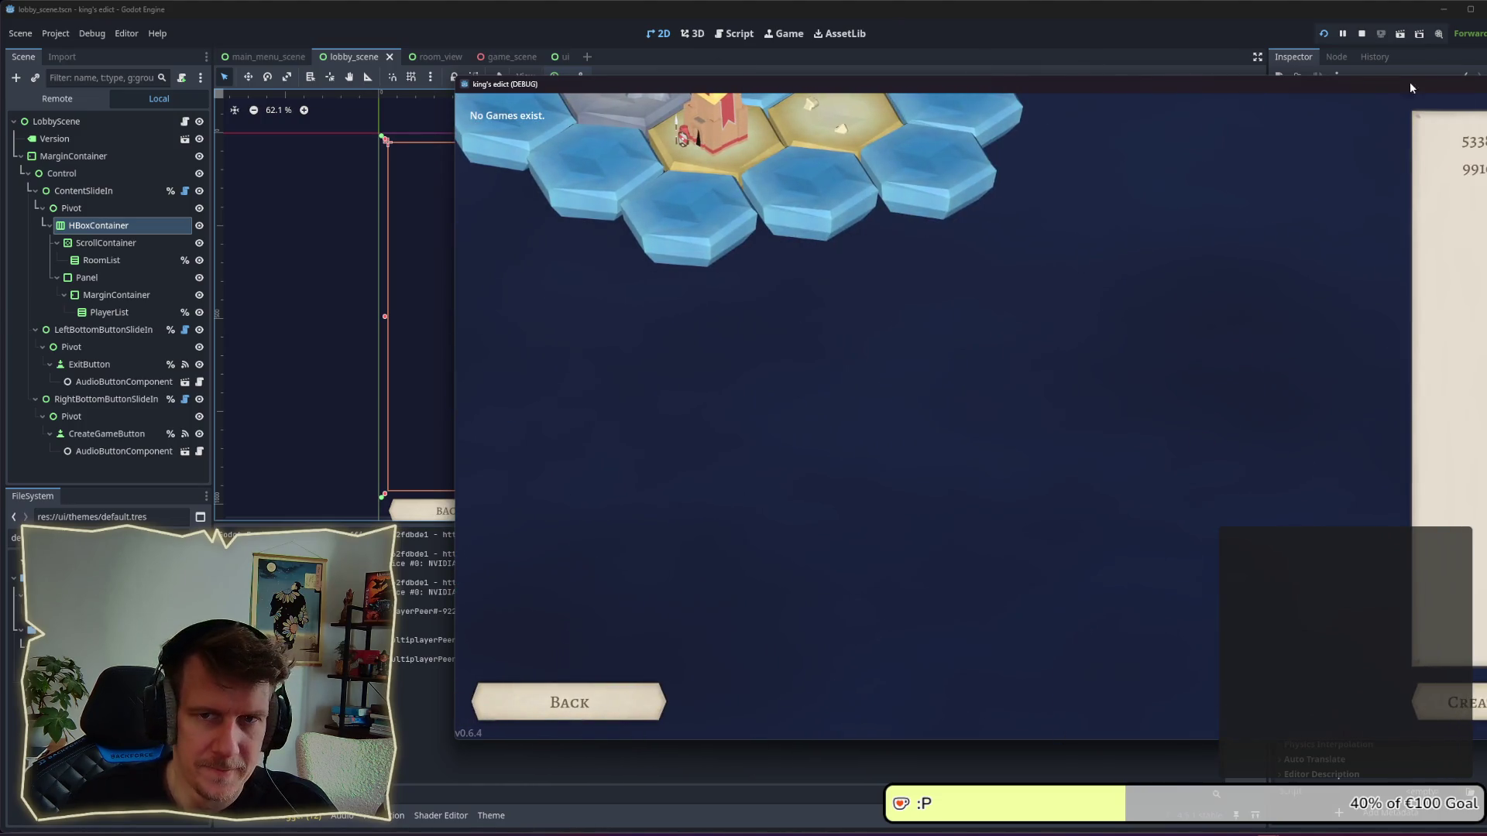
{"action": "left_click_drag", "start_coordinate": [1346, 87], "coordinate": [1089, 86]}
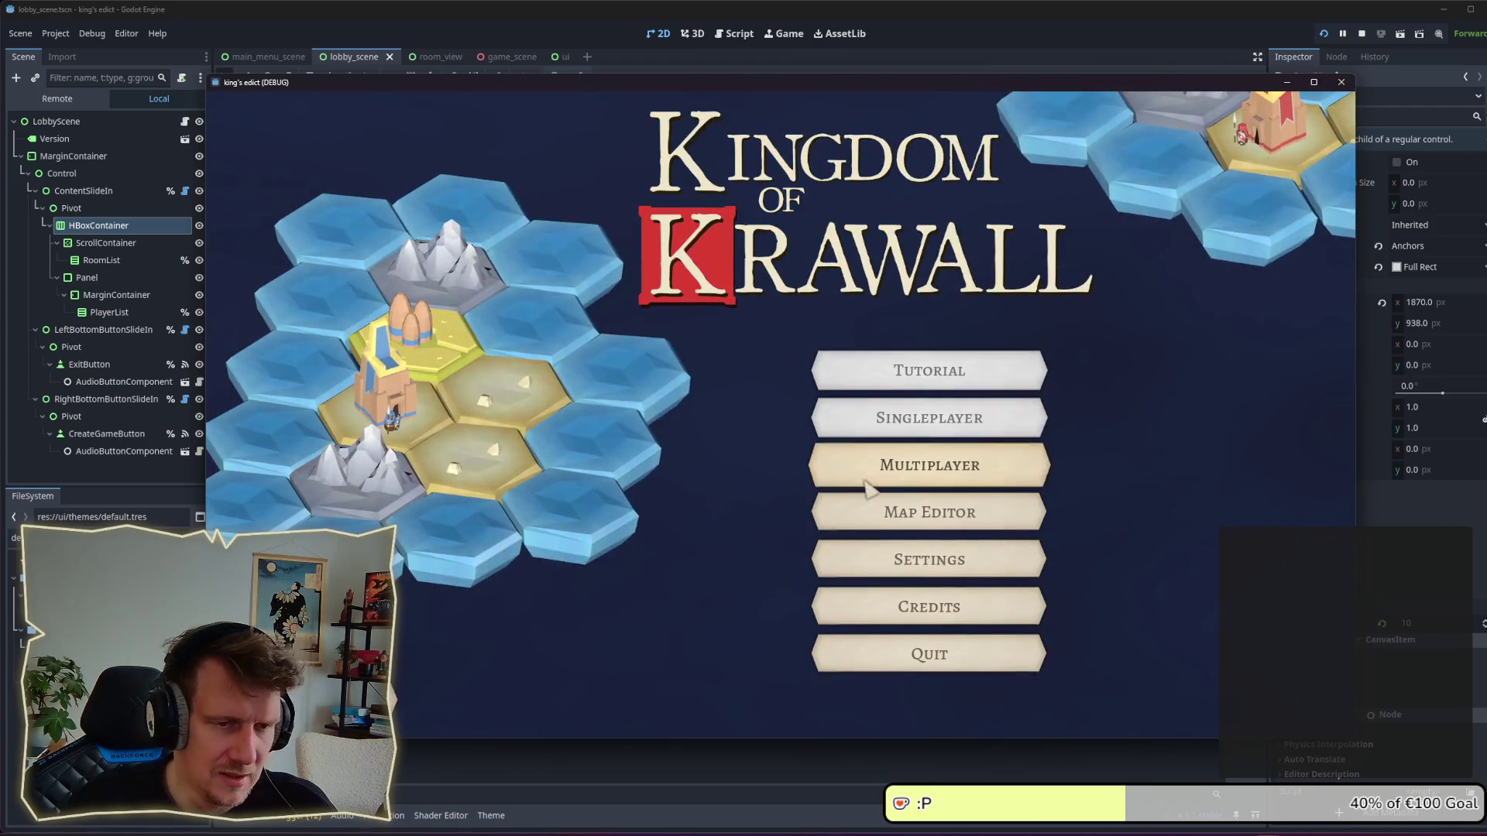
{"action": "left_click", "coordinate": [882, 476]}
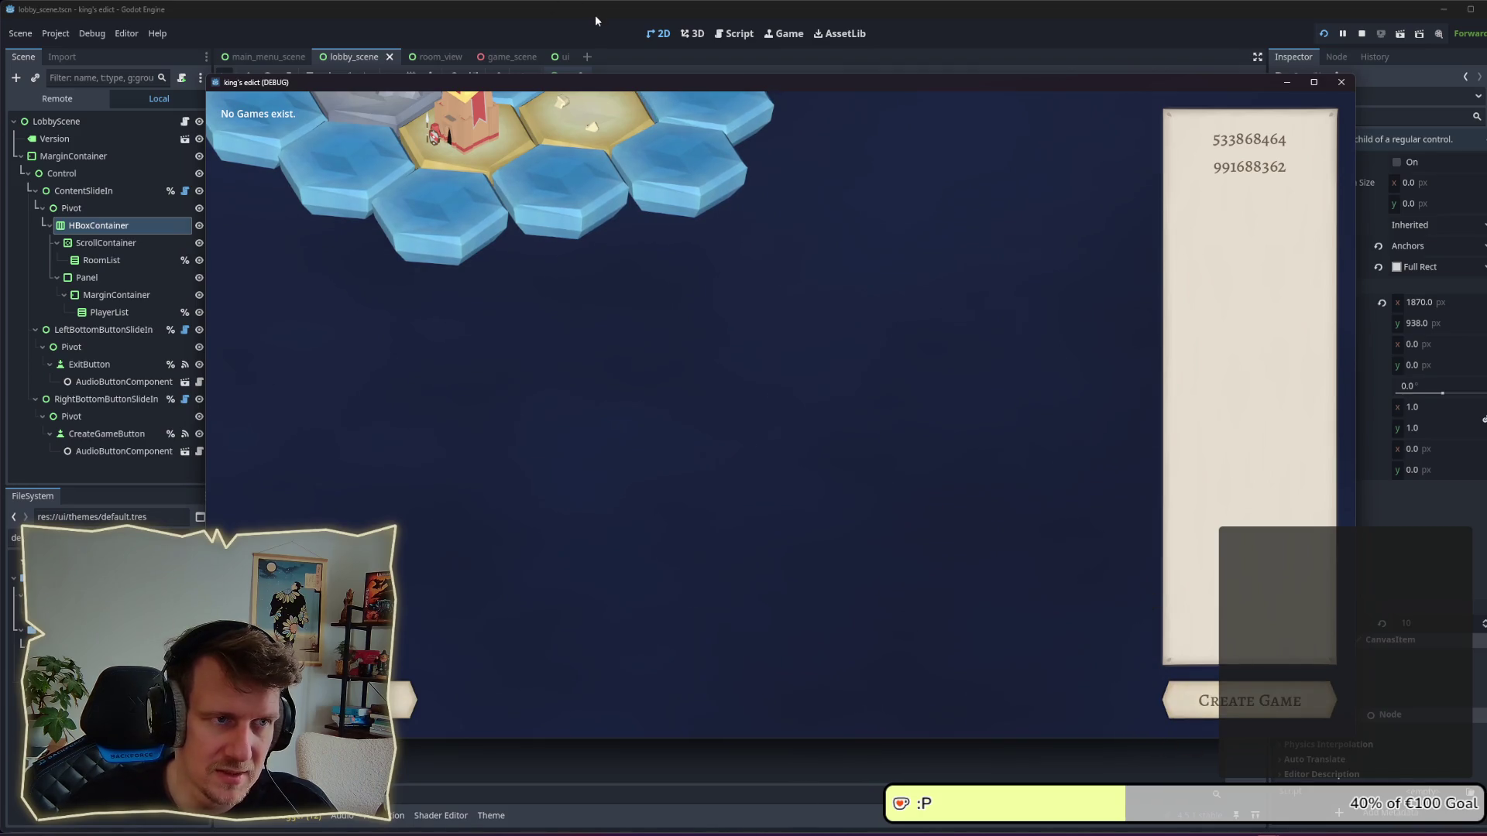
{"action": "mouse_move", "coordinate": [1355, 738]}
{"action": "left_mouse_down"}
{"action": "mouse_move", "coordinate": [889, 705]}
{"action": "mouse_move", "coordinate": [909, 709]}
{"action": "left_mouse_up"}
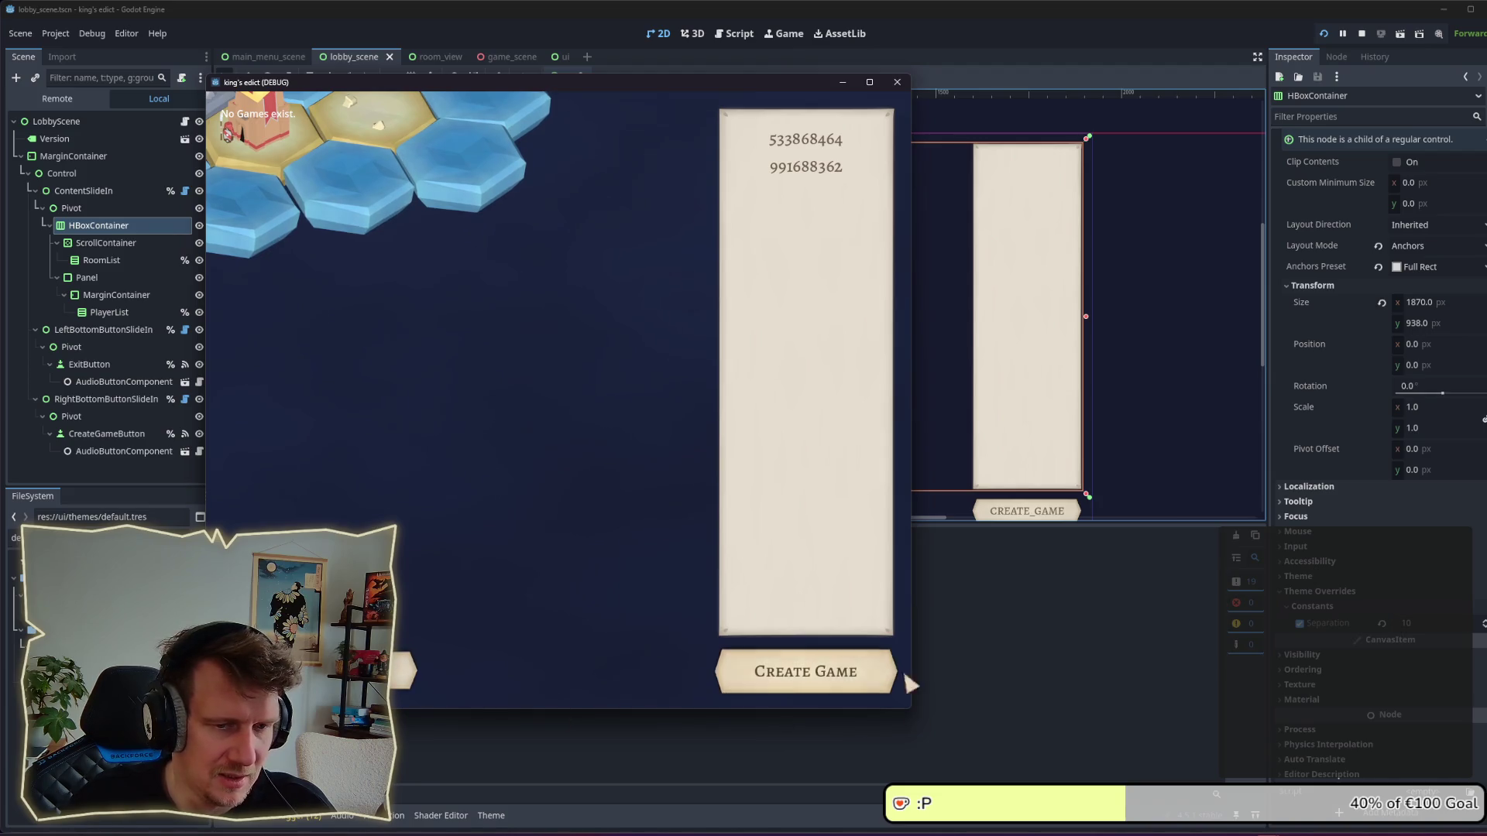